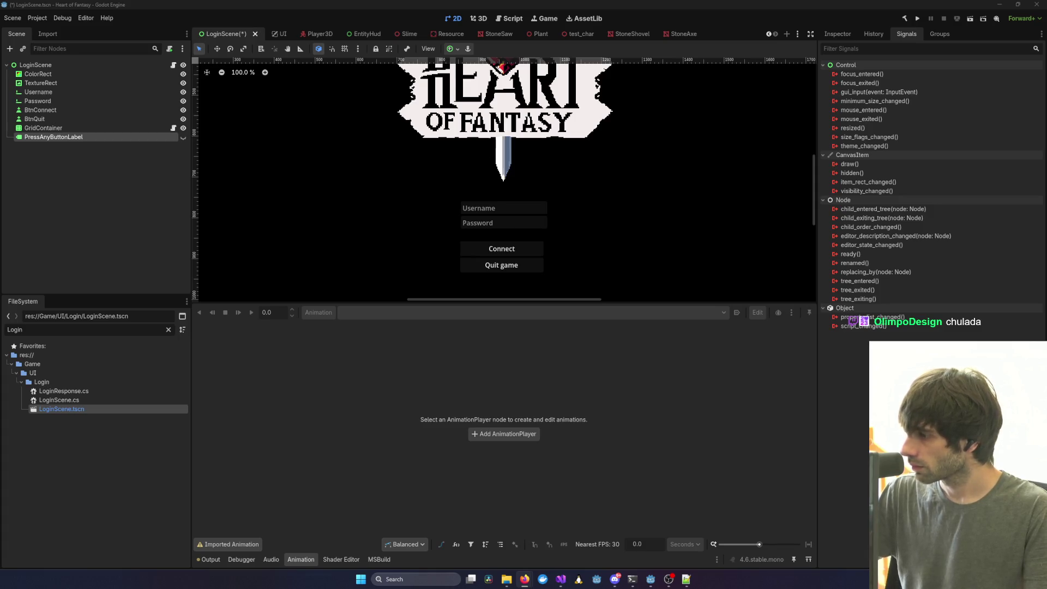
Close the LoginScene scene, confirm the save prompt, and bring up LoginScene.cs in Visual Studio.
left_click(130, 183)
left_click(183, 137)
middle_click(237, 32)
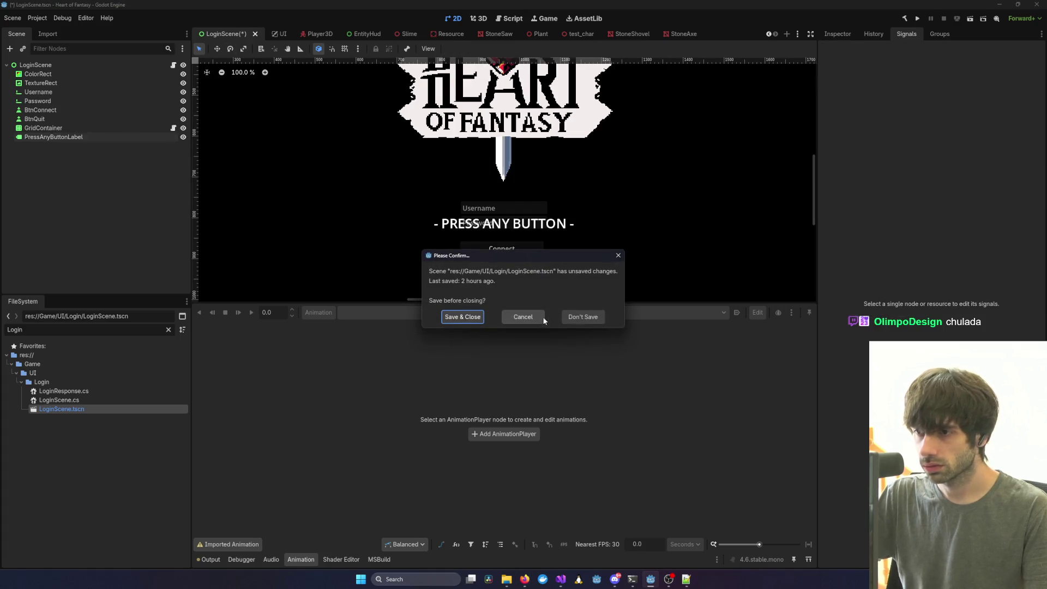
left_click(573, 317)
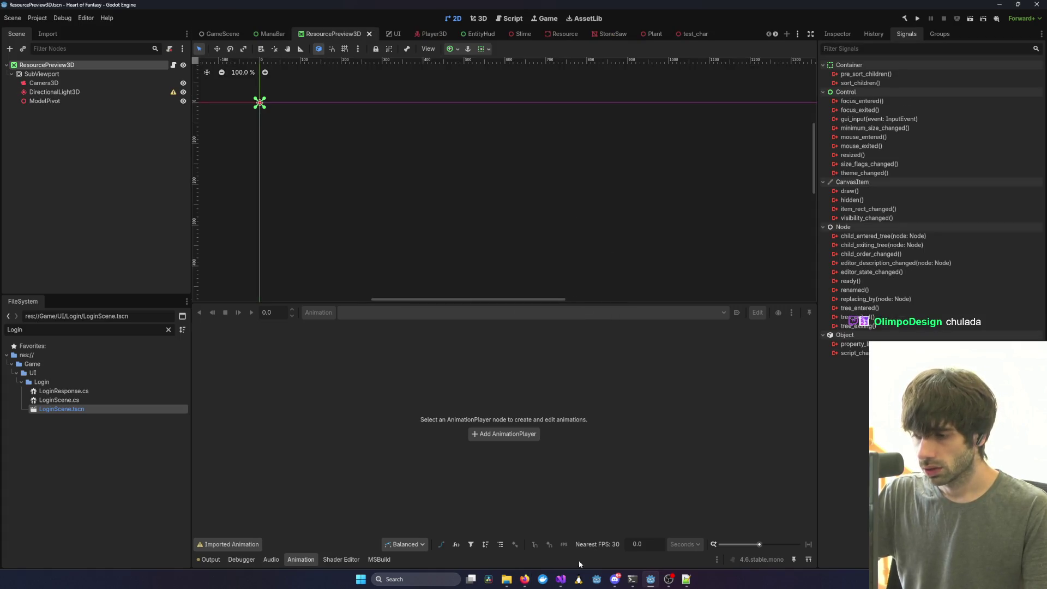
mouse_move(561, 577)
left_click(693, 537)
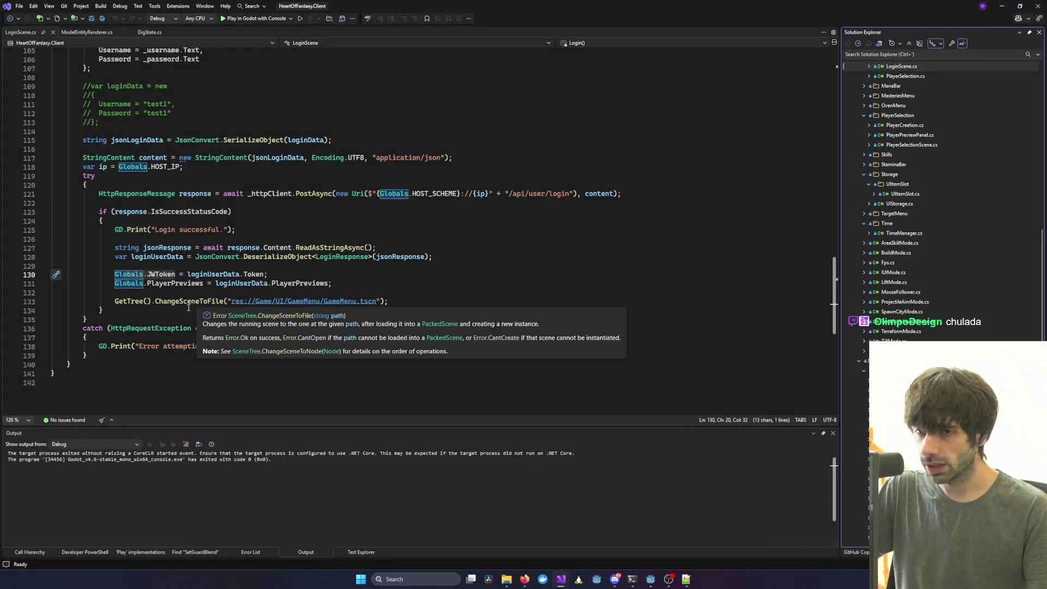
Review the ChangeSceneToFile call to GameMenu.tscn on line 133, then launch the game under the debugger.
left_click(112, 266)
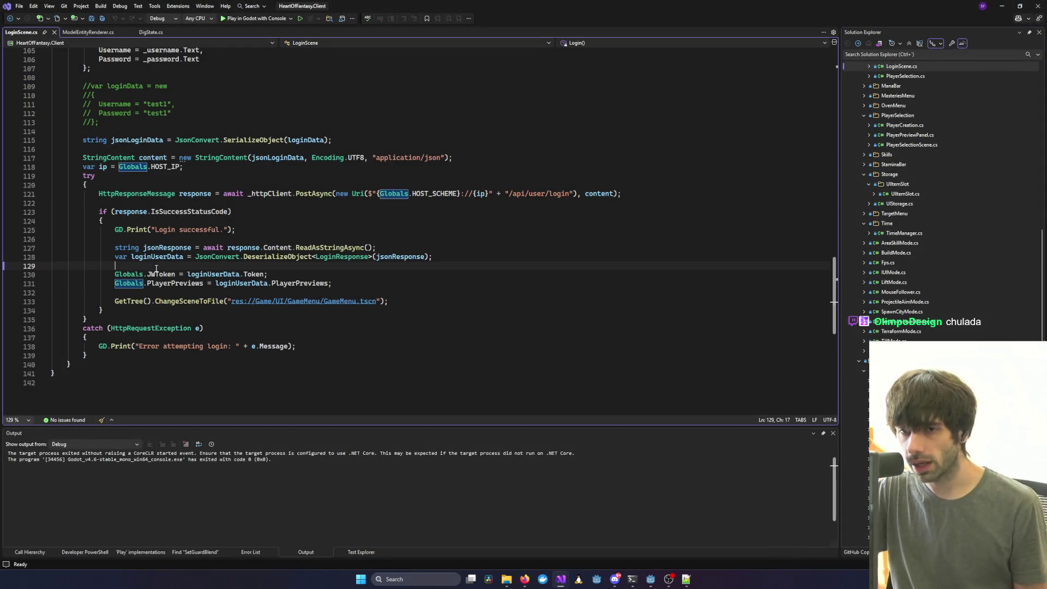
left_click(155, 211)
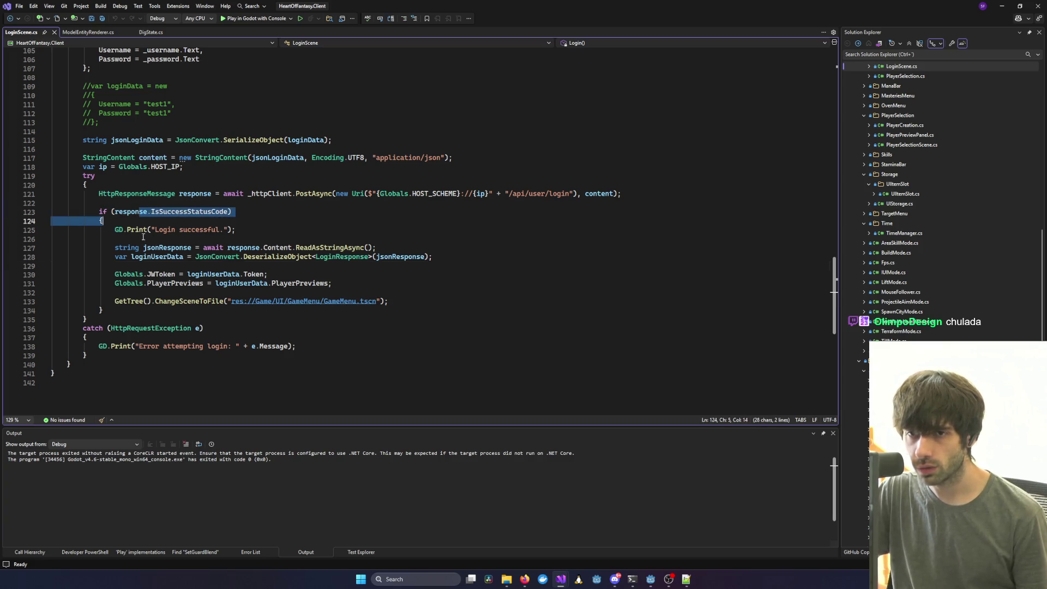
left_click(122, 274)
left_click_drag(114, 301, 411, 301)
left_click(303, 303)
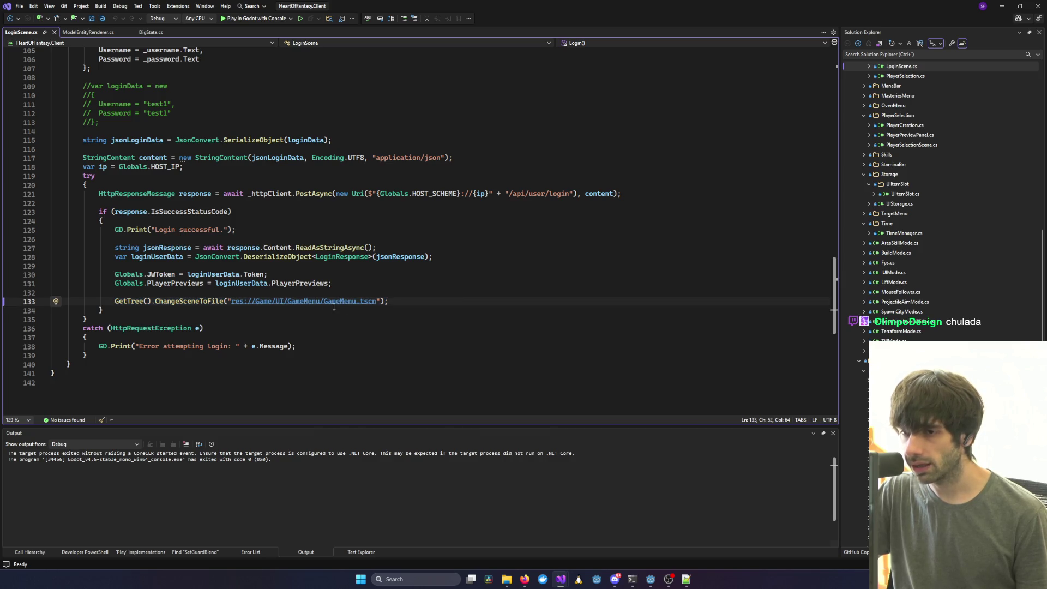
left_click_drag(326, 303, 386, 303)
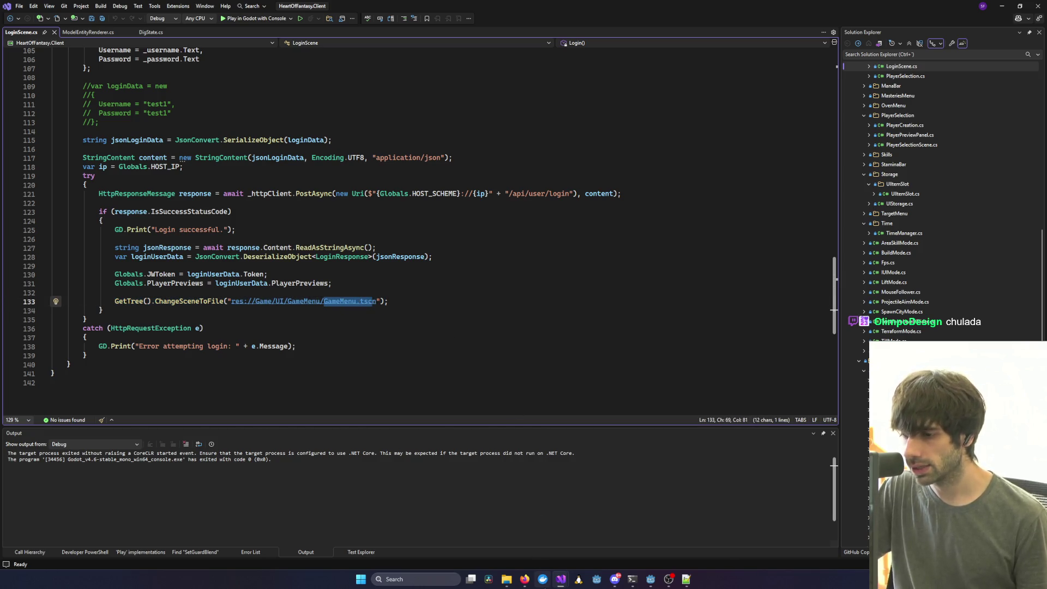
left_click(273, 18)
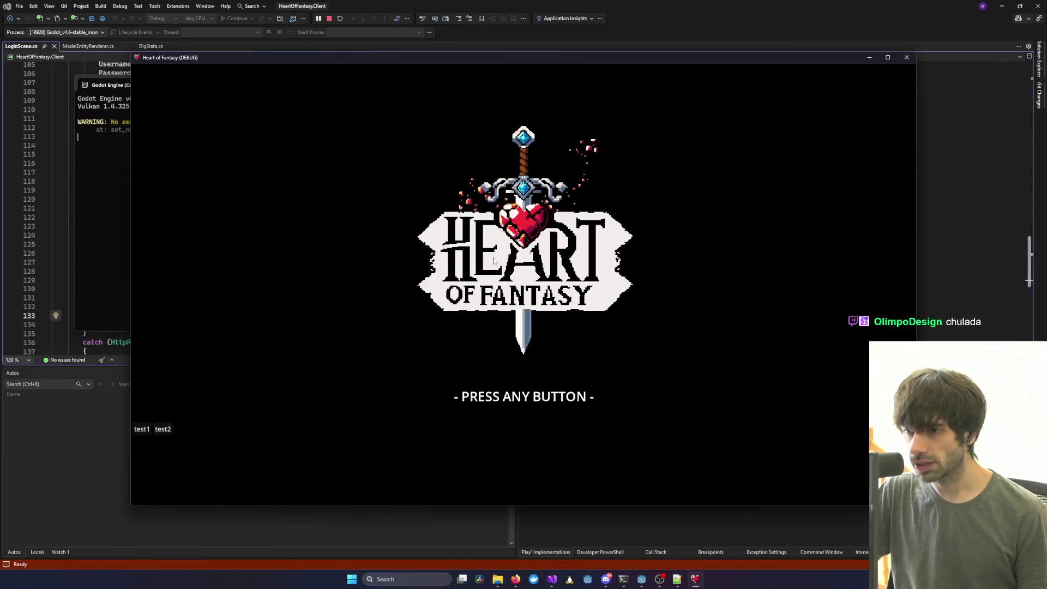
left_click(506, 375)
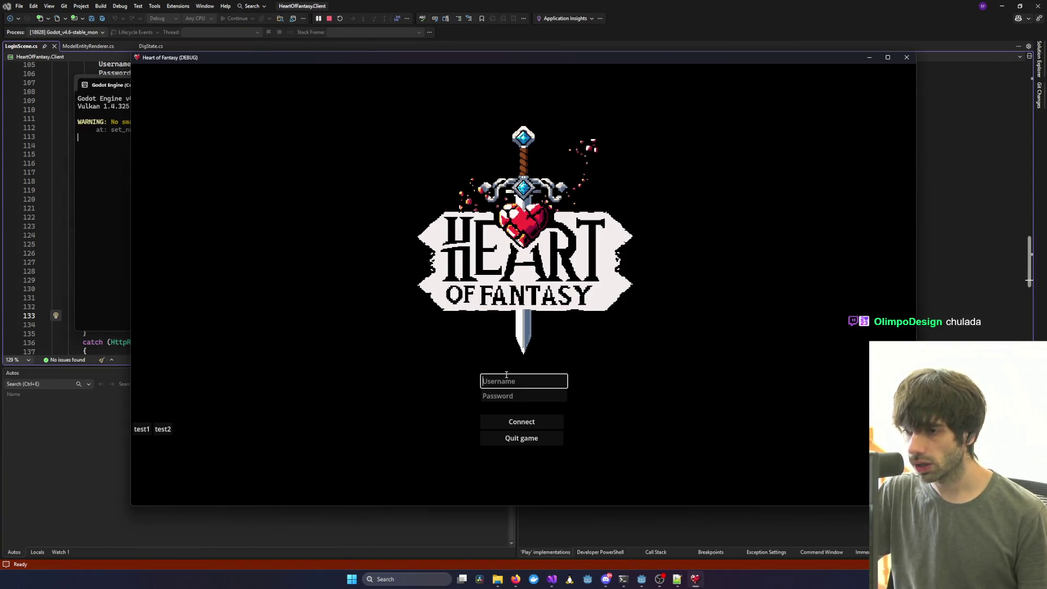
Fill the login form with the test account and log in, checking the auth service log.
left_click(141, 429)
mouse_move(623, 579)
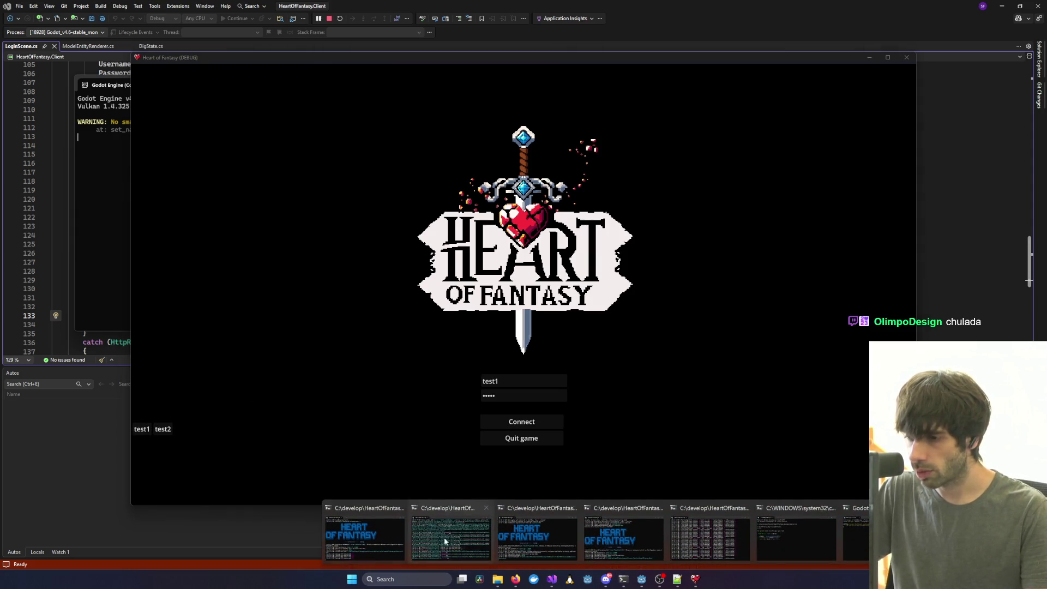
mouse_move(384, 534)
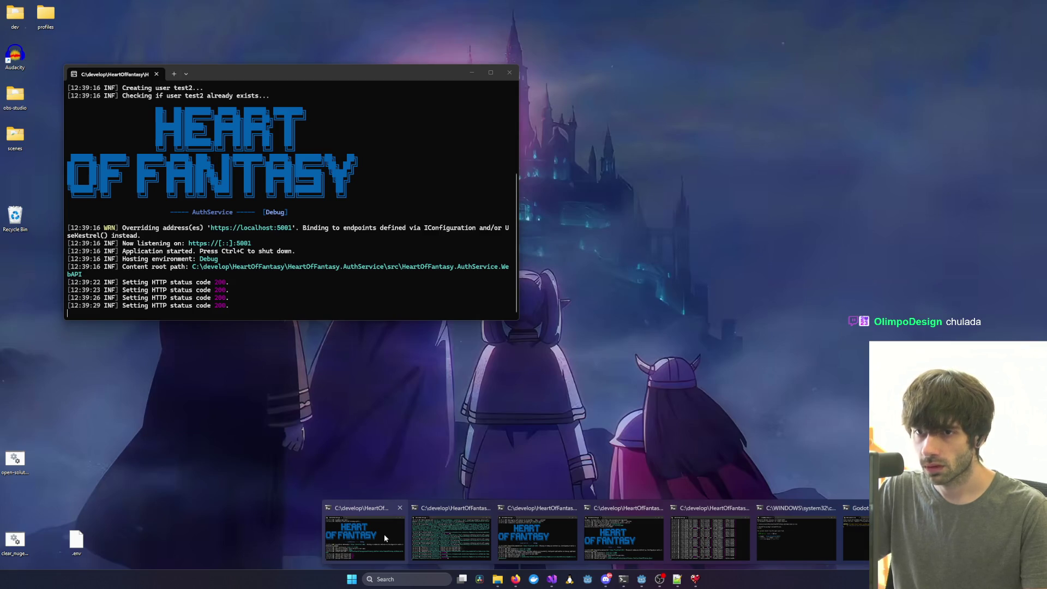
left_click(384, 535)
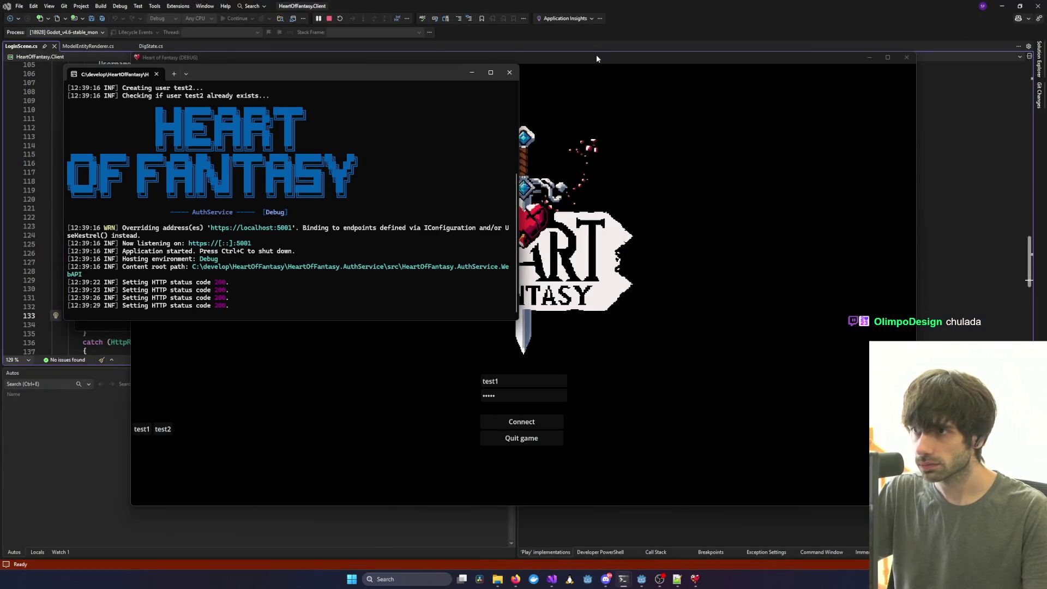
left_click_drag(597, 59, 779, 55)
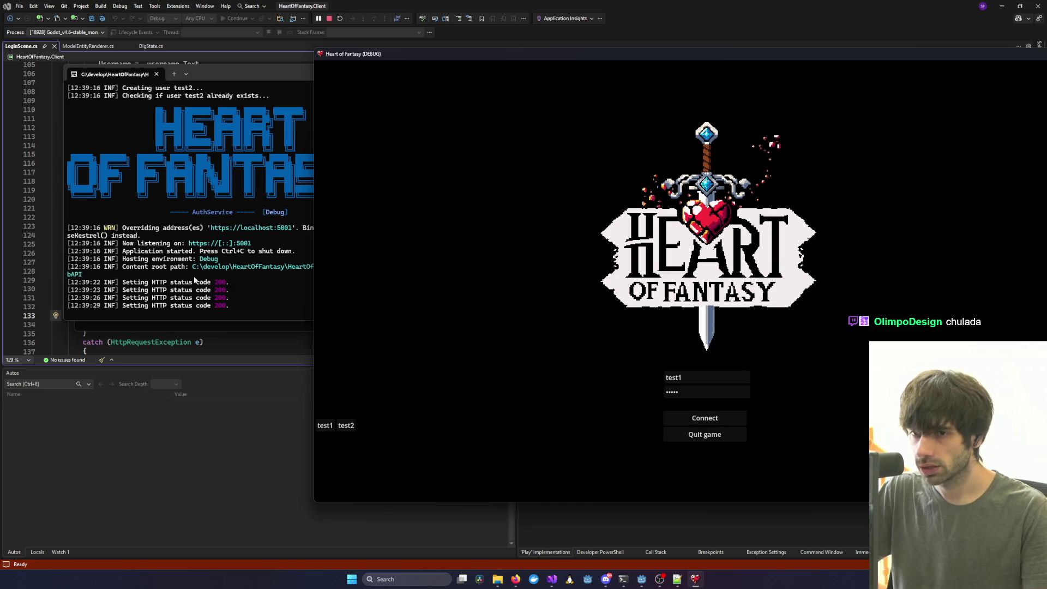
left_click(724, 417)
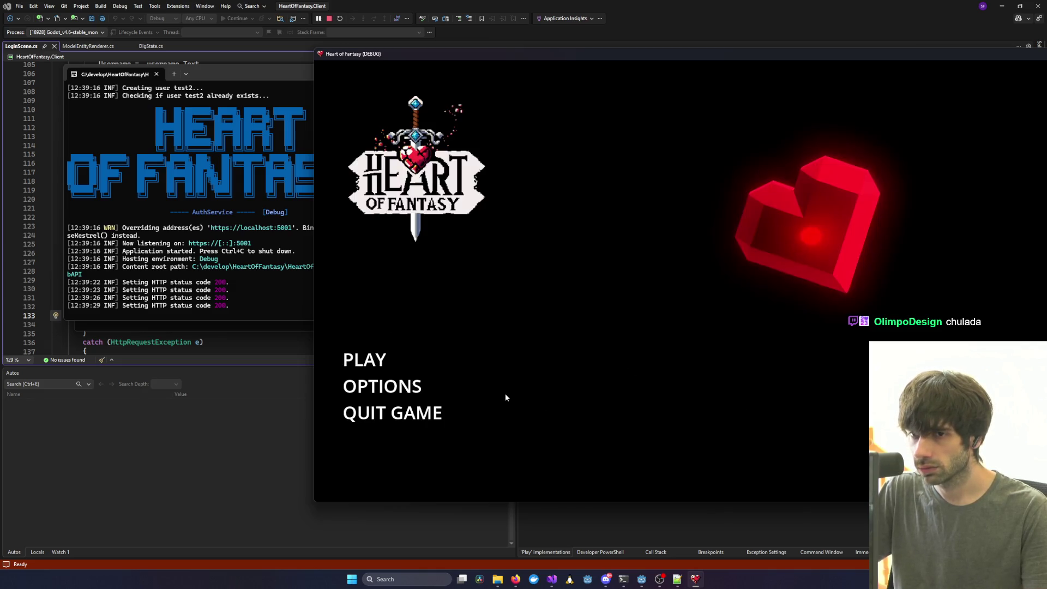
left_click(192, 315)
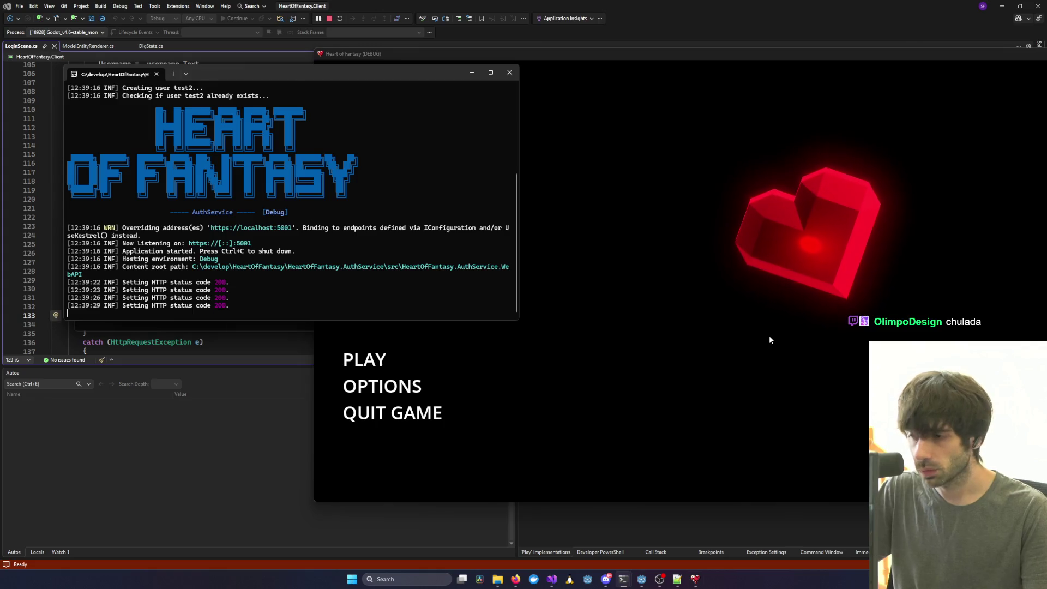
left_click(769, 335)
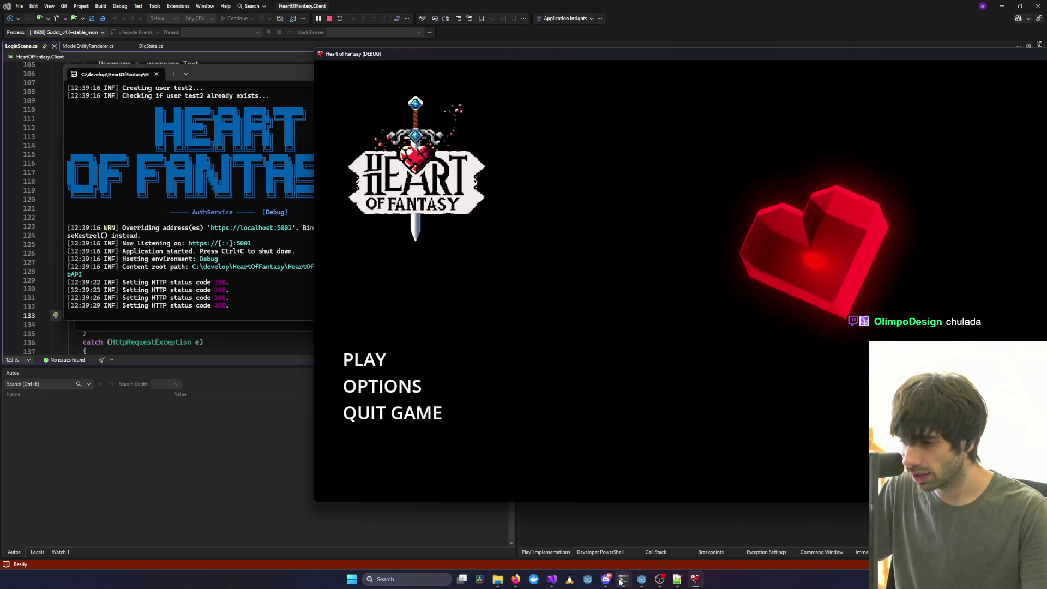
Check the Shard service log, then choose the first character and enter the game.
left_click(584, 579)
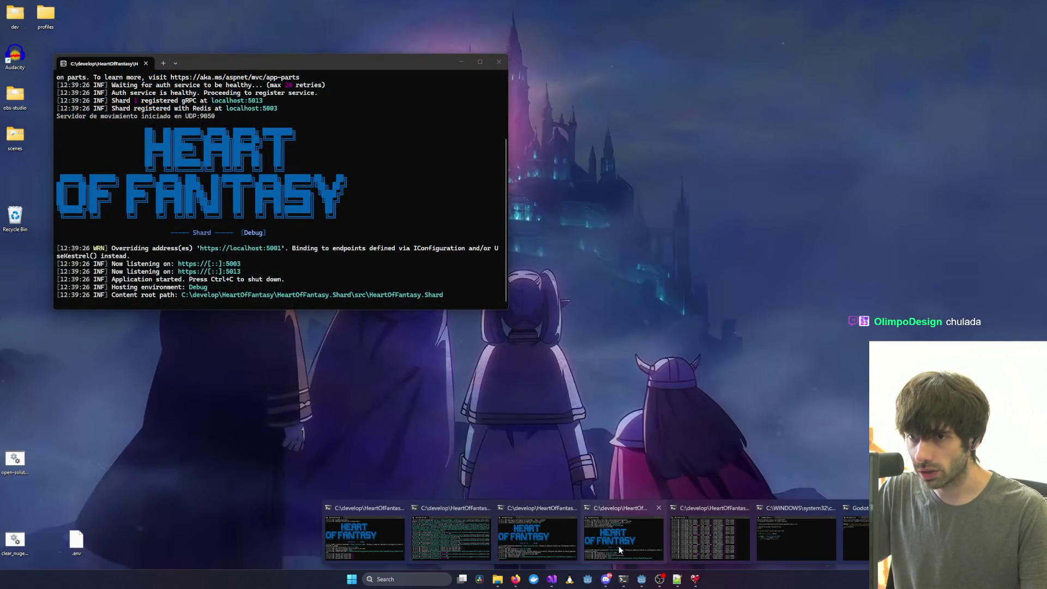
left_click(618, 545)
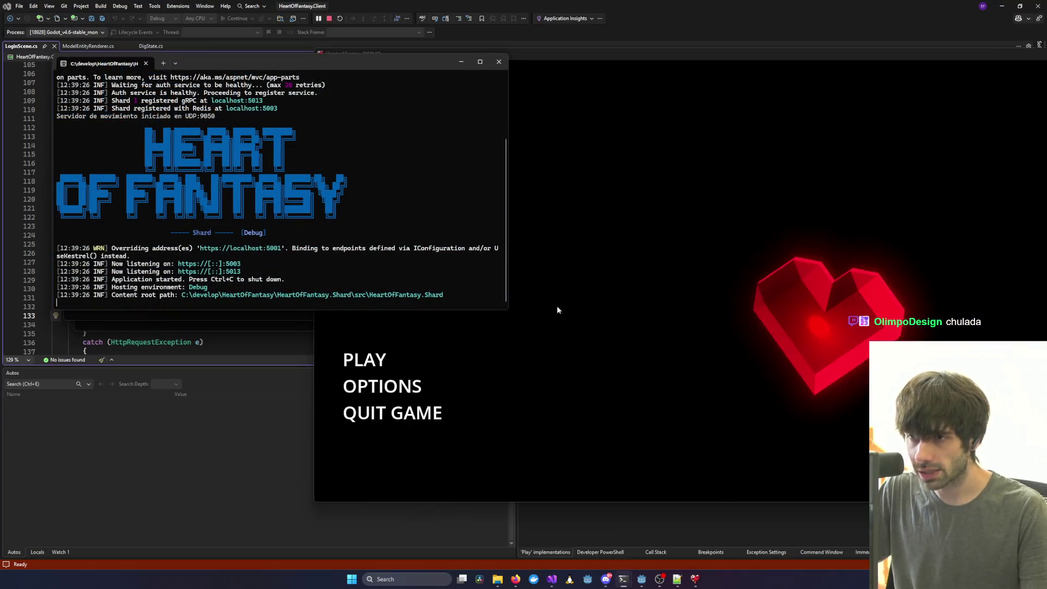
left_click(474, 321)
left_click(384, 360)
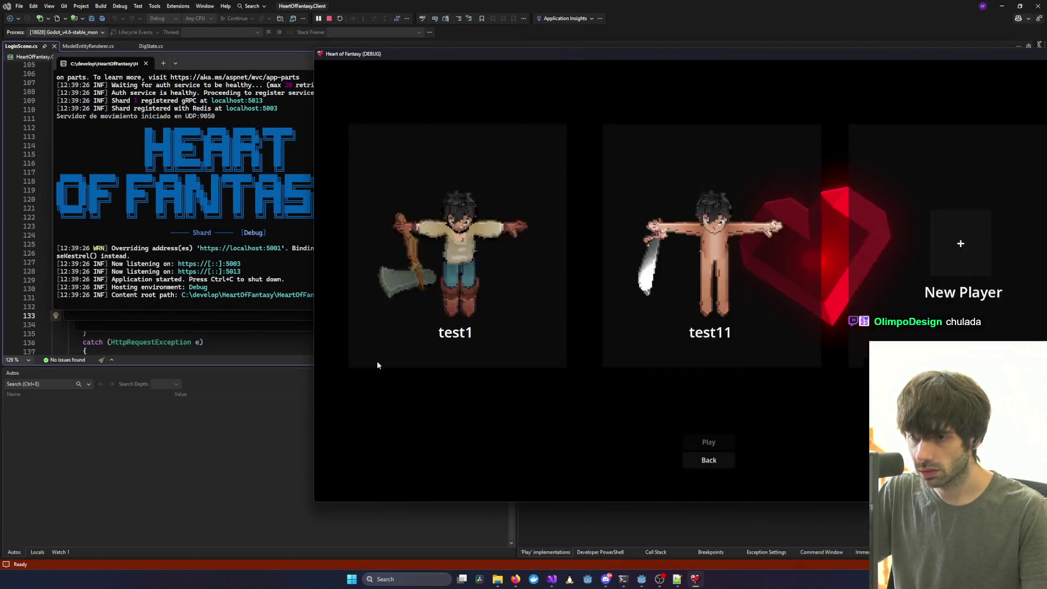
left_click(458, 283)
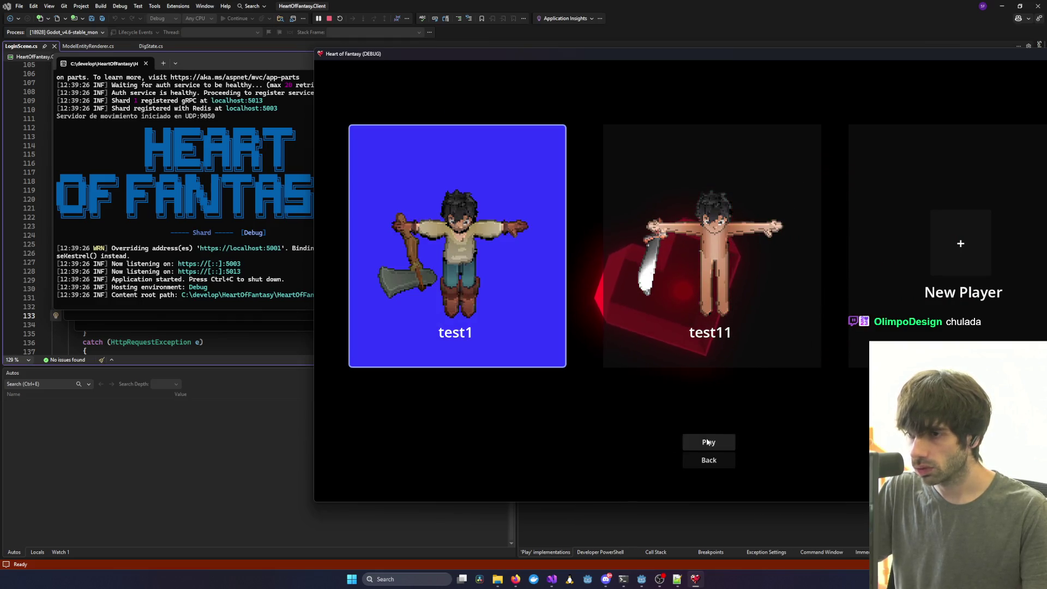
left_click(707, 442)
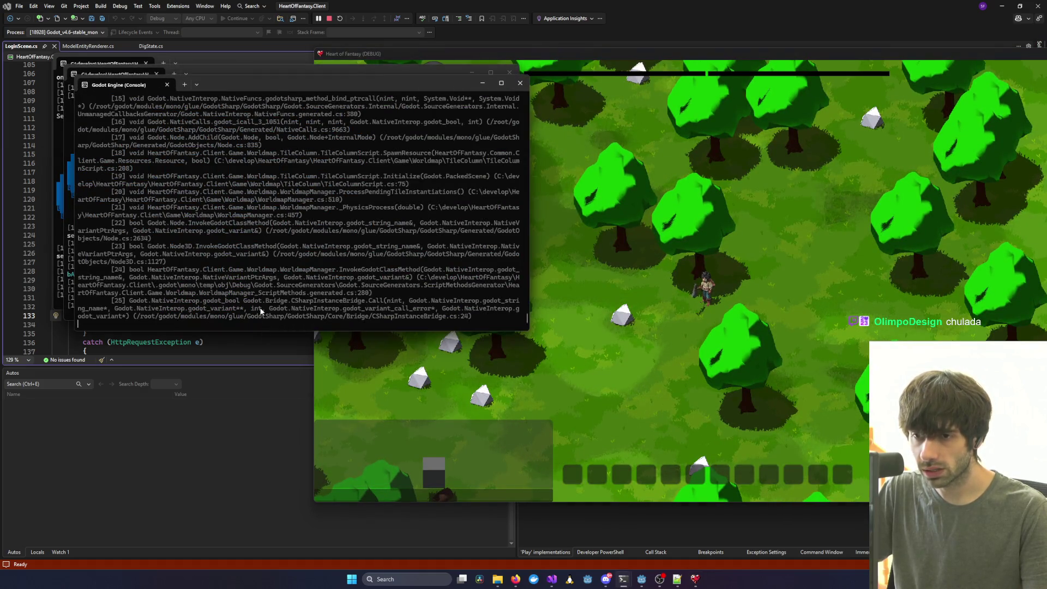
Bring the Tick Debug log forward and widen the terminal to read longer log lines.
mouse_move(623, 579)
mouse_move(748, 547)
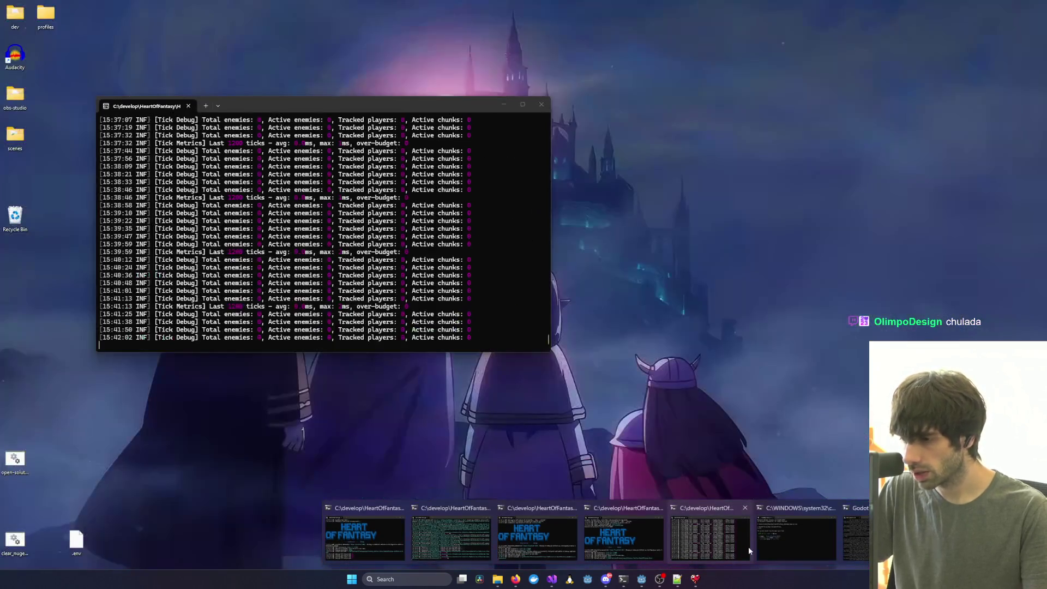
mouse_move(826, 541)
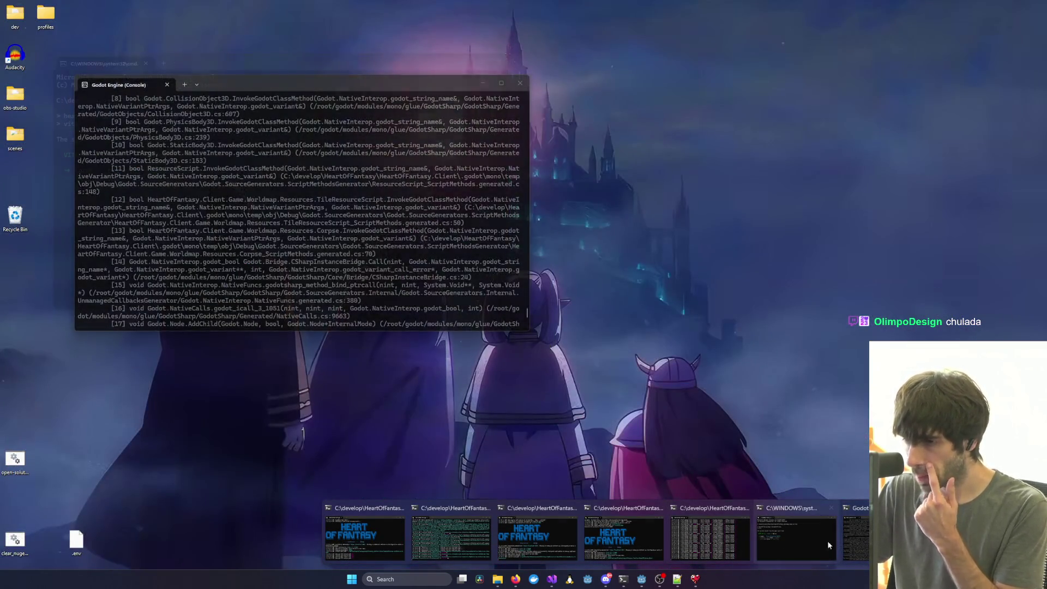
mouse_move(613, 535)
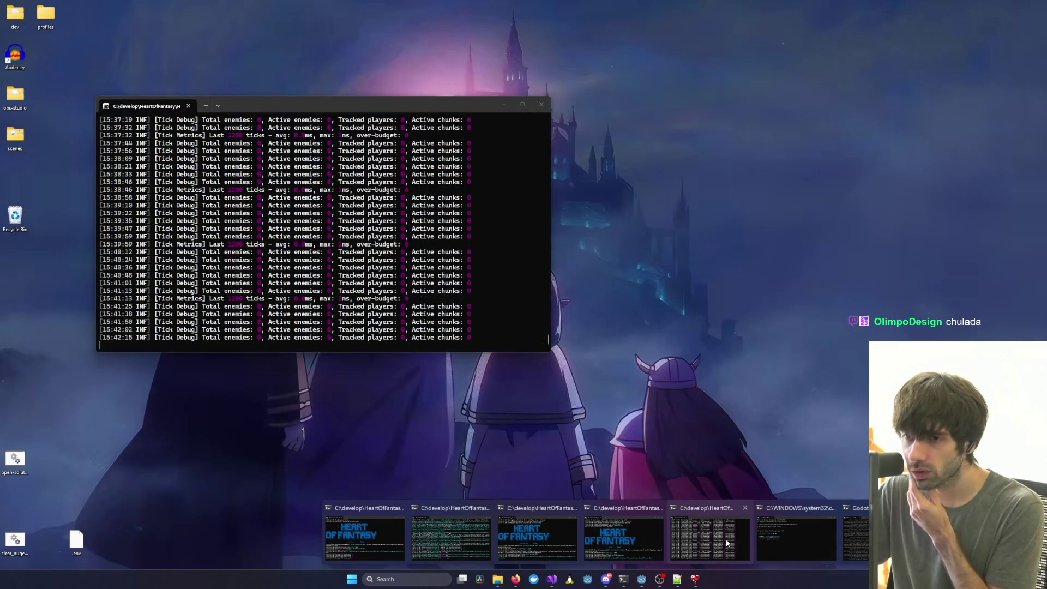
left_click(727, 543)
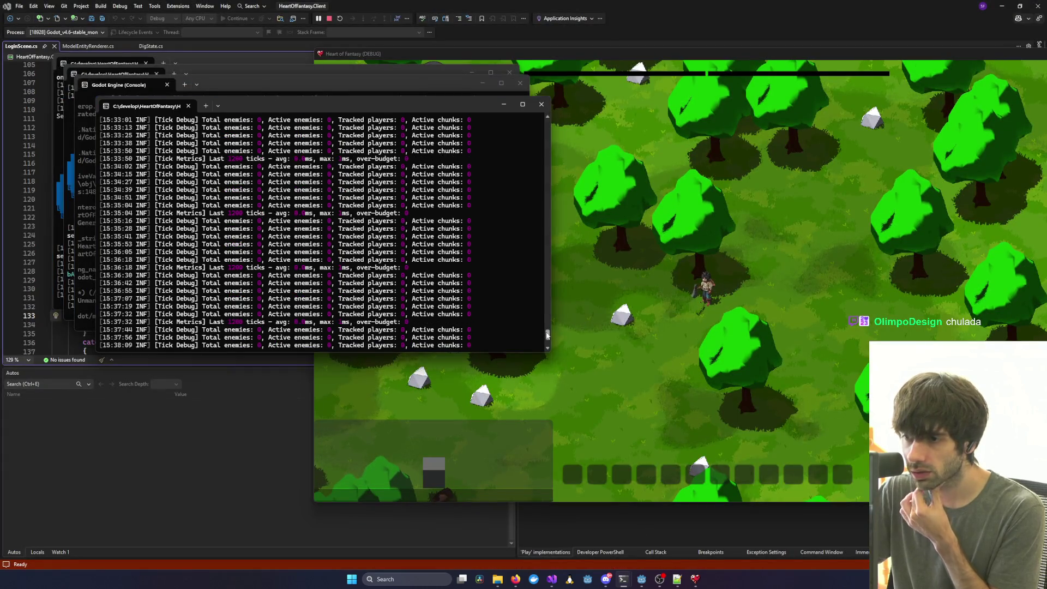
left_click_drag(548, 337, 550, 130)
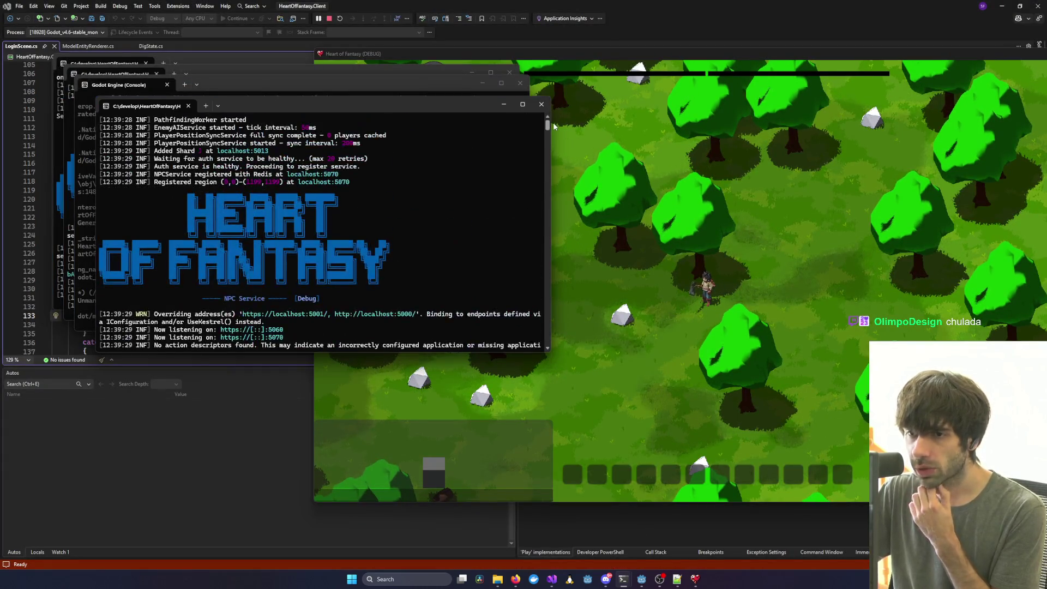
scroll(555, 128, "down", 4)
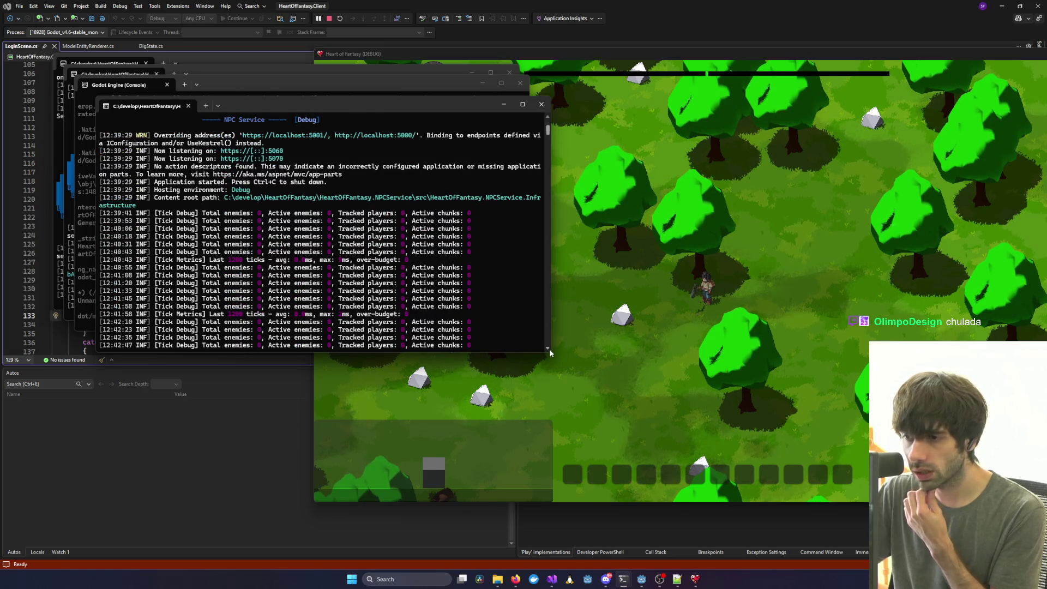
mouse_move(549, 354)
left_mouse_down()
mouse_move(756, 369)
mouse_move(812, 339)
left_mouse_up()
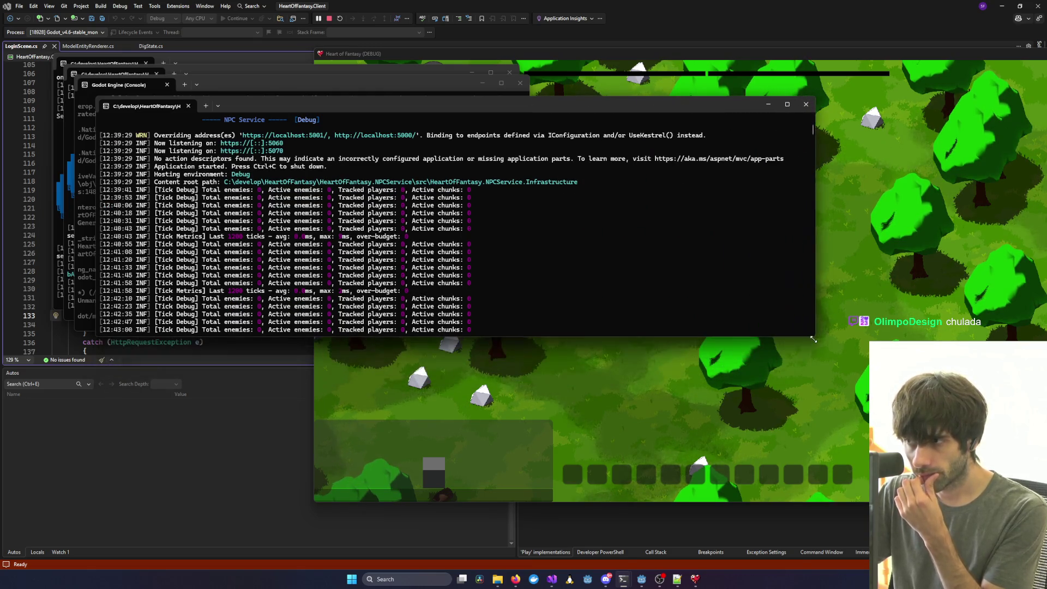
scroll(579, 310, "down", 10)
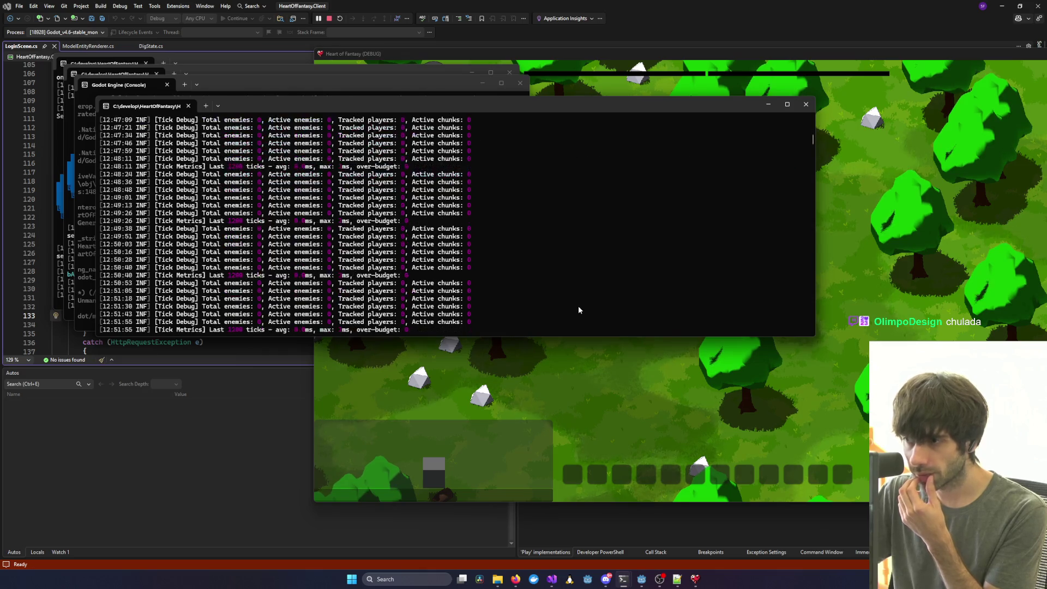
scroll(579, 310, "up", 15)
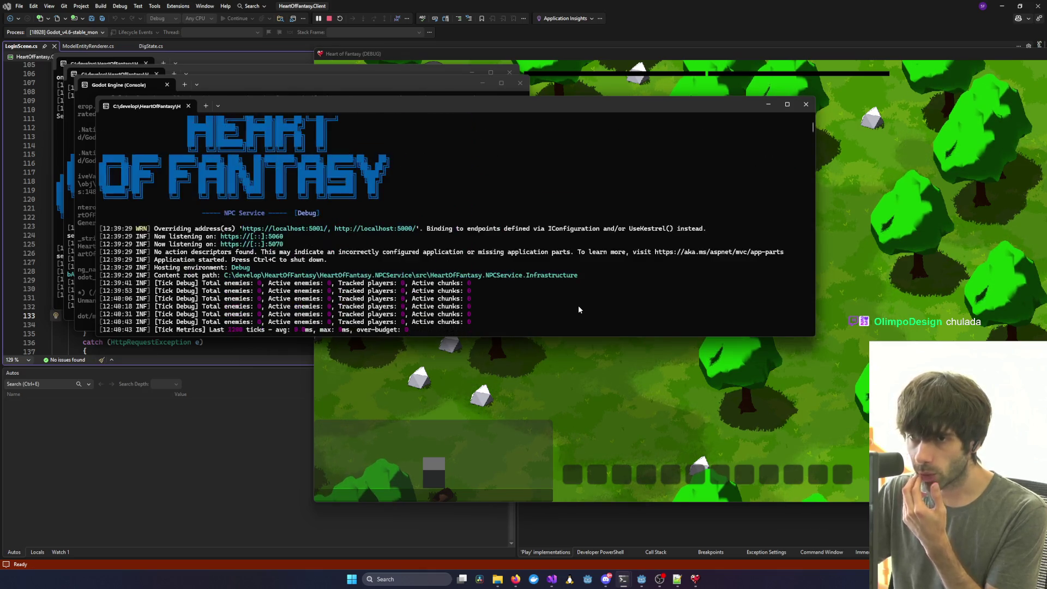
Minimize the NPC Service terminal and return to the Heart of Fantasy window.
left_click(769, 105)
mouse_move(559, 587)
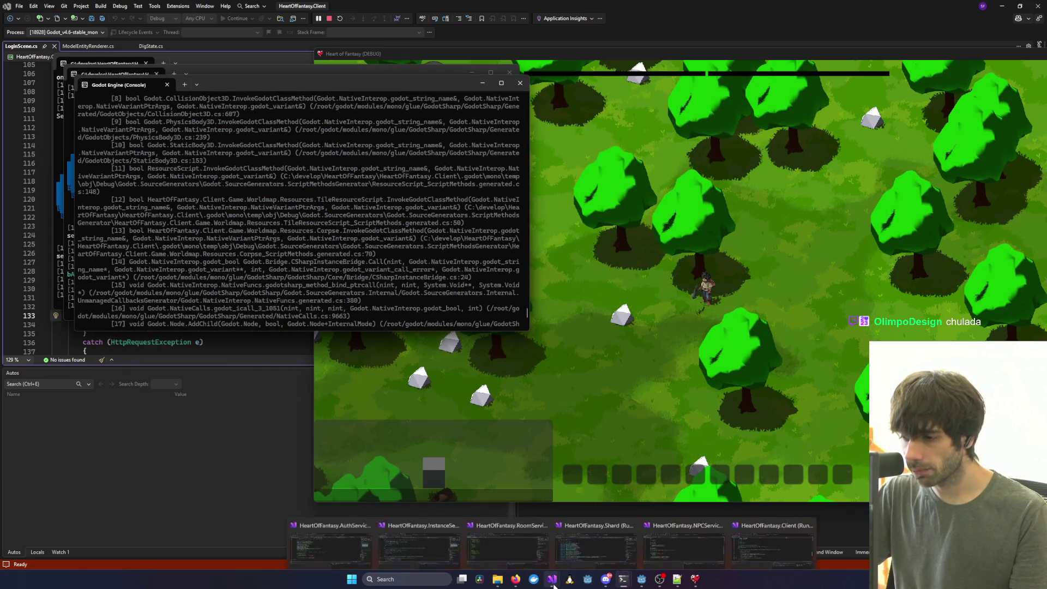
left_click(632, 543)
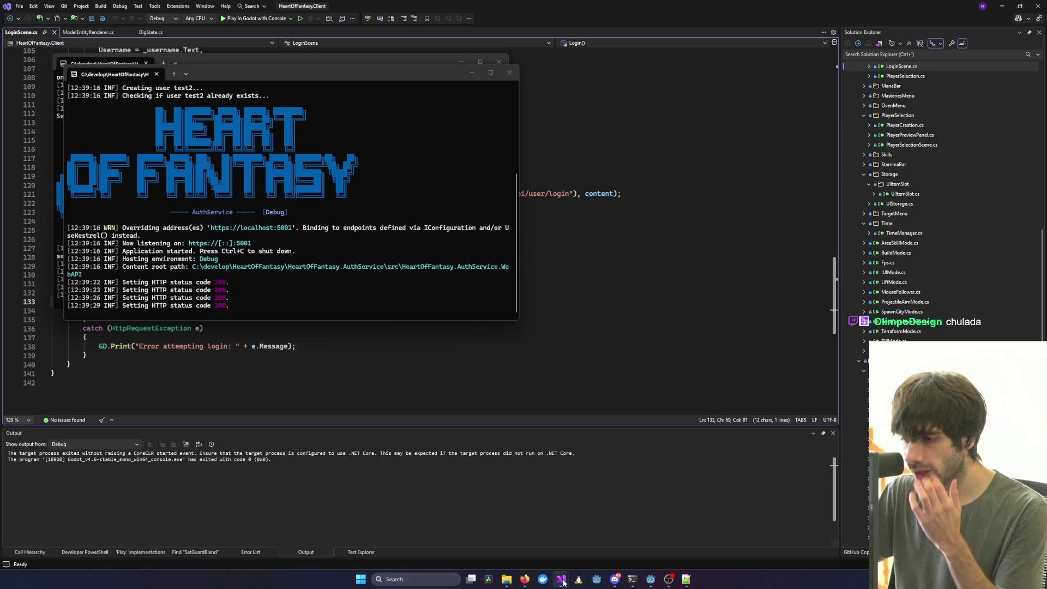
Filter the solution files by name and open GameMenu.cs to read through it.
mouse_move(563, 582)
left_click(563, 539)
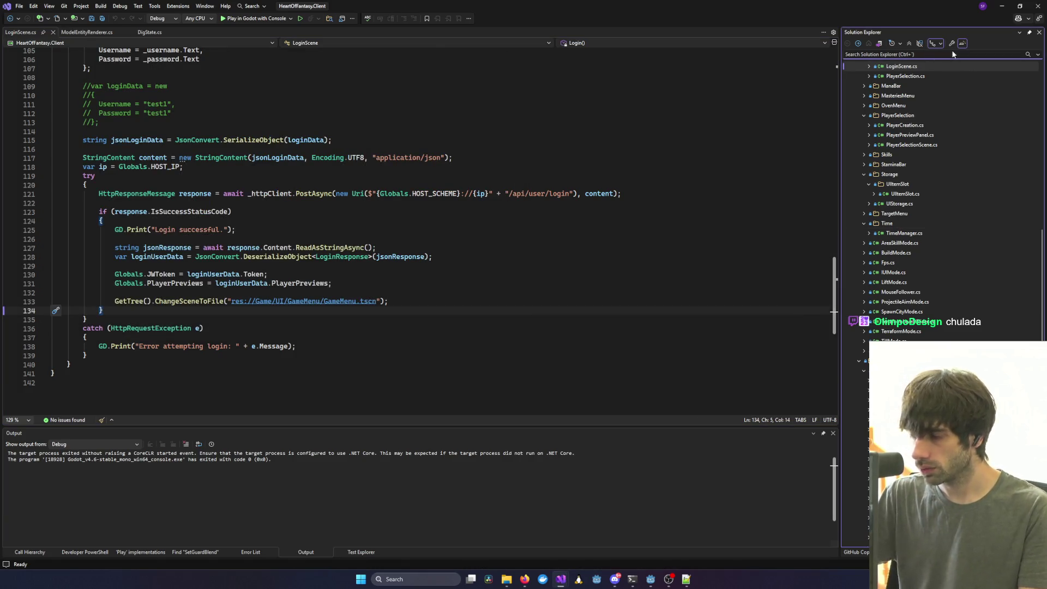
left_click(952, 54)
type("Menu")
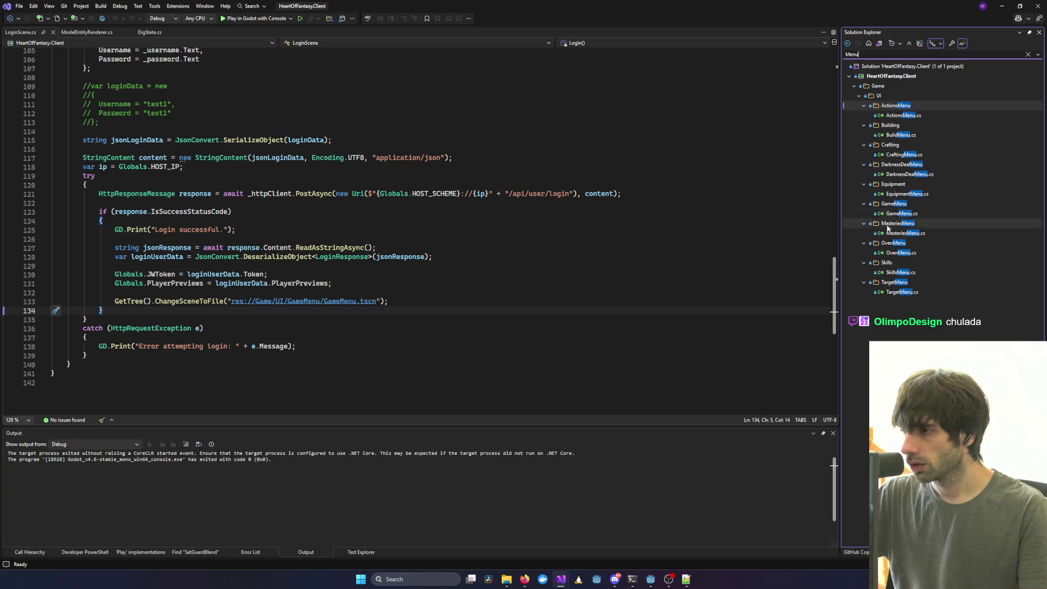
double_click(901, 213)
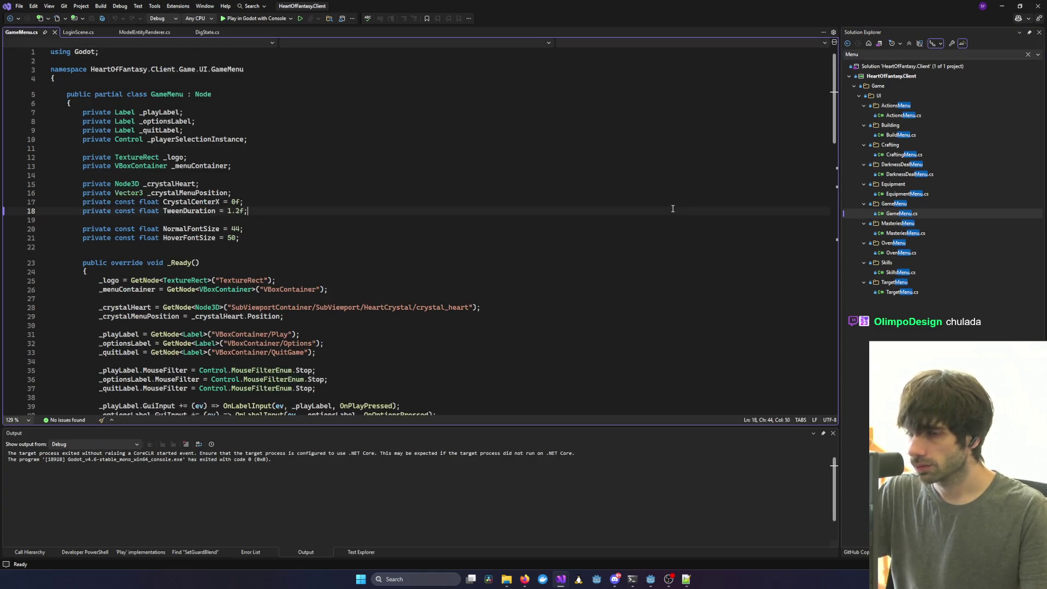
scroll(662, 227, "down", 15)
scroll(342, 211, "up", 6)
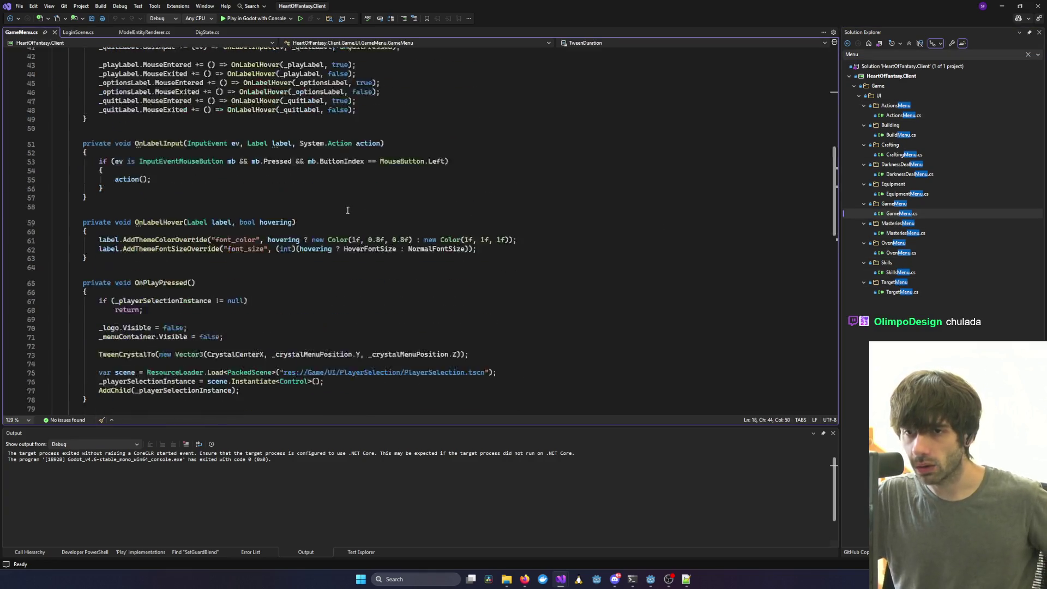
scroll(342, 211, "down", 7)
scroll(343, 211, "down", 3)
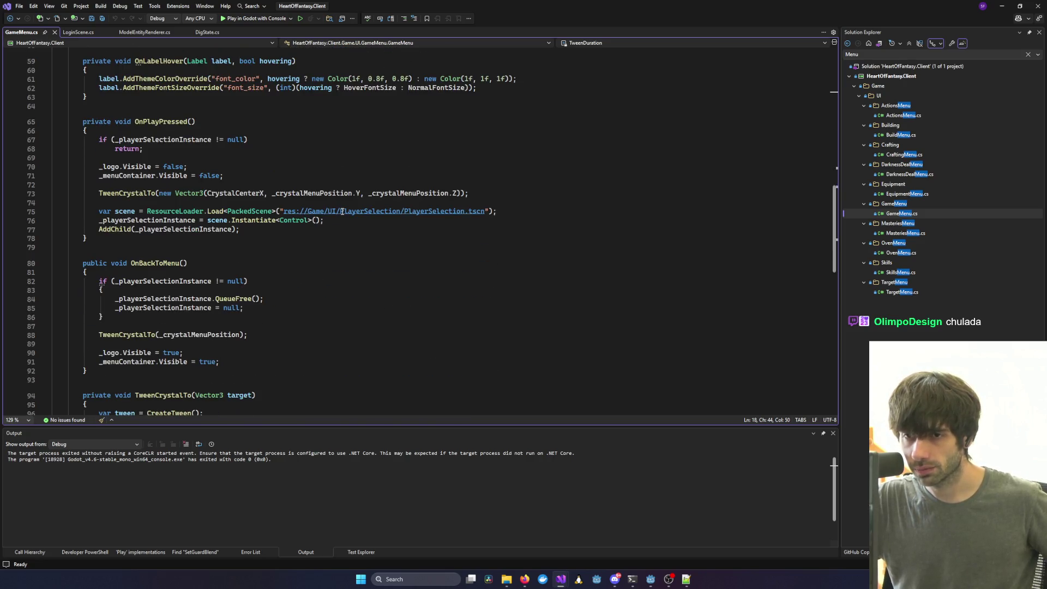
scroll(342, 211, "down", 7)
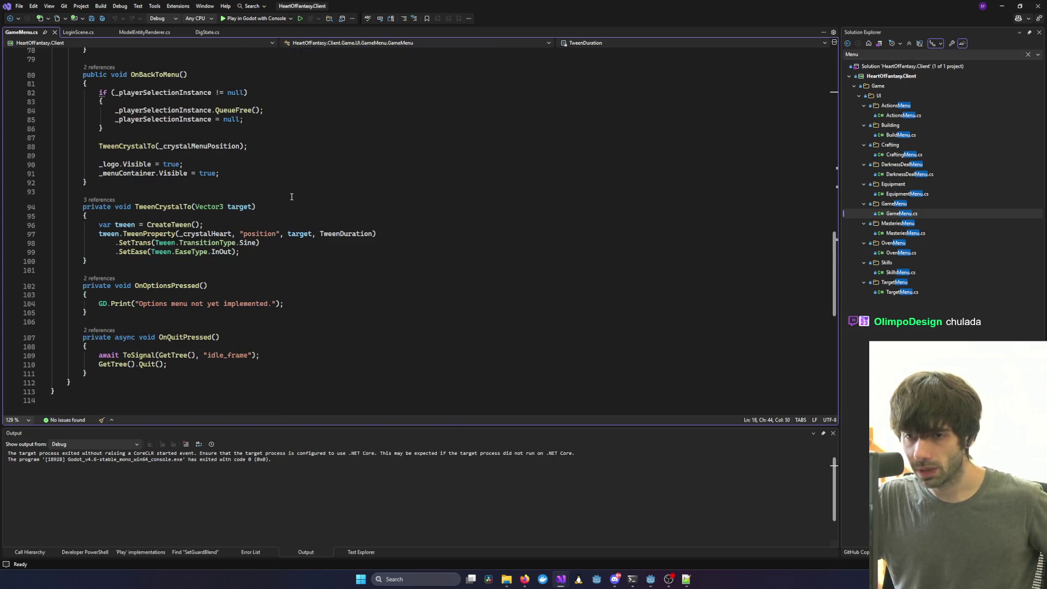
scroll(292, 196, "up", 7)
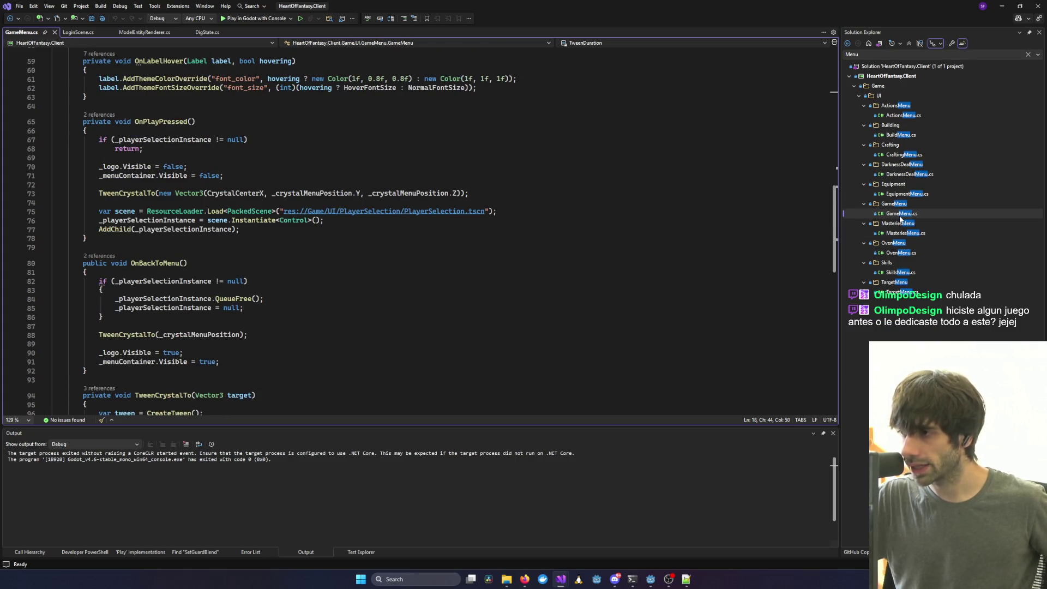
Search the solution files for 'Select' and open PlayerSelector.cs, then PlayerSelectionScene.cs.
left_click(917, 56)
type("Chga")
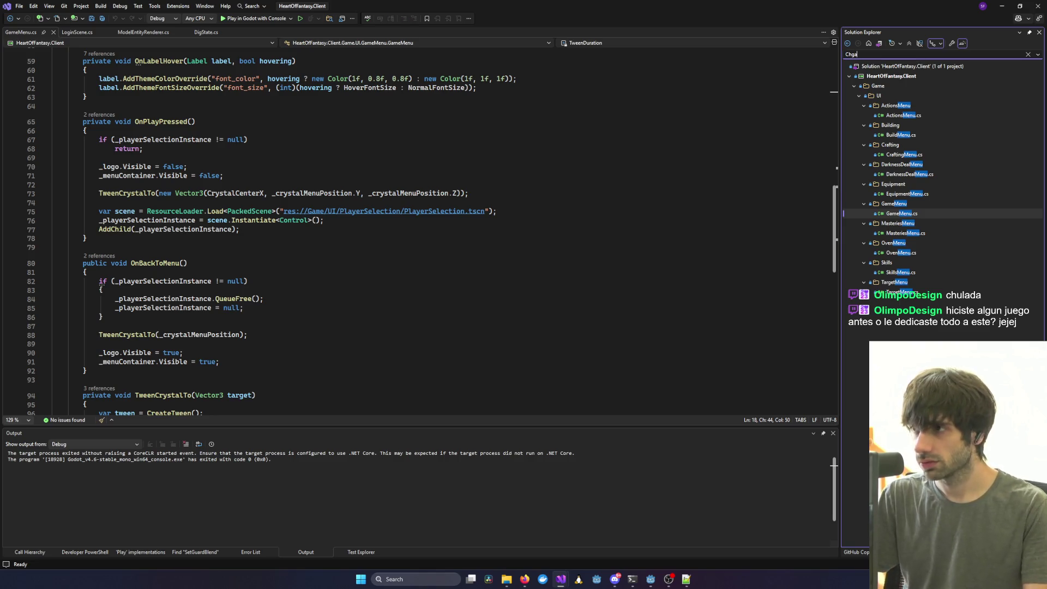
key("BackSpace")
key("BackSpace")
type("acter")
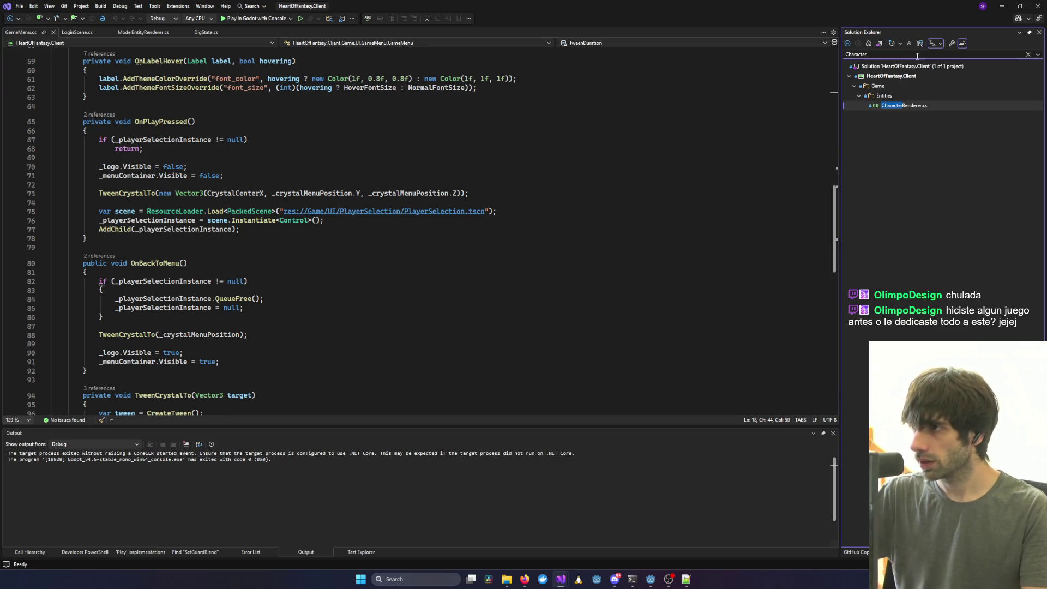
type("Select")
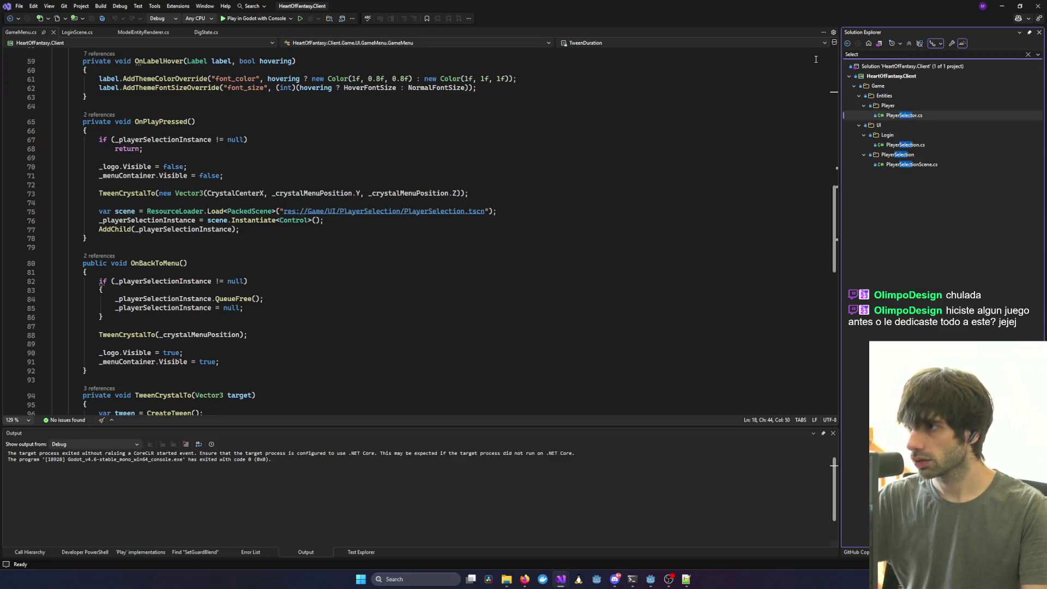
double_click(925, 115)
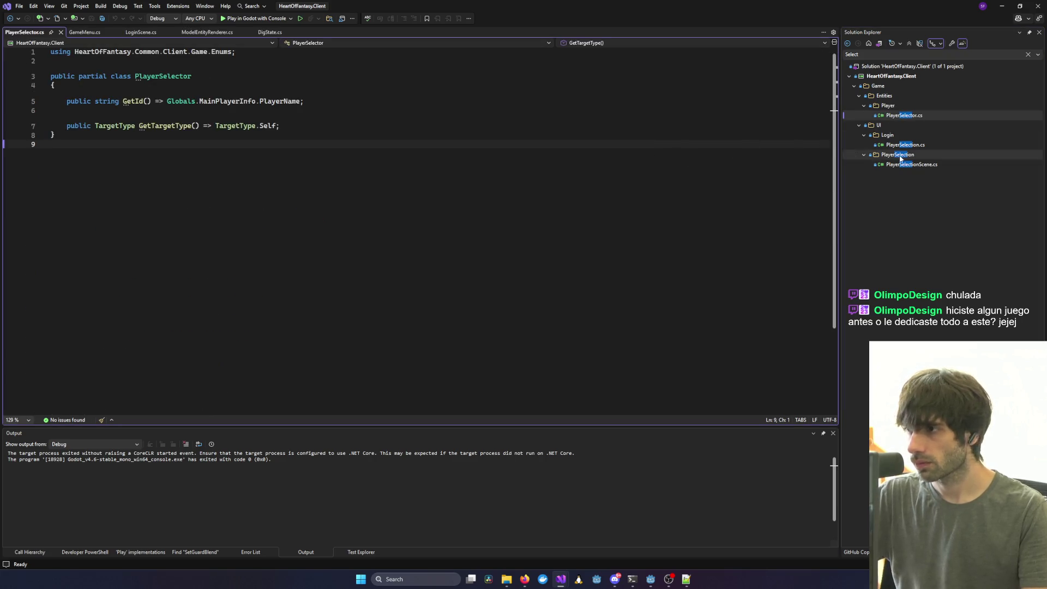
double_click(914, 165)
Scroll to the ConnectPlayer method and highlight the uses of its playerIndex parameter.
scroll(512, 195, "down", 5)
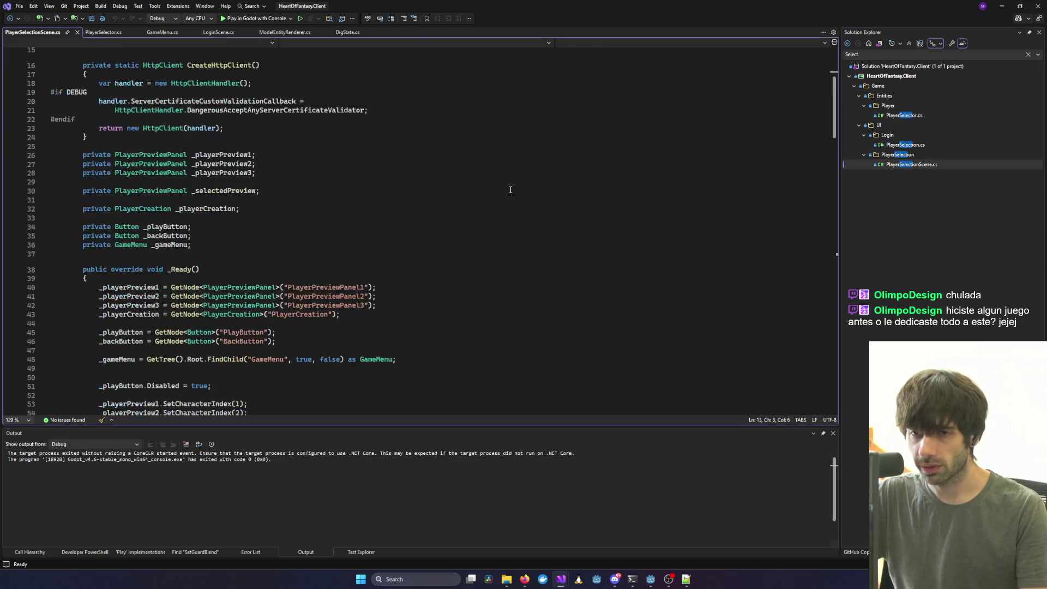
scroll(512, 194, "down", 20)
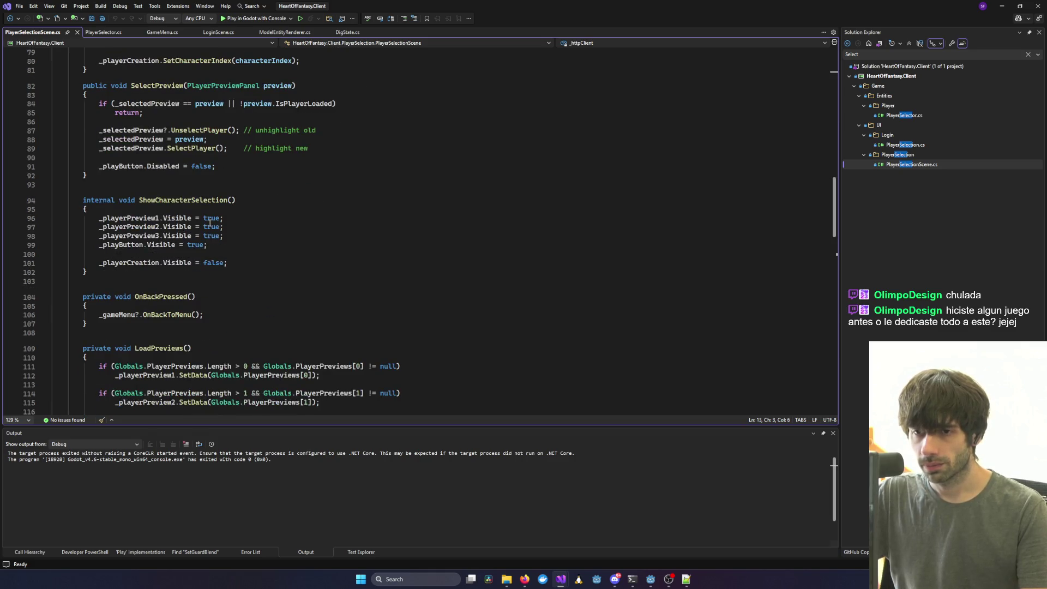
scroll(209, 222, "down", 11)
scroll(210, 222, "down", 3)
scroll(196, 163, "up", 2)
double_click(189, 148)
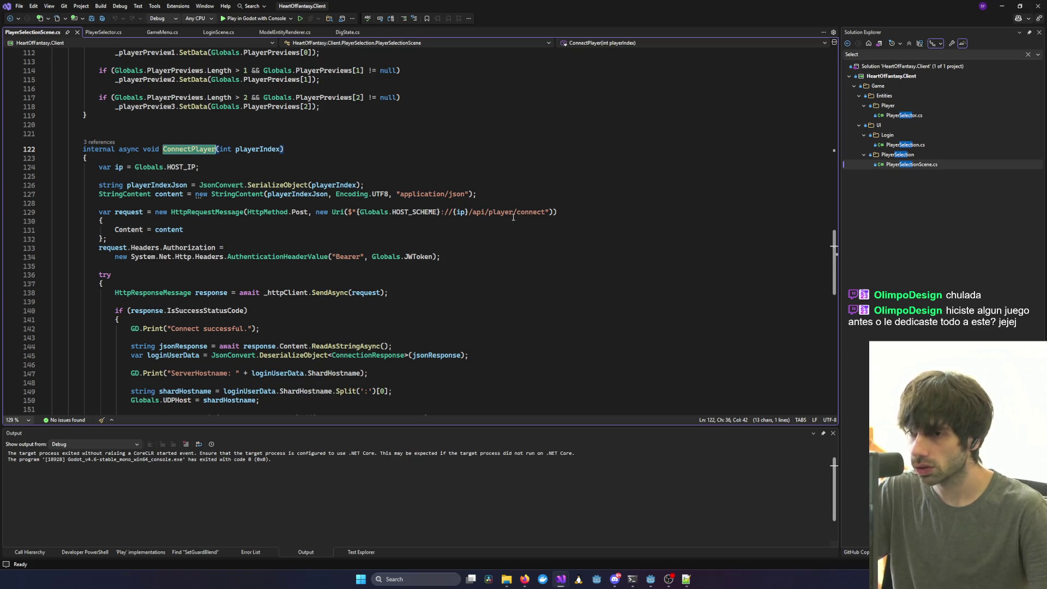
double_click(258, 150)
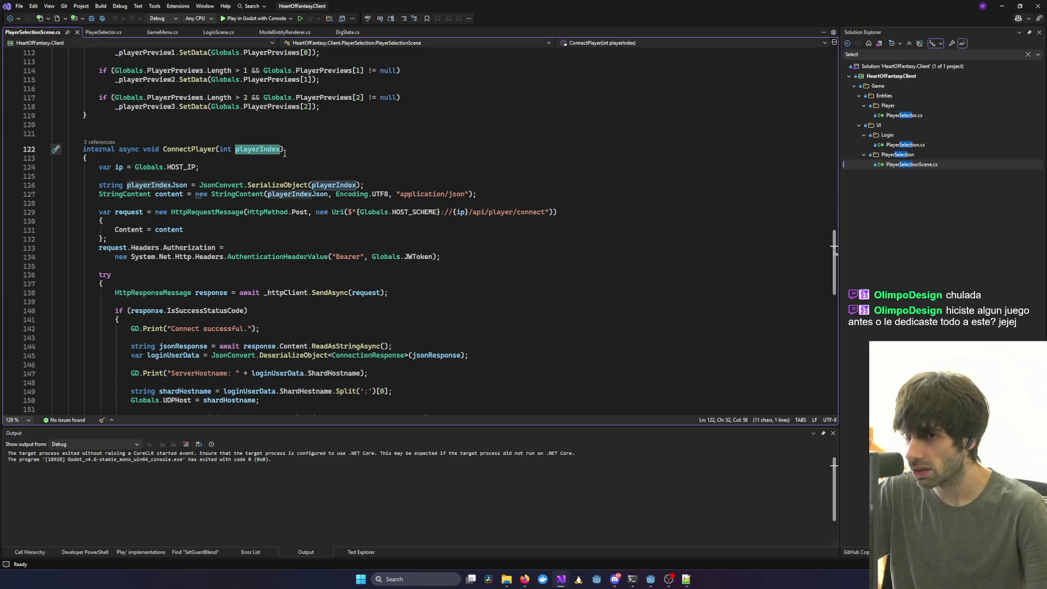
left_click(317, 186)
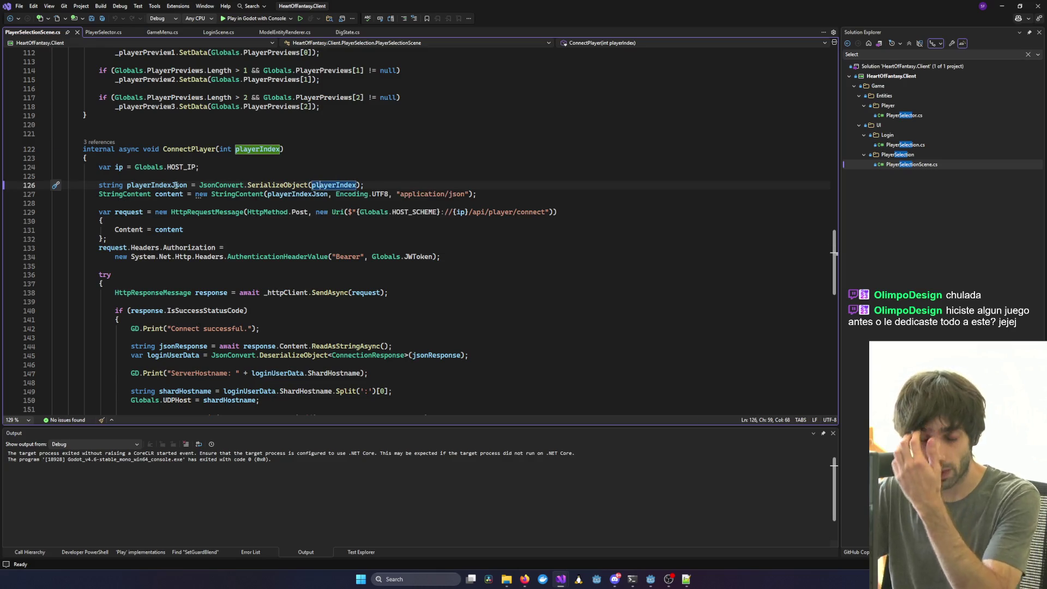
mouse_move(297, 191)
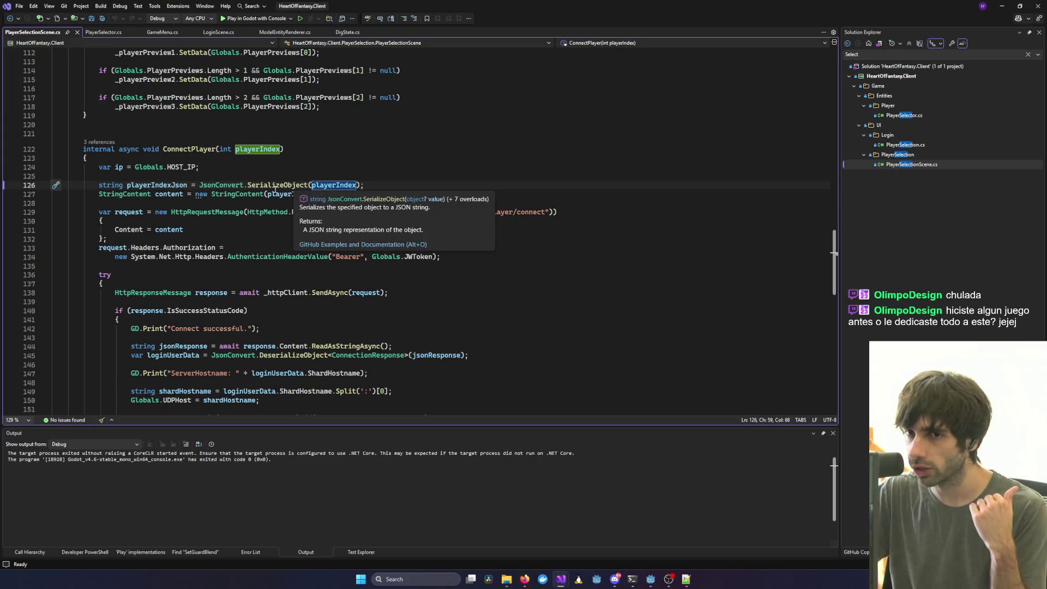
key("Down")
key("End")
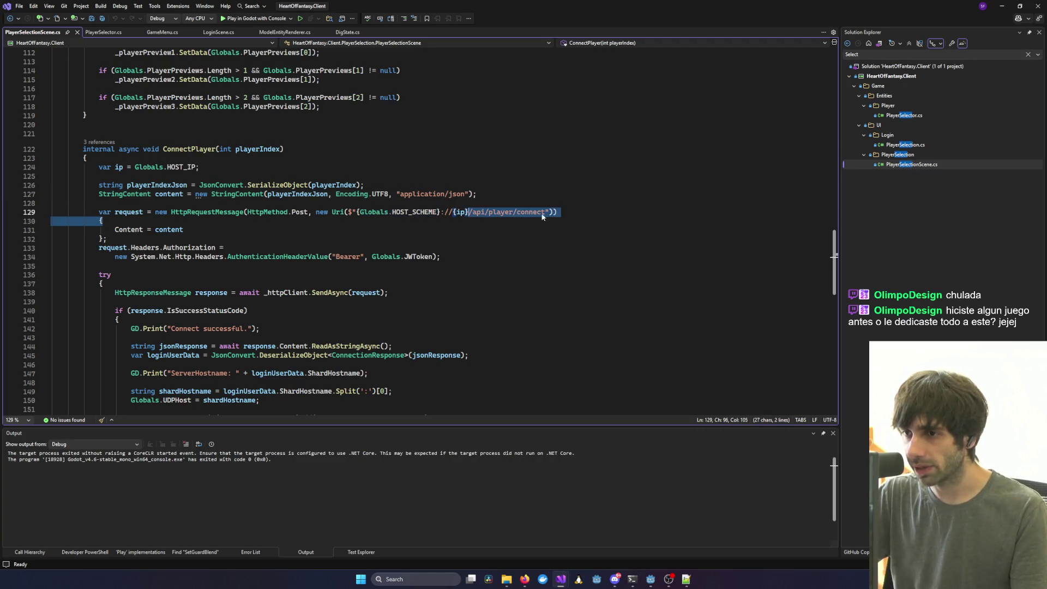
Inspect the POST request to /api/player/connect, then bring up the Miro board in Firefox.
left_click_drag(559, 212, 321, 222)
scroll(278, 229, "down", 2)
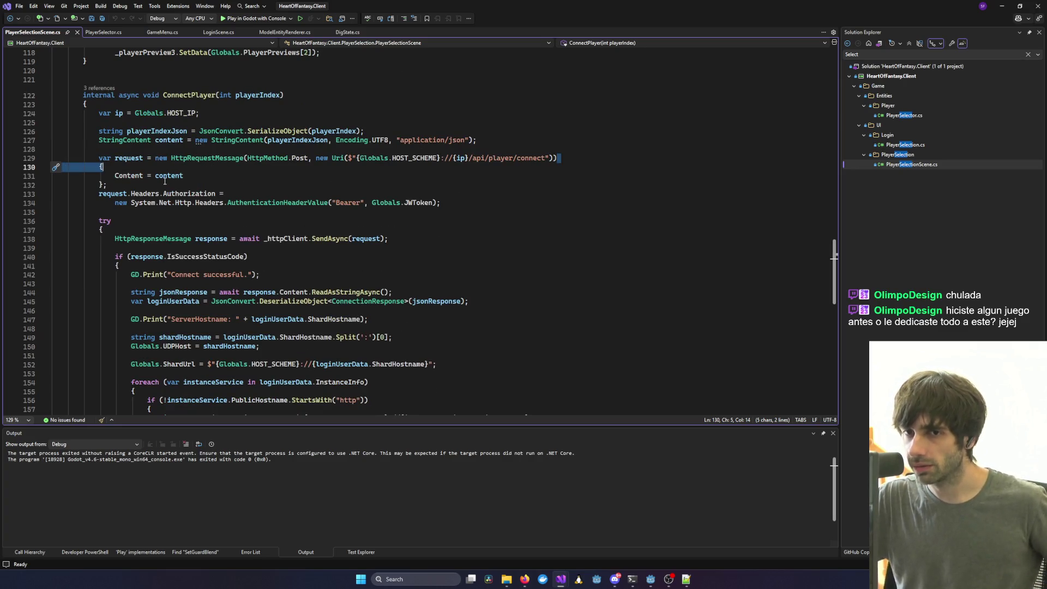
scroll(167, 181, "down", 2)
scroll(149, 188, "down", 1)
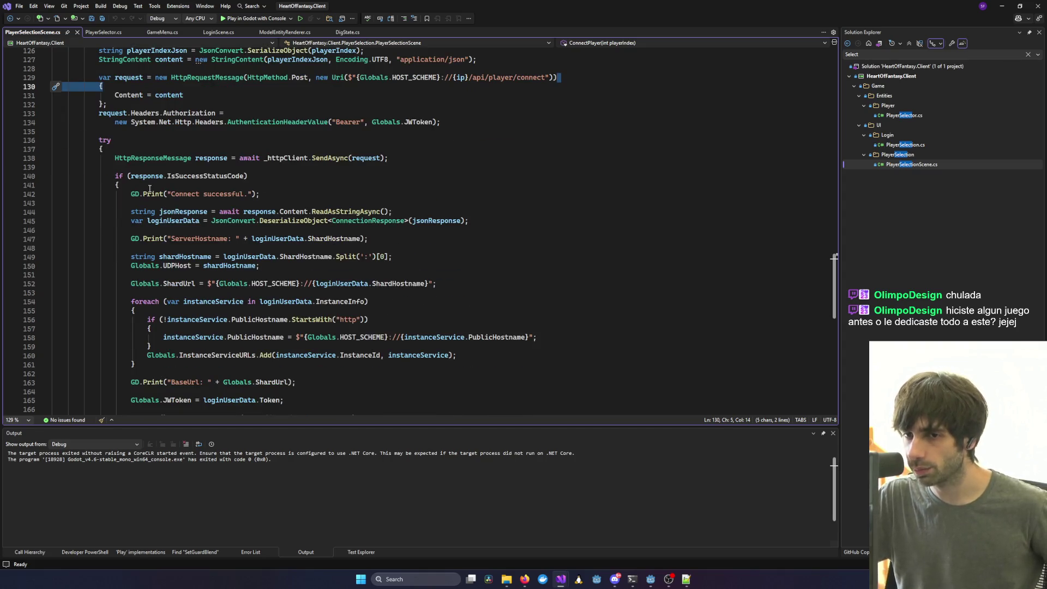
scroll(149, 188, "down", 1)
scroll(292, 198, "up", 4)
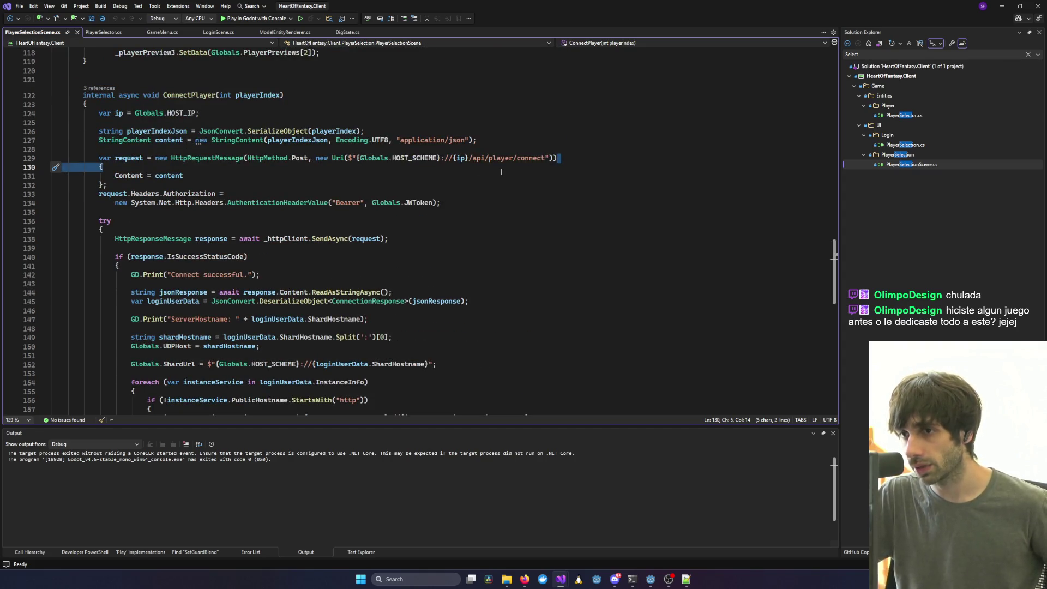
left_click_drag(103, 167, 52, 158)
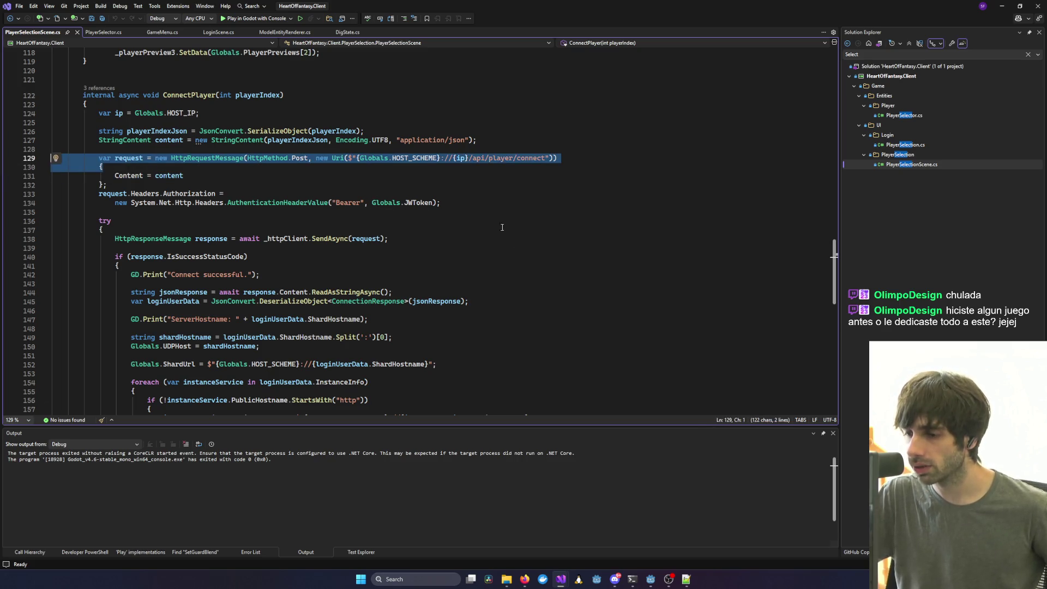
left_click(525, 578)
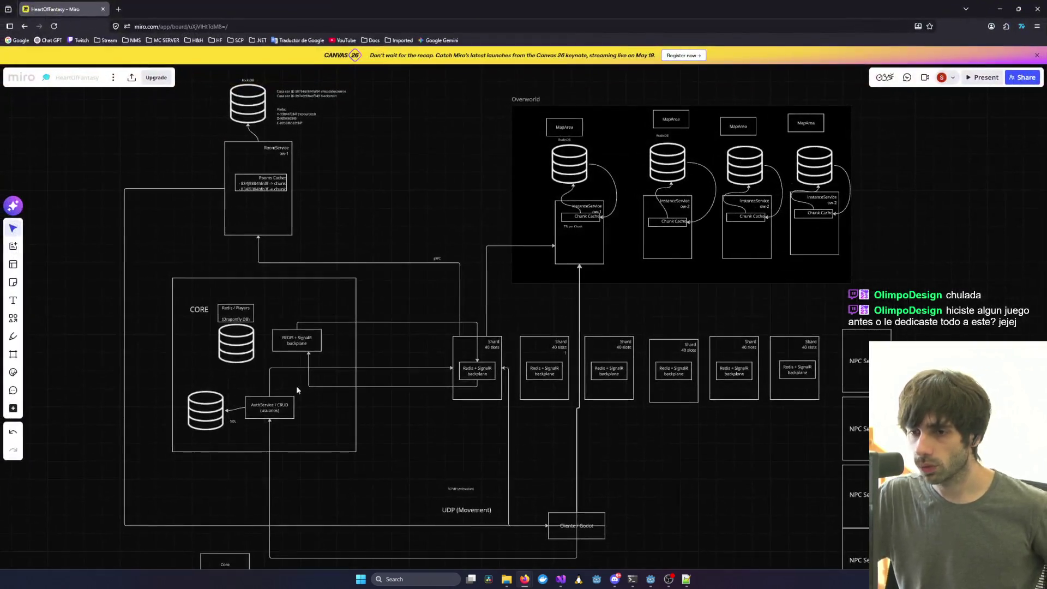
Move the Cliente / Godot box left and nudge the row of Shard boxes on the Miro board.
scroll(256, 431, "up", 3)
scroll(257, 430, "up", 1)
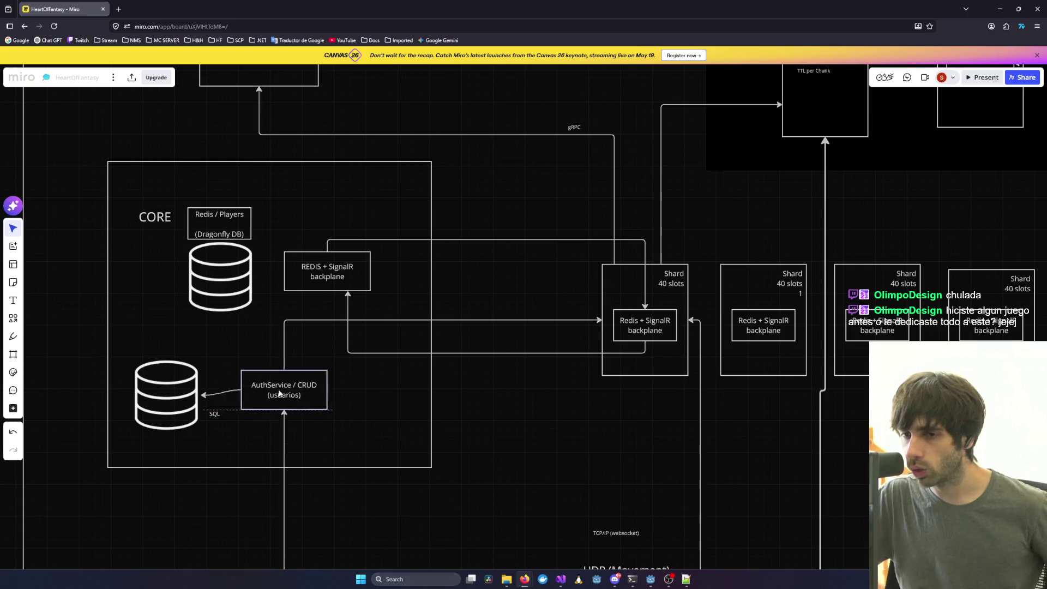
scroll(382, 327, "down", 3)
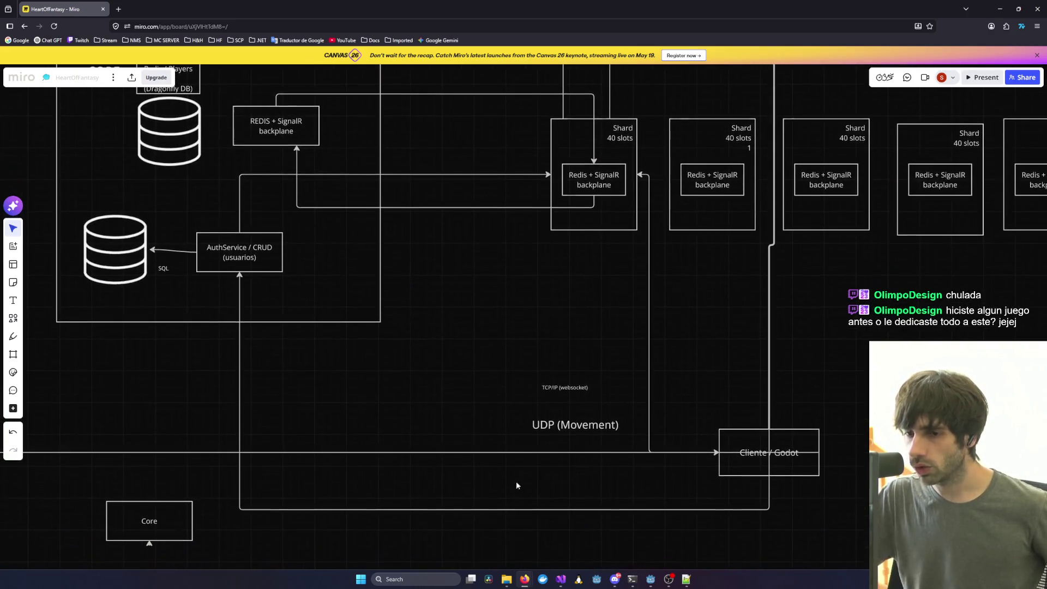
left_click(745, 473)
mouse_move(745, 472)
left_mouse_down()
mouse_move(324, 473)
mouse_move(254, 307)
mouse_move(447, 528)
mouse_move(562, 529)
left_mouse_up()
scroll(590, 298, "right", 5)
scroll(590, 298, "up", 3)
mouse_move(176, 399)
left_mouse_down()
mouse_move(876, 311)
mouse_move(921, 288)
left_mouse_up()
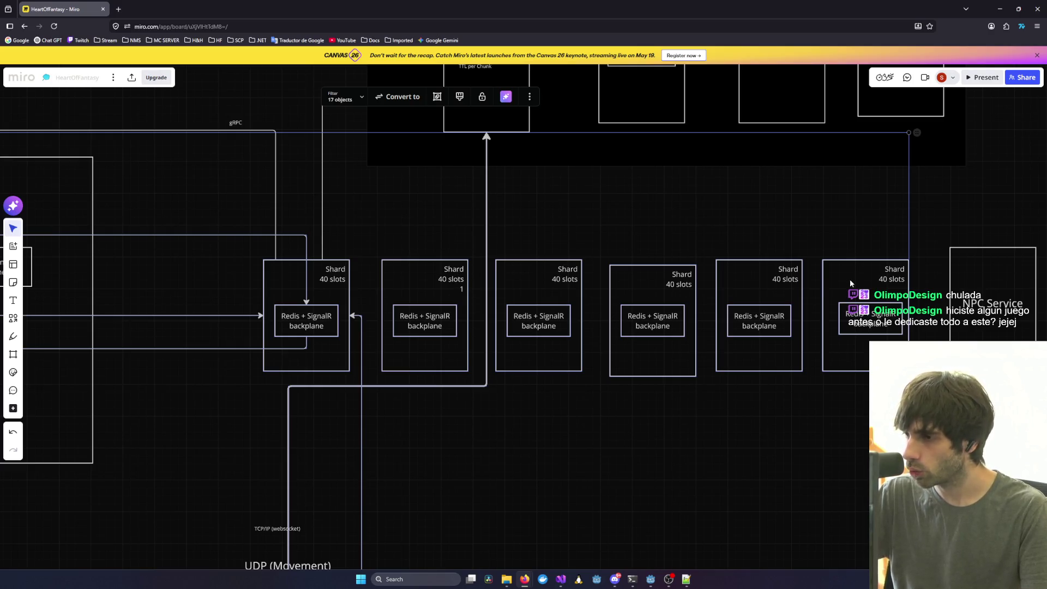
left_click_drag(559, 281, 558, 281)
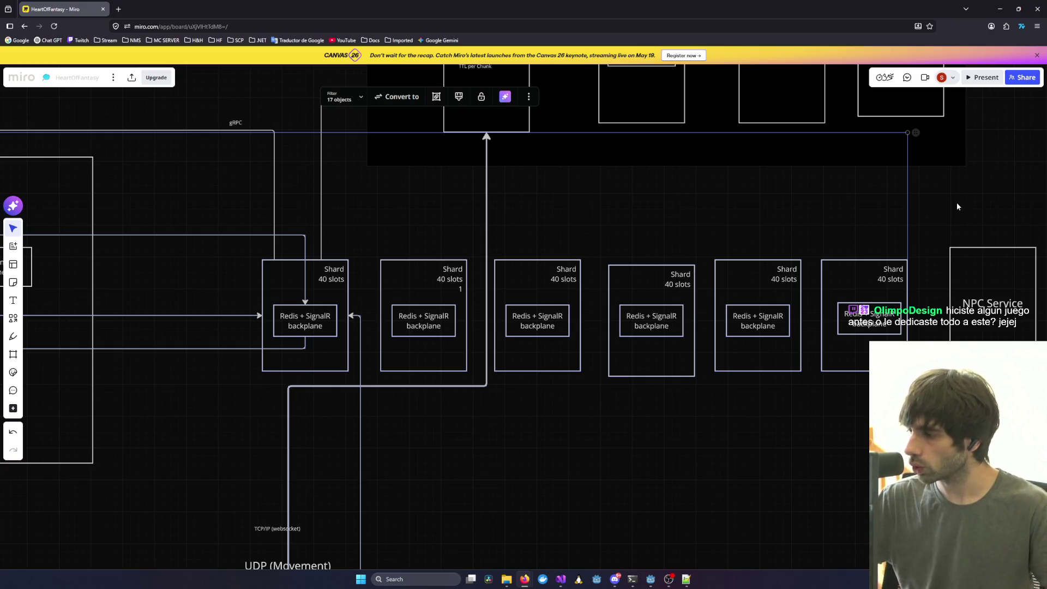
left_click(364, 257)
Un-maximize the browser window and switch back to Visual Studio.
scroll(704, 260, "left", 5)
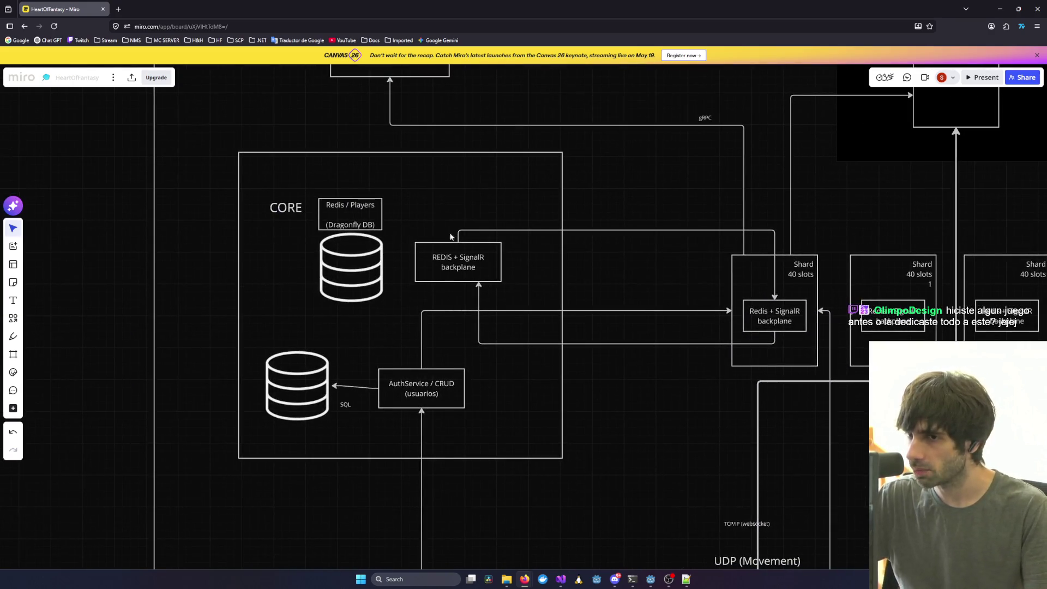
scroll(493, 275, "right", 5)
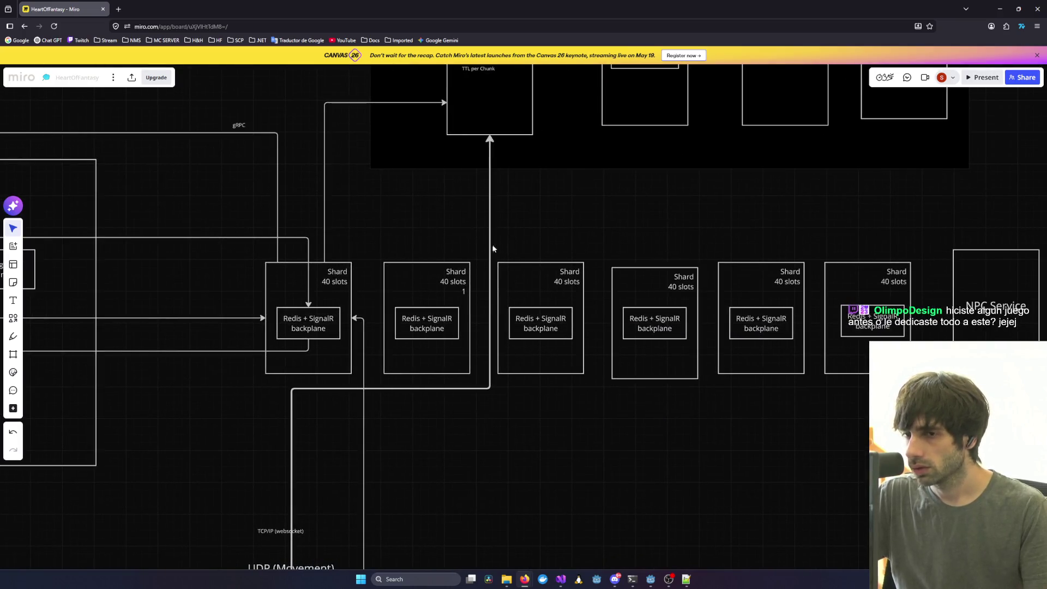
scroll(505, 289, "down", 3)
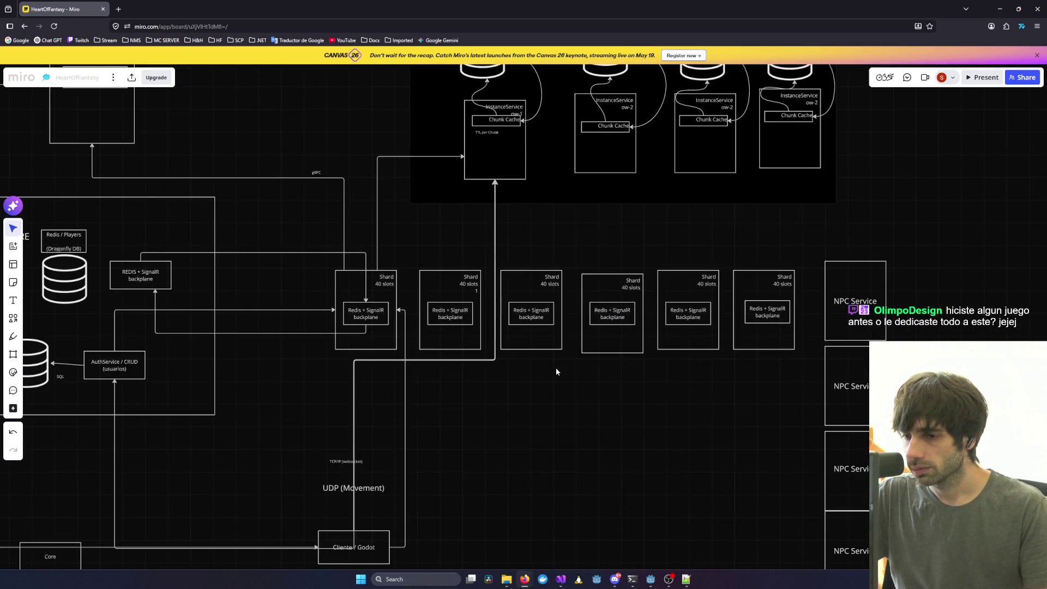
scroll(556, 370, "down", 2)
scroll(556, 370, "left", 4)
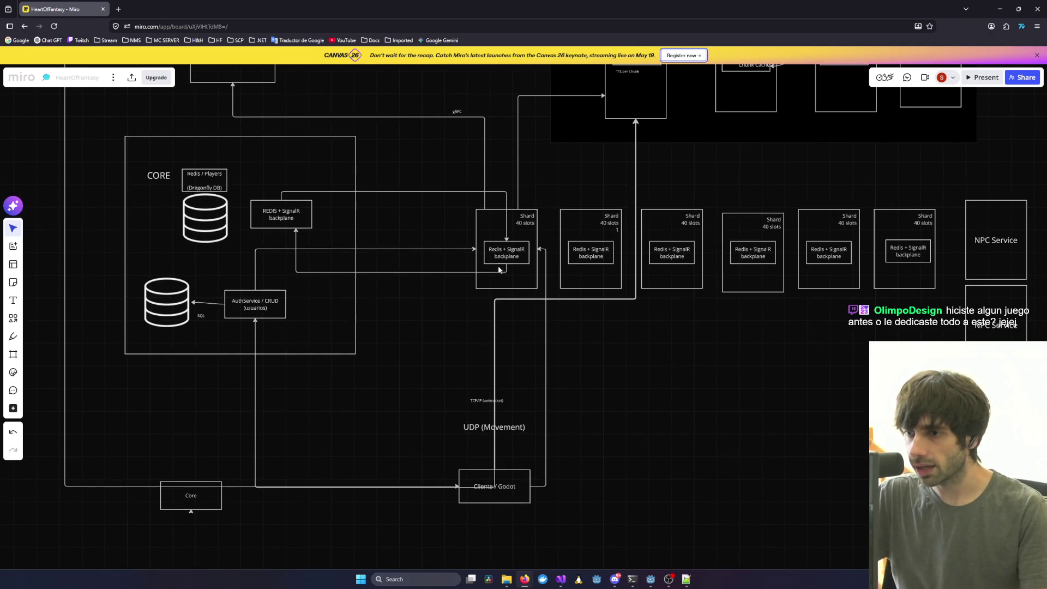
key("alt")
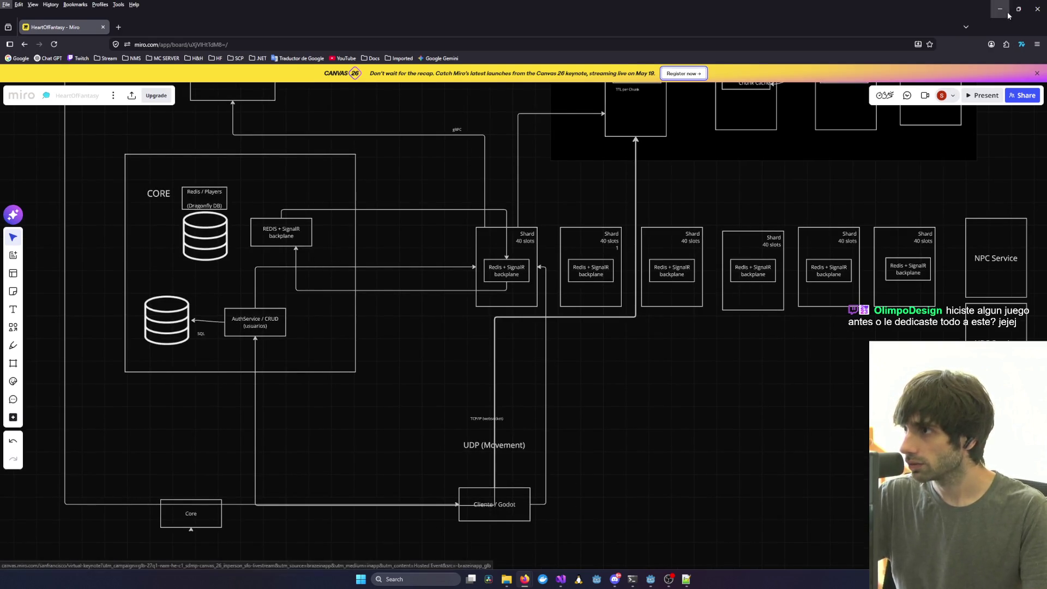
left_click_drag(753, 9, 929, 207)
key("alt+Tab")
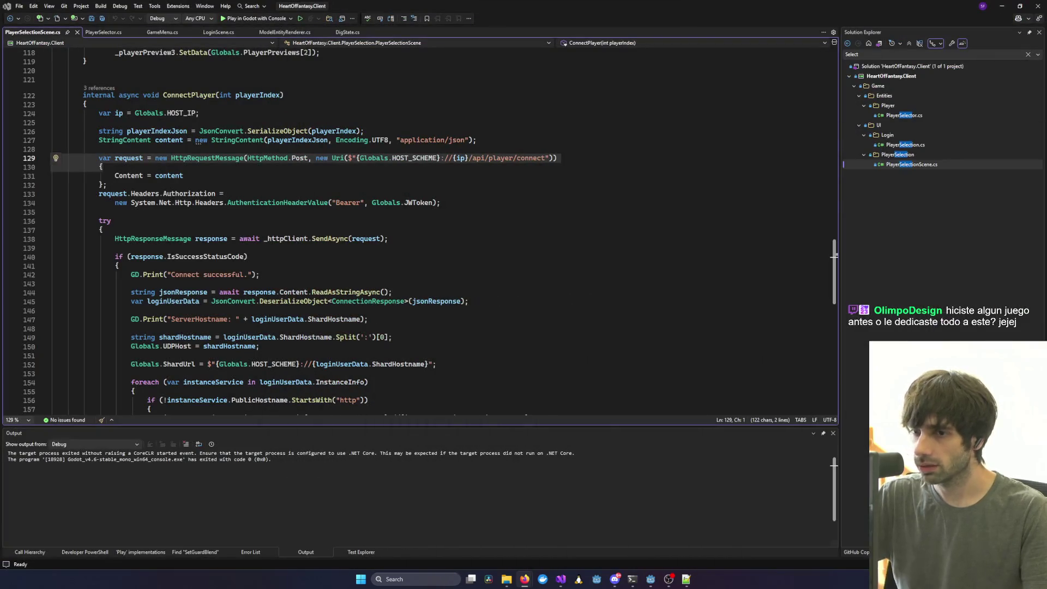
left_click(695, 218)
scroll(381, 246, "down", 4)
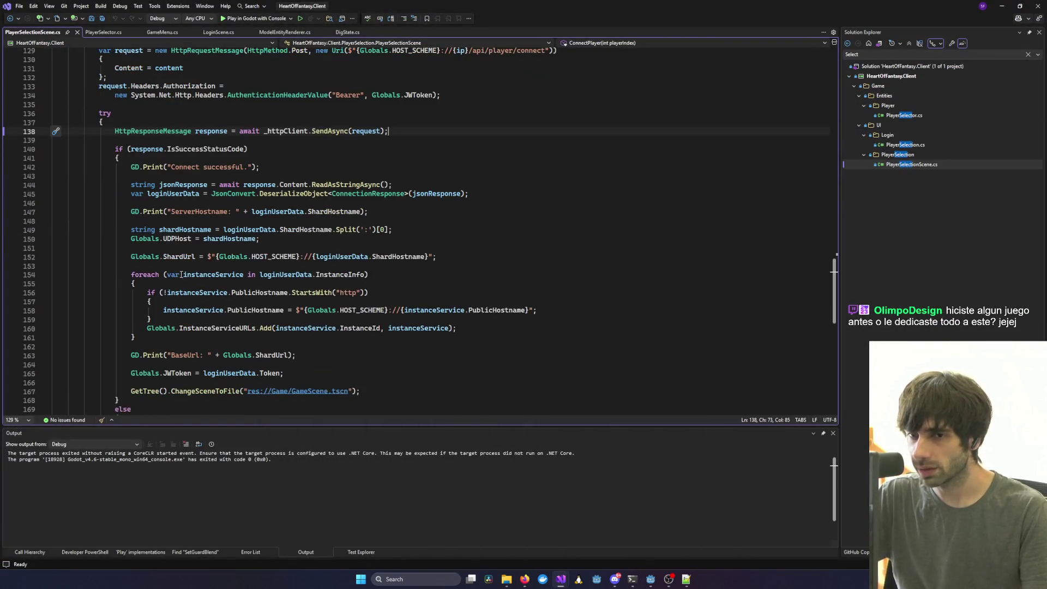
double_click(183, 257)
key("shift+alt+equal")
key("shift+alt+equal")
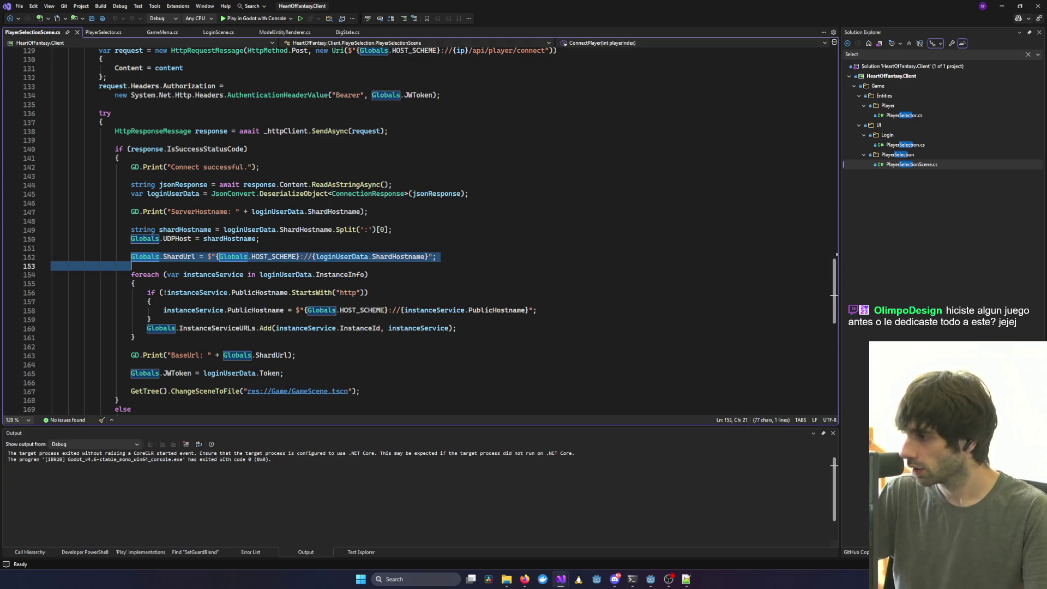
left_click(626, 275)
triple_click(314, 257)
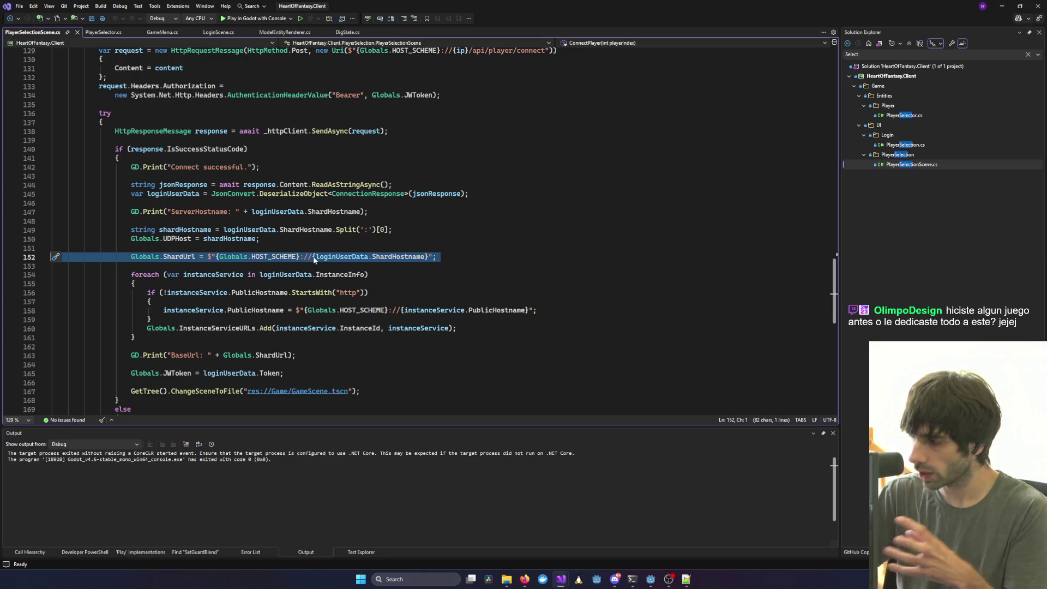
scroll(313, 257, "down", 2)
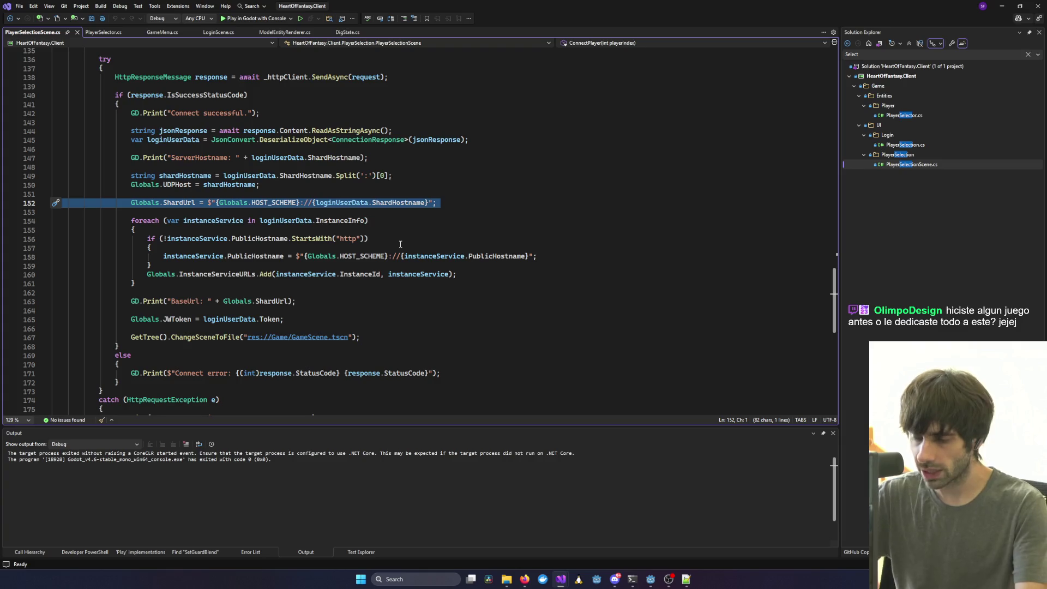
scroll(183, 265, "down", 1)
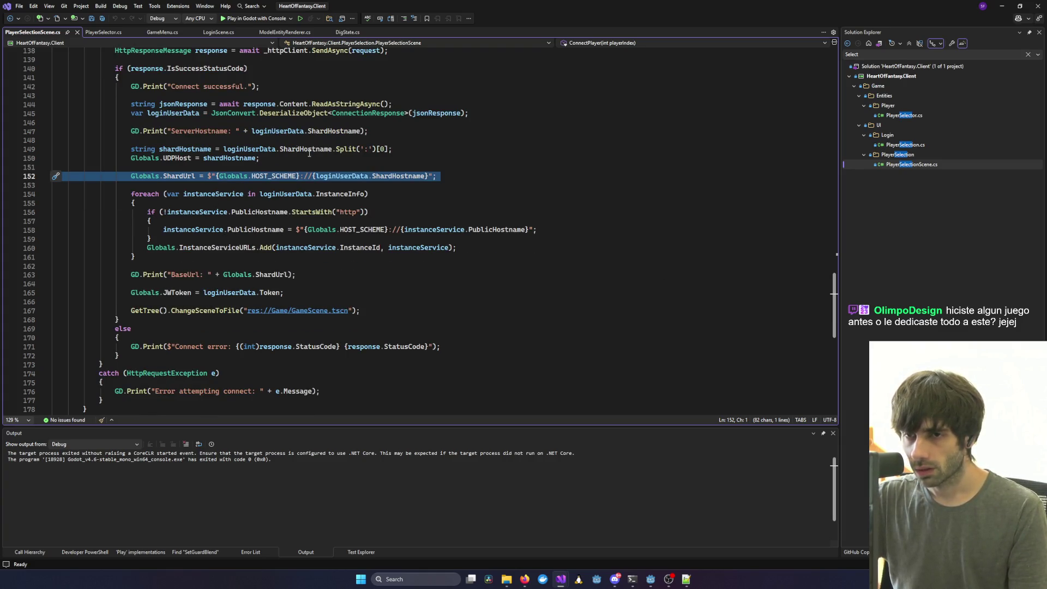
left_click(486, 220)
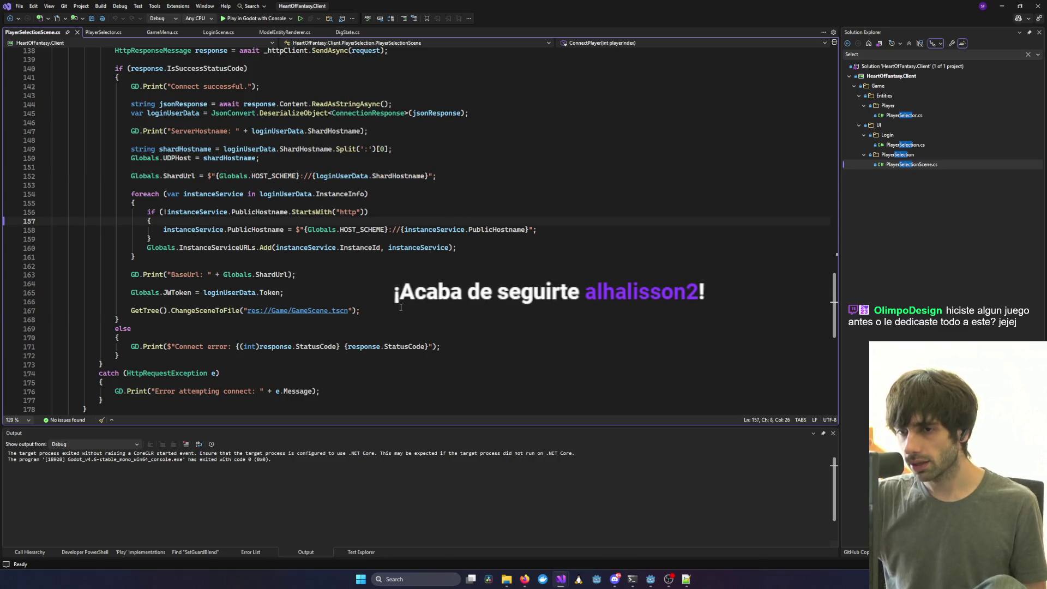
left_click_drag(360, 310, 132, 302)
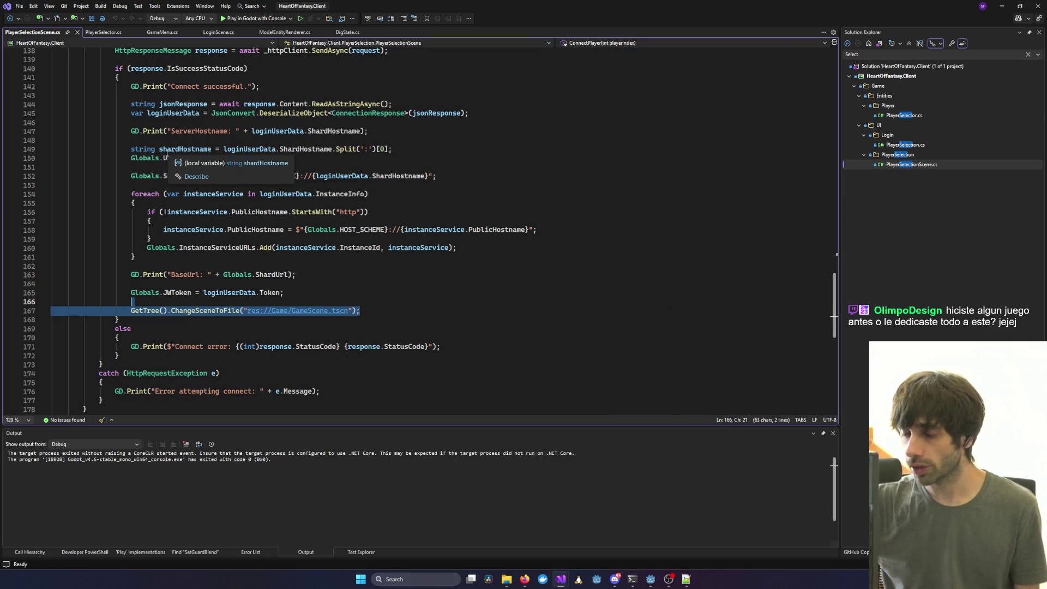
left_click(168, 158)
Select UDPHost on line 150, clear the file search filter, and place the caret after the foreach loop.
double_click(168, 158)
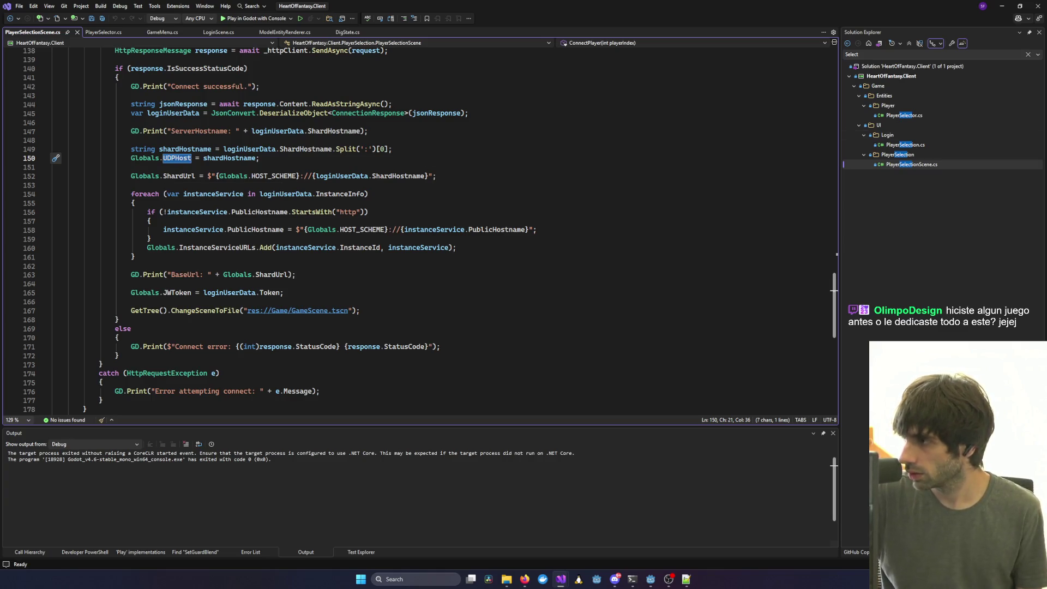
key("alt+Tab")
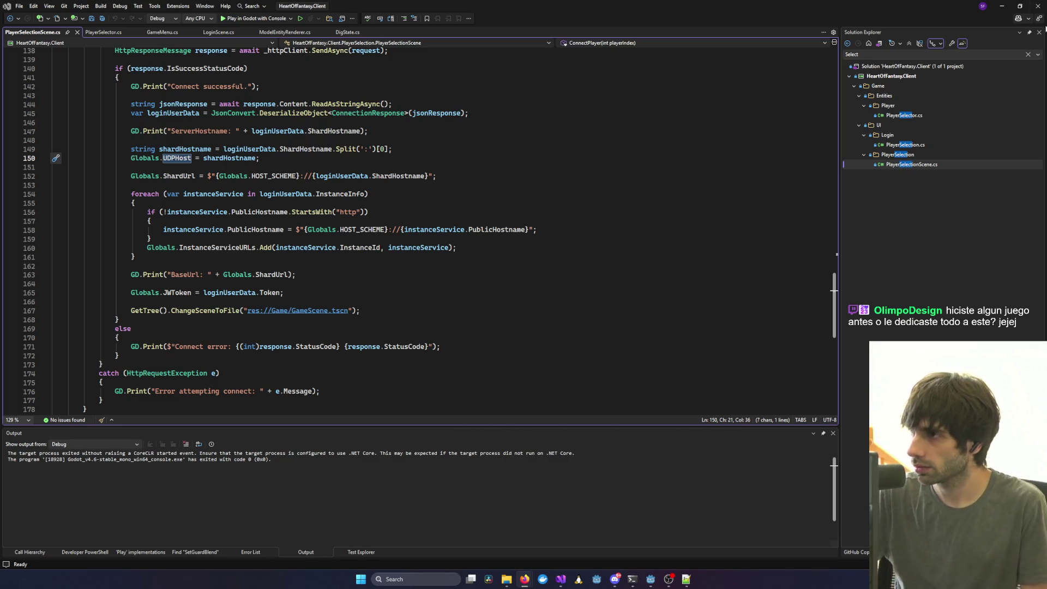
left_click(1028, 54)
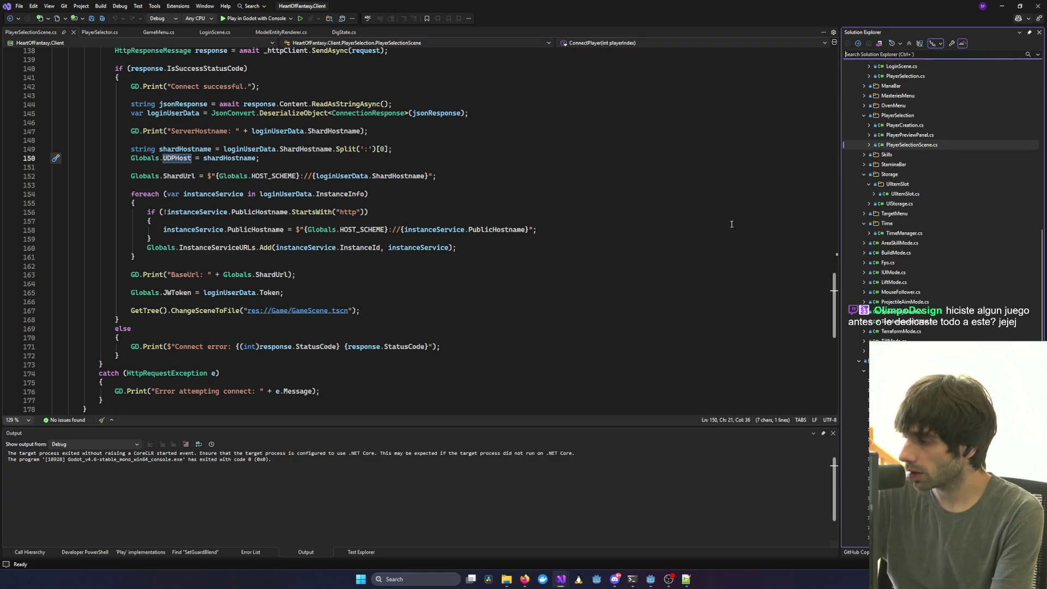
left_click(669, 255)
scroll(662, 259, "up", 2)
scroll(658, 264, "down", 4)
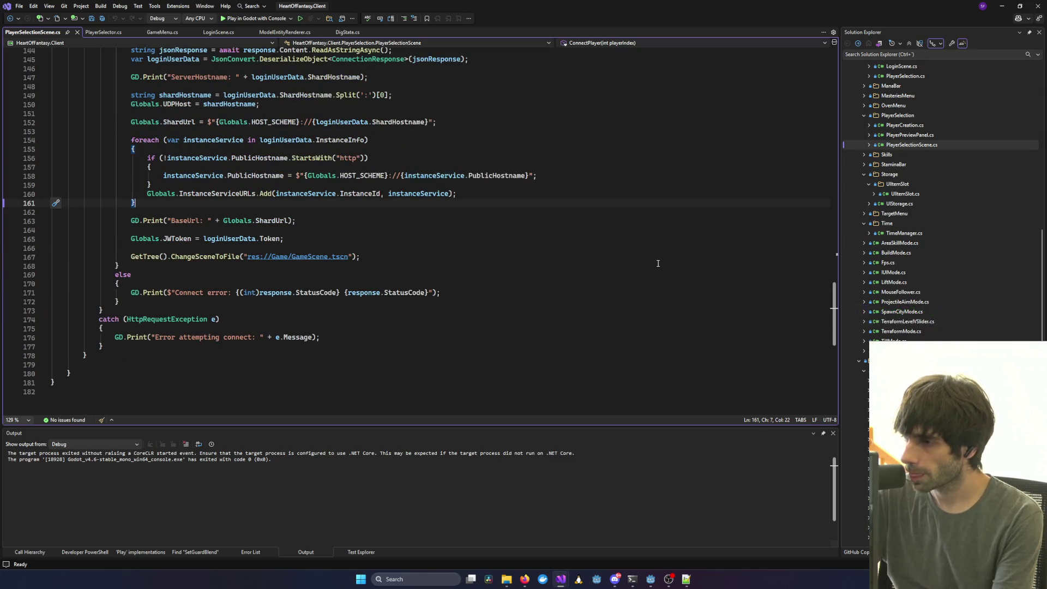
scroll(658, 263, "up", 2)
scroll(658, 263, "down", 1)
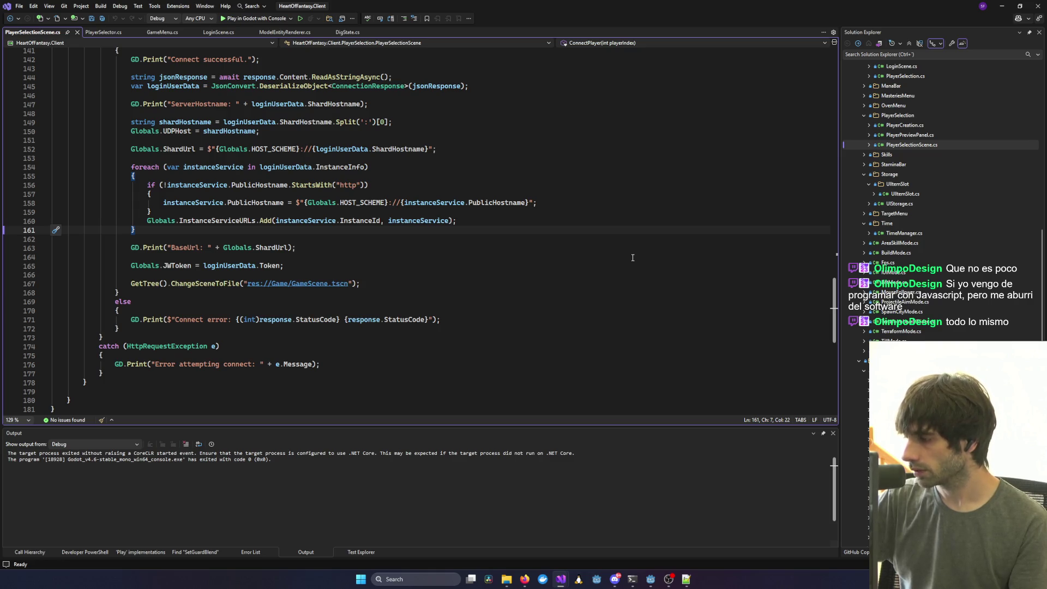
left_click(553, 249)
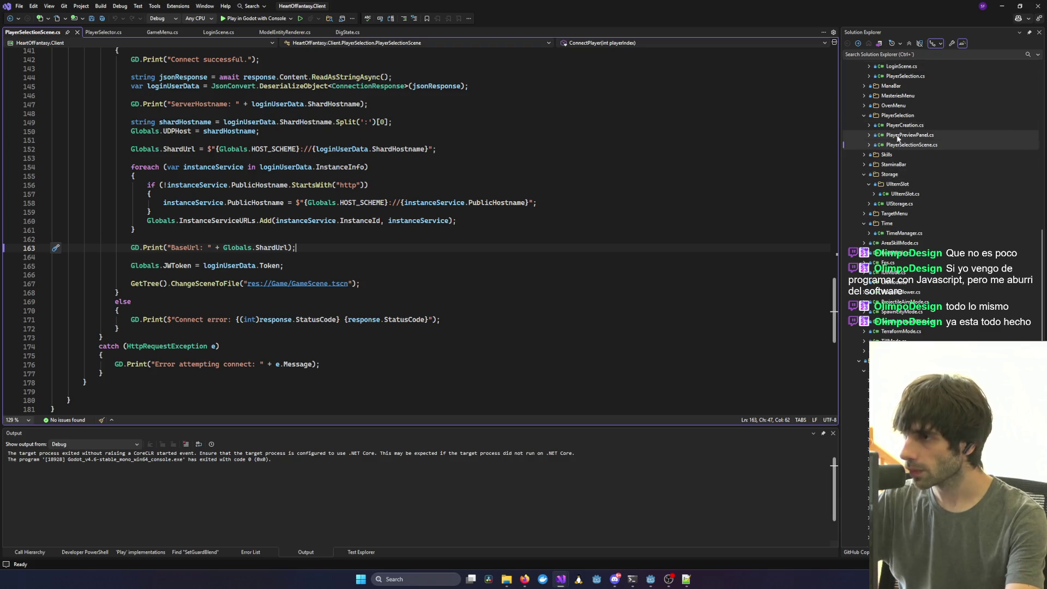
Collapse the Entity, Player, States and Entities folders under Game in Solution Explorer.
scroll(897, 177, "up", 10)
scroll(897, 185, "up", 5)
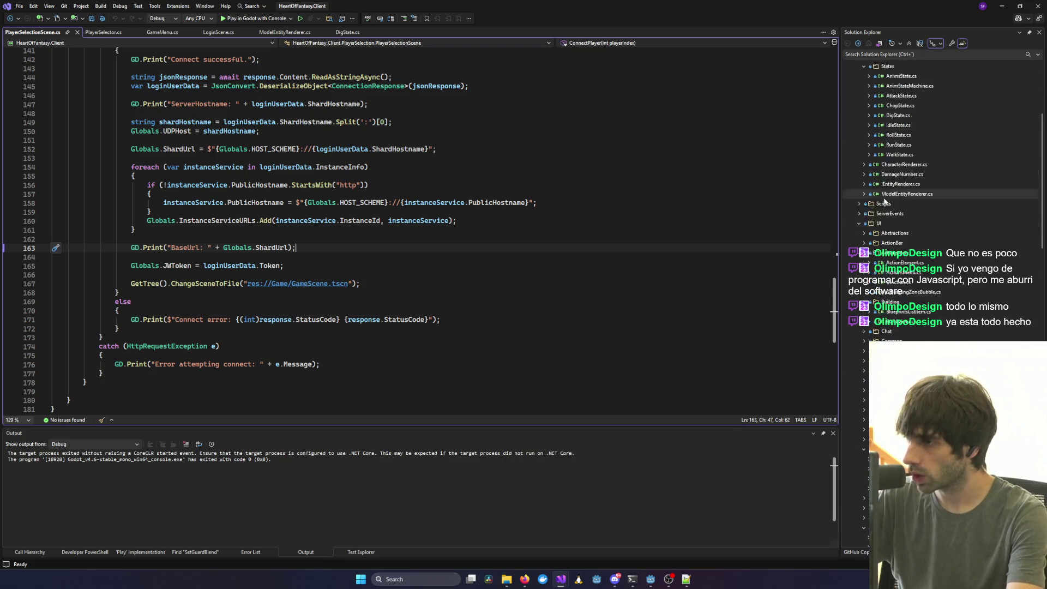
scroll(858, 312, "up", 3)
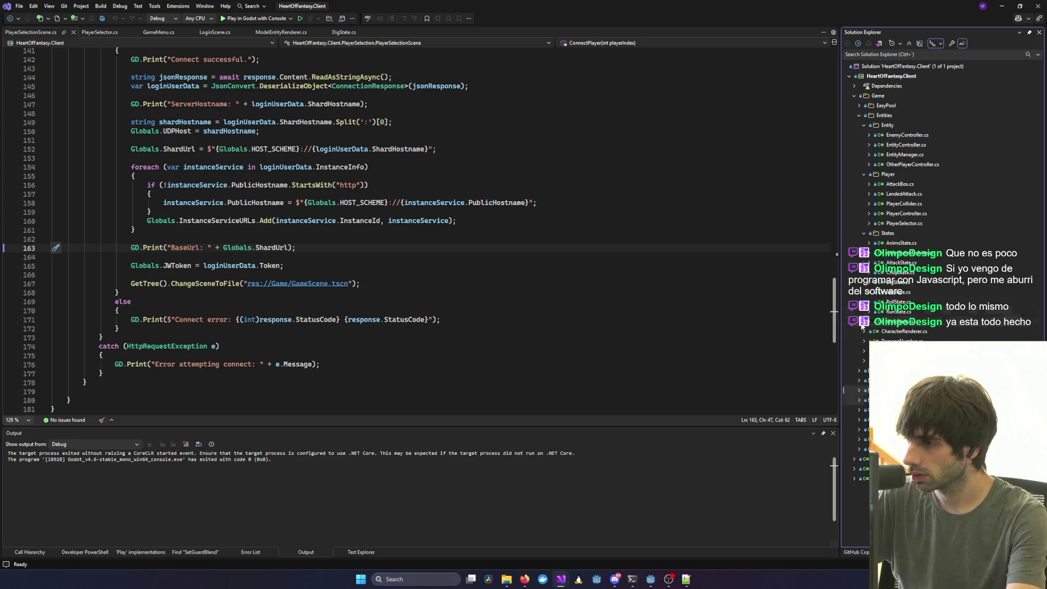
left_click(852, 96)
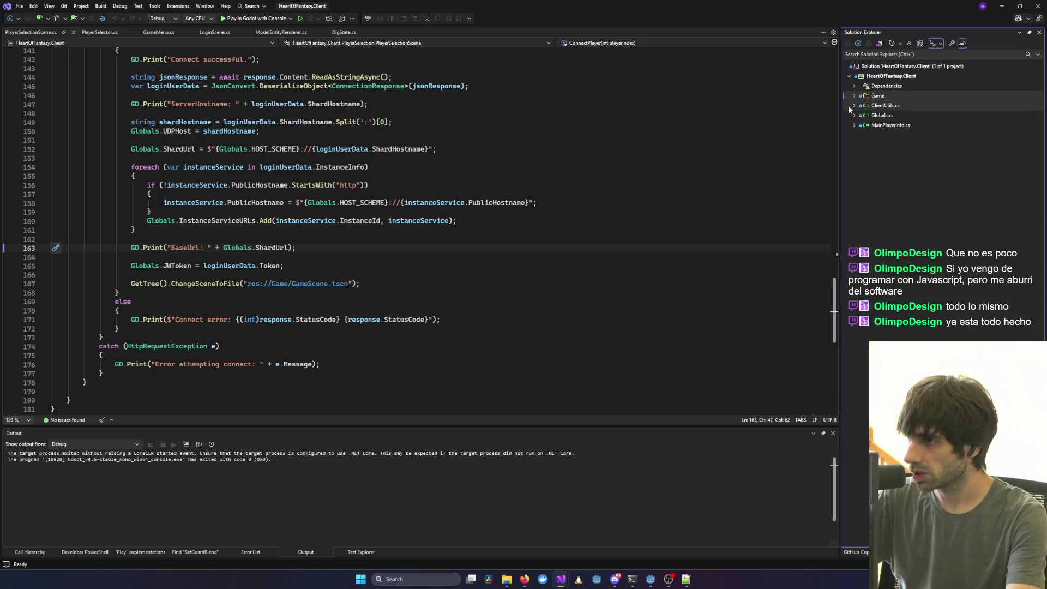
left_click(854, 97)
left_click(863, 125)
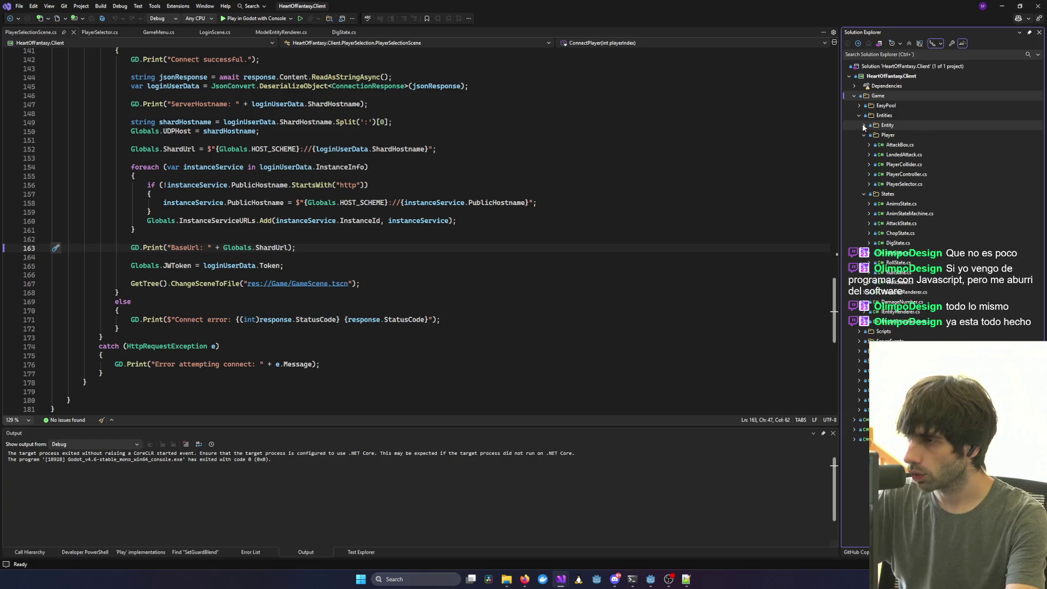
left_click(863, 135)
left_click(862, 145)
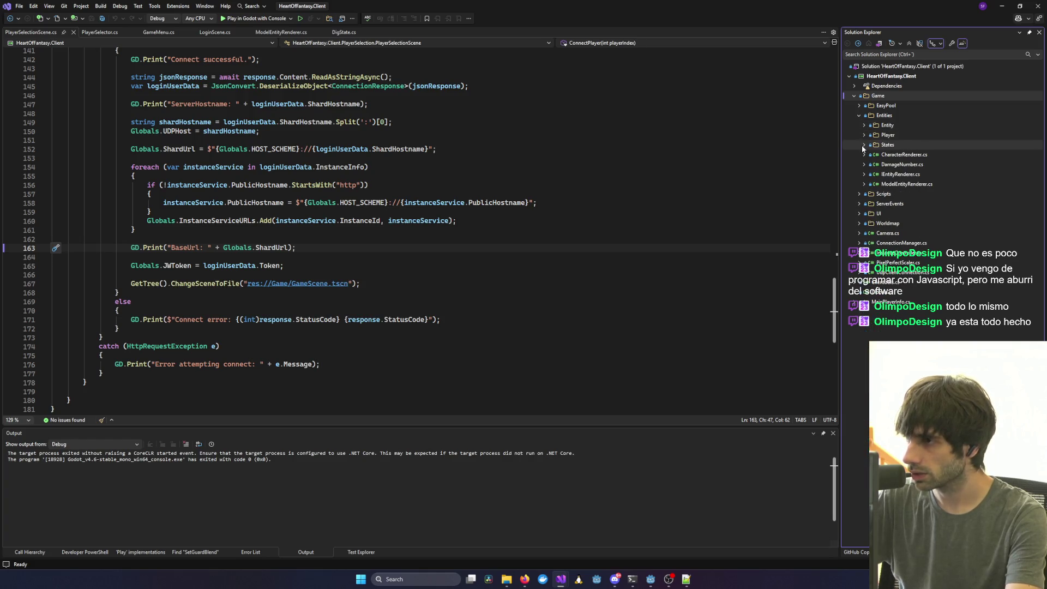
left_click(859, 115)
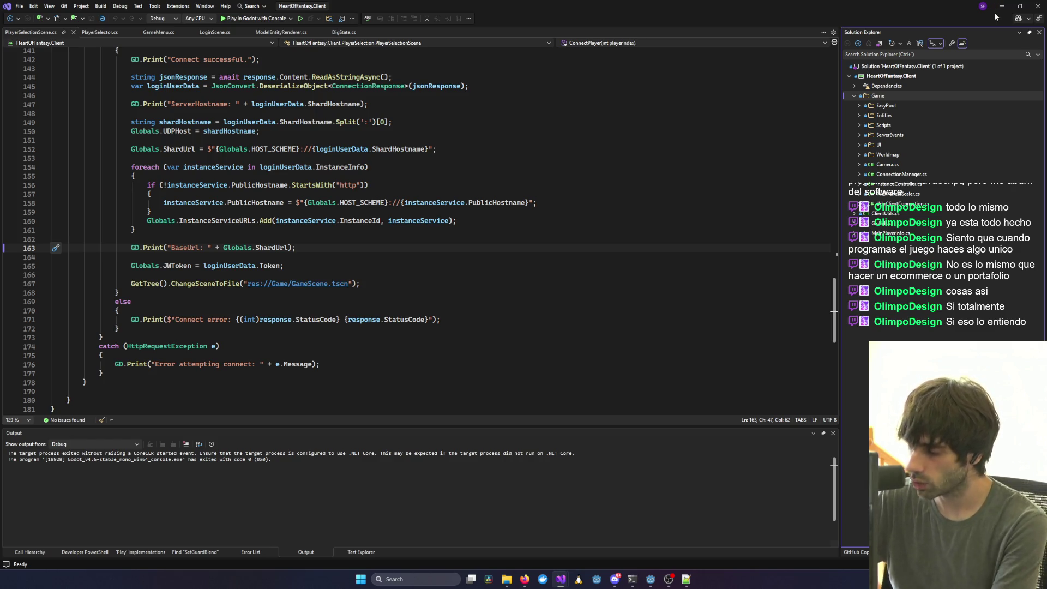
Scroll up through PlayerSelectionScene.cs to read the LoadPreviews method.
left_click(632, 315)
scroll(630, 316, "up", 10)
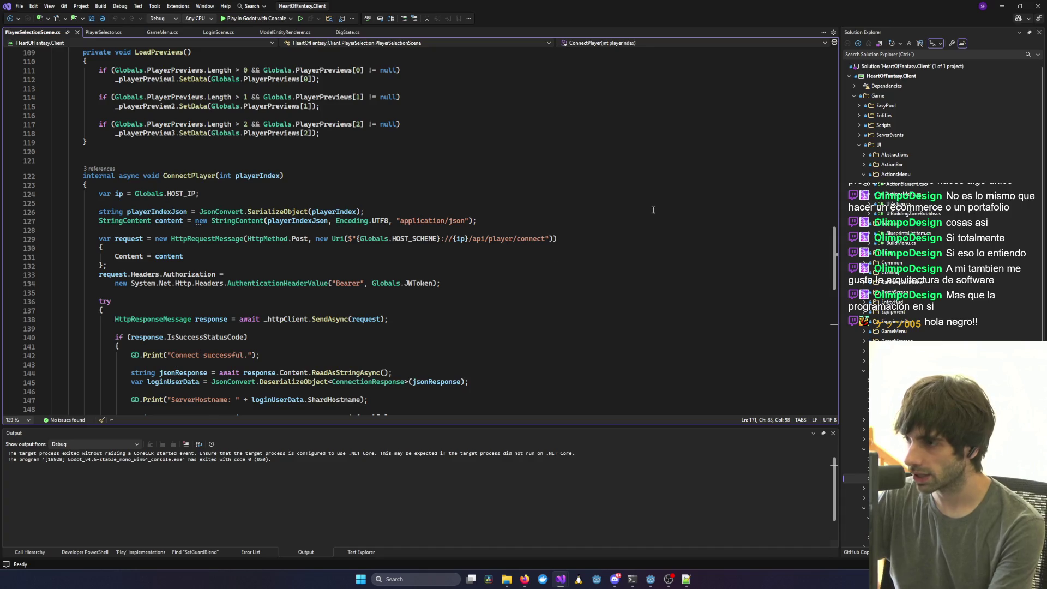
scroll(653, 209, "up", 1)
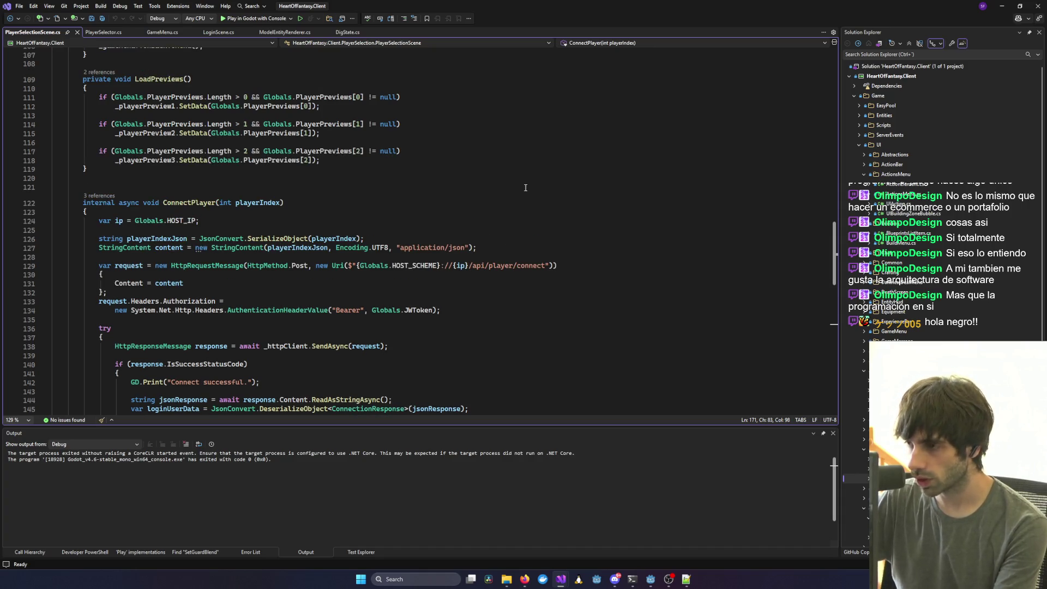
scroll(525, 187, "up", 3)
scroll(524, 188, "up", 2)
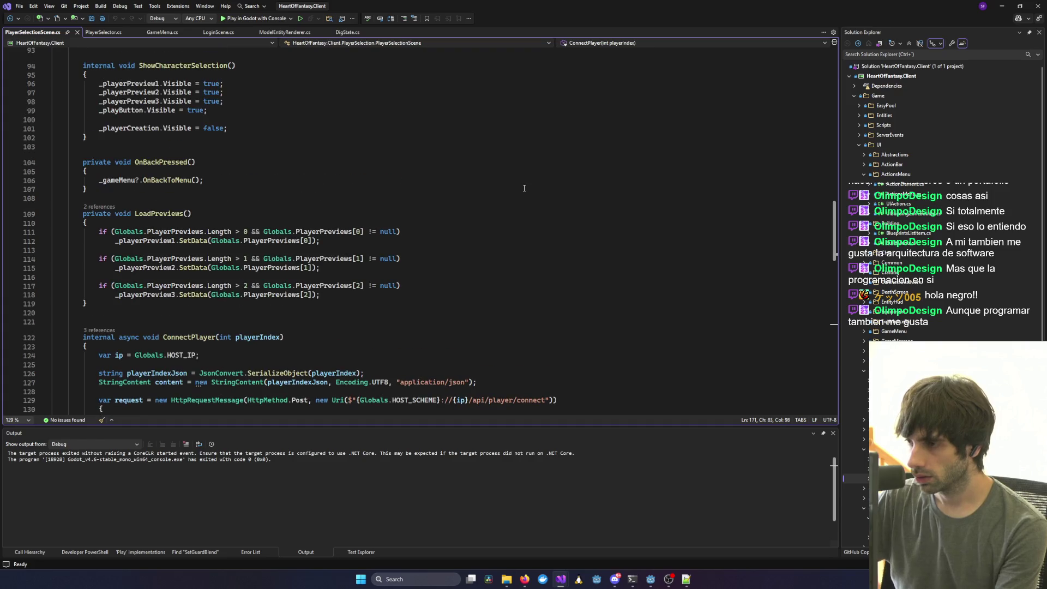
scroll(523, 187, "up", 1)
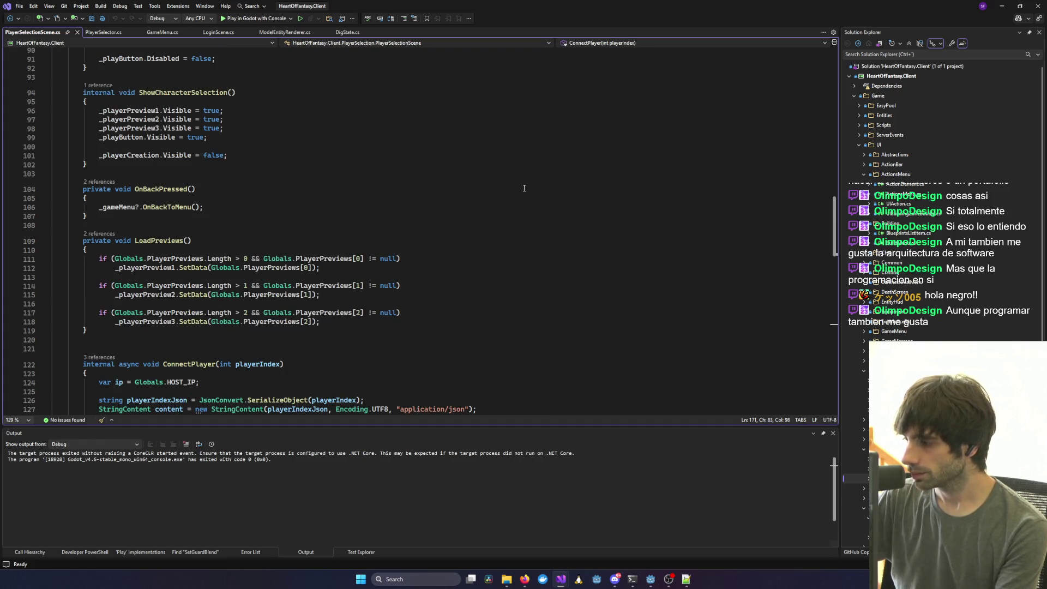
scroll(524, 187, "down", 1)
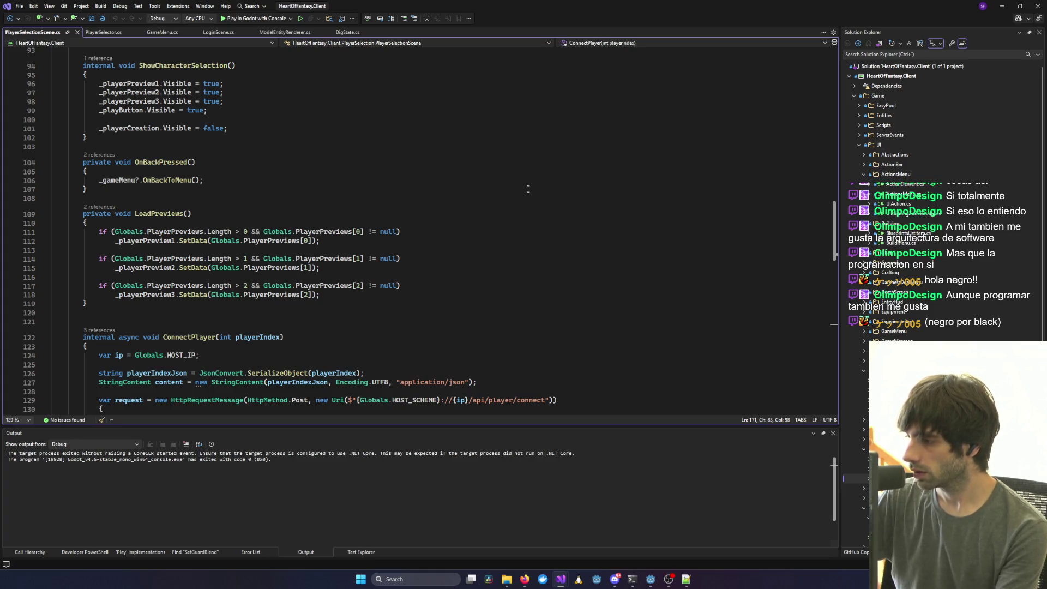
left_click(621, 276)
scroll(620, 276, "down", 2)
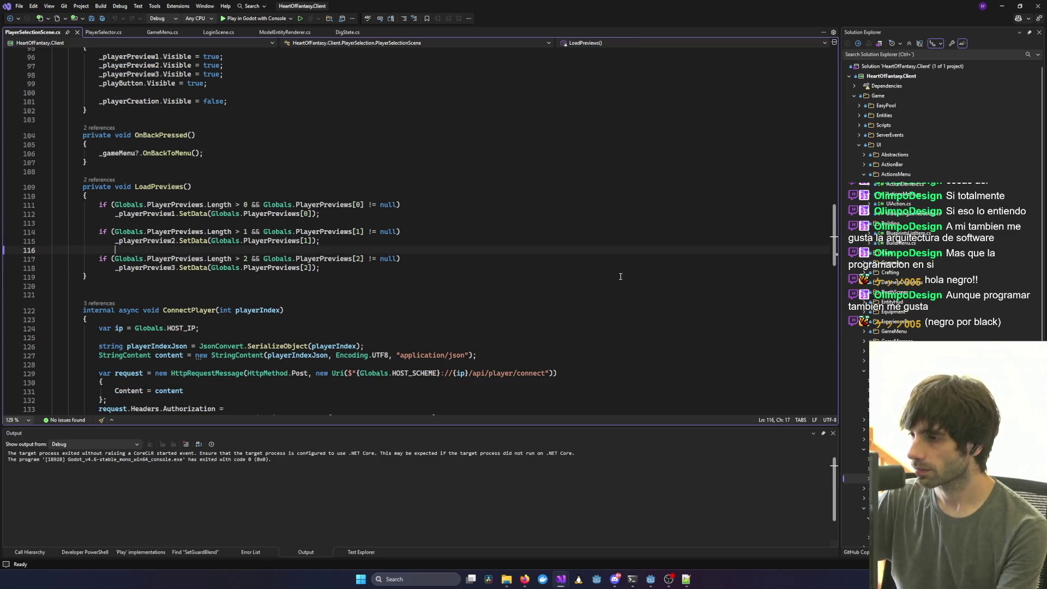
scroll(621, 277, "up", 1)
left_click(537, 282)
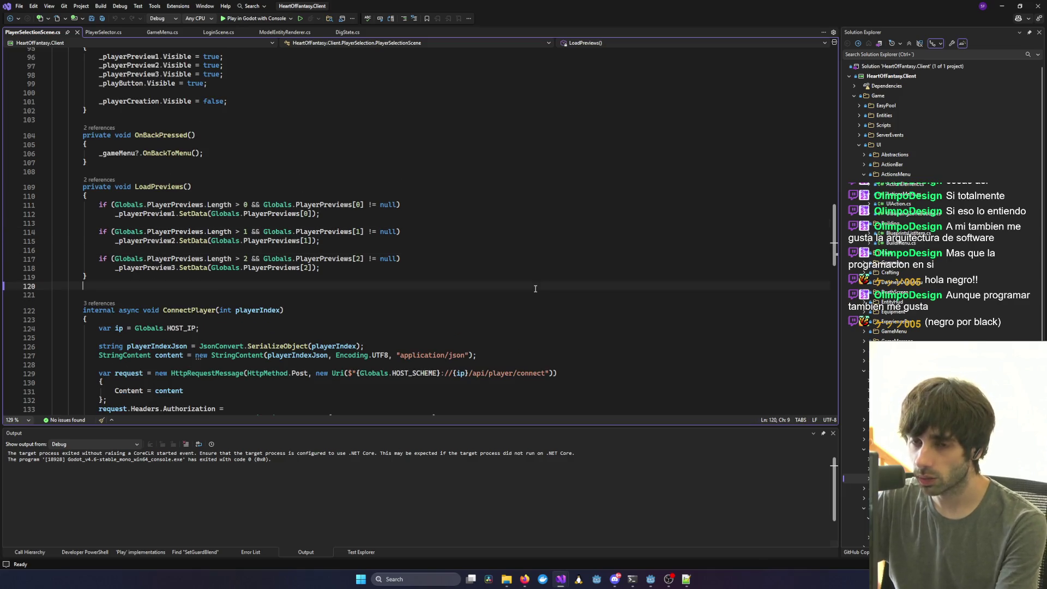
Move to the ConnectPlayer method signature and switch to the Godot editor.
scroll(537, 281, "down", 2)
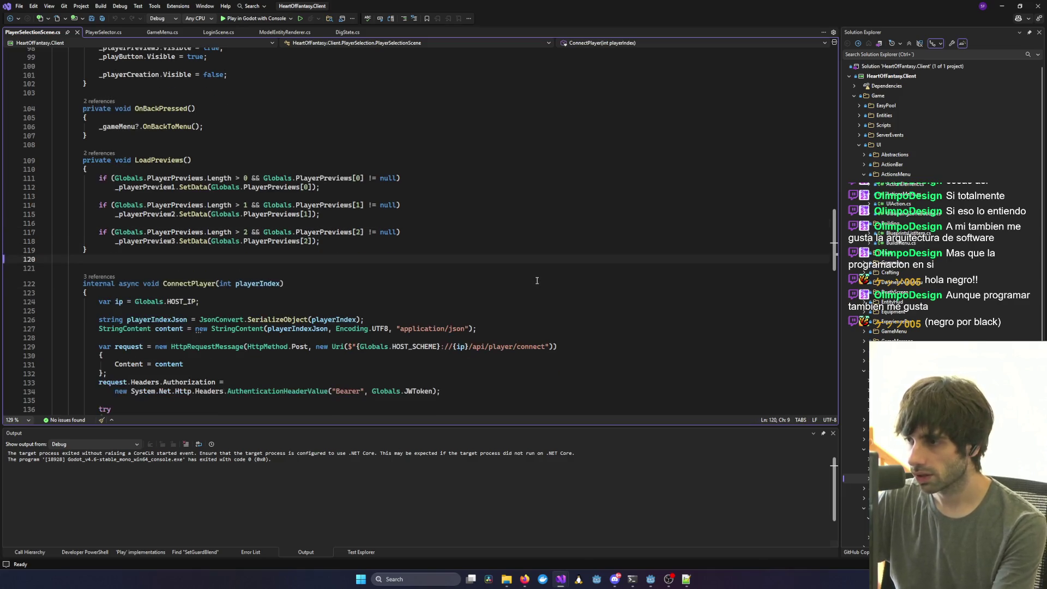
scroll(537, 280, "down", 2)
scroll(531, 278, "up", 3)
left_click(529, 279)
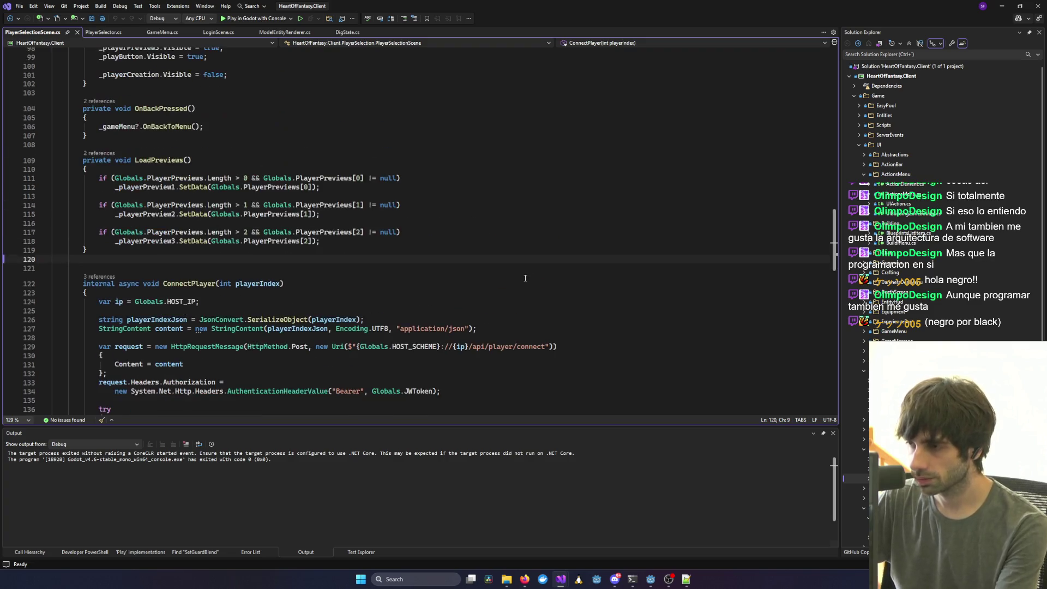
scroll(199, 66, "down", 5)
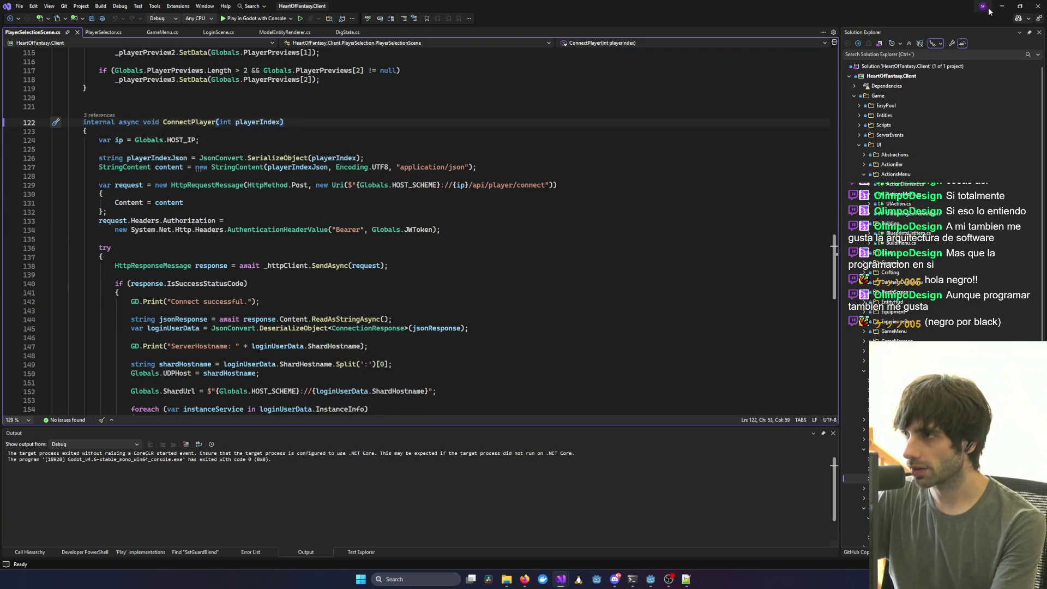
key("alt+Tab")
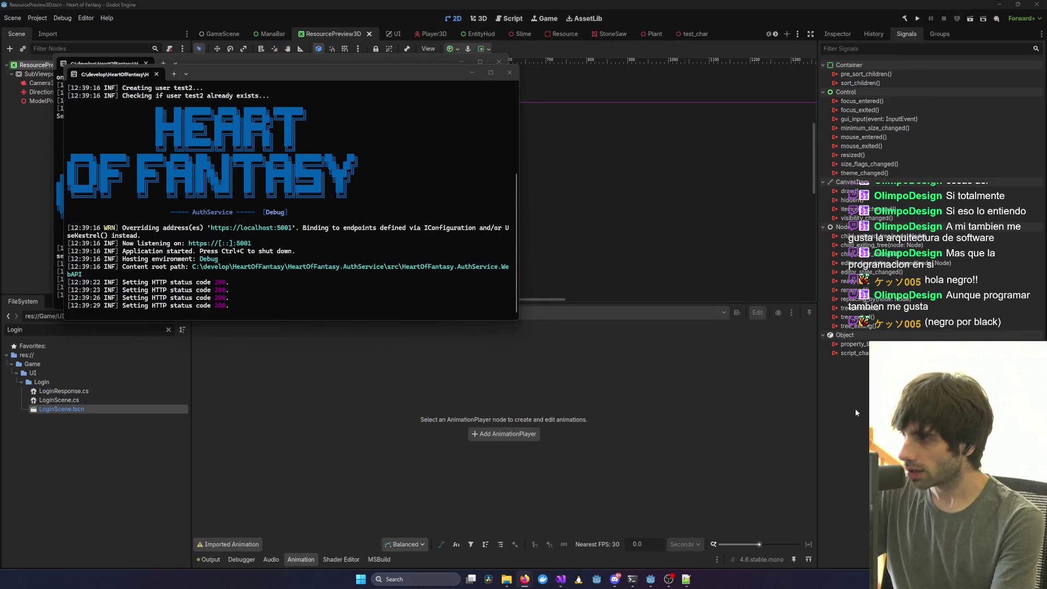
Close the ResourcePreview3D scene tab and switch to the Player3D scene.
mouse_move(561, 582)
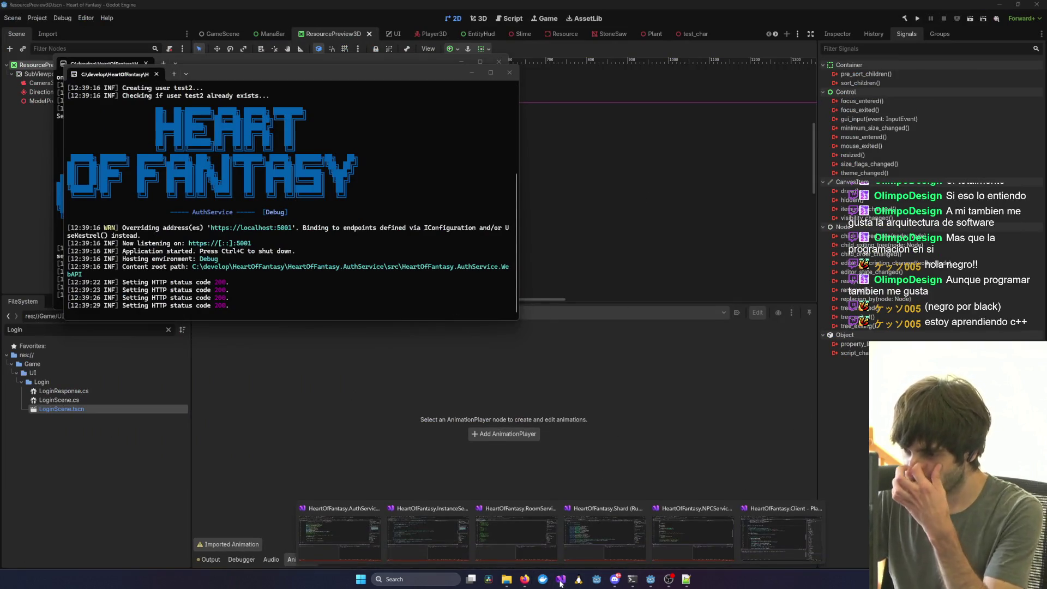
left_click(794, 535)
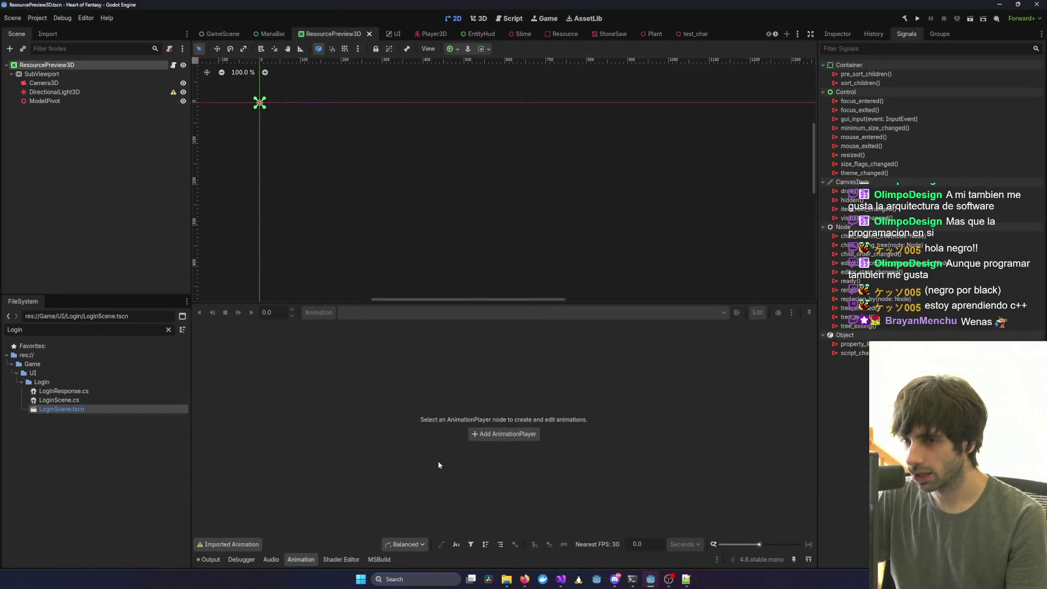
middle_click(328, 34)
left_click(335, 34)
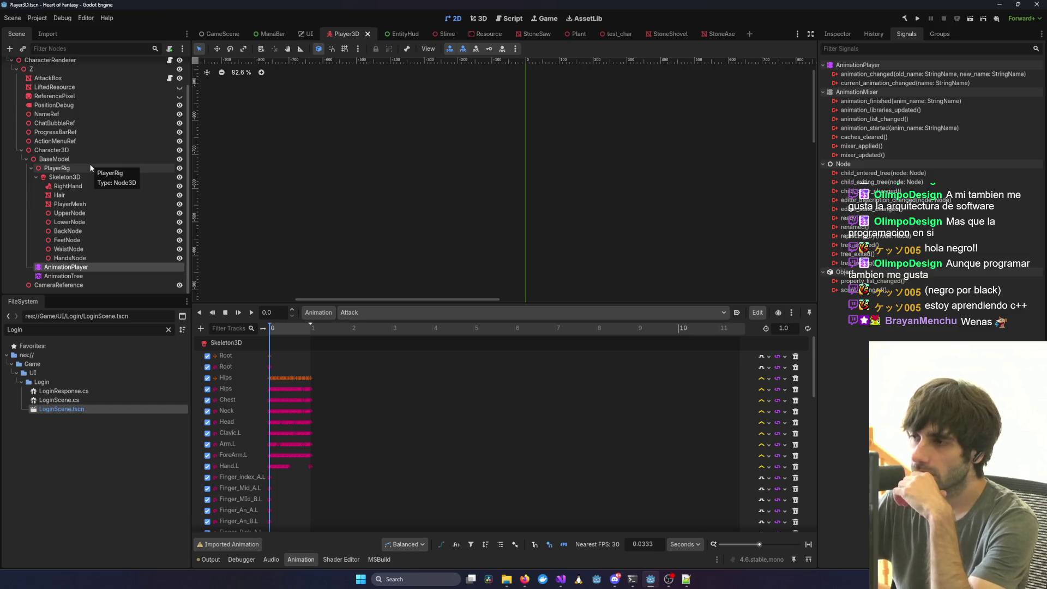
Glance at the client code editor, then return to Godot's history and signals panels.
mouse_move(560, 579)
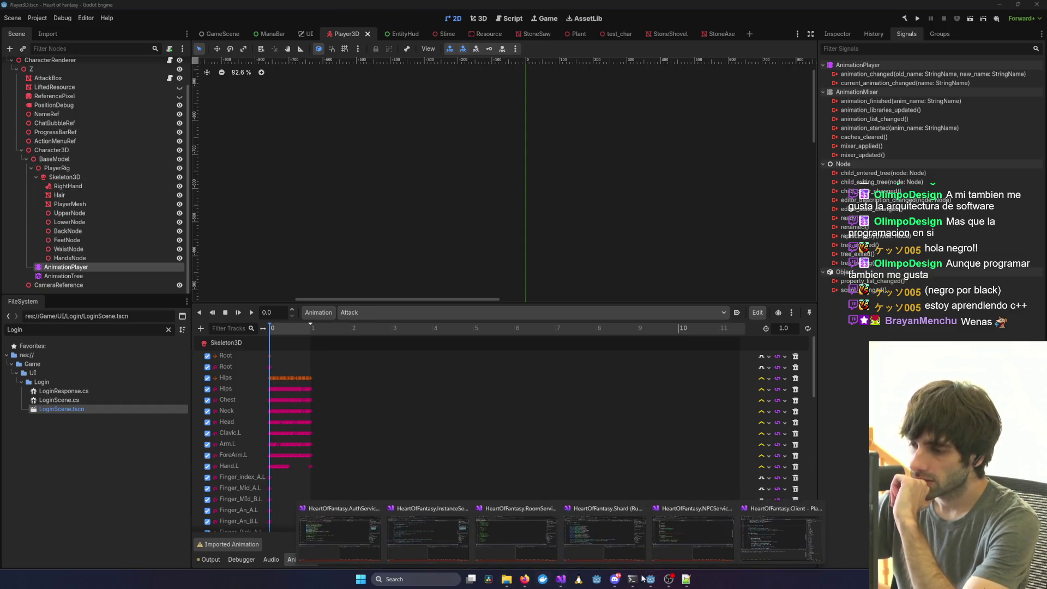
left_click(773, 526)
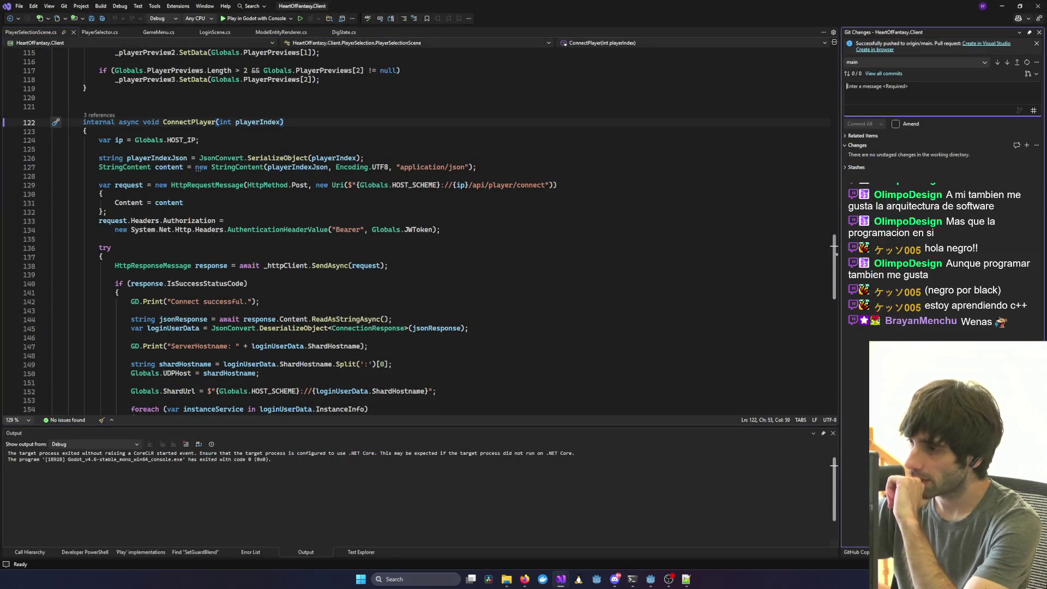
left_click(1001, 6)
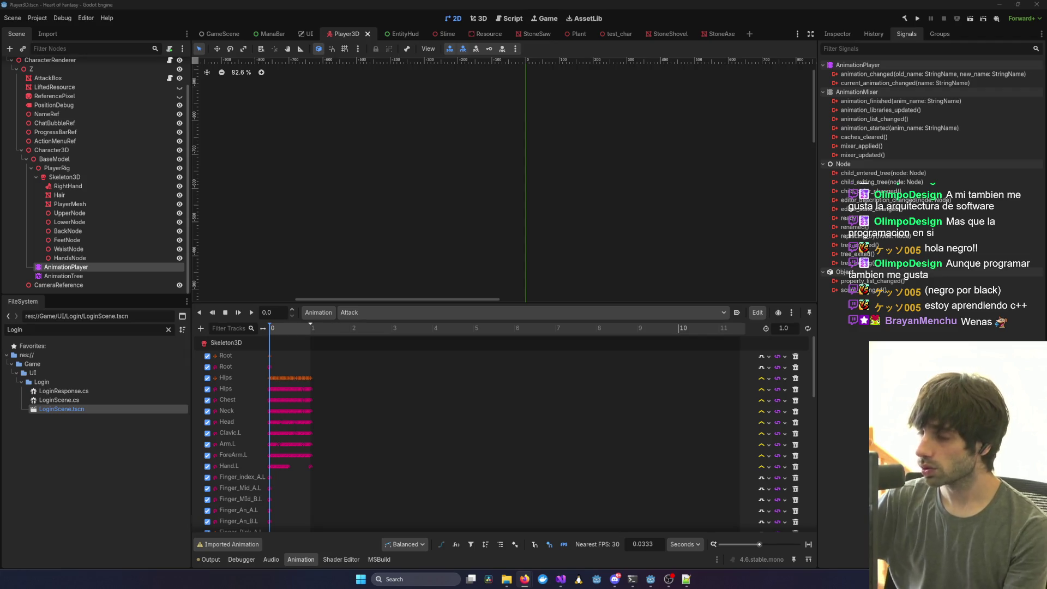
left_click(853, 64)
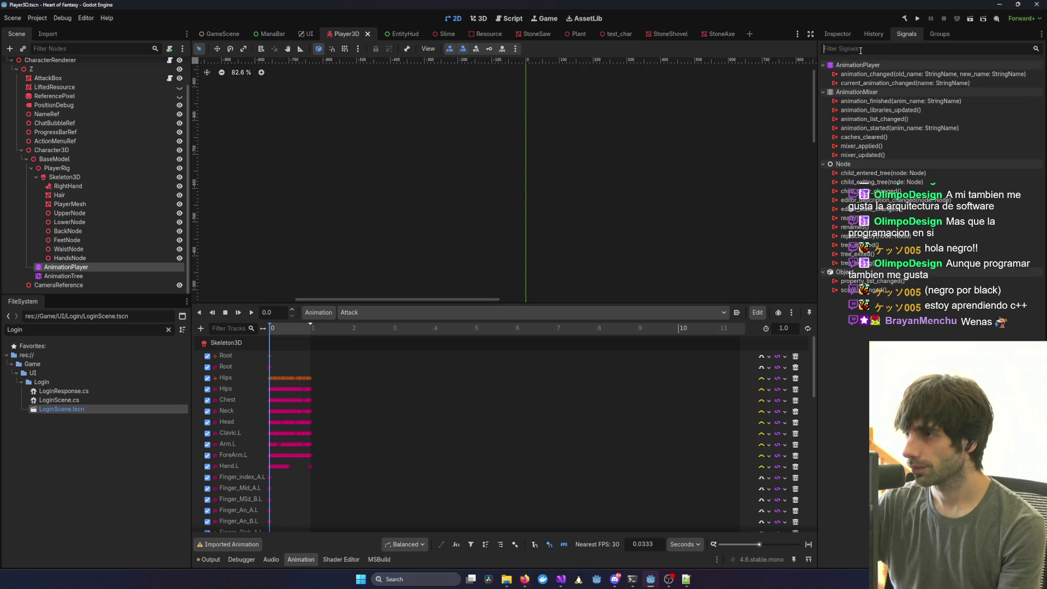
left_click(873, 36)
left_click(901, 34)
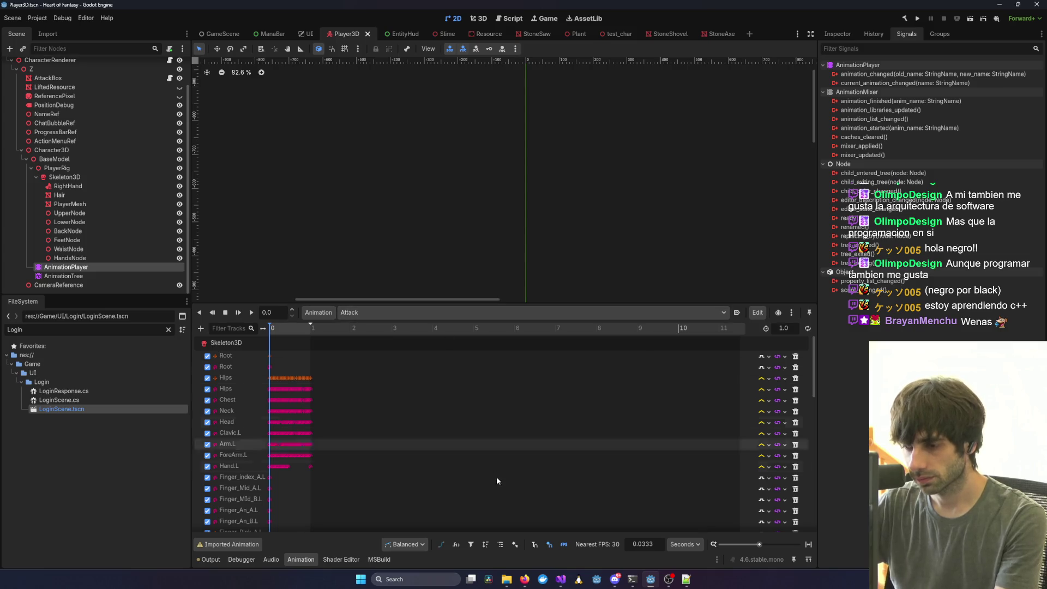
Open a new WSL terminal window, centre it on screen, and bring the client code editor forward.
mouse_move(562, 581)
mouse_move(768, 544)
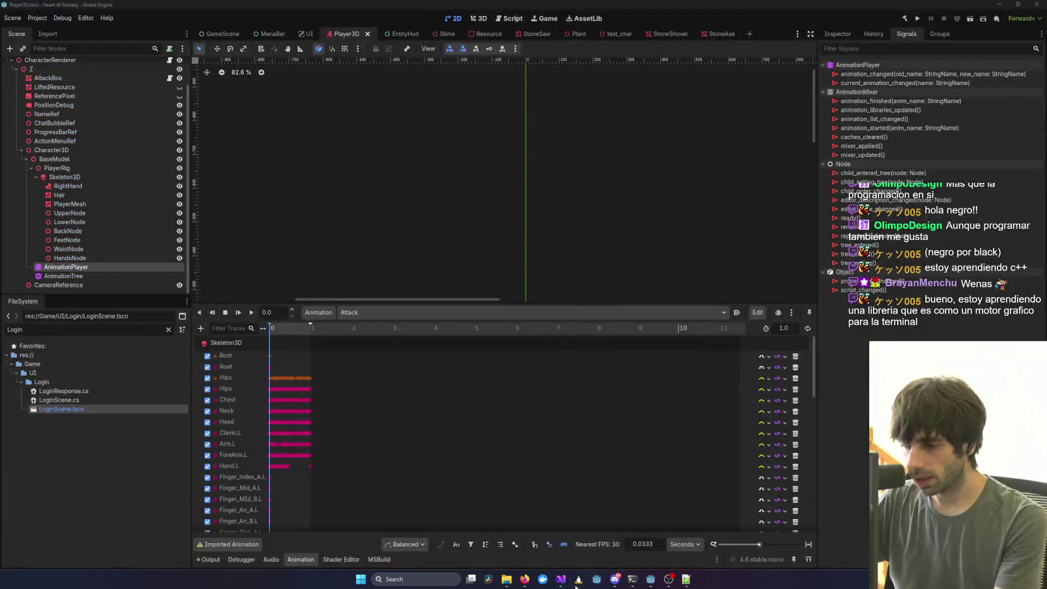
left_click(632, 578)
left_click_drag(330, 124, 515, 191)
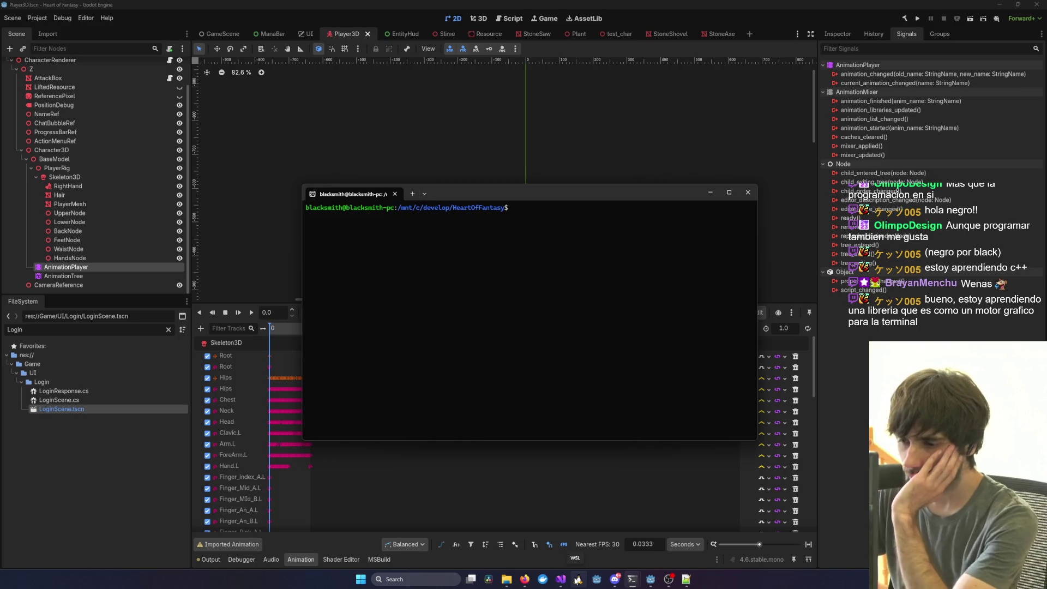
mouse_move(561, 579)
left_click(692, 535)
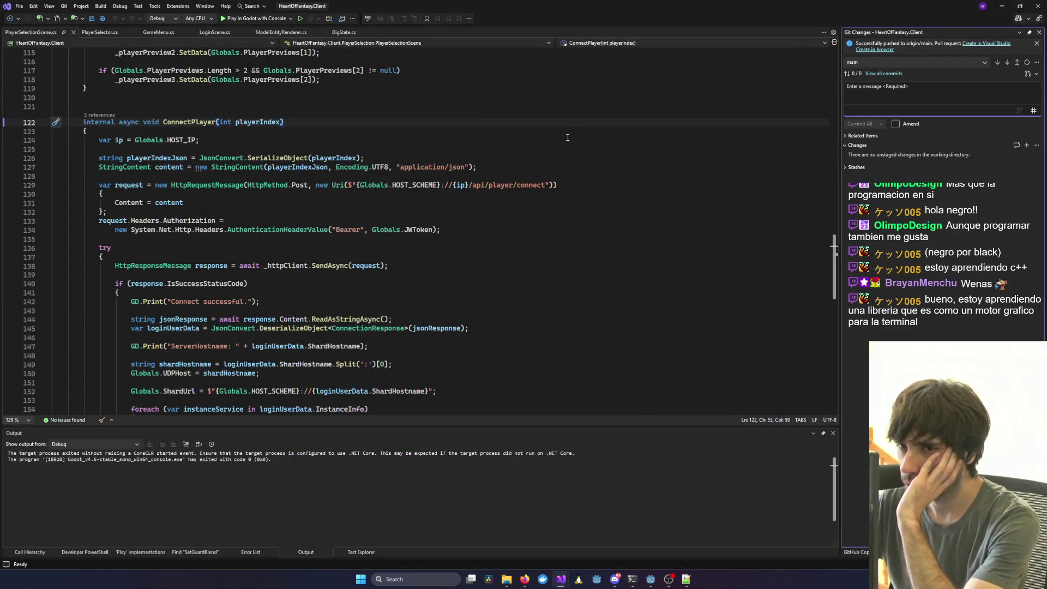
Search the solution files for 'Anim' and open AnimState.cs.
scroll(567, 138, "up", 10)
key("ctrl+alt+l")
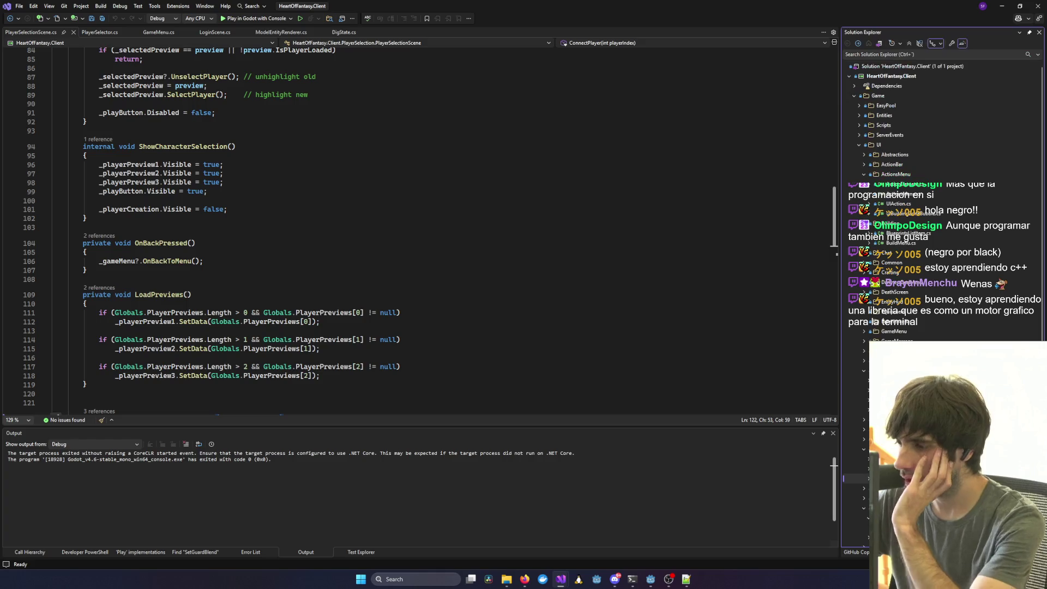
key("ctrl+semicolon")
type("Anim")
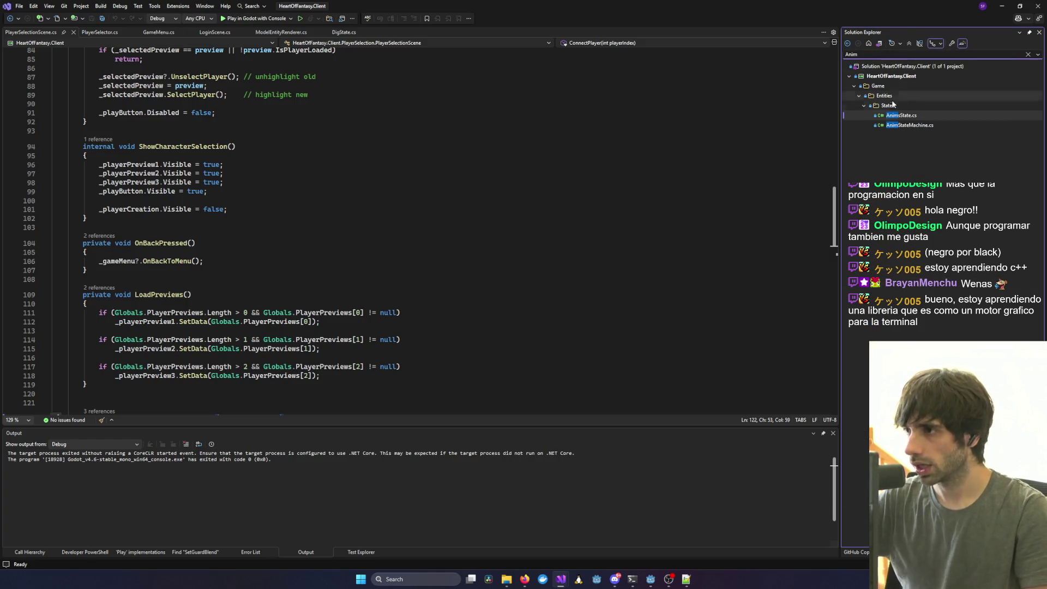
double_click(921, 125)
double_click(928, 115)
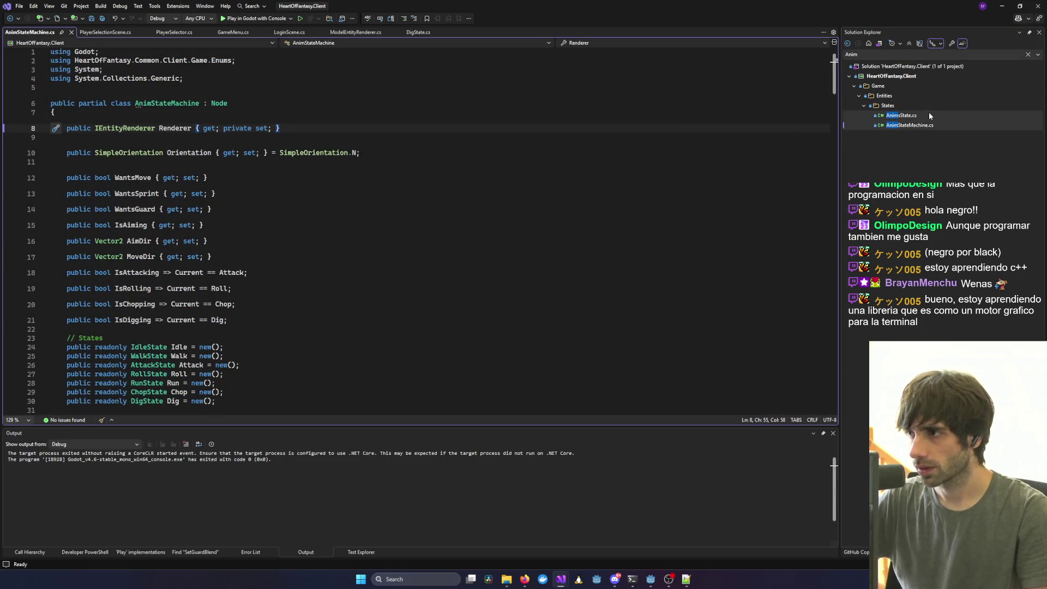
Delete the TODO comment line and its blank line from AnimState.cs, then save.
left_click(304, 103)
triple_click(305, 106)
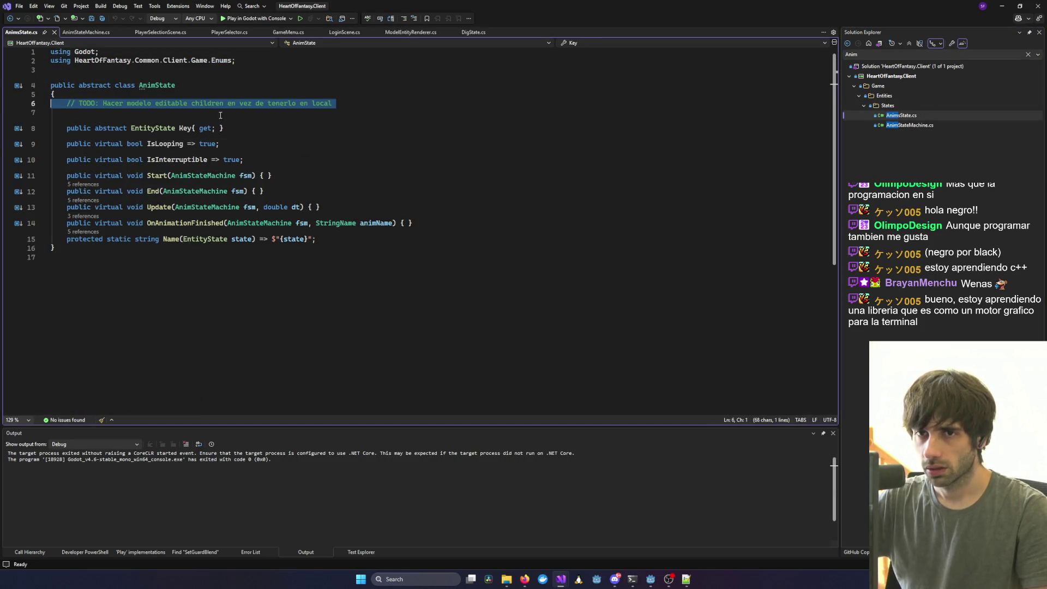
left_click(150, 113)
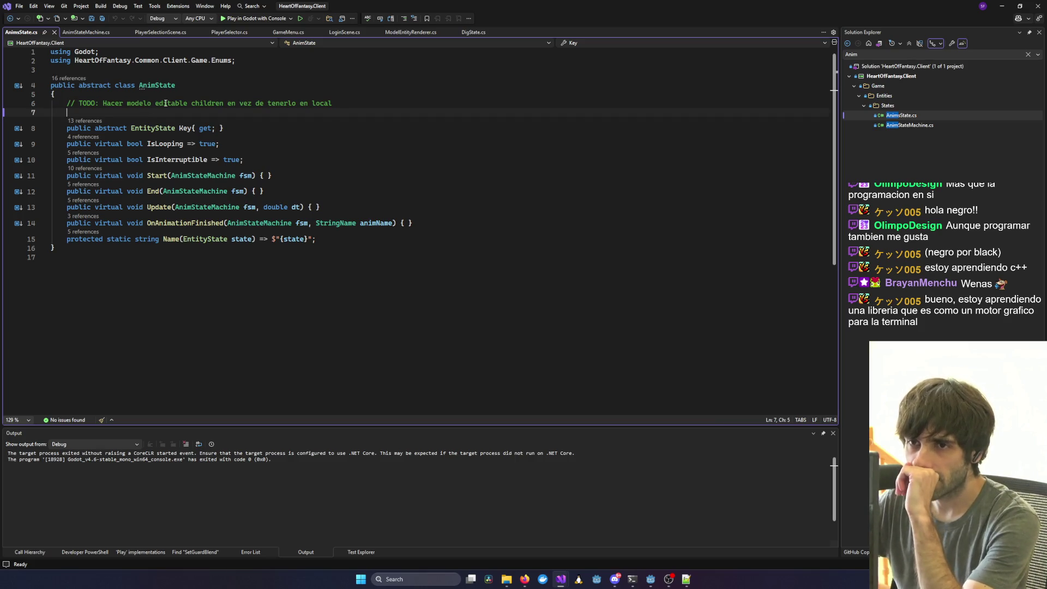
triple_click(165, 103)
key("Delete")
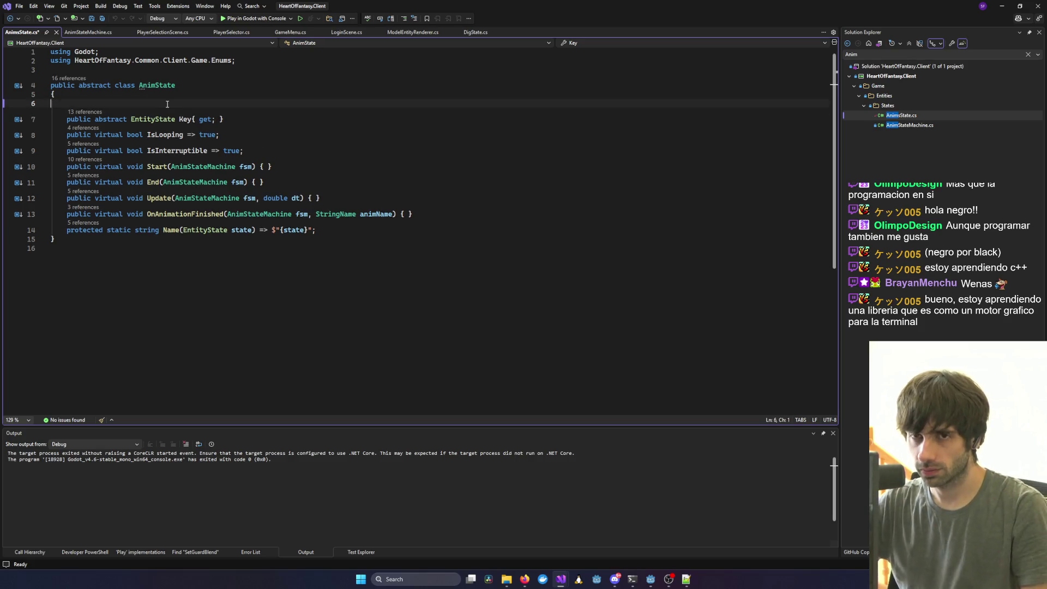
key("BackSpace")
key("ctrl+s")
Switch past the terminal back to the Godot editor.
key("alt+Tab")
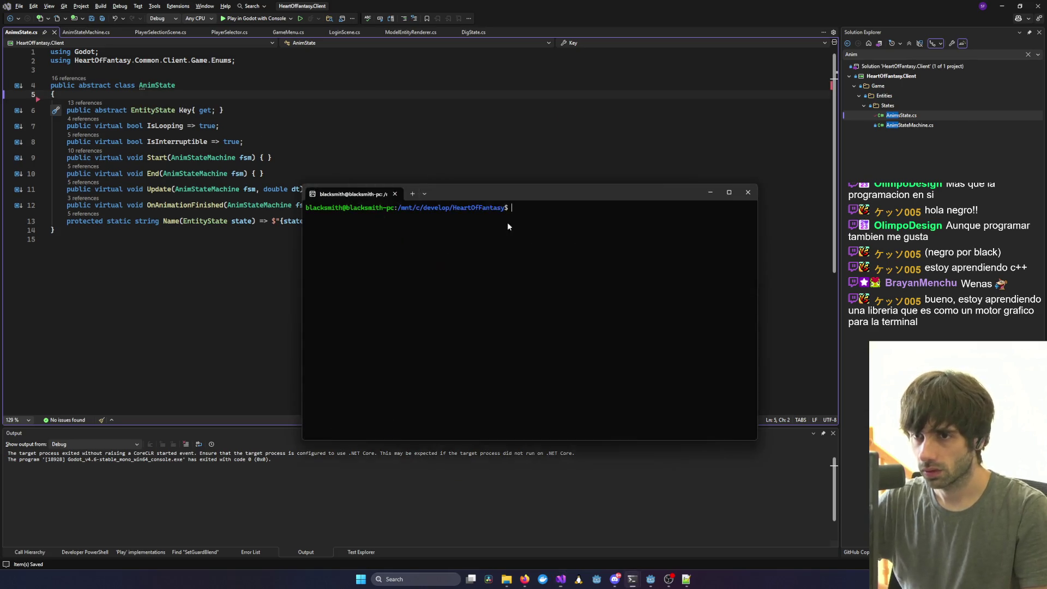
left_click(657, 526)
left_click(650, 579)
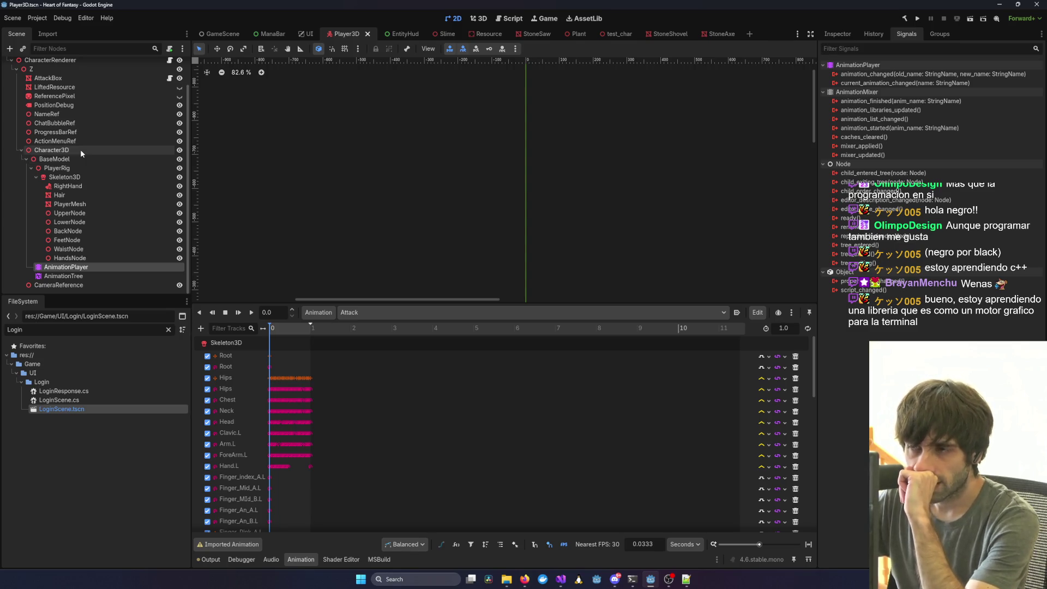
Delete the BaseModel node and its children from the Player3D scene.
left_click(55, 159)
scroll(591, 239, "up", 5)
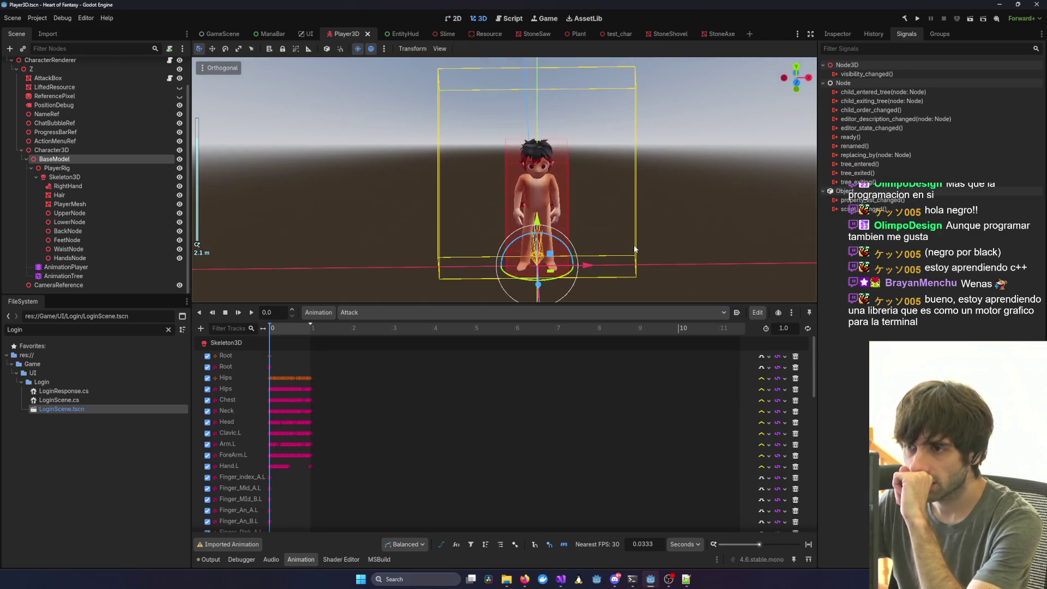
mouse_move(591, 238)
left_mouse_down()
mouse_move(562, 240)
mouse_move(629, 224)
left_mouse_up()
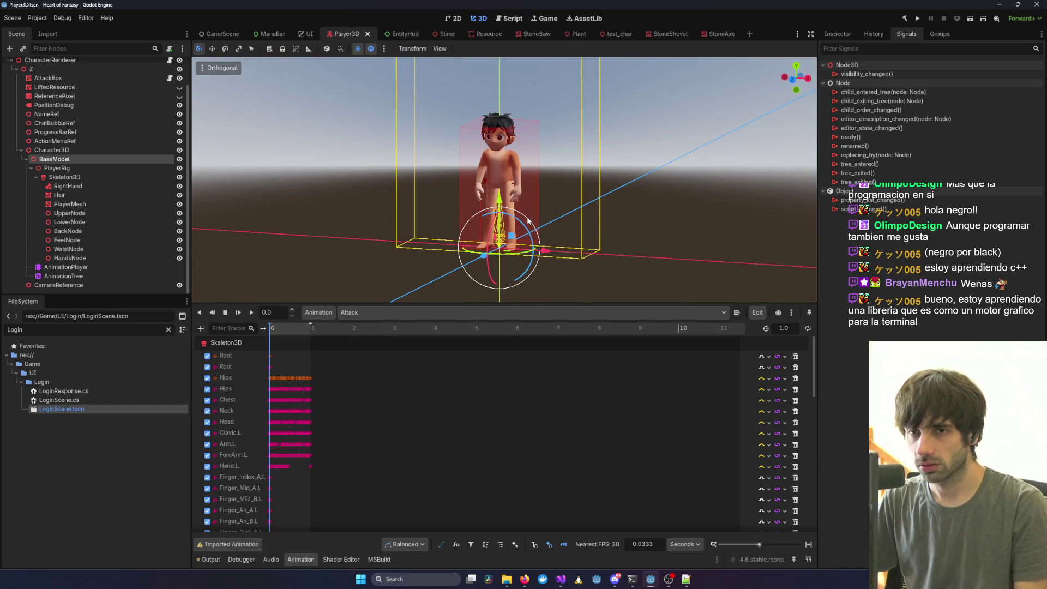
key("Delete")
key("Return")
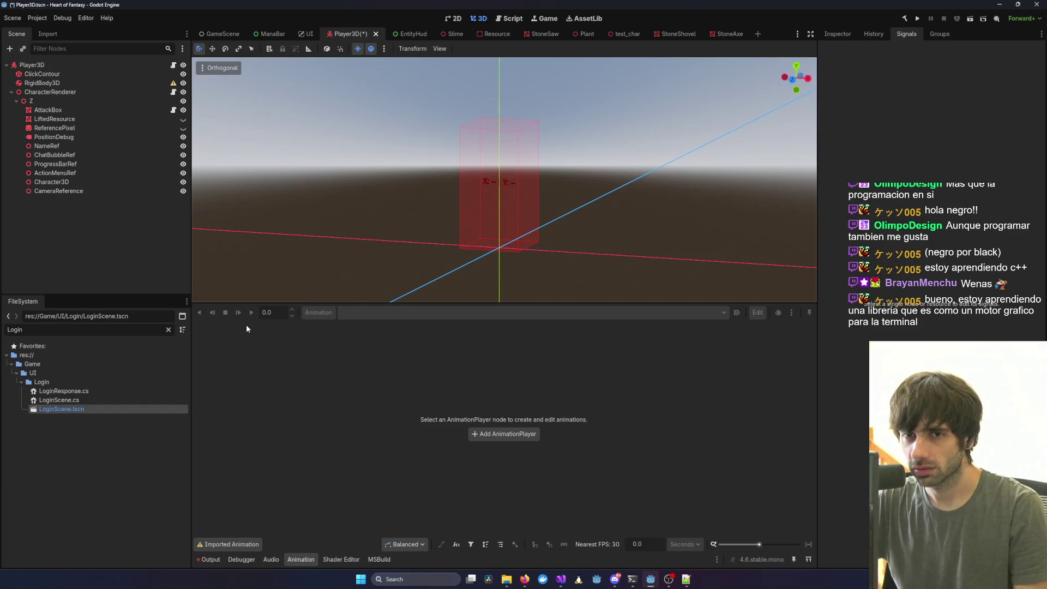
Clear the Login file filter and scroll the FileSystem dock to the Player Character folder.
left_click(64, 332)
key("BackSpace")
key("BackSpace")
key("BackSpace")
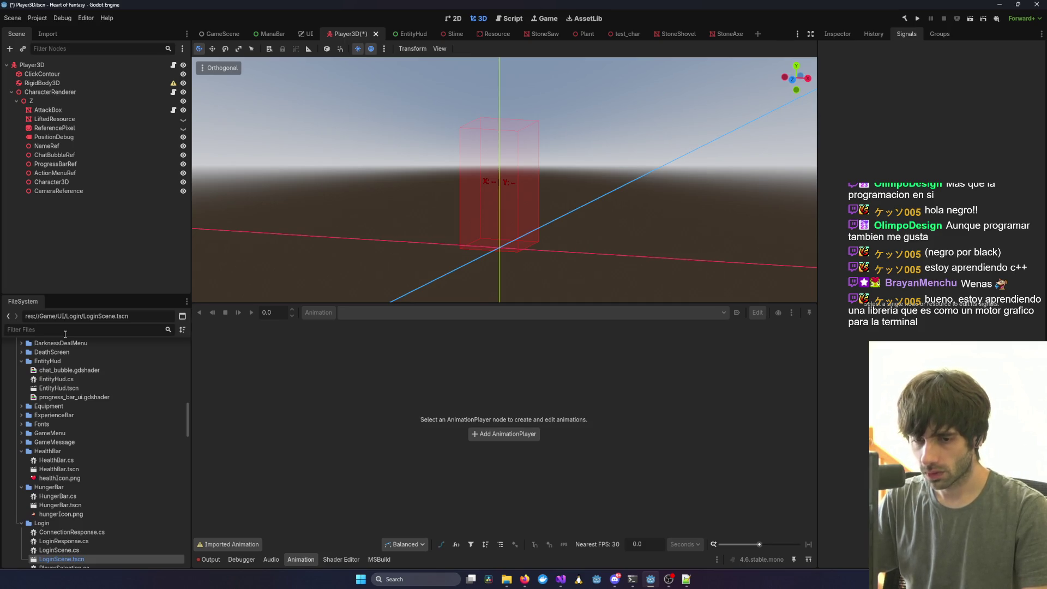
scroll(73, 558, "down", 1)
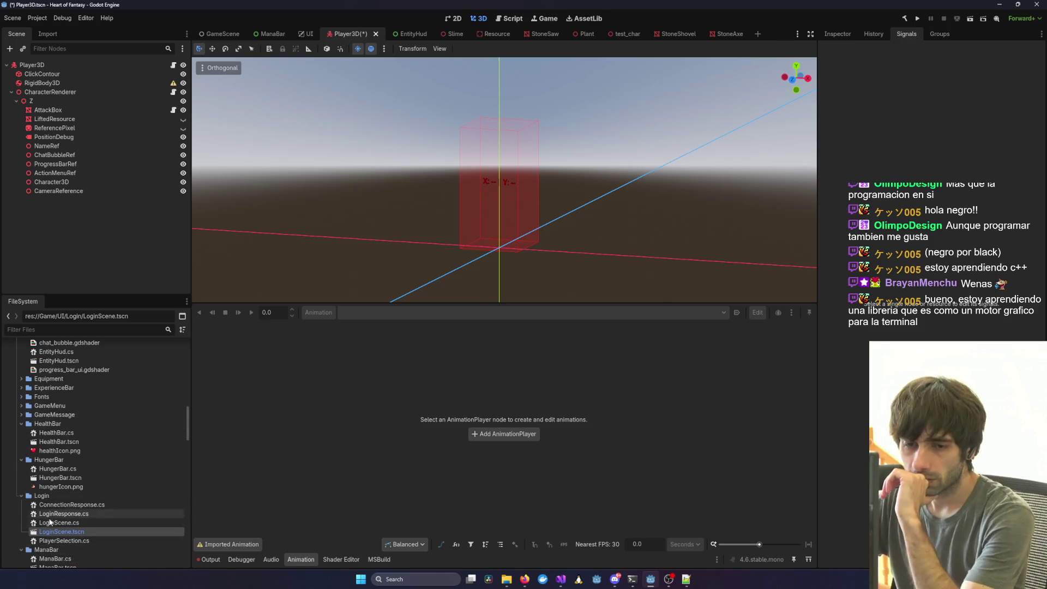
scroll(38, 436, "up", 10)
scroll(41, 474, "up", 5)
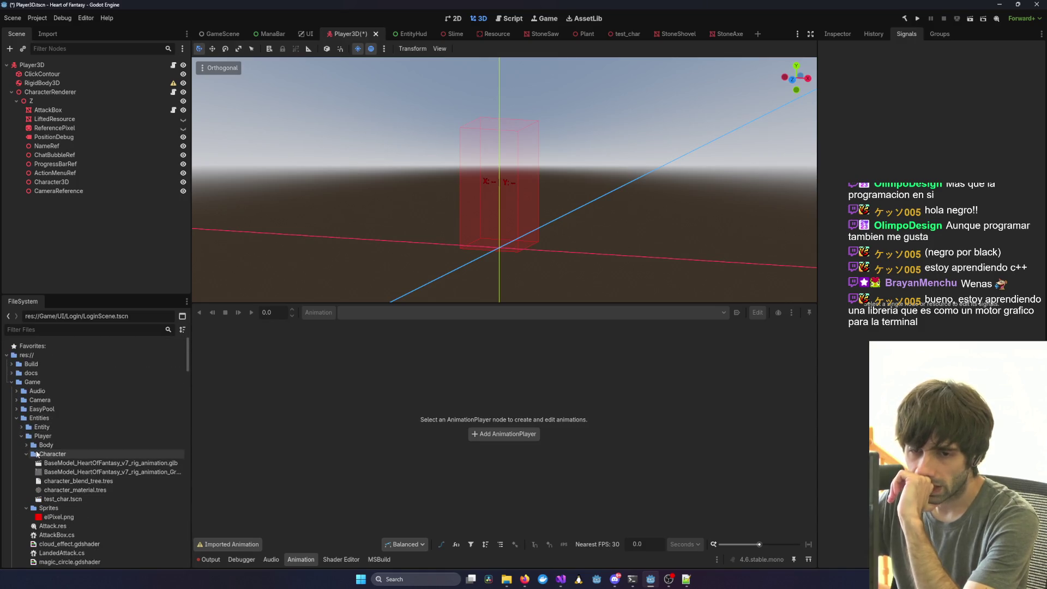
Compare with test_char.tscn, then add the HeartOfFantasy rig .glb to Player3D with editable children.
double_click(66, 499)
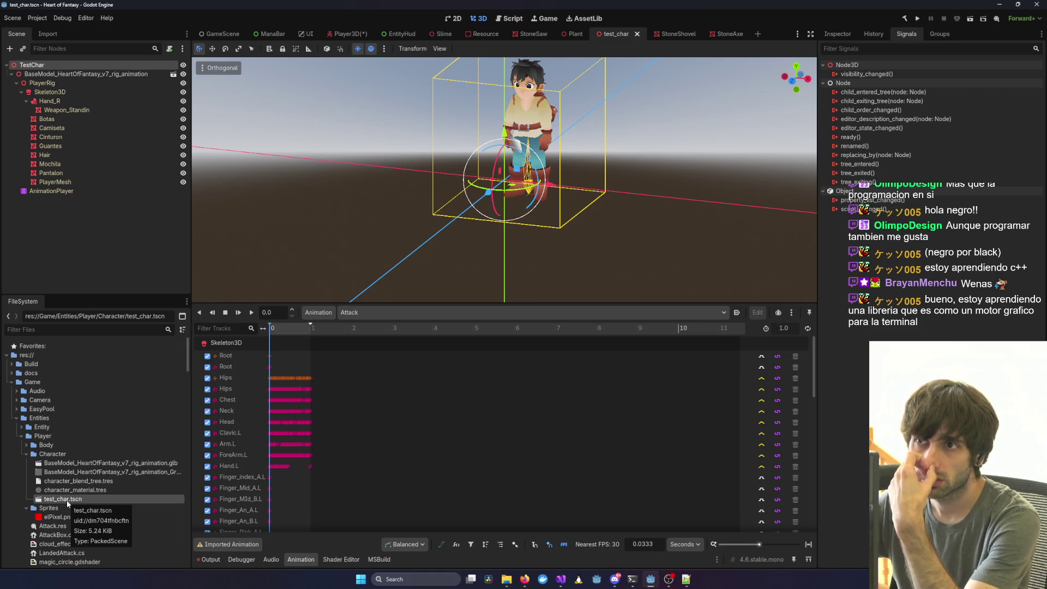
left_click(347, 34)
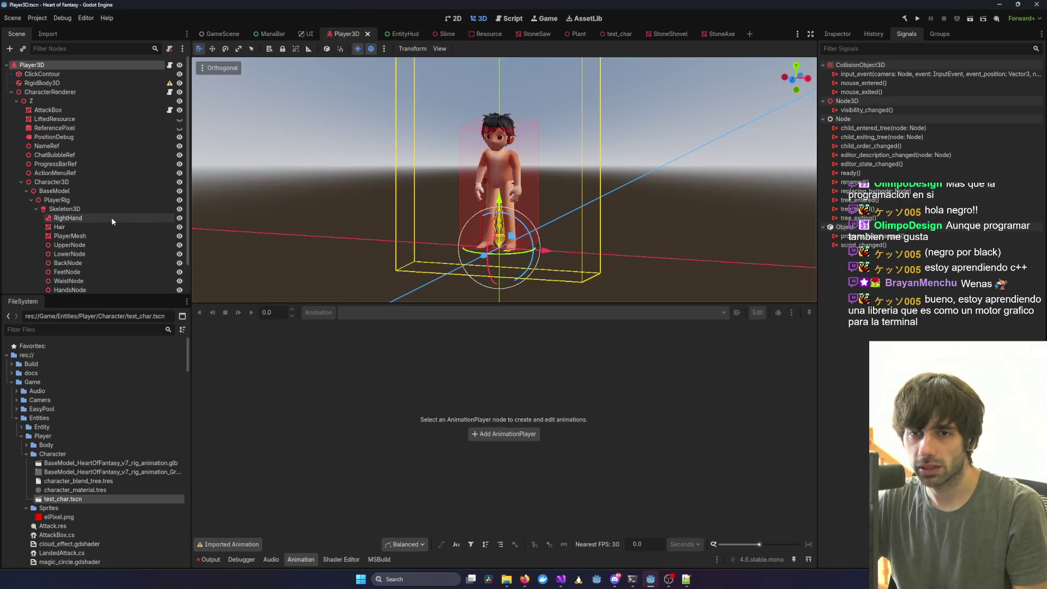
left_click(20, 182)
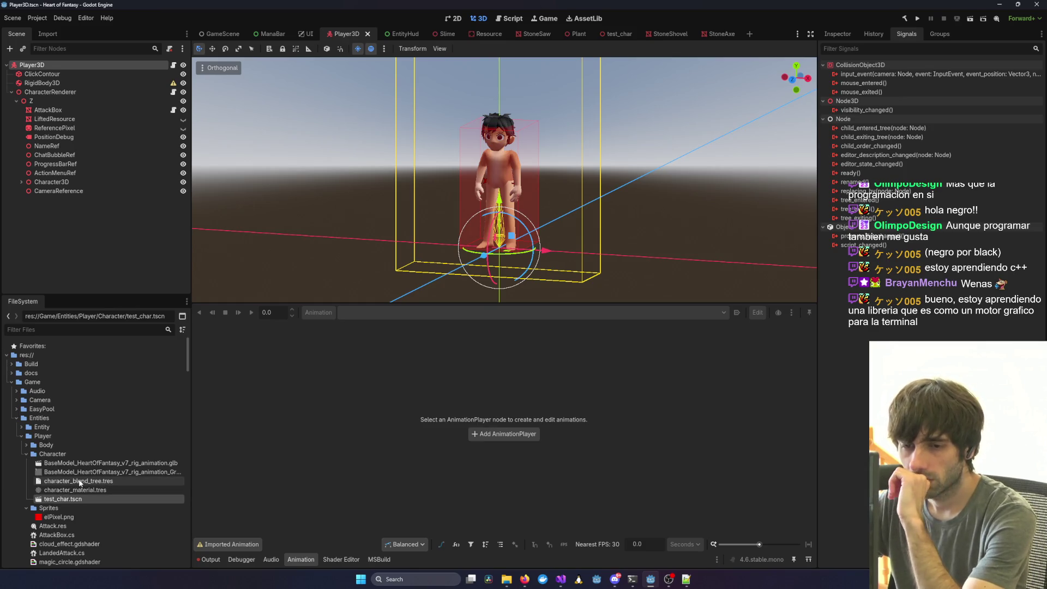
mouse_move(77, 463)
left_mouse_down()
mouse_move(362, 217)
mouse_move(441, 235)
mouse_move(426, 244)
left_mouse_up()
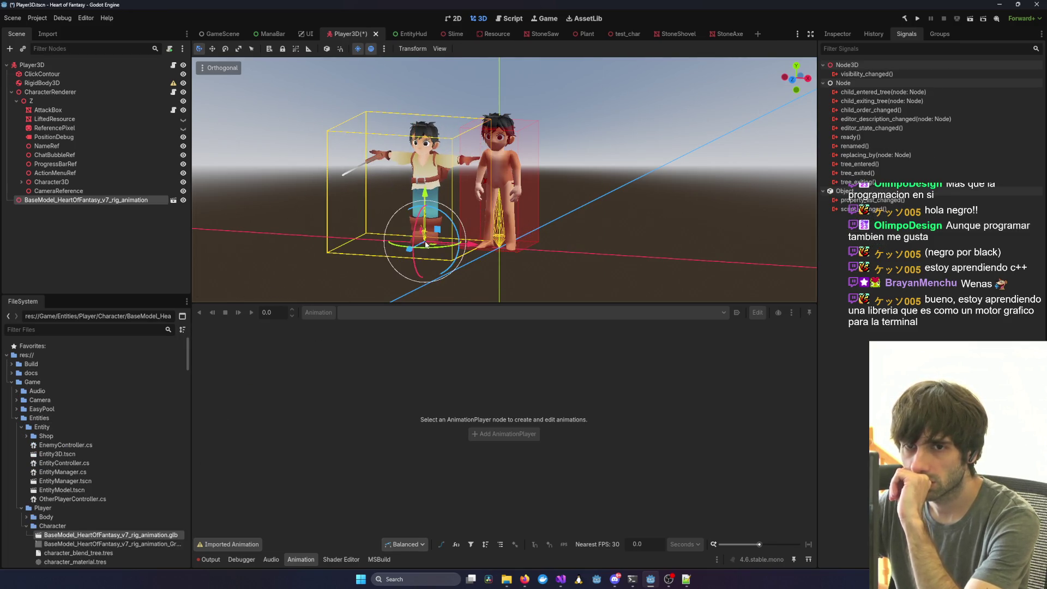
right_click(26, 201)
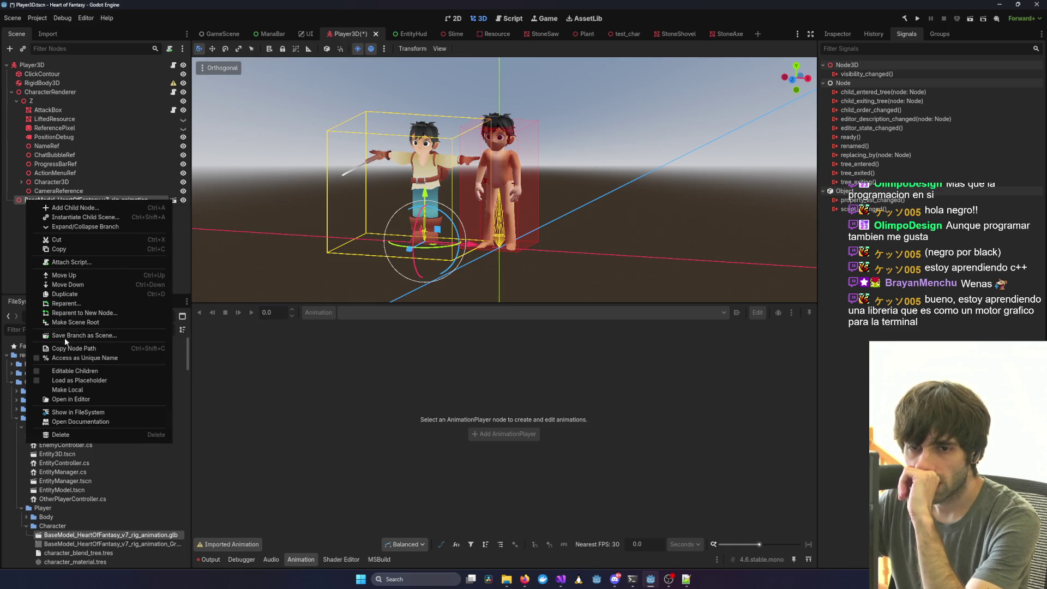
left_click(57, 371)
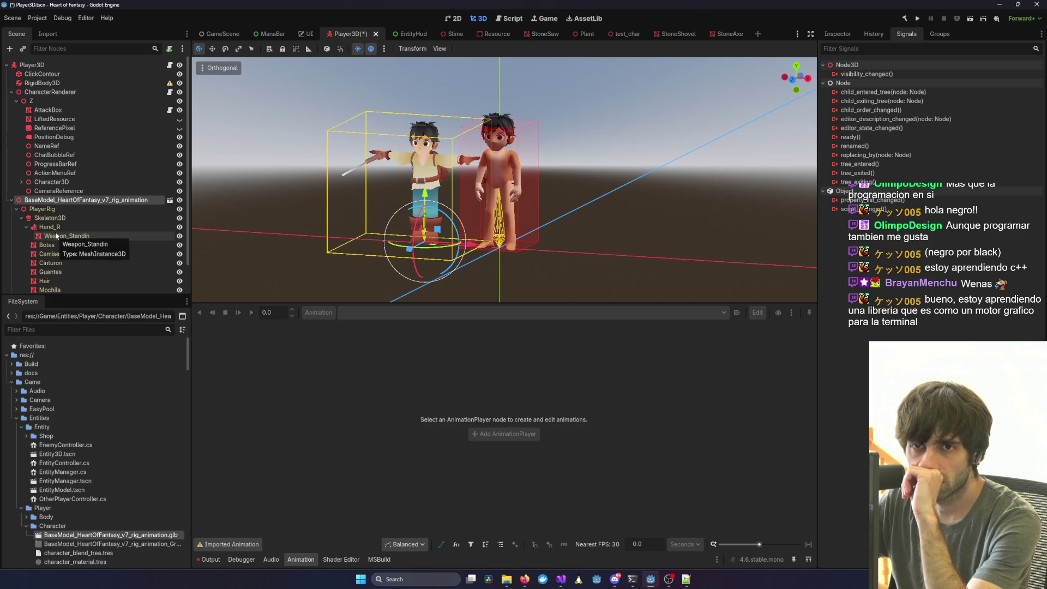
Inspect the AttackBox, LiftedResource, ChatBubbleRef and Character3D nodes in the Scene dock.
left_click(61, 109)
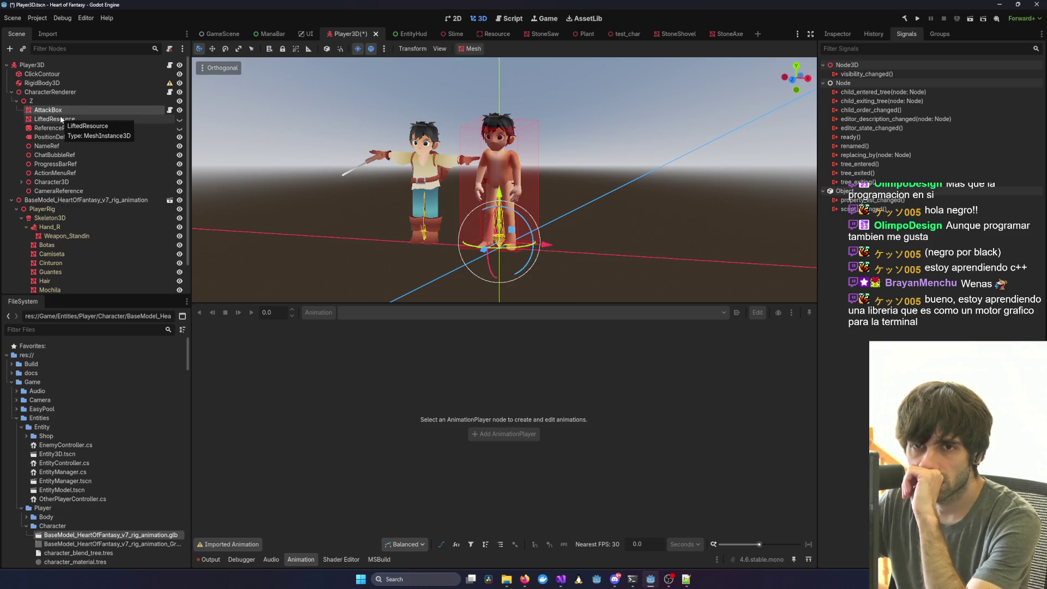
left_click(54, 119)
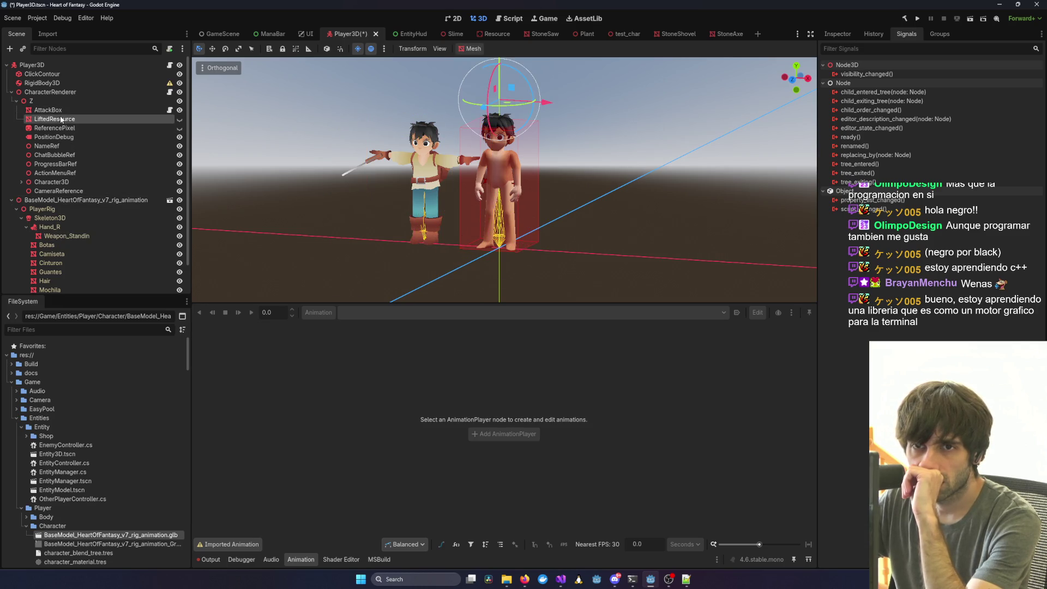
left_click(11, 200)
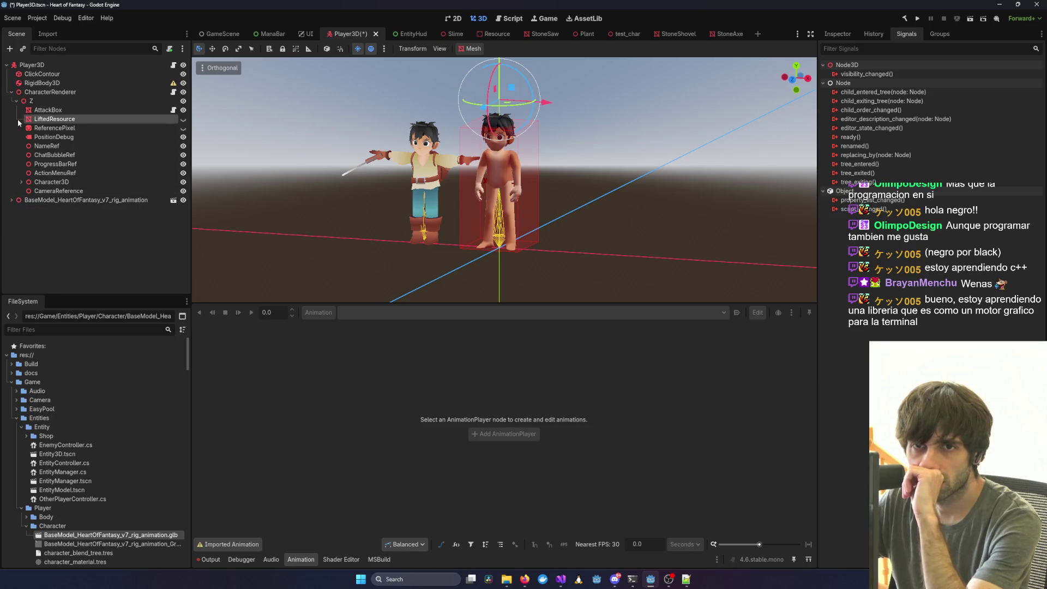
left_click(58, 111)
left_click(62, 118)
left_click(75, 136)
left_click(87, 155)
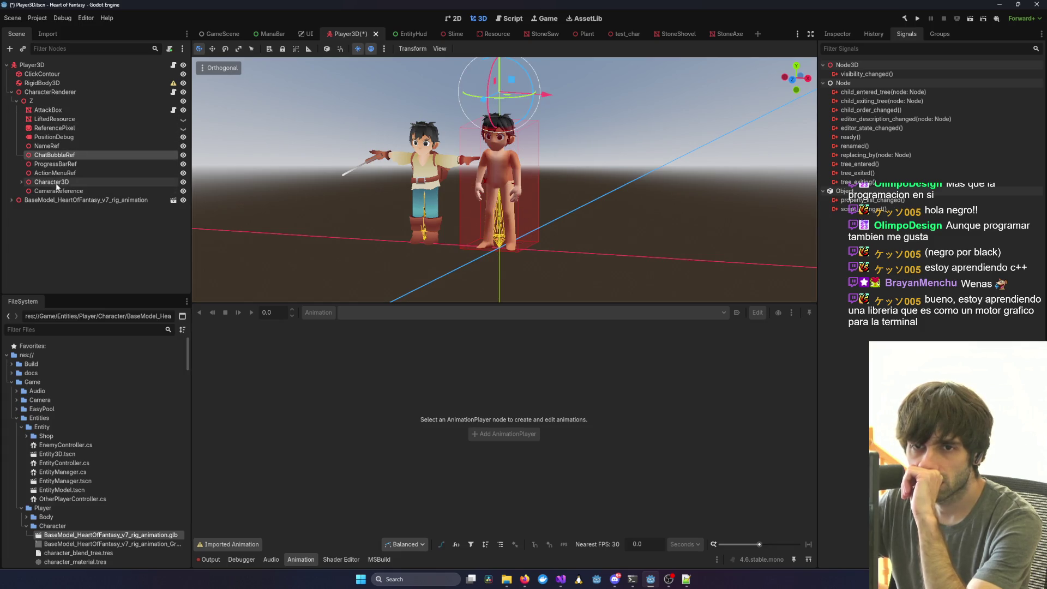
left_click(28, 182)
Expand Character3D, select the old BaseModel node and delete it.
left_click(20, 184)
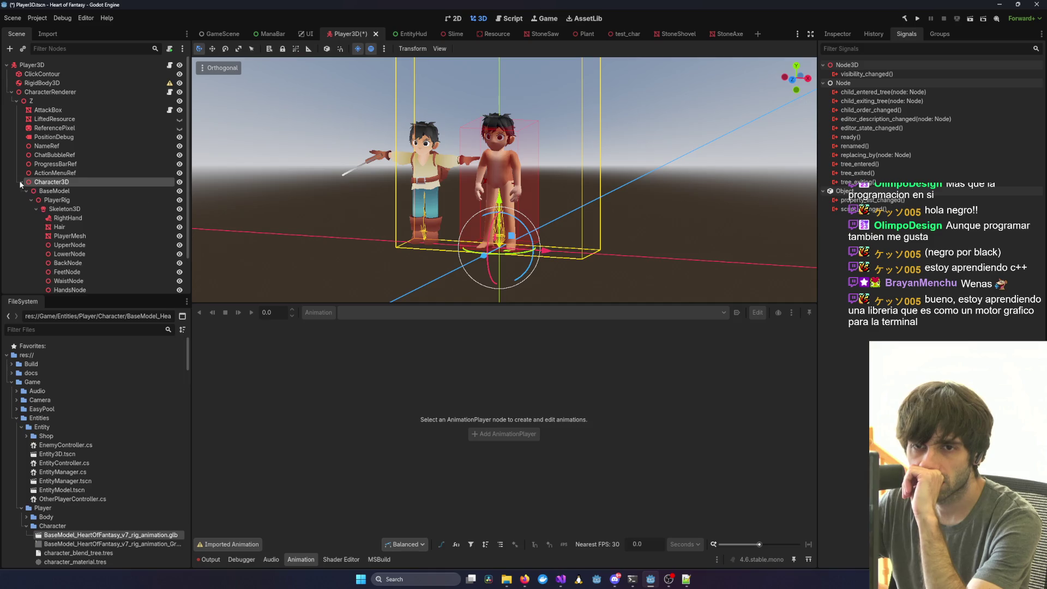
scroll(20, 184, "down", 3)
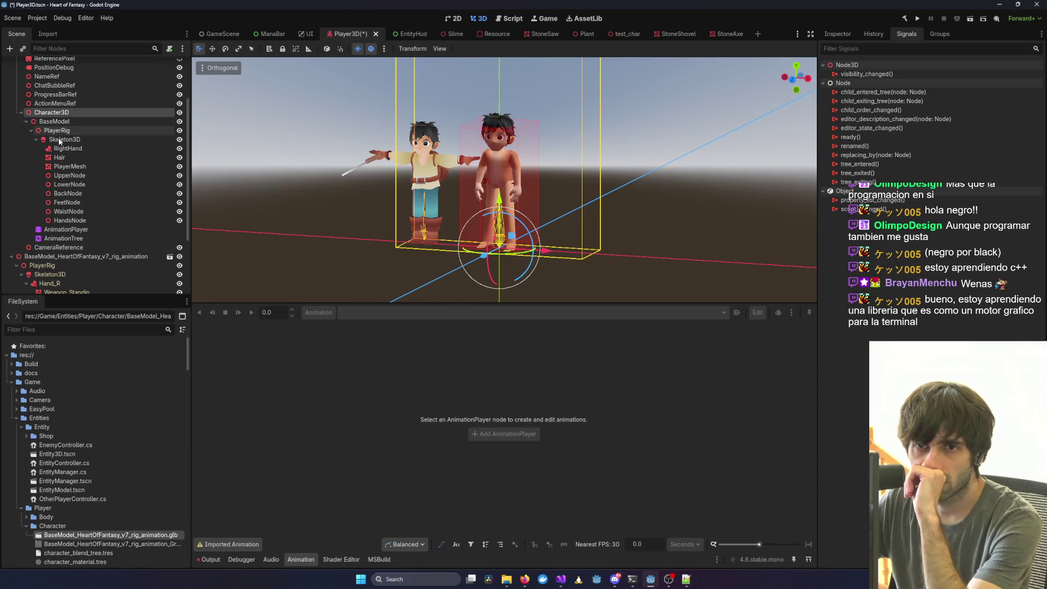
left_click(39, 257)
left_click(53, 123)
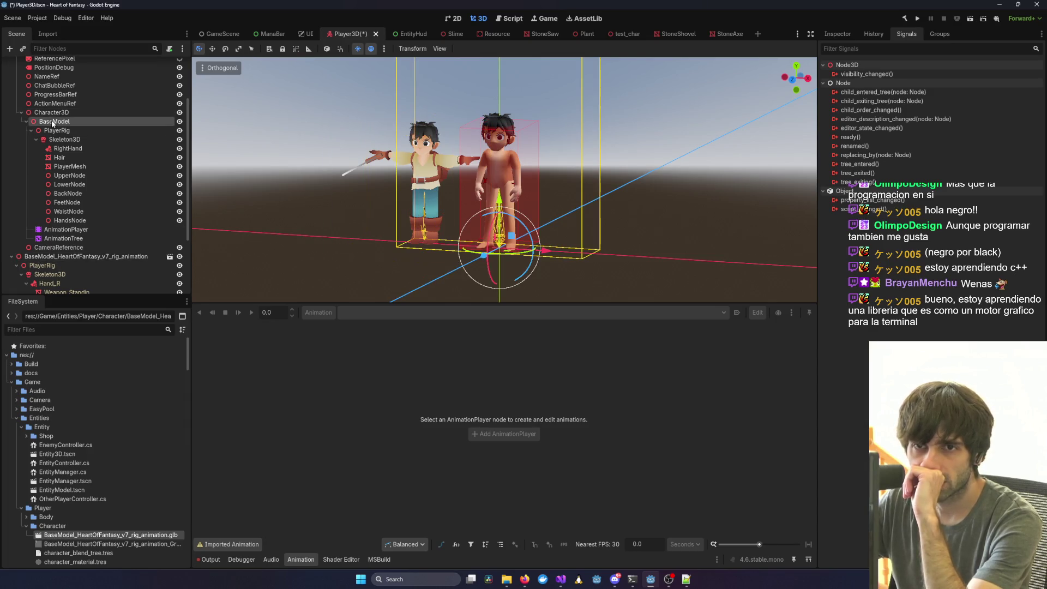
key("Delete")
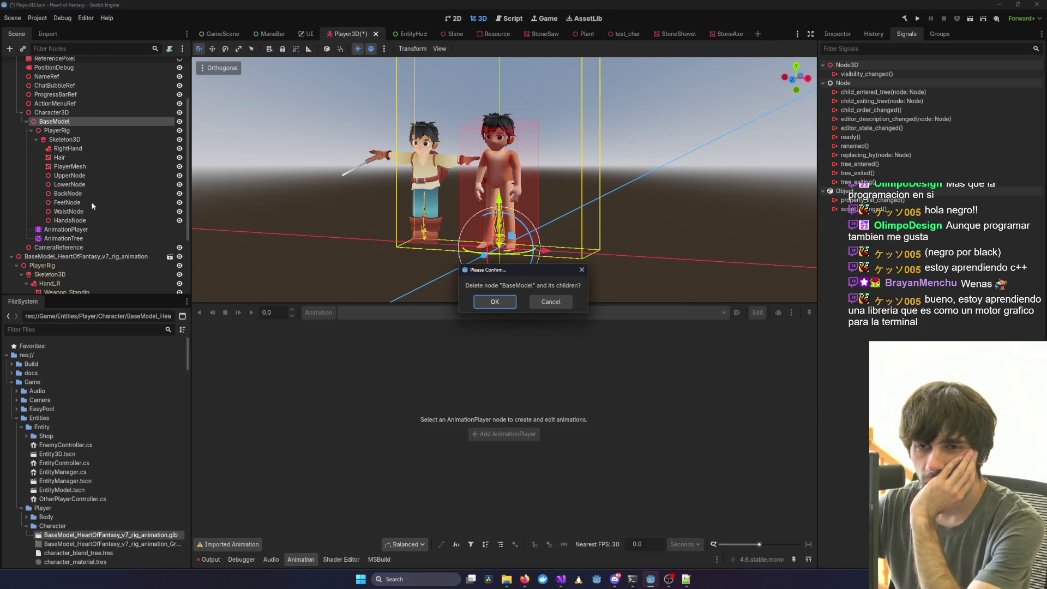
Cancel the deletion and move the AnimationTree under the imported model.
left_click(69, 236)
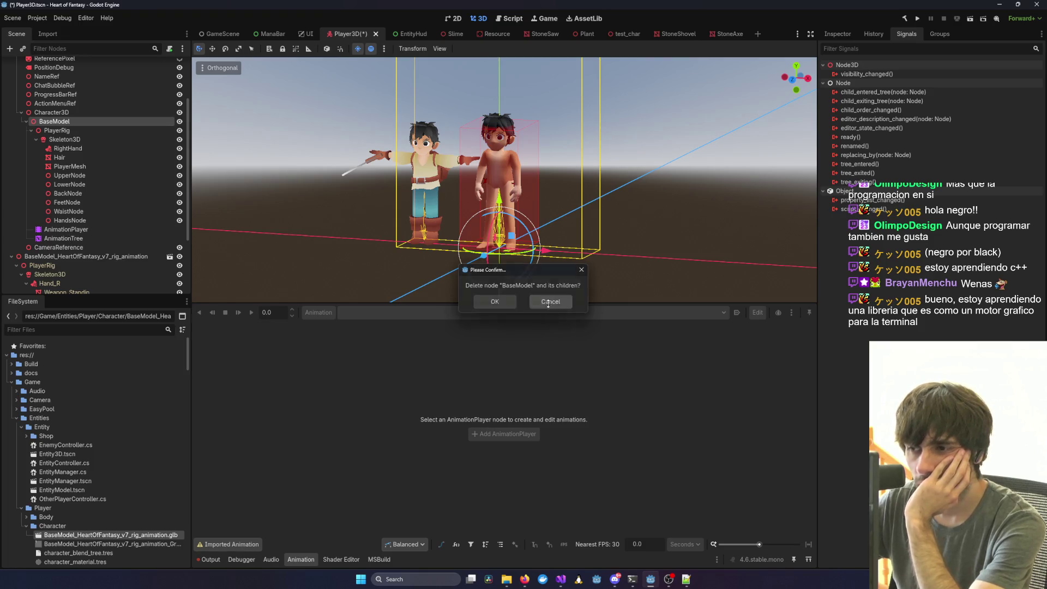
key("Escape")
scroll(61, 238, "down", 3)
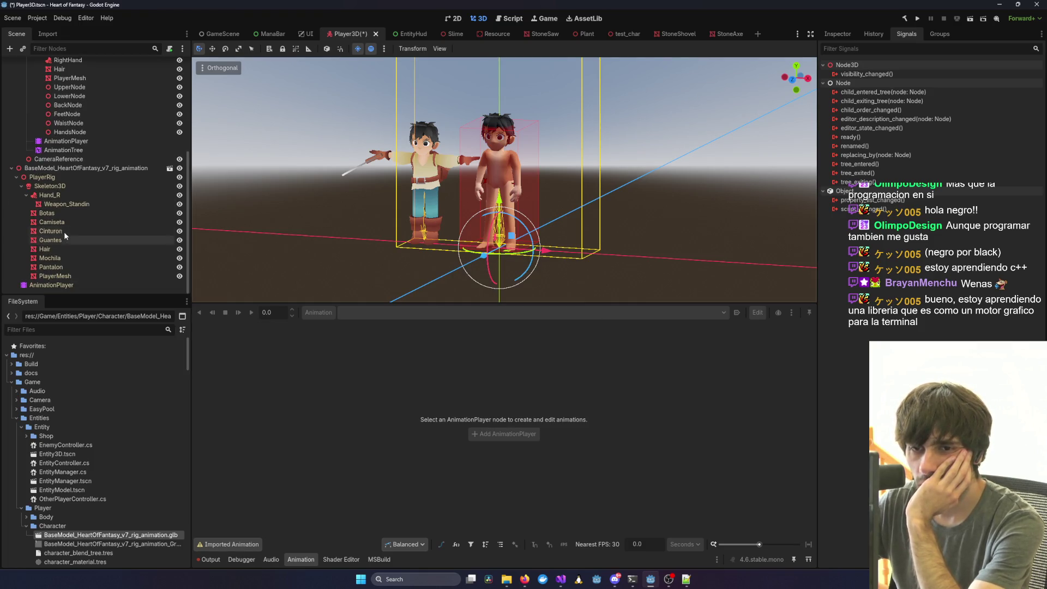
mouse_move(63, 150)
left_mouse_down()
mouse_move(57, 289)
mouse_move(55, 180)
left_mouse_up()
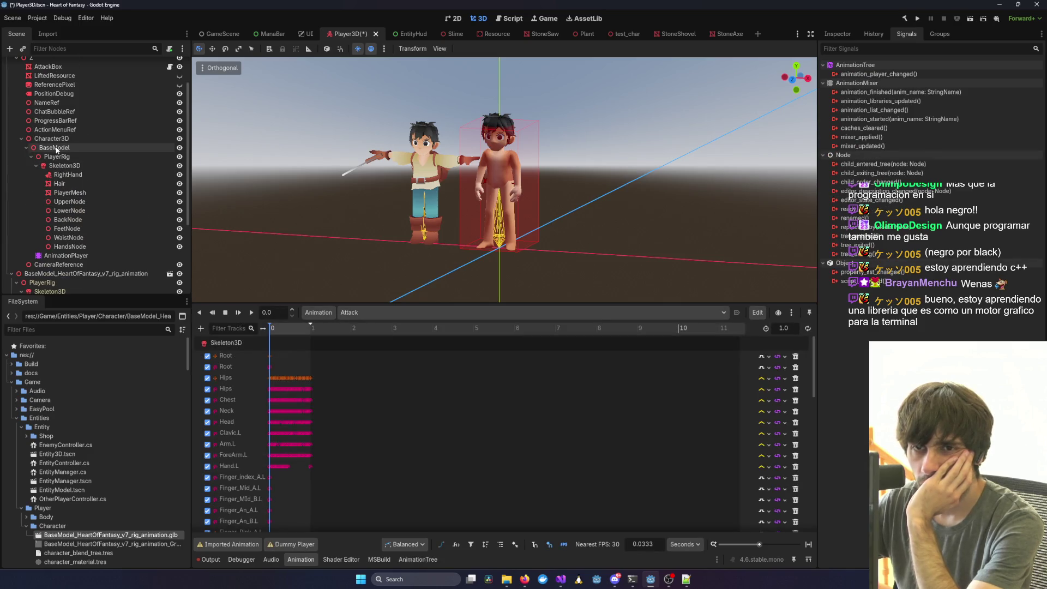
Delete the old BaseModel, reparent the imported model under Character3D, rename it BaseModel, and save.
left_click(57, 149)
key("Delete")
key("Return")
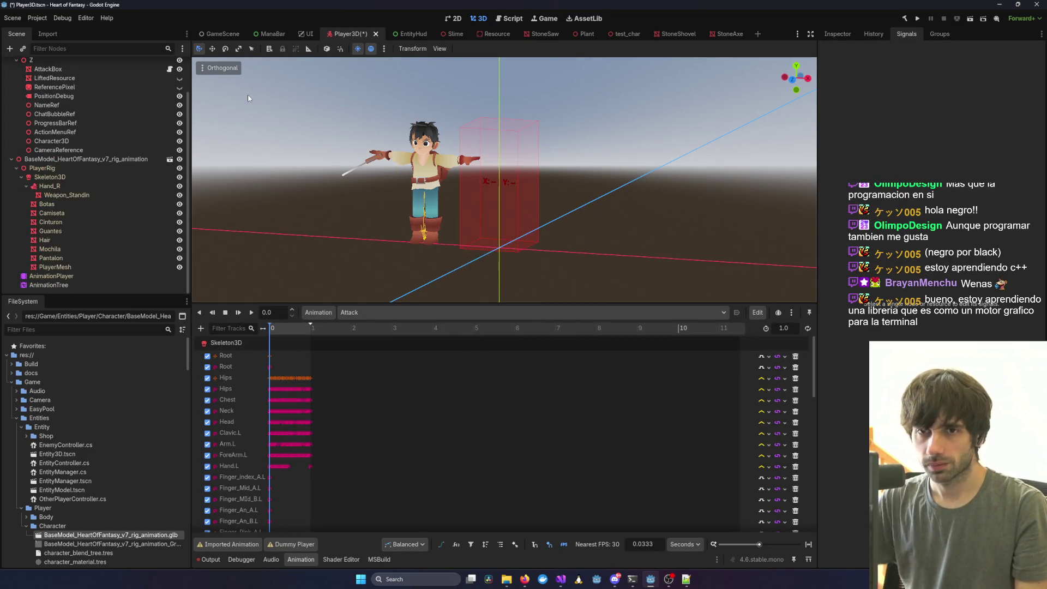
left_click_drag(54, 162, 65, 144)
double_click(58, 150)
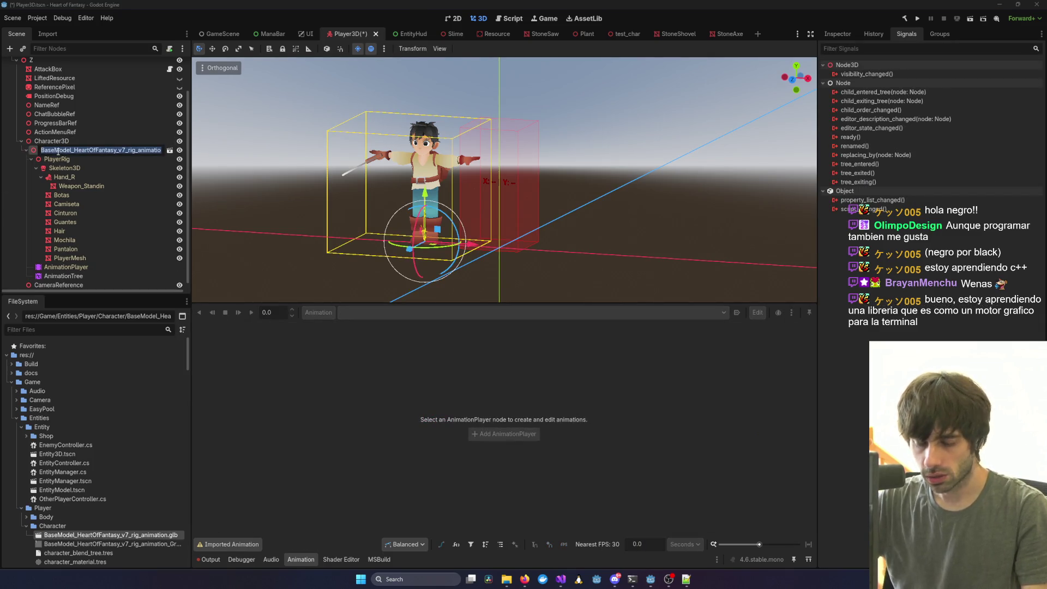
type("BaseModel")
key("Return")
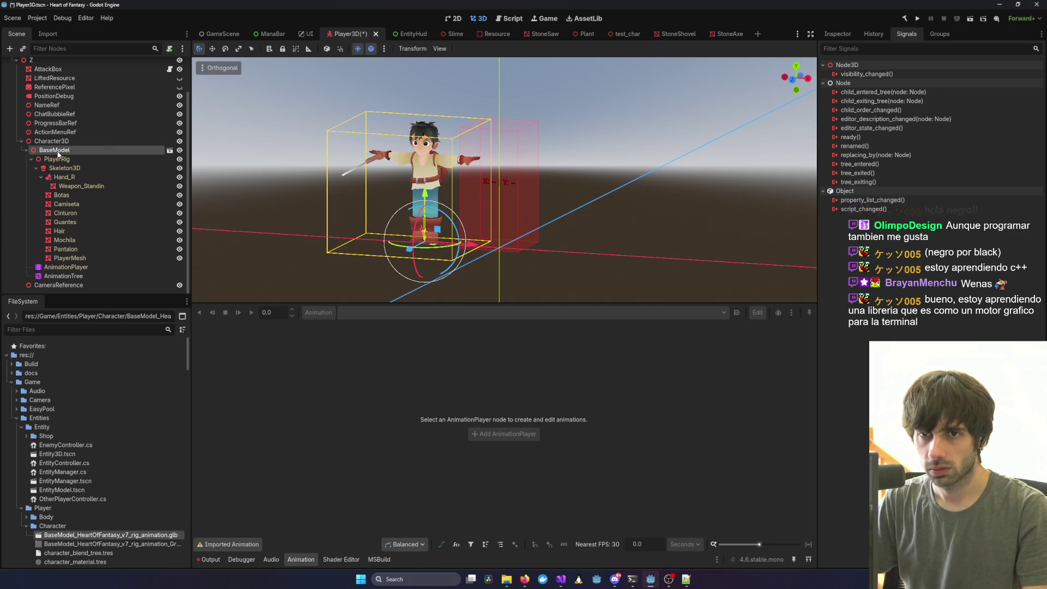
key("ctrl+s")
Orbit and shift the character, then undo the changes back to before the import.
mouse_move(604, 195)
left_mouse_down()
mouse_move(518, 190)
mouse_move(463, 222)
left_mouse_up()
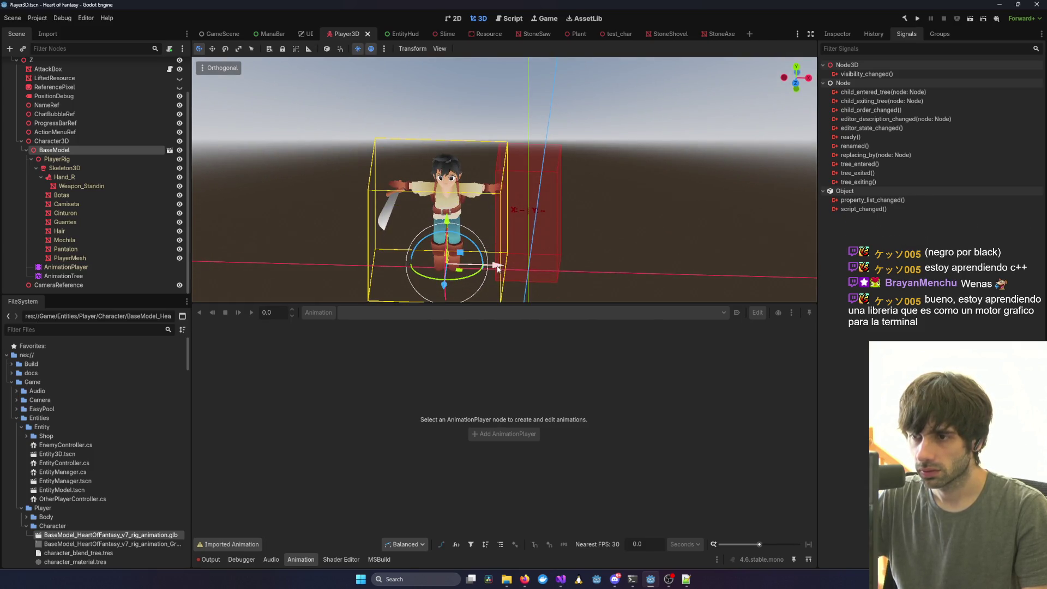
mouse_move(497, 268)
left_mouse_down()
mouse_move(578, 267)
mouse_move(513, 284)
mouse_move(355, 218)
left_mouse_up()
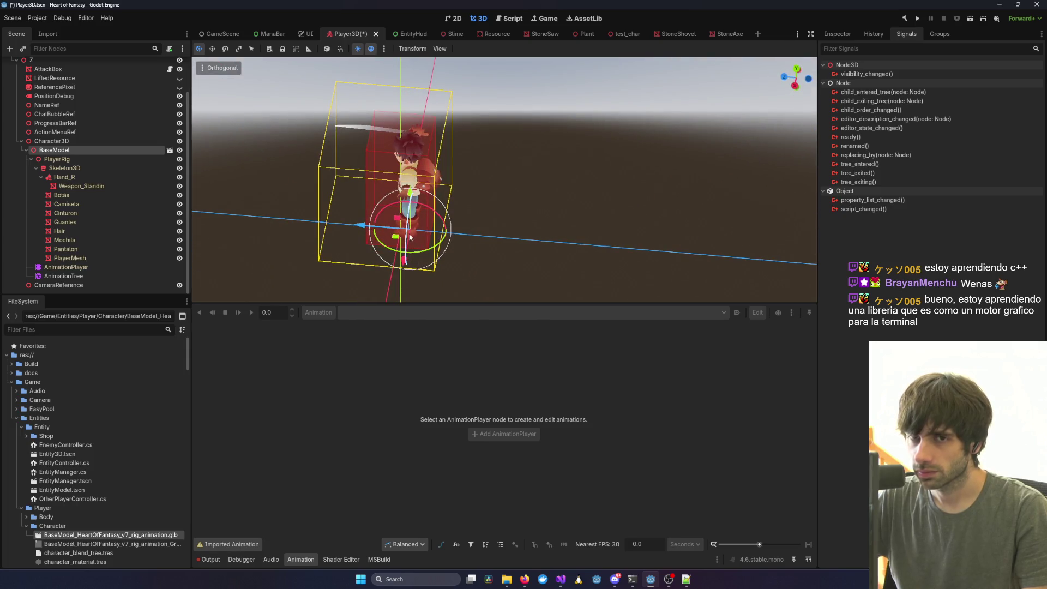
key("ctrl+z")
key("ctrl+z")
key("ctrl+z")
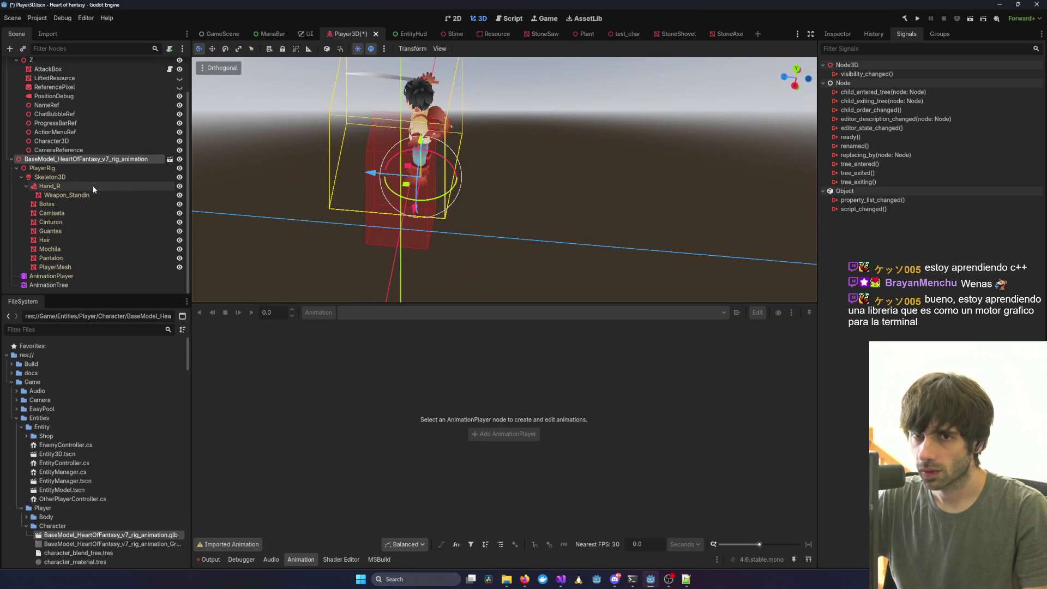
key("ctrl+z")
key("ctrl+z")
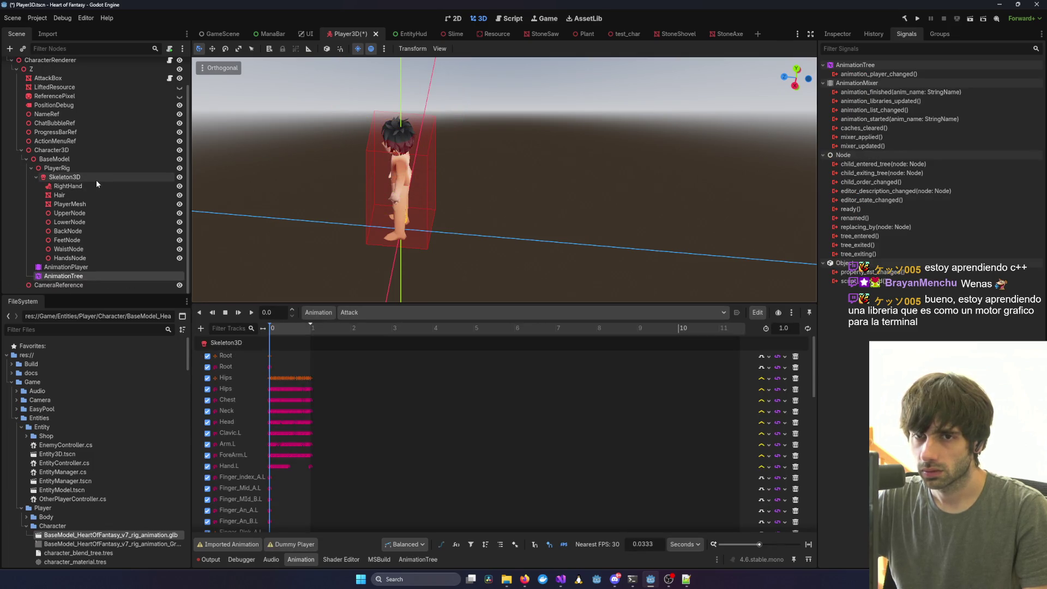
left_click(54, 159)
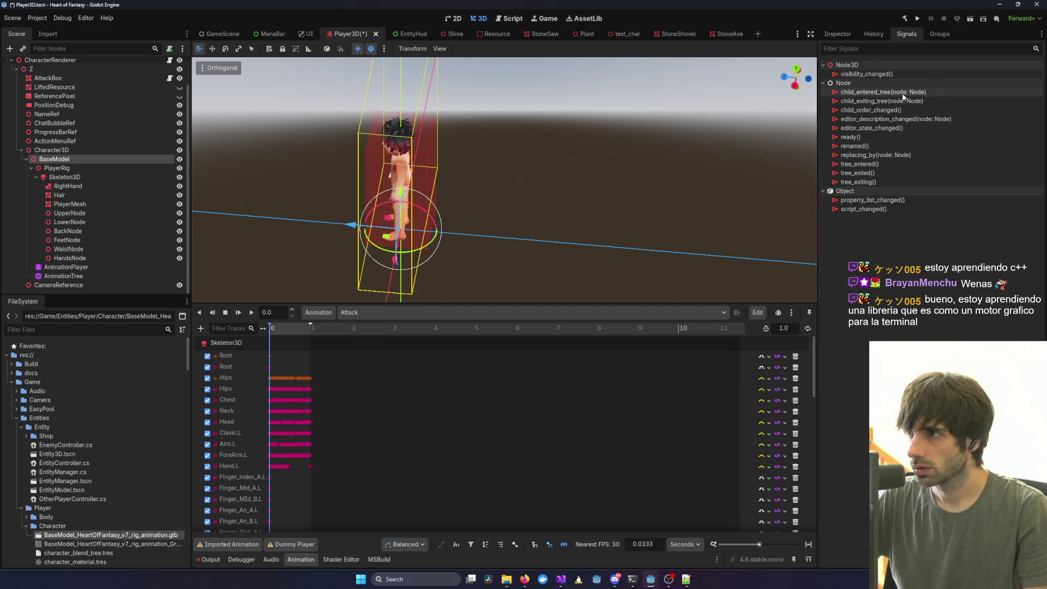
left_click(846, 34)
left_click(839, 104)
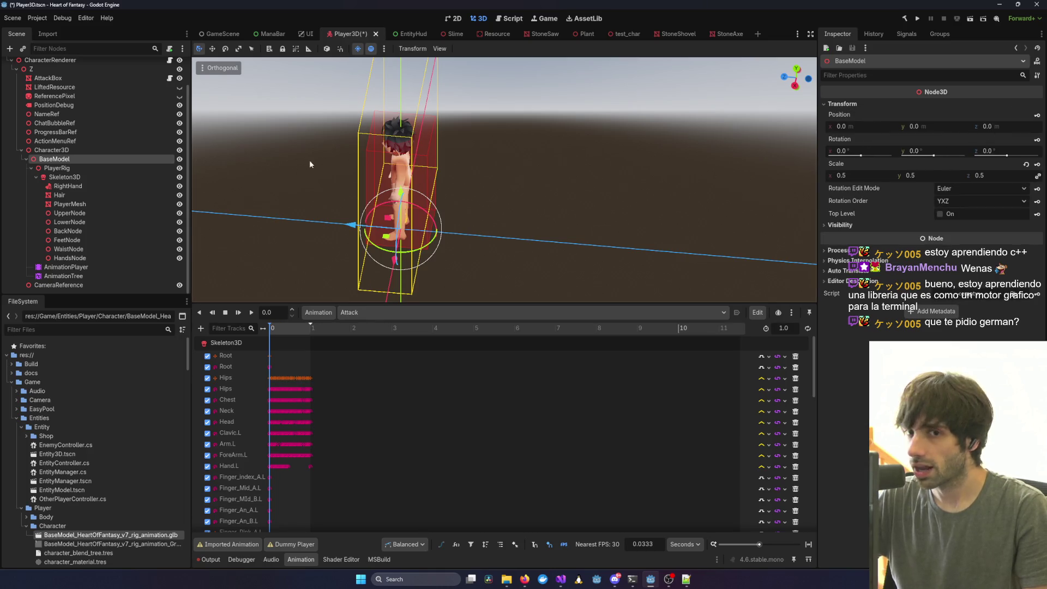
left_click(109, 168)
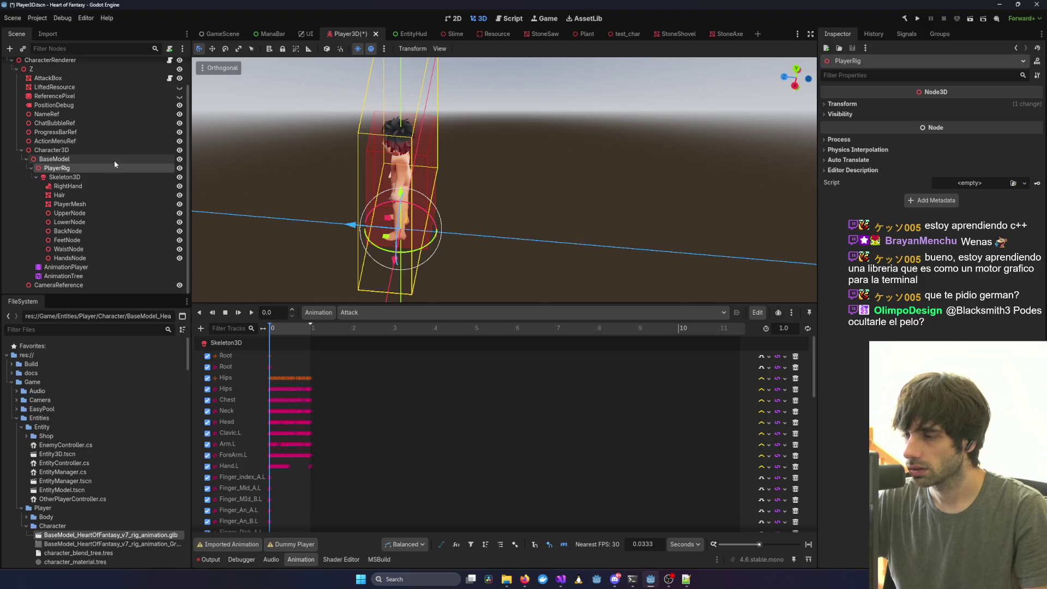
left_click(868, 103)
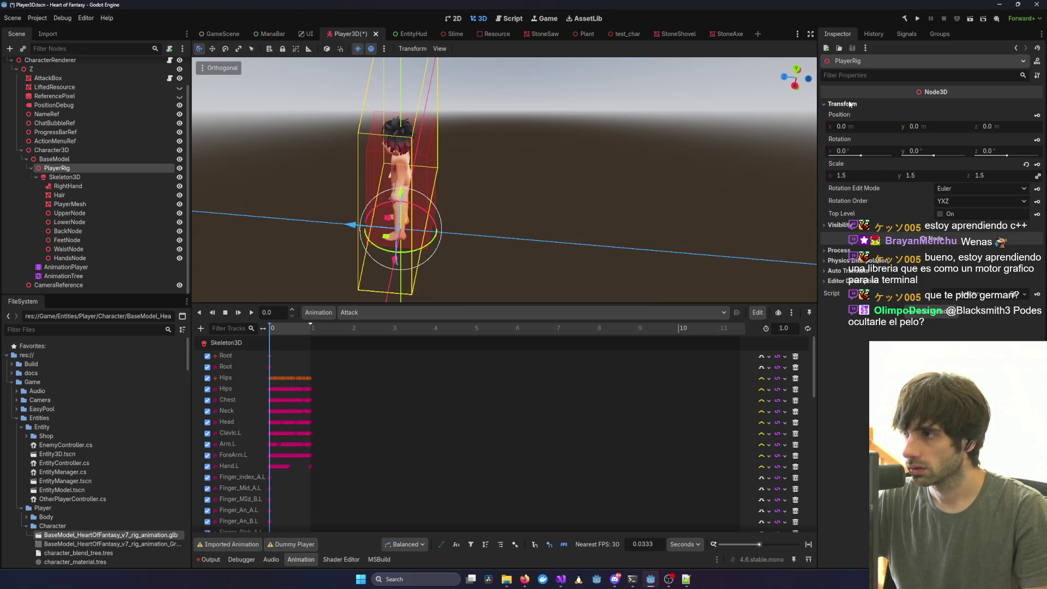
left_click(123, 178)
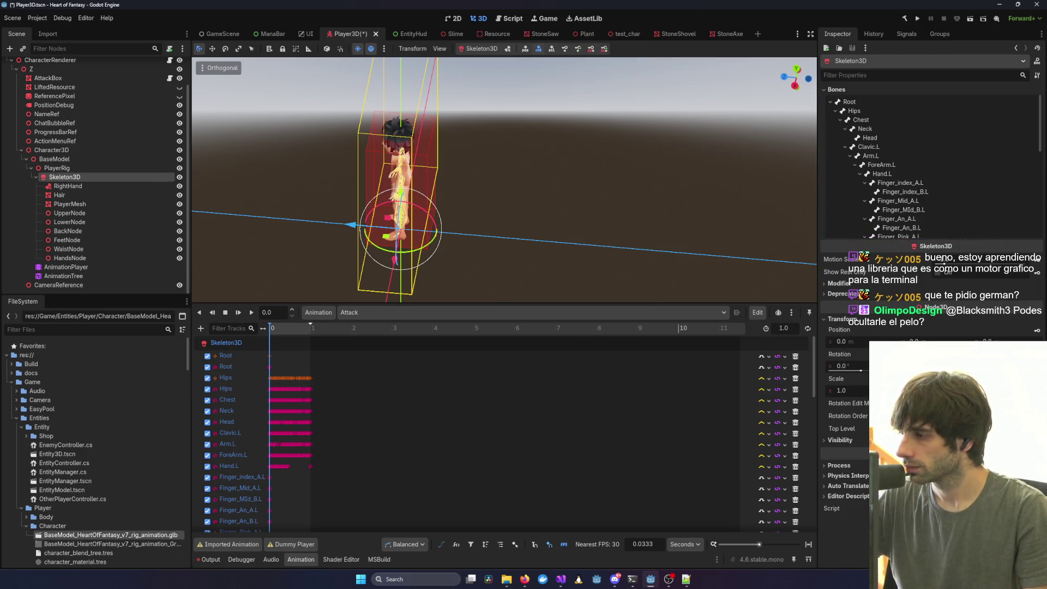
key("alt+Tab")
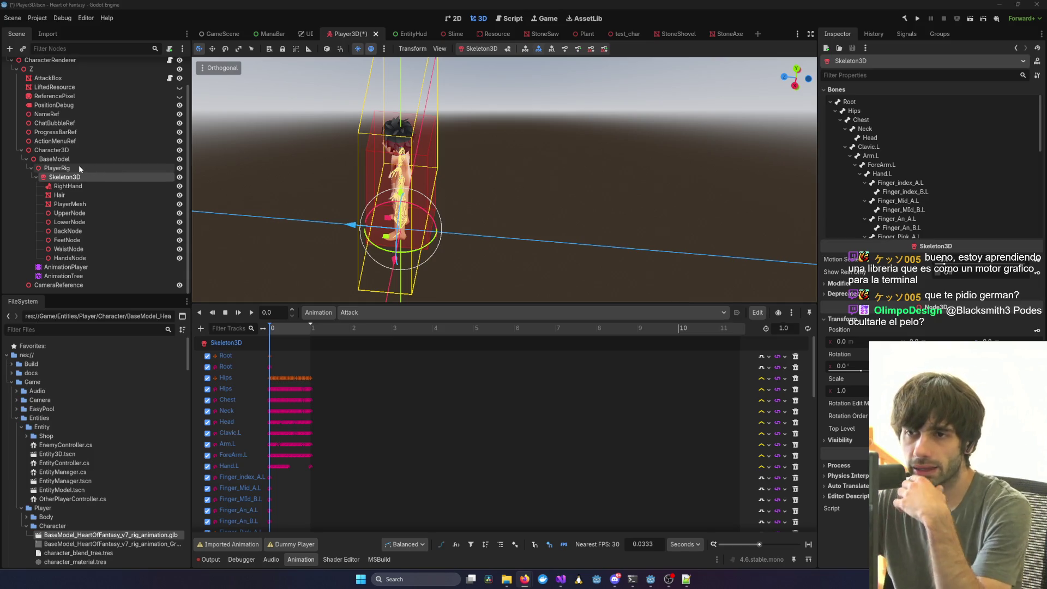
mouse_move(306, 185)
left_mouse_down()
mouse_move(476, 146)
mouse_move(412, 145)
left_mouse_up()
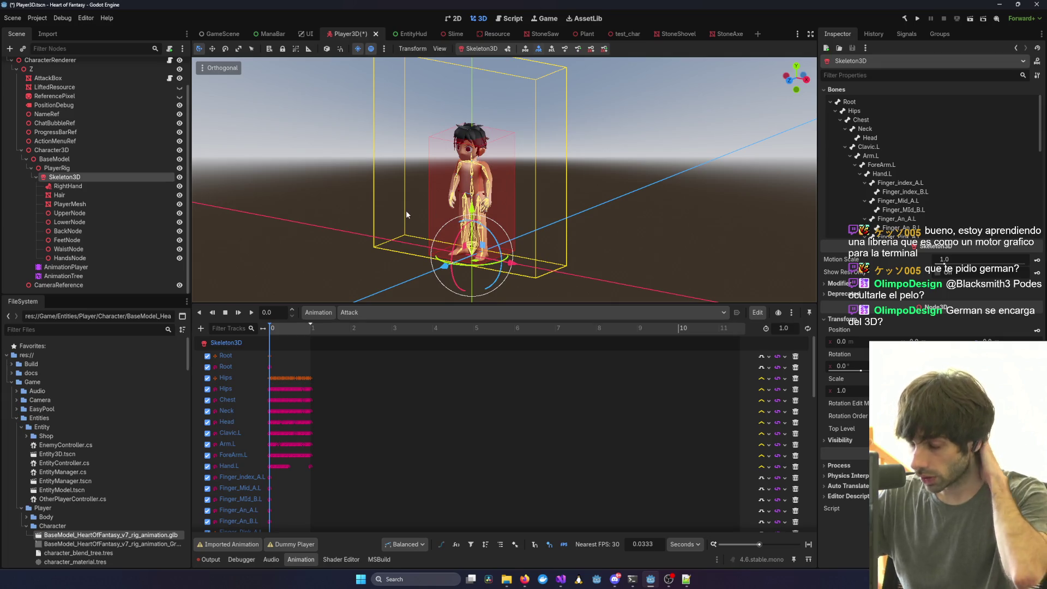
Enlarge the 3D viewport over the Animation panel, orbit around the character, and select PlayerRig.
left_click_drag(411, 217, 443, 232)
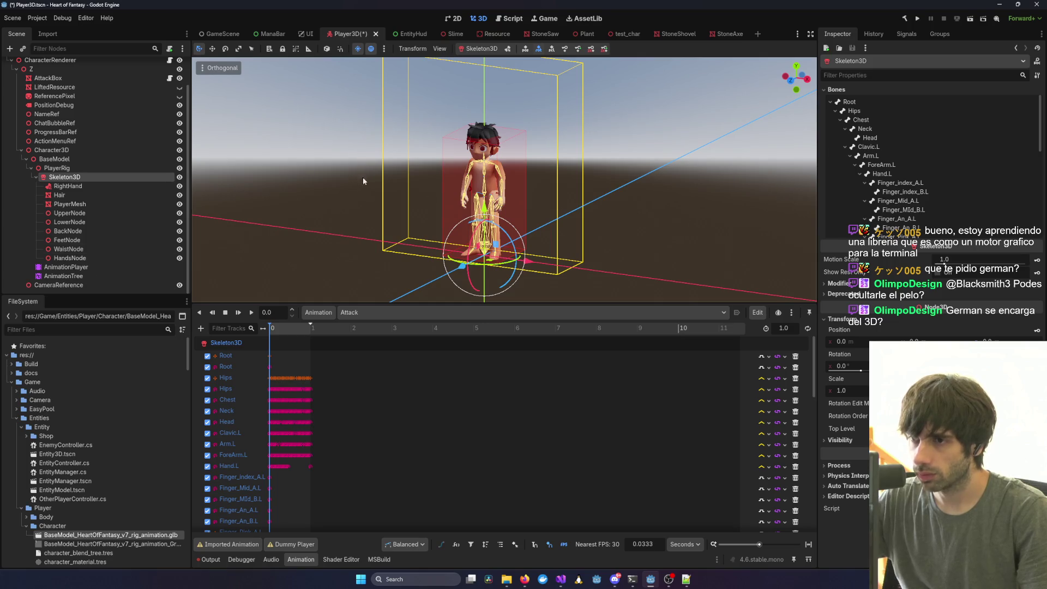
scroll(440, 231, "up", 3)
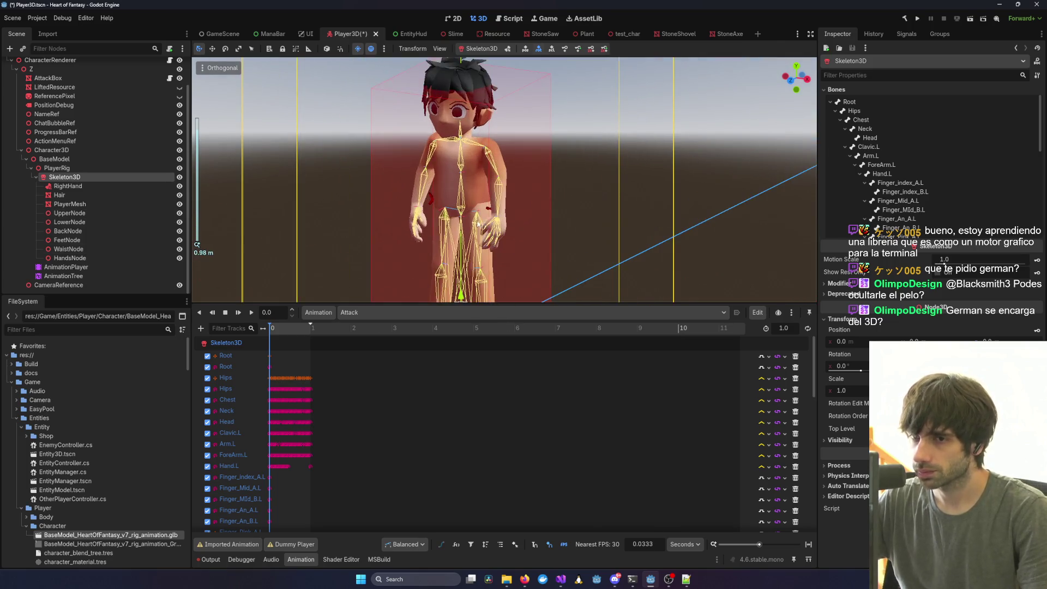
scroll(440, 231, "down", 3)
left_click_drag(441, 231, 443, 225)
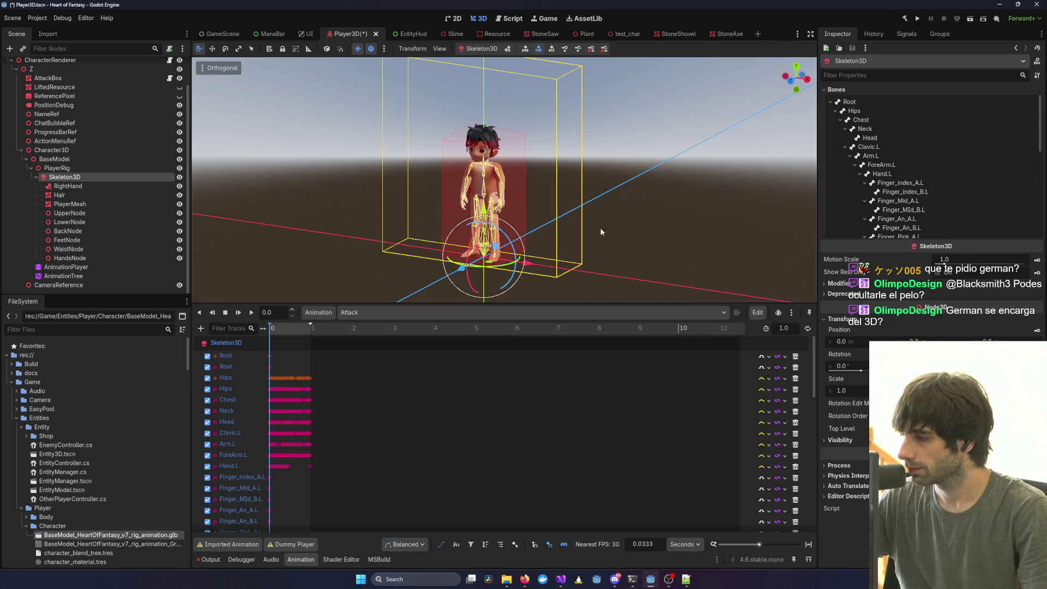
key("alt+Tab")
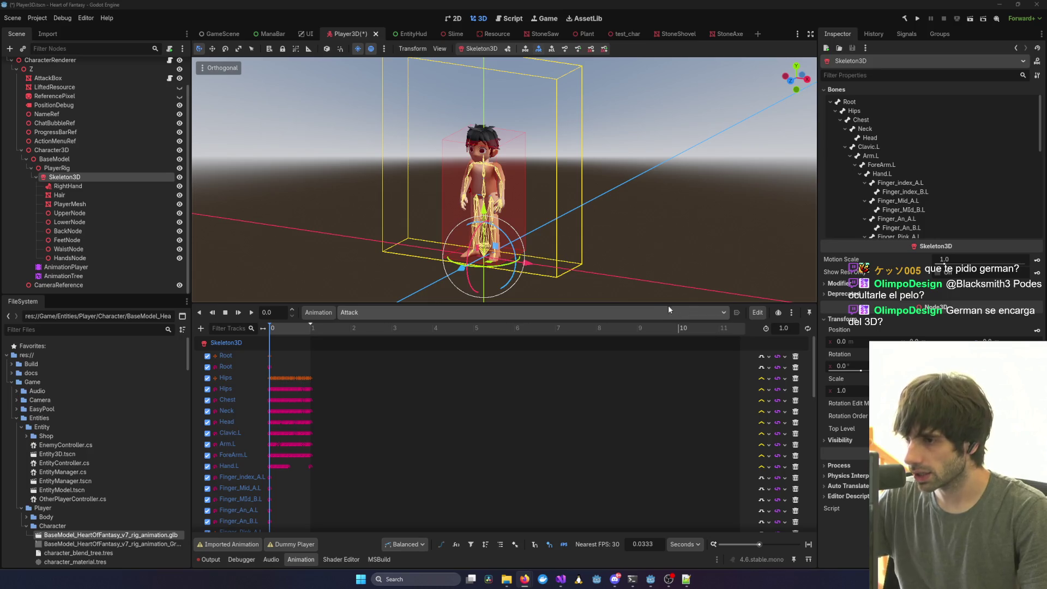
left_click_drag(668, 309, 664, 431)
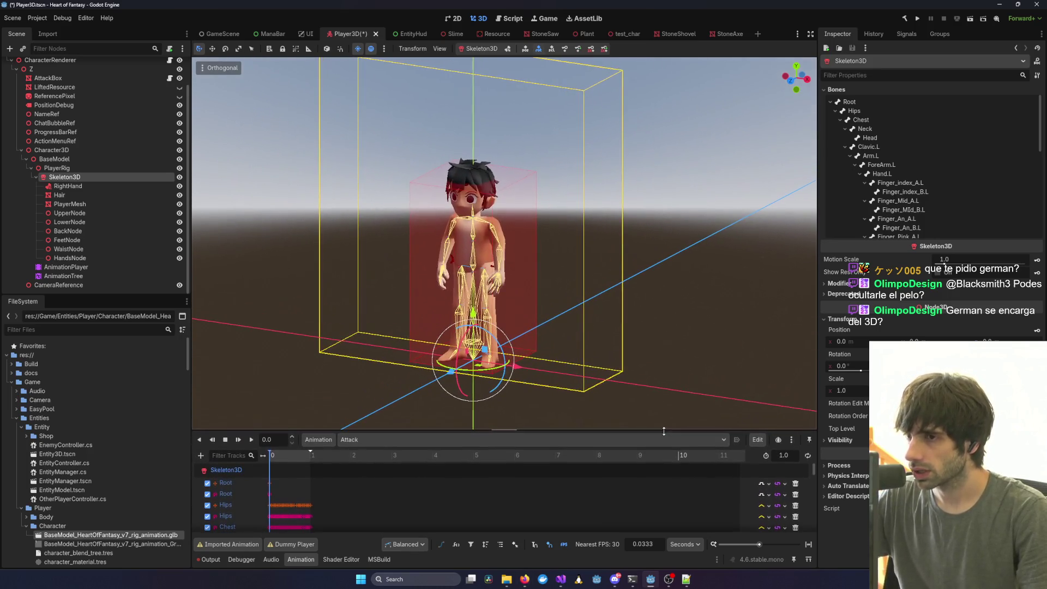
mouse_move(488, 309)
left_mouse_down()
mouse_move(800, 270)
mouse_move(599, 304)
mouse_move(436, 316)
mouse_move(600, 286)
mouse_move(434, 308)
mouse_move(523, 240)
mouse_move(610, 289)
mouse_move(667, 276)
mouse_move(563, 296)
mouse_move(562, 272)
mouse_move(589, 262)
left_mouse_up()
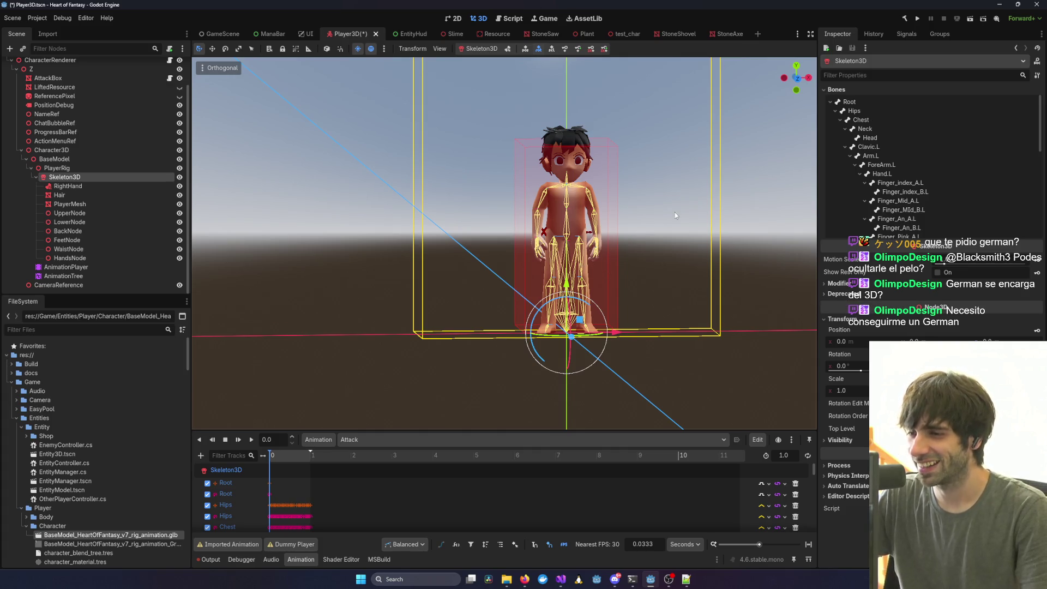
mouse_move(666, 219)
left_mouse_down()
mouse_move(636, 202)
mouse_move(637, 213)
mouse_move(651, 210)
left_mouse_up()
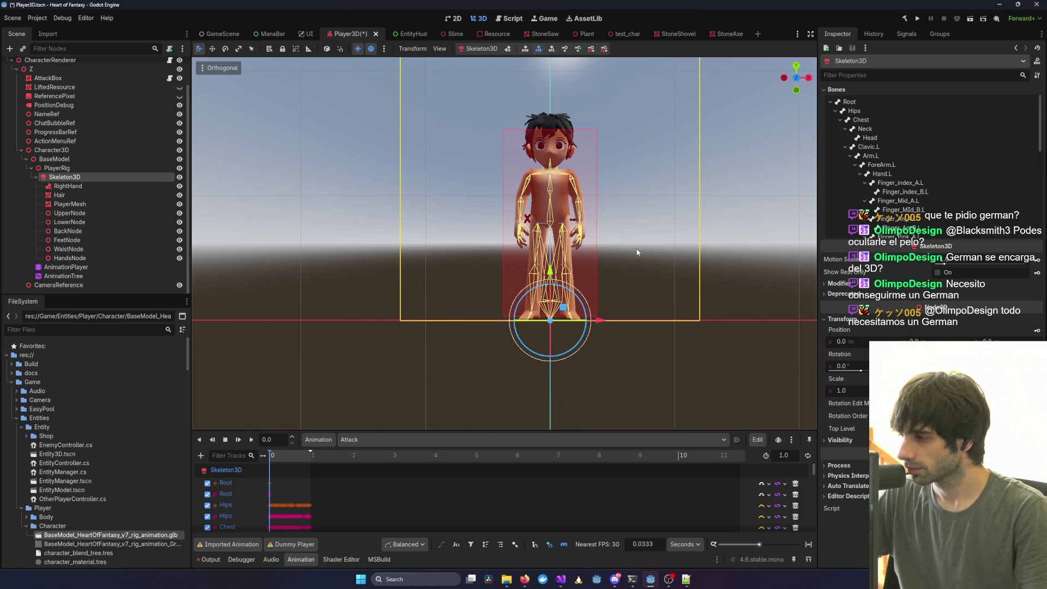
left_click_drag(541, 234, 512, 284)
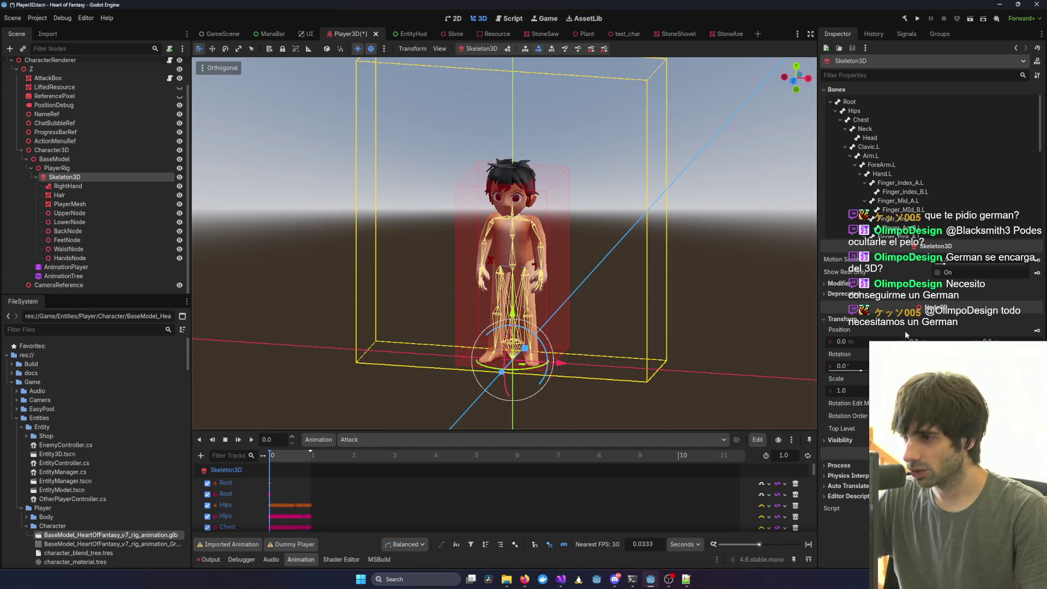
left_click(76, 167)
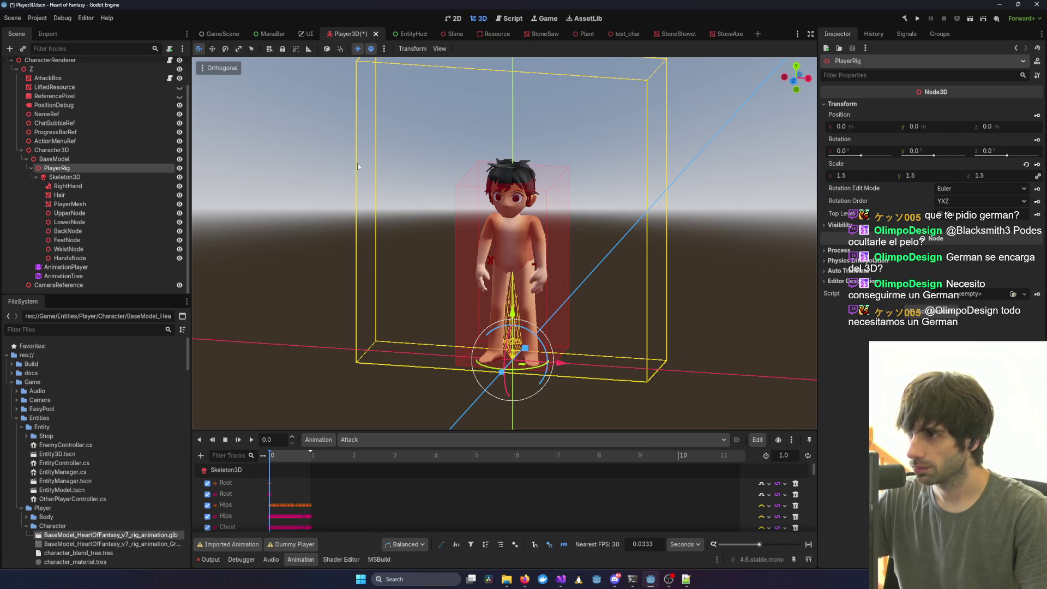
Compare BaseModel's 0.5 scale with Character3D's 1.0 scale.
left_click(81, 158)
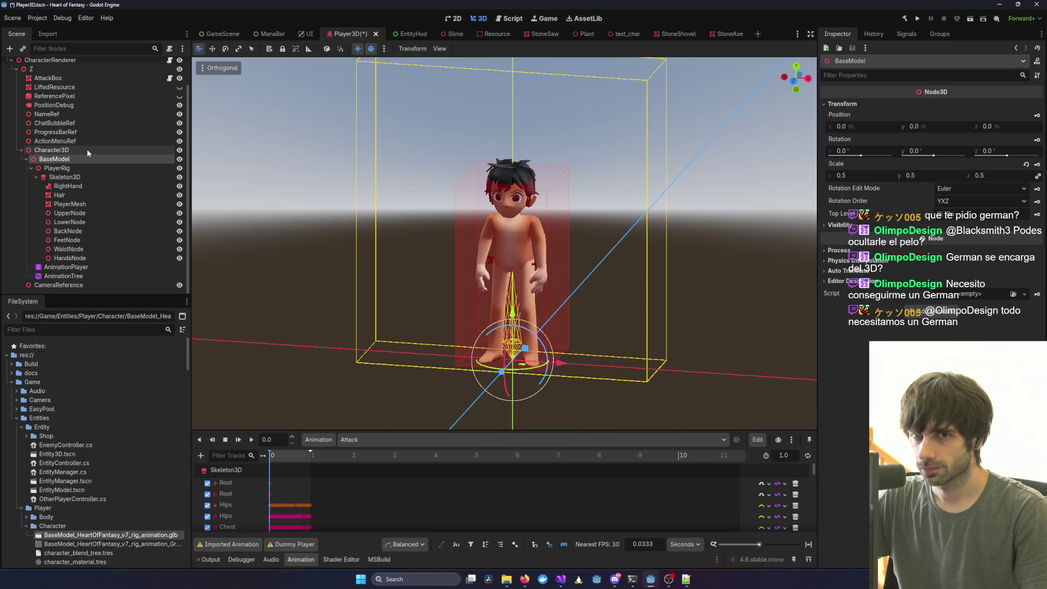
left_click(87, 148)
left_click(851, 105)
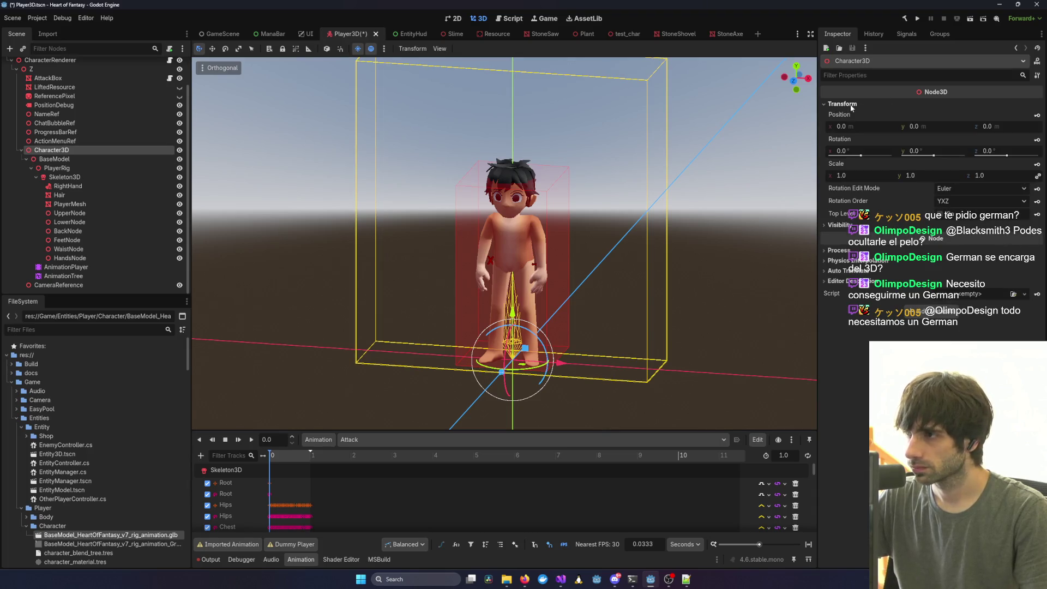
left_click(116, 158)
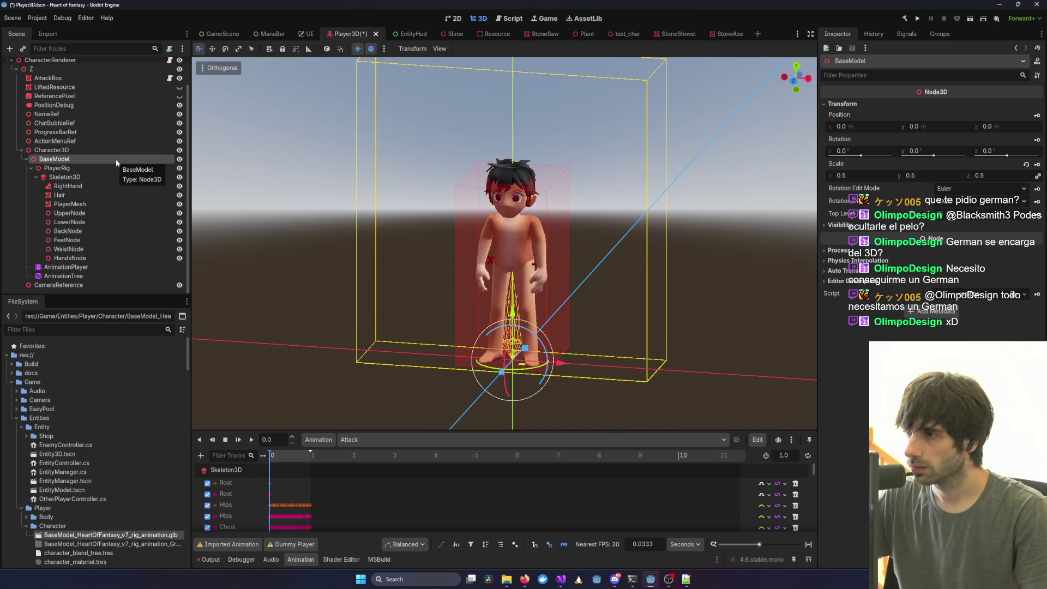
left_click(115, 150)
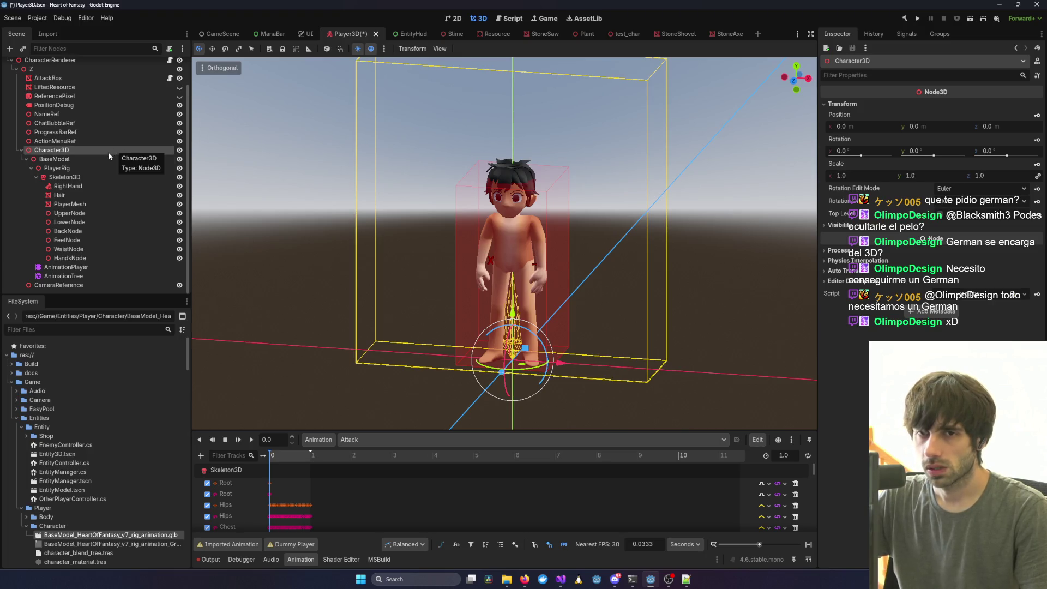
Restore the clothed HeartOfFantasy rig as BaseModel and save Player3D.
key("ctrl+z")
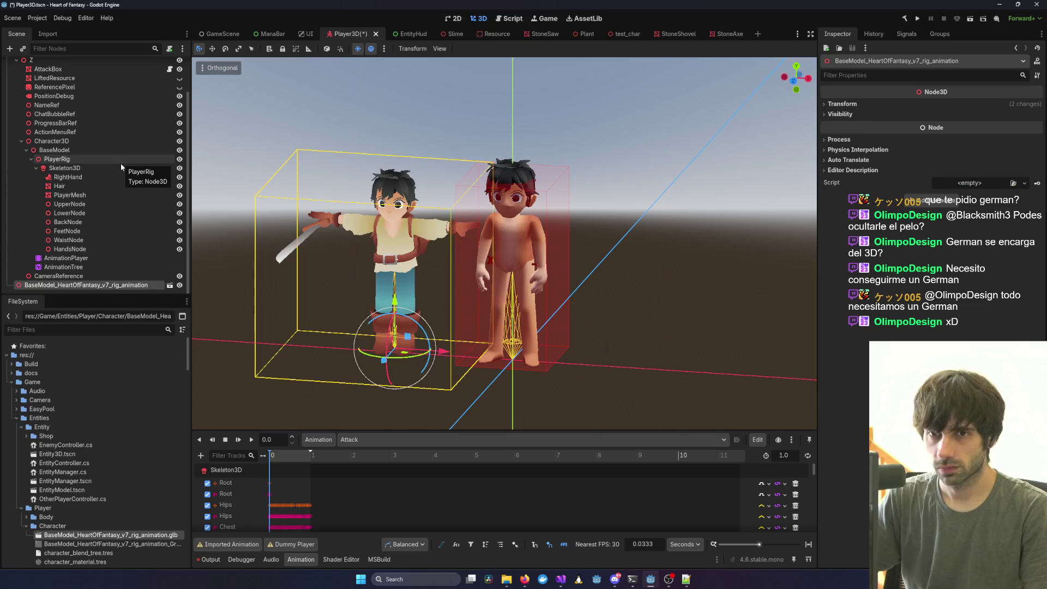
key("ctrl+z")
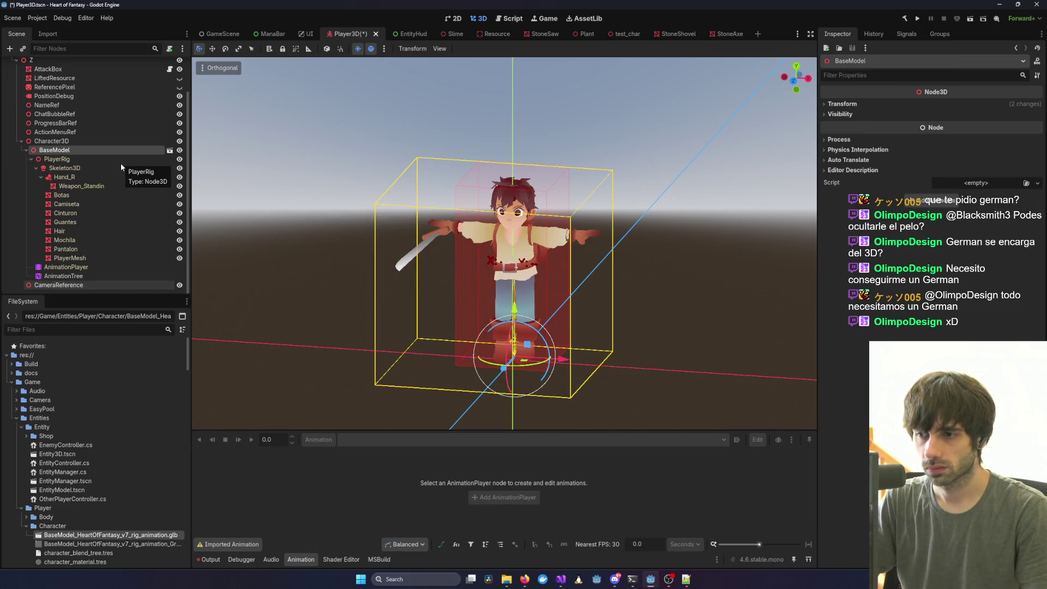
mouse_move(546, 234)
left_mouse_down()
mouse_move(605, 236)
mouse_move(402, 251)
mouse_move(632, 201)
left_mouse_up()
key("ctrl+s")
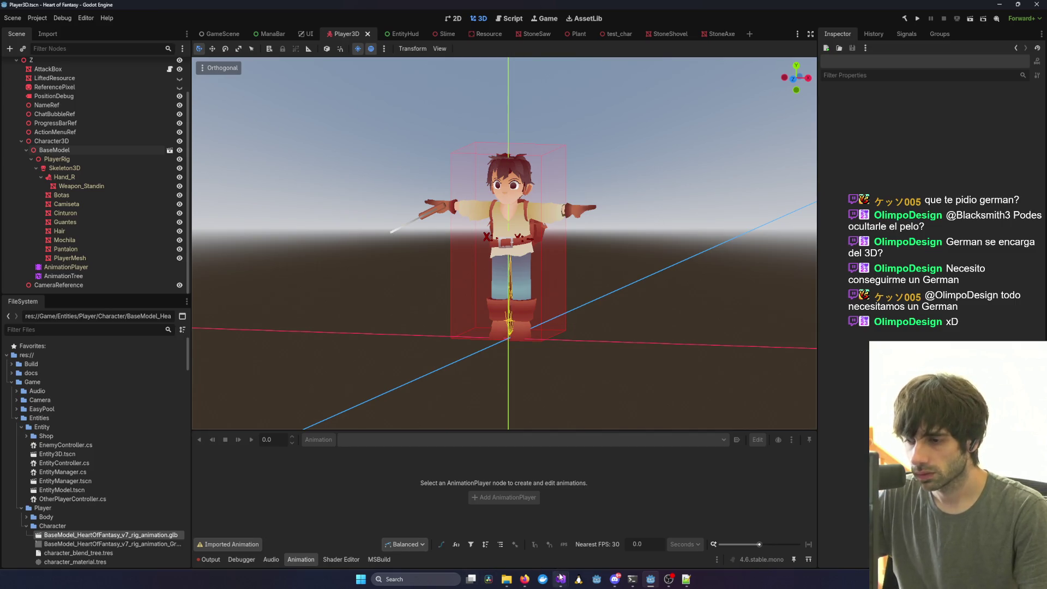
Switch to Visual Studio and build and launch the game for testing.
mouse_move(560, 579)
left_click(766, 525)
left_click(263, 18)
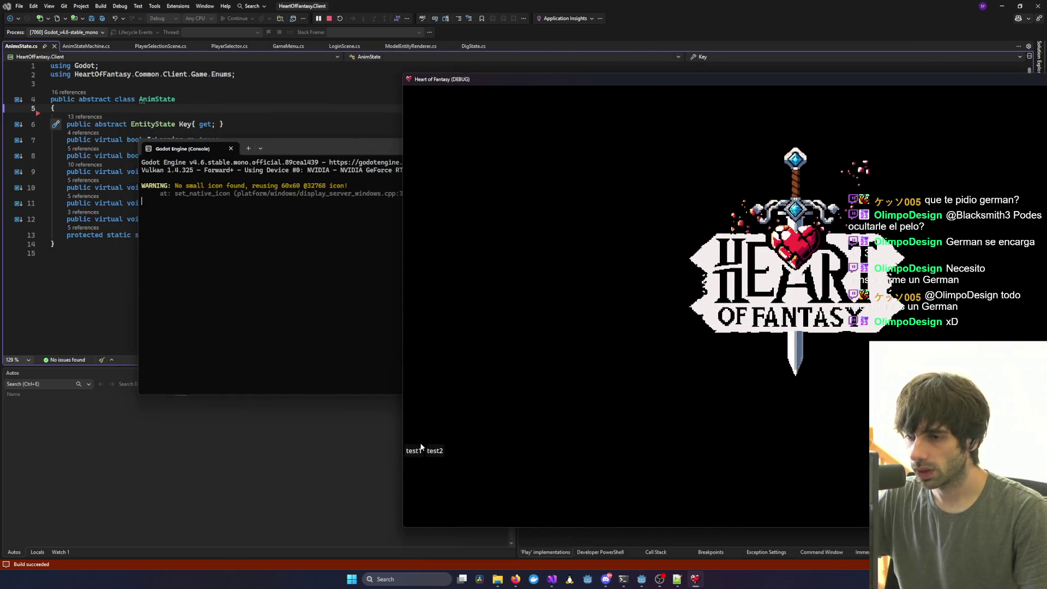
Log in, open character selection, and enter the game as test1.
left_click(793, 443)
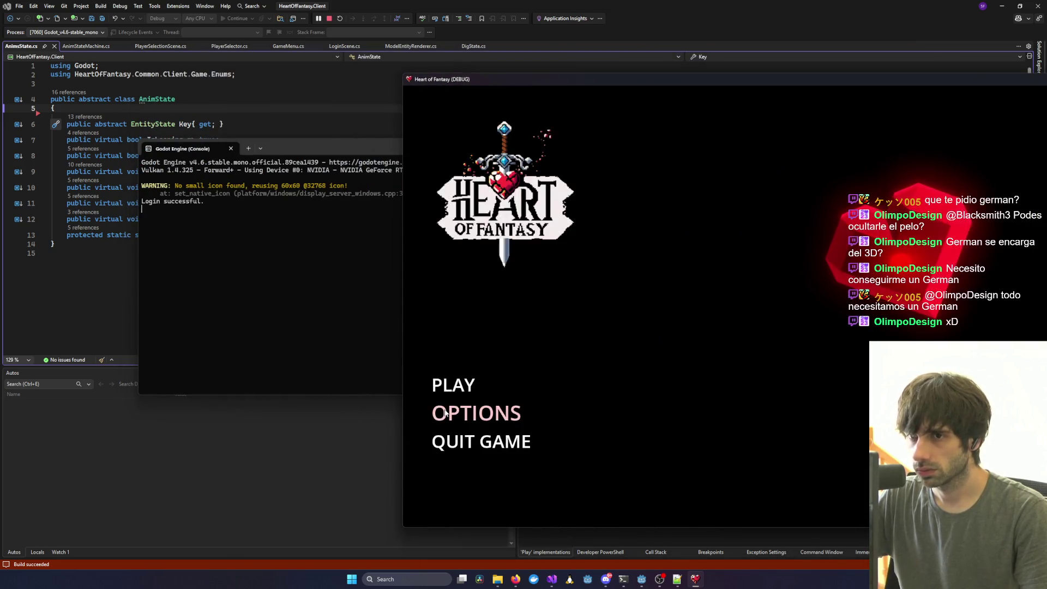
left_click(453, 383)
left_click(577, 334)
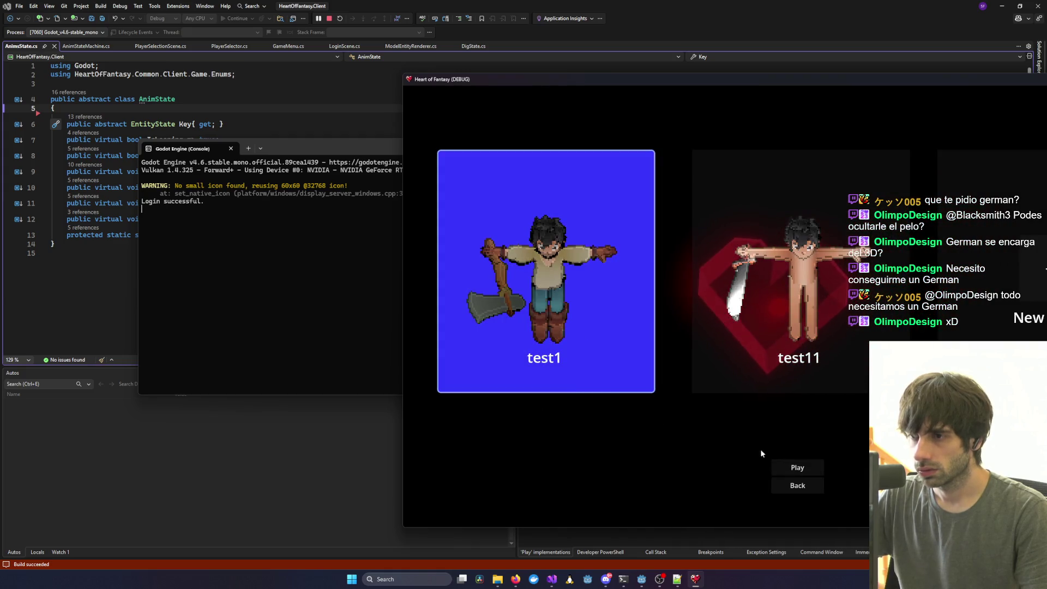
left_click(796, 467)
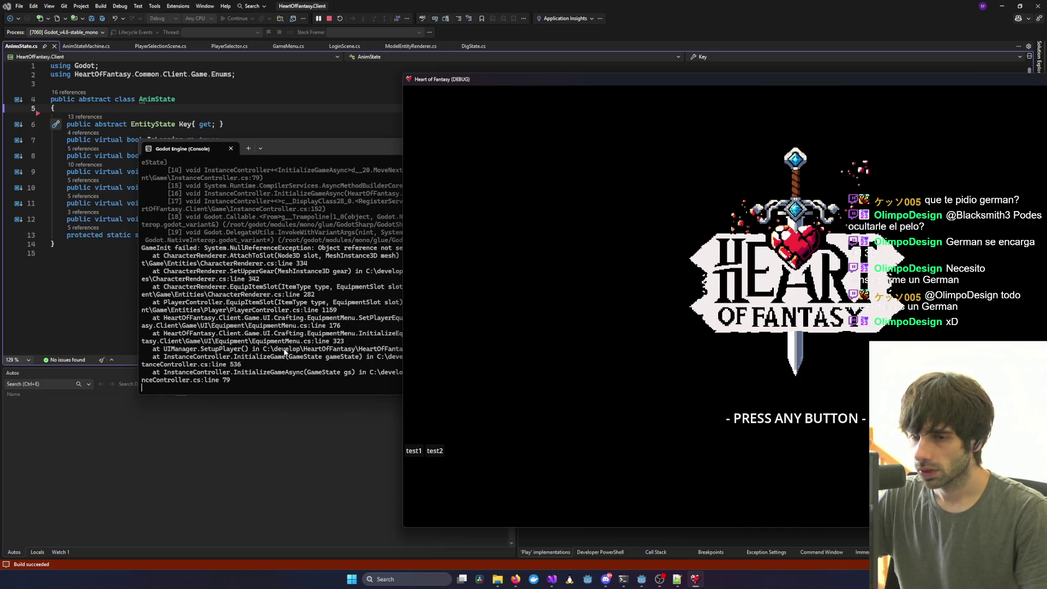
Find the RightHand node-not-found error in the console log, then return to Godot.
left_click(295, 334)
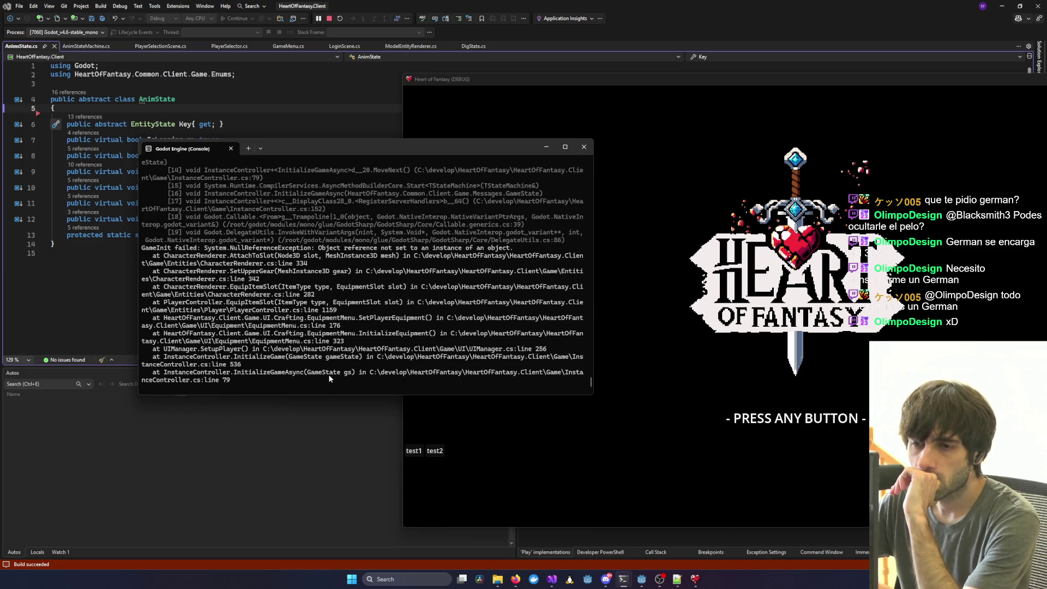
scroll(325, 360, "up", 5)
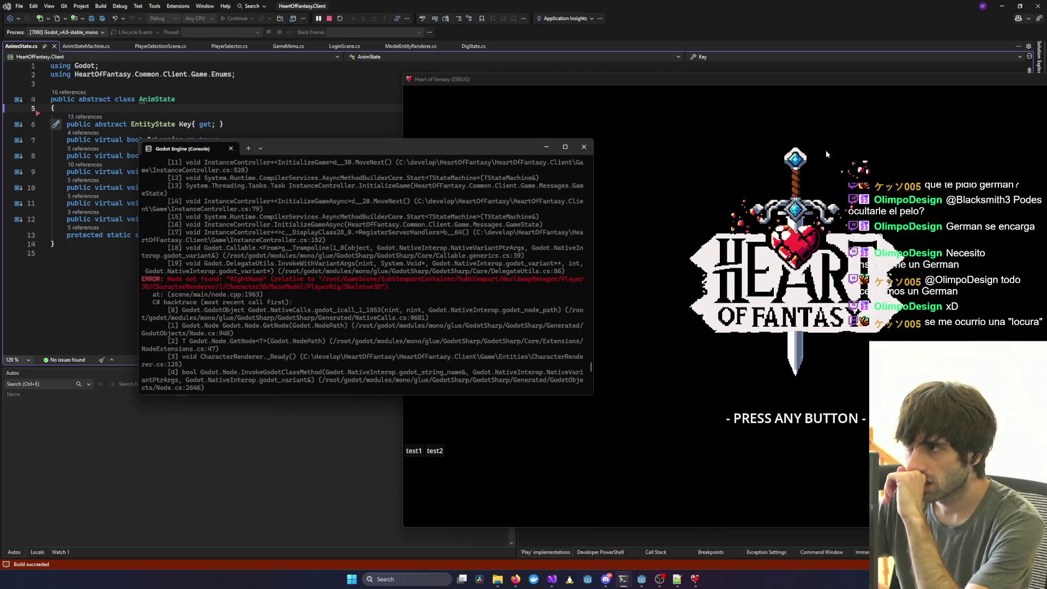
left_click(640, 580)
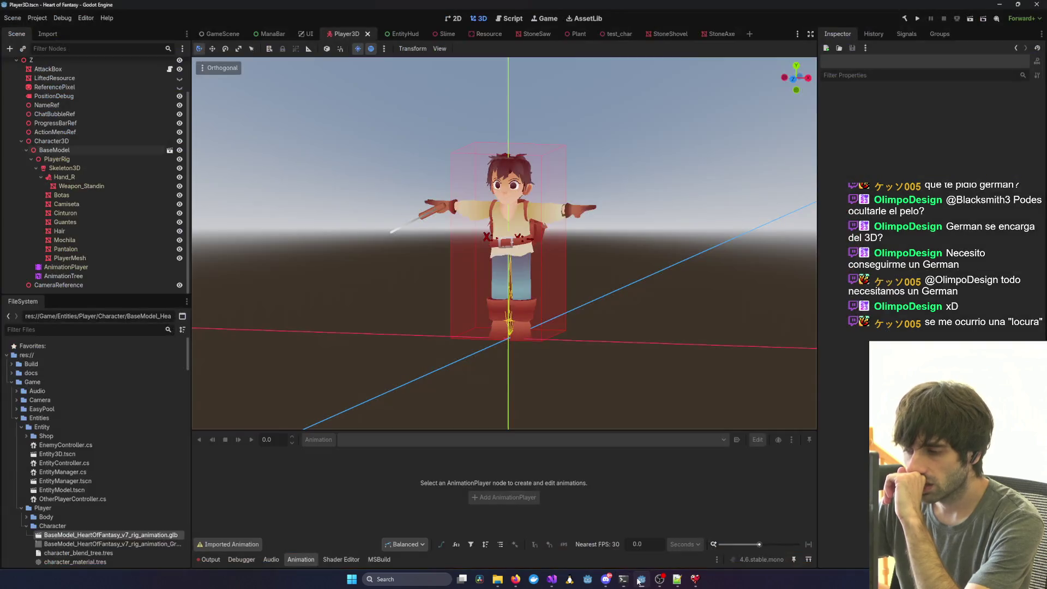
Undo back to the old BaseModel with its previous children, including RightHand.
left_click(87, 178)
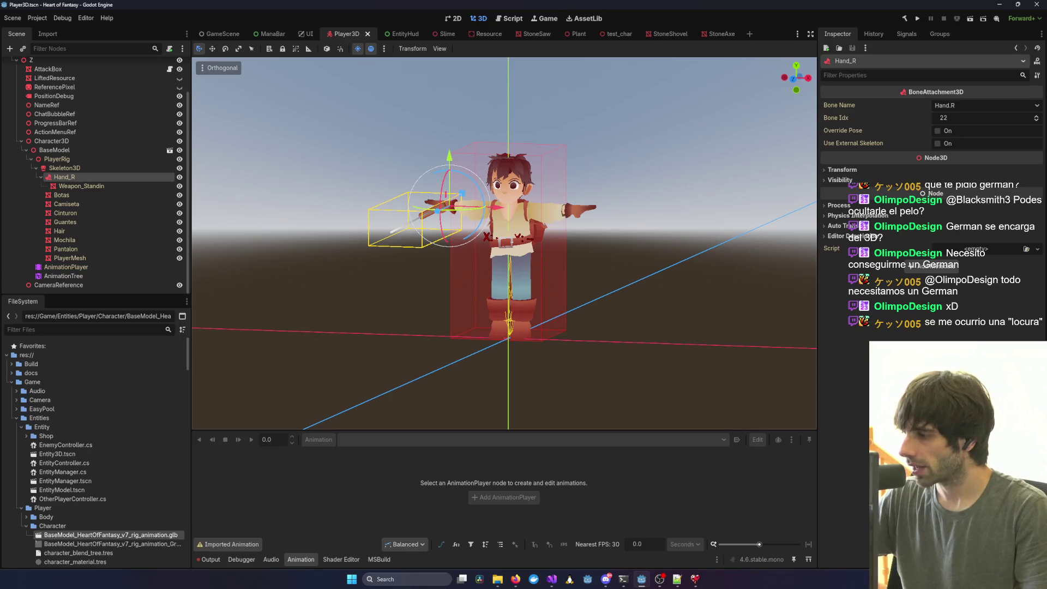
key("alt+Tab")
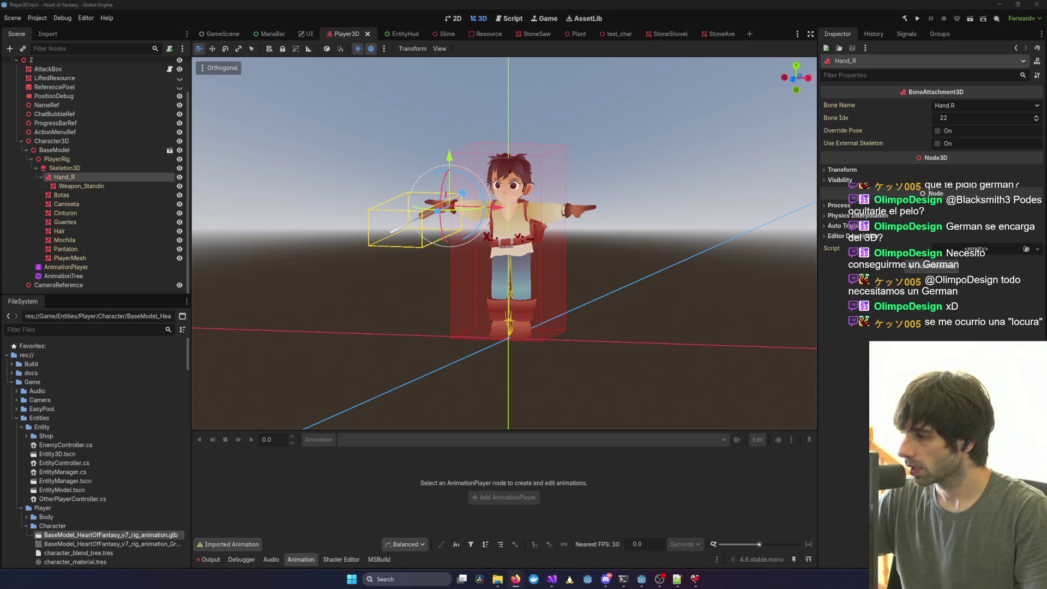
left_click(92, 149)
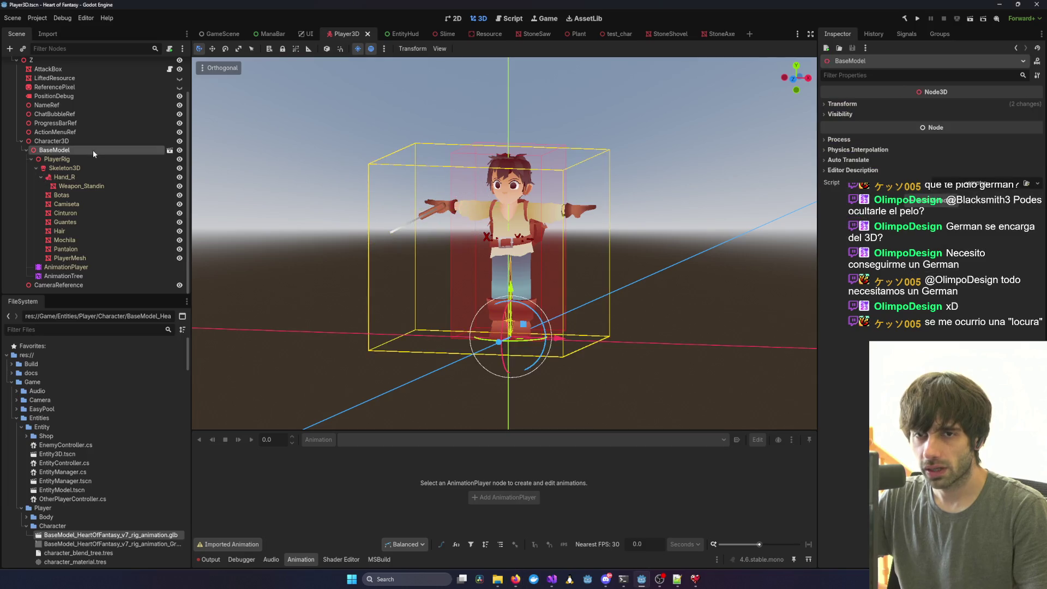
key("ctrl+z")
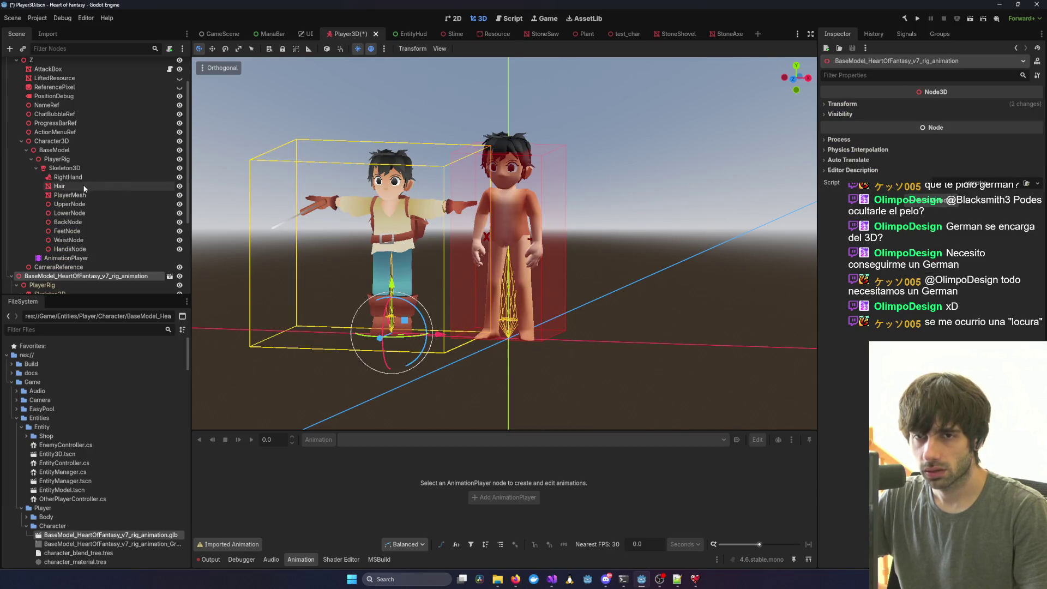
Select the RightHand attachment, then the imported rig's Weapon_Standin mesh.
left_click(85, 178)
scroll(60, 247, "down", 5)
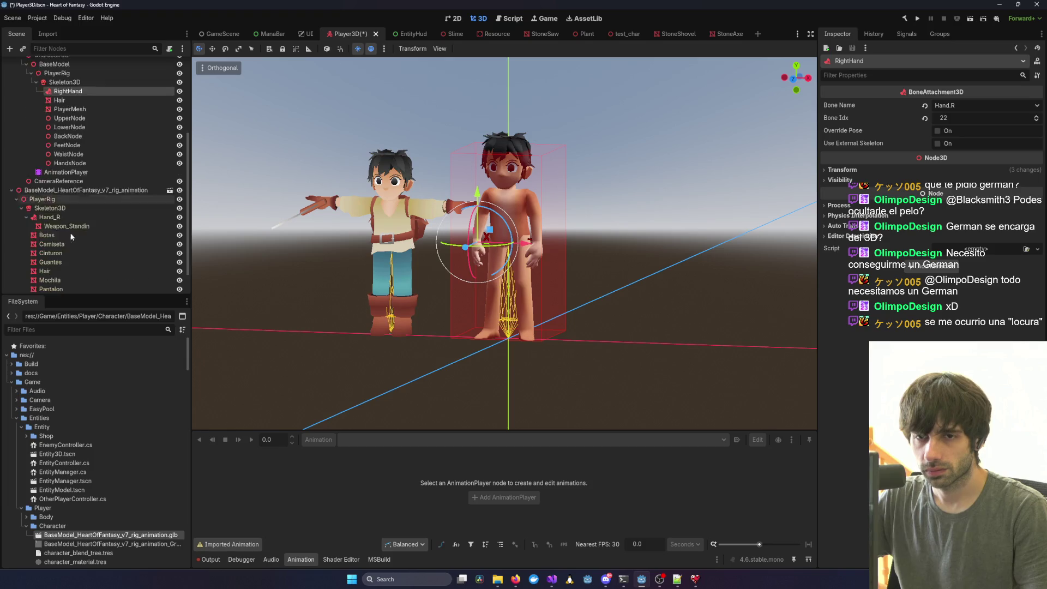
scroll(61, 234, "up", 4)
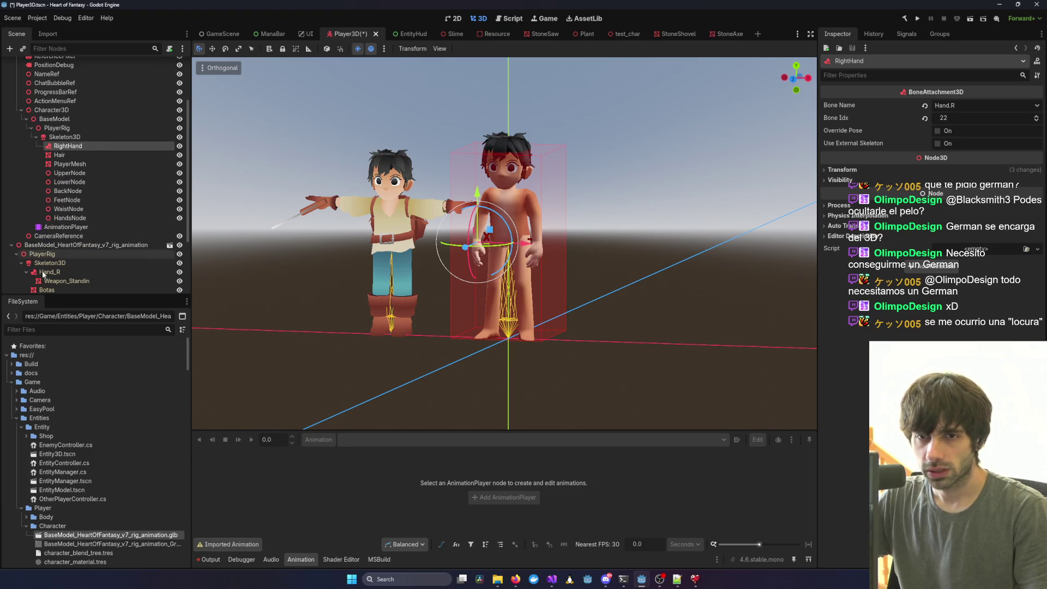
left_click(44, 280)
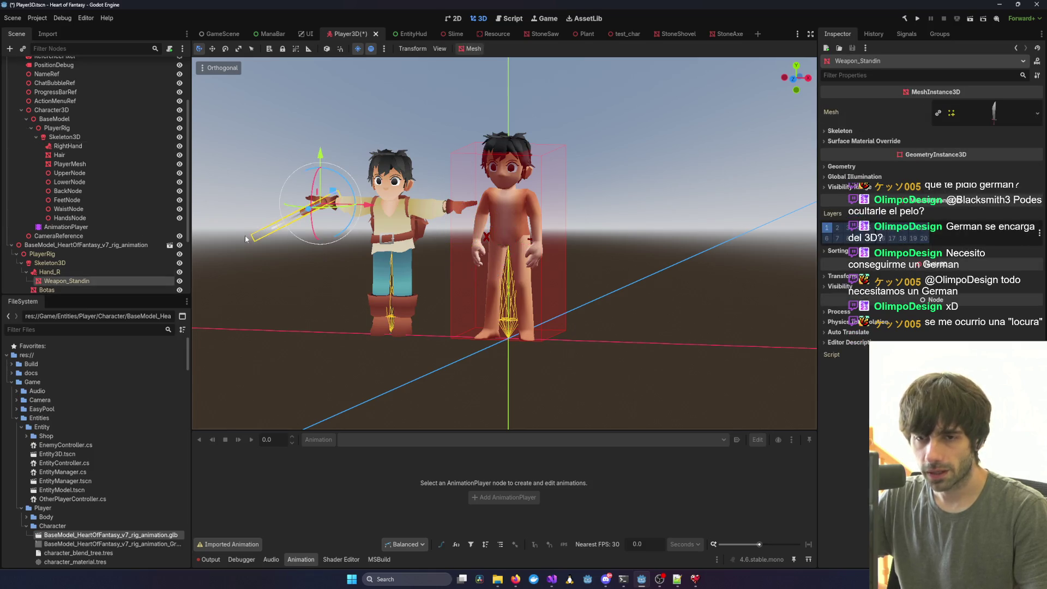
Hide the Weapon_Standin mesh on the imported rig's hand.
right_click(78, 283)
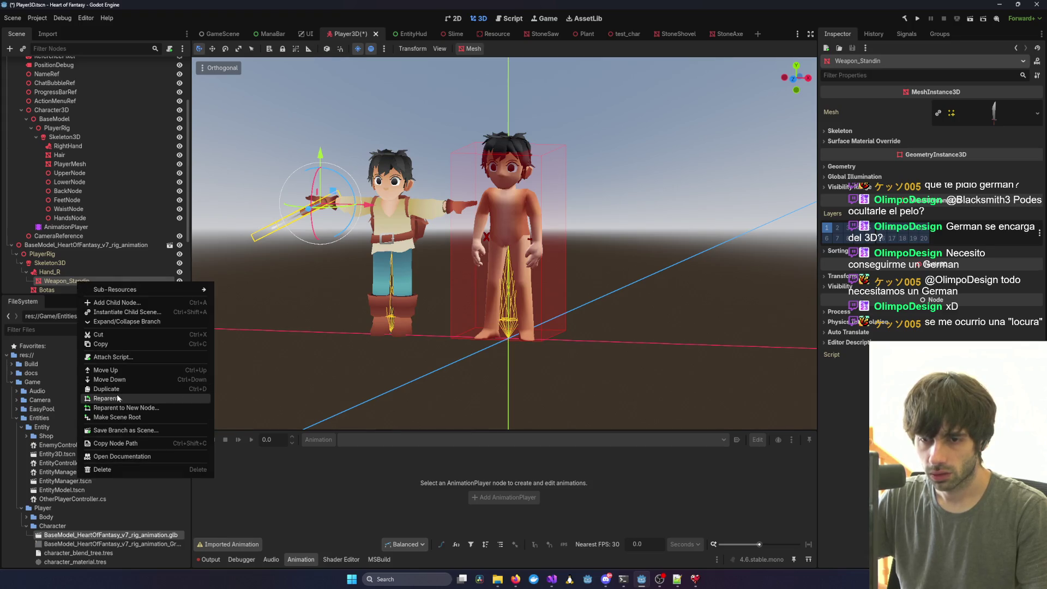
left_click(79, 283)
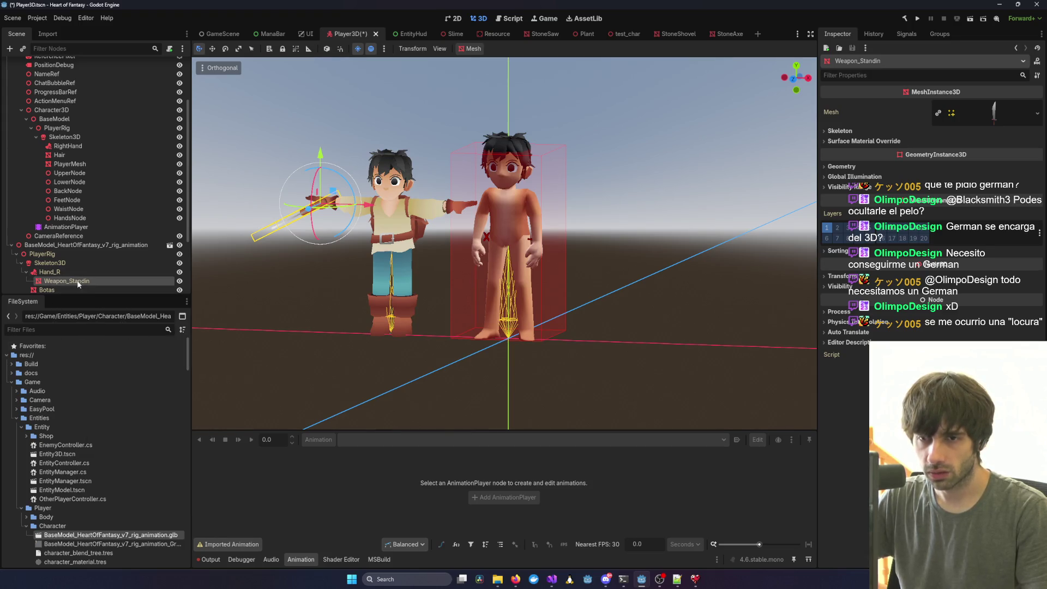
left_click(180, 283)
scroll(120, 279, "down", 1)
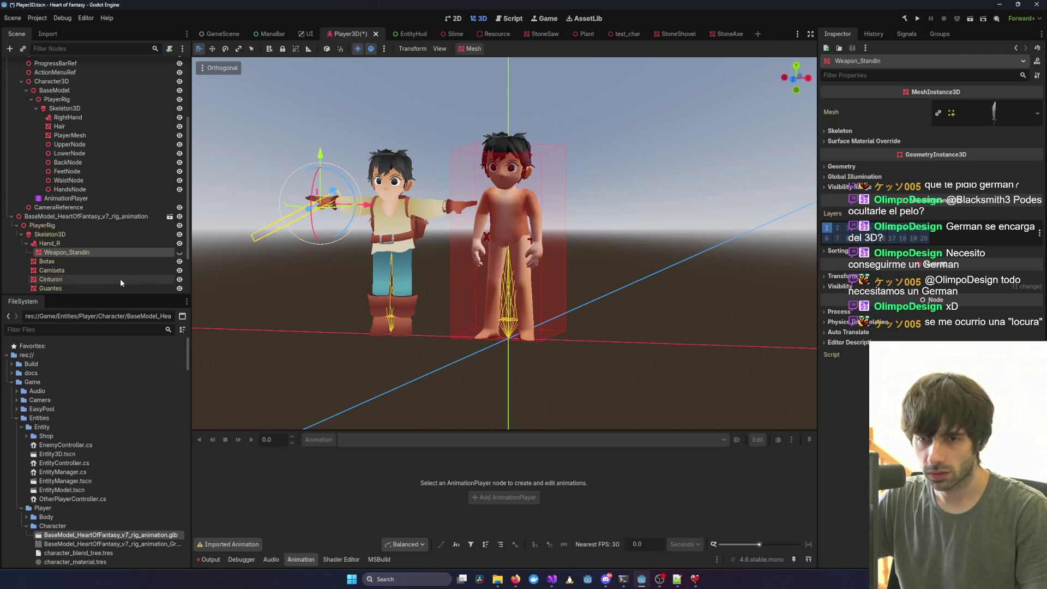
Try deleting Weapon_Standin and dismiss the foreign-scene warning.
right_click(77, 253)
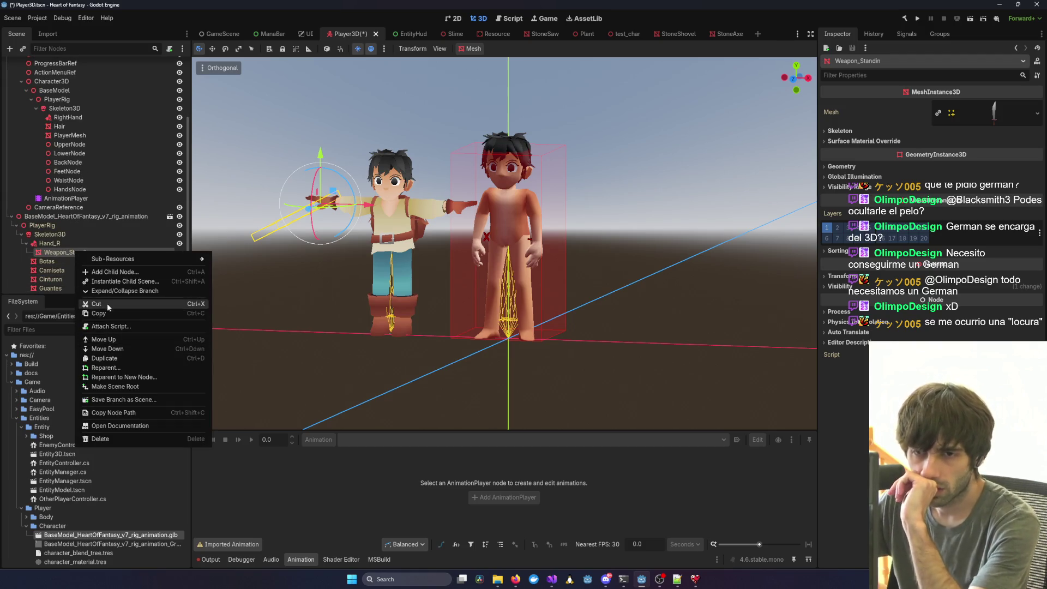
left_click(112, 438)
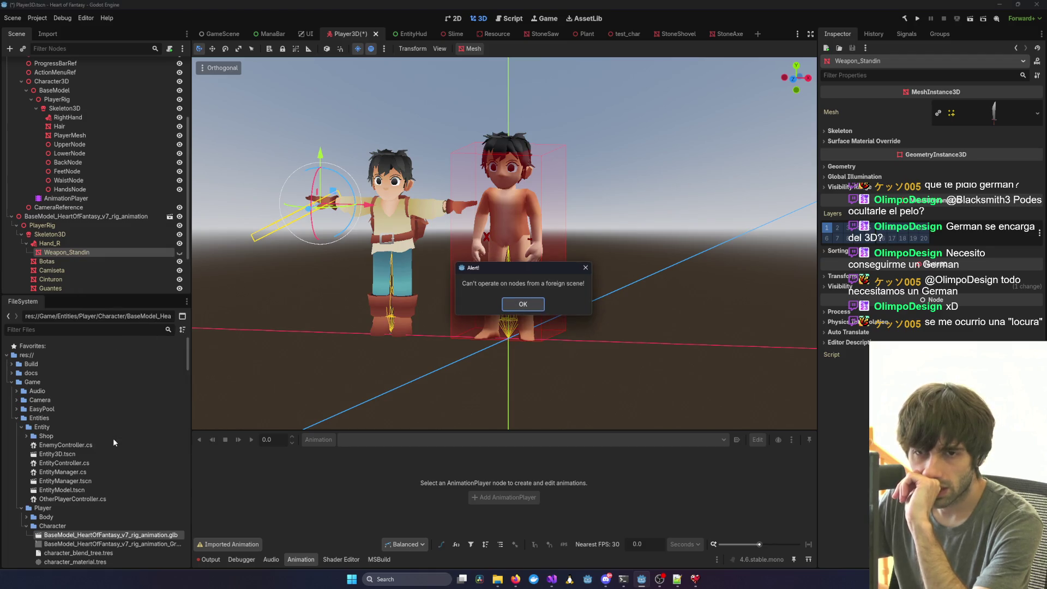
left_click(515, 302)
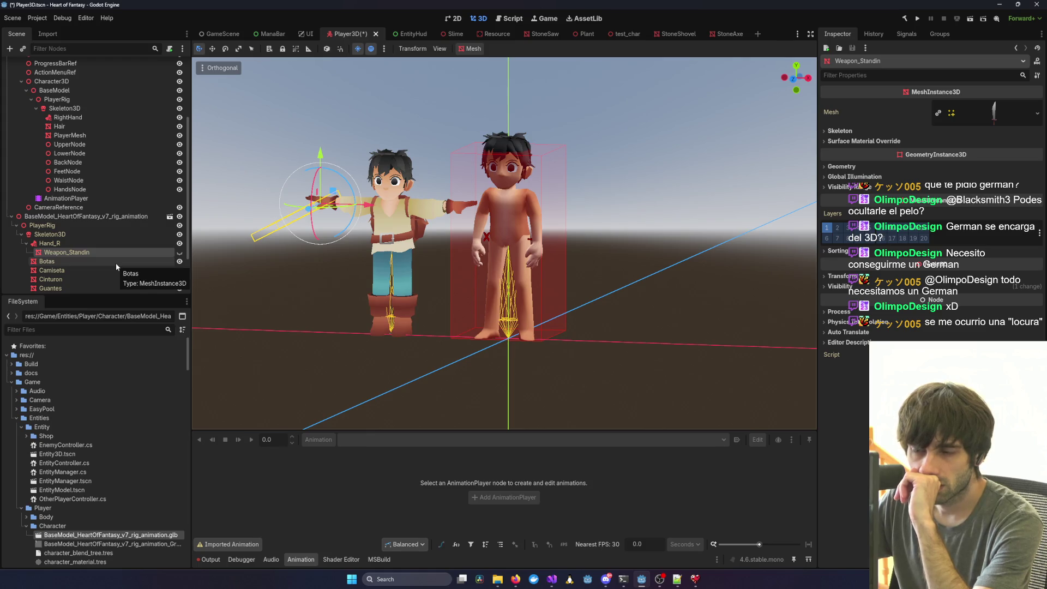
Orbit closer around both characters and select the rig's Hand_R bone attachment.
scroll(115, 263, "down", 3)
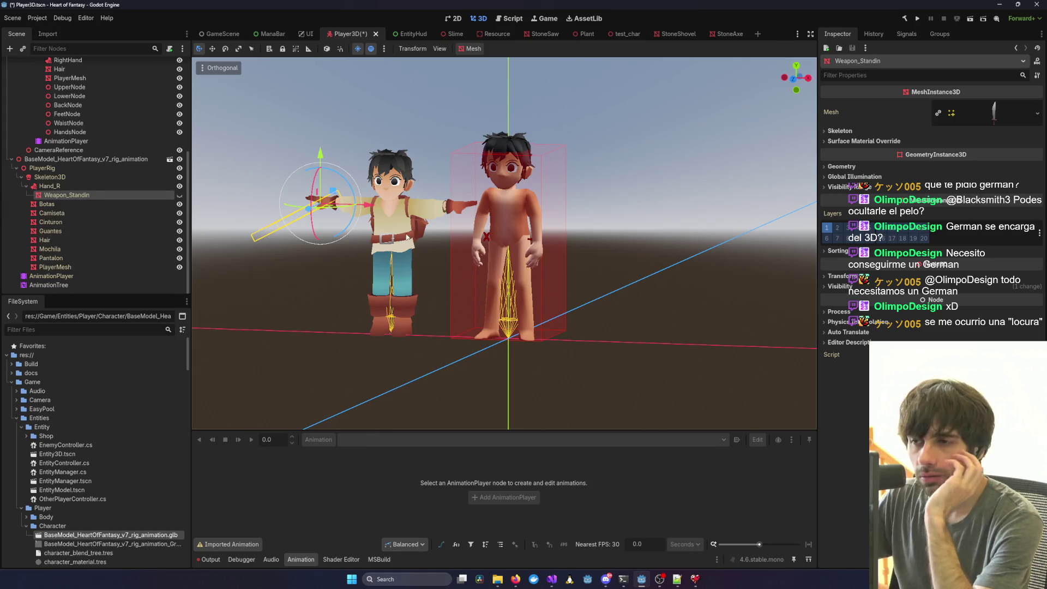
mouse_move(406, 236)
left_mouse_down()
mouse_move(465, 238)
mouse_move(415, 253)
left_mouse_up()
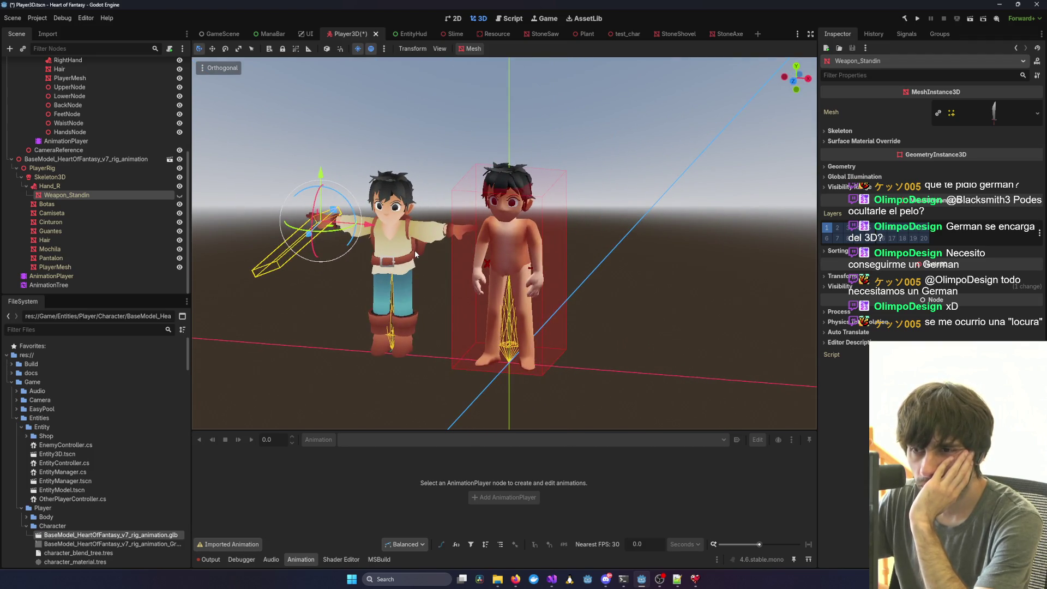
left_click(80, 183)
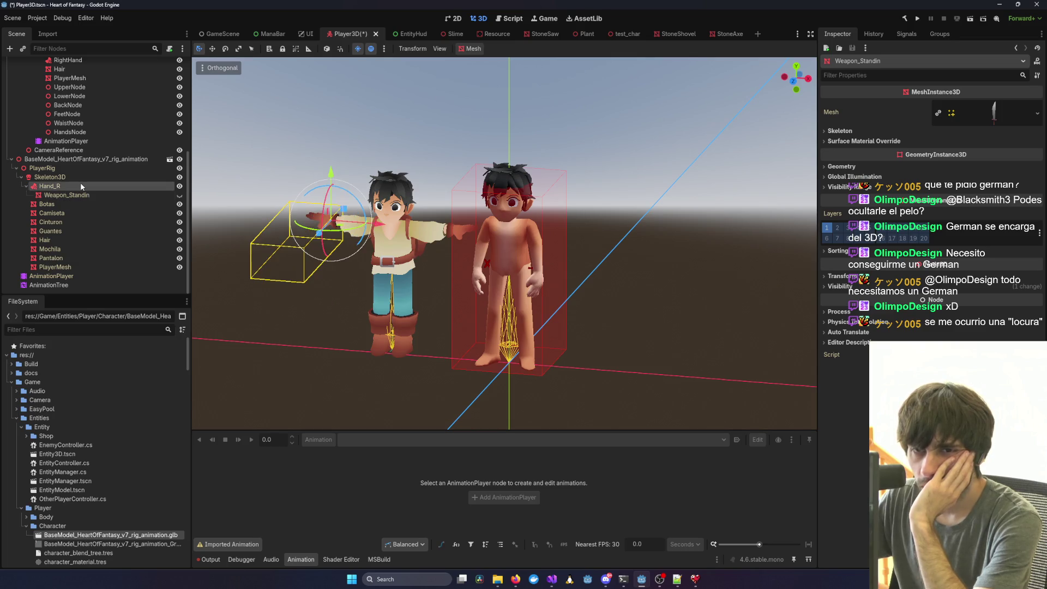
scroll(80, 186, "up", 3)
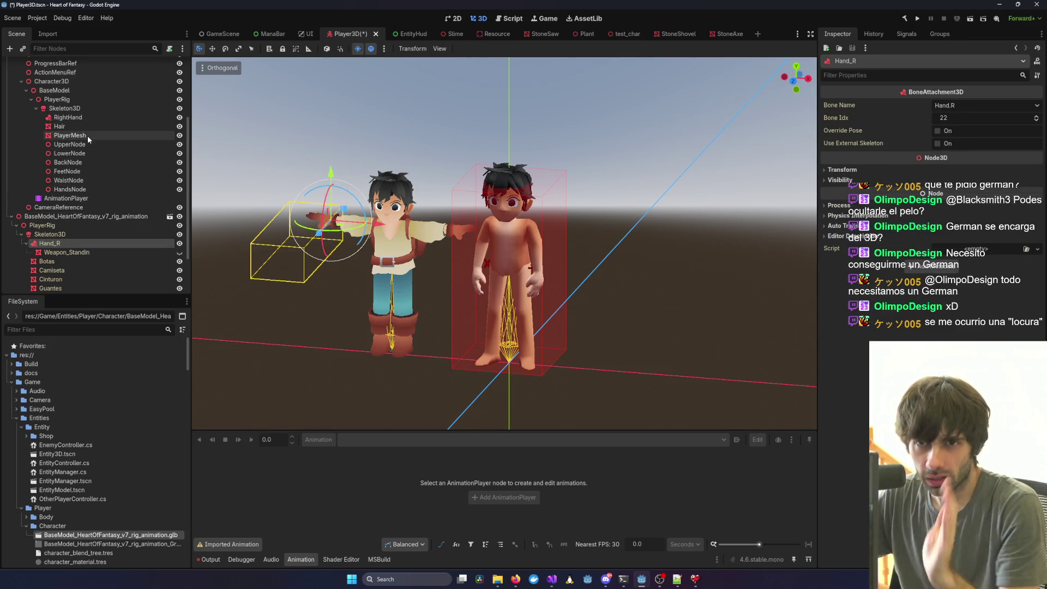
left_click(84, 119)
left_click(86, 120)
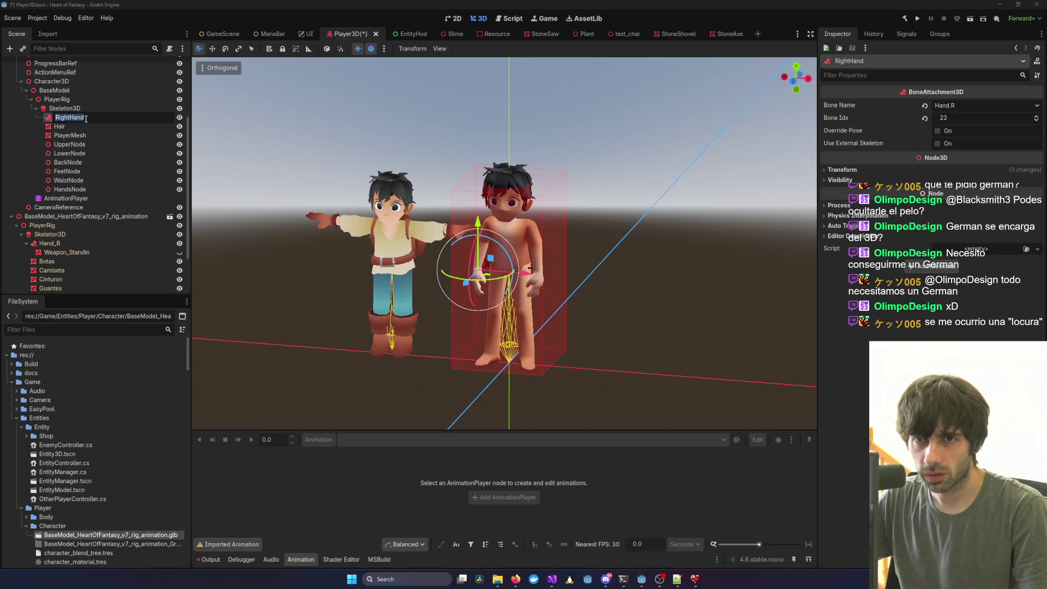
left_click(64, 243)
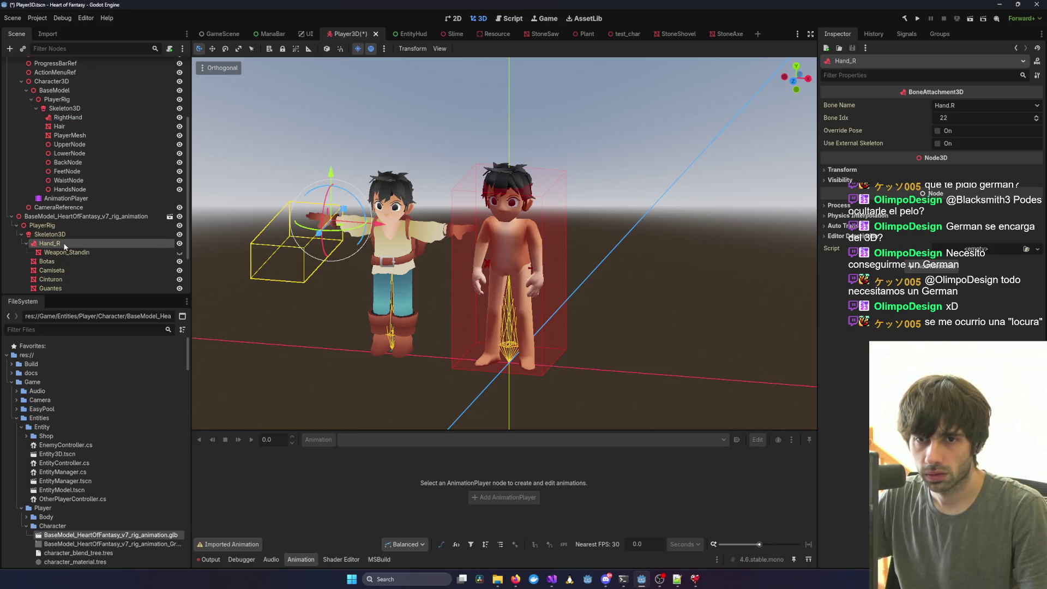
key("f")
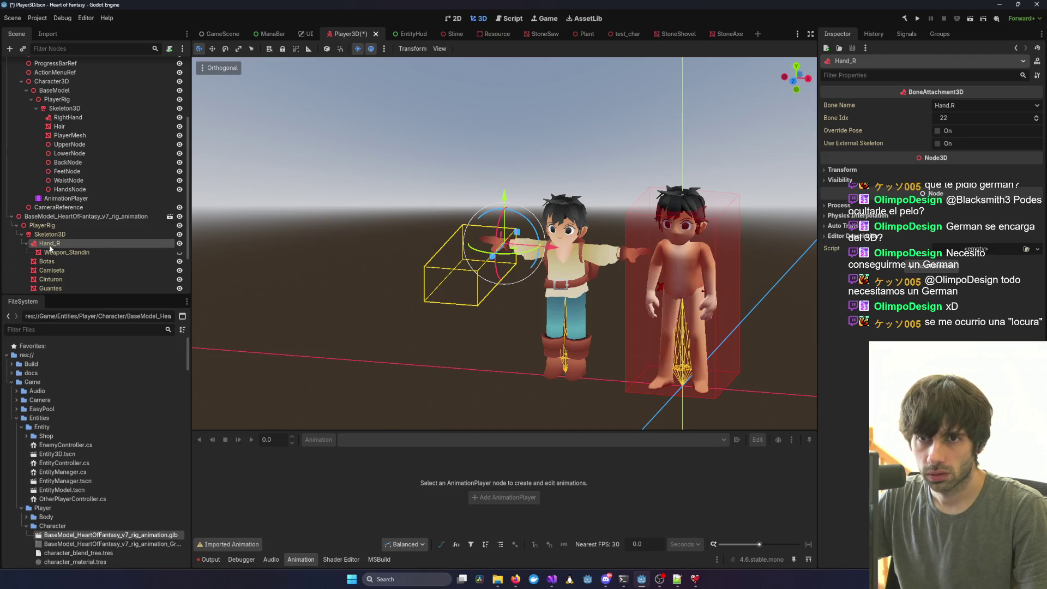
double_click(63, 119)
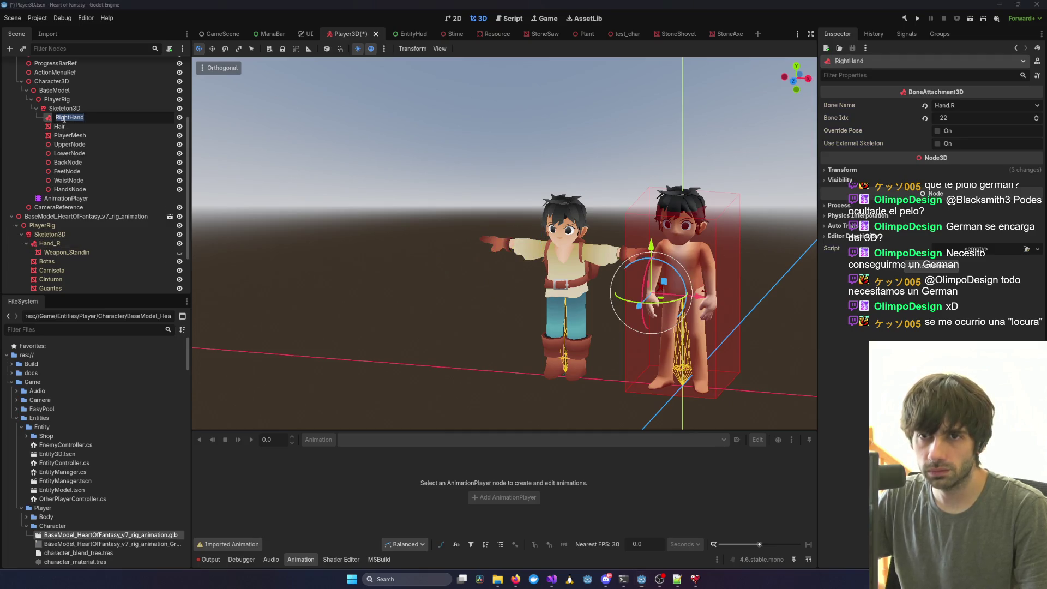
left_click(64, 243)
scroll(63, 246, "down", 2)
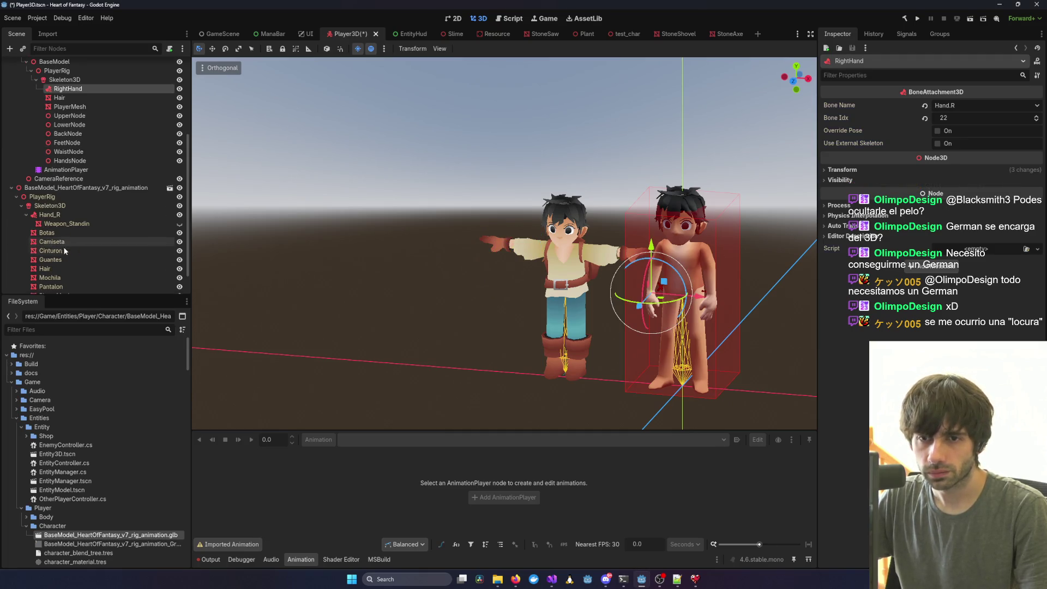
left_click(60, 214)
right_click(60, 214)
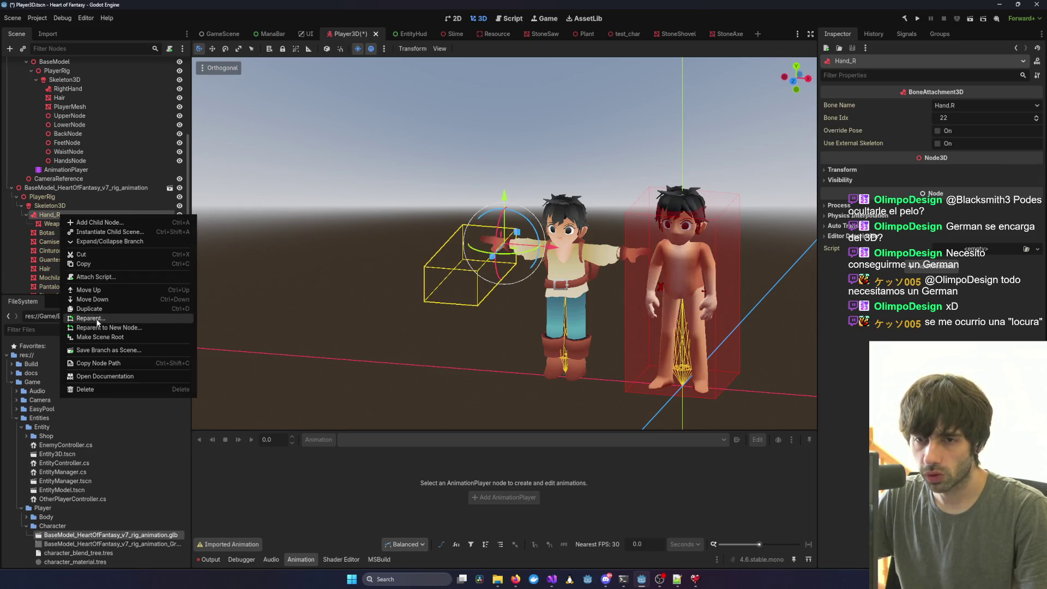
left_click(247, 257)
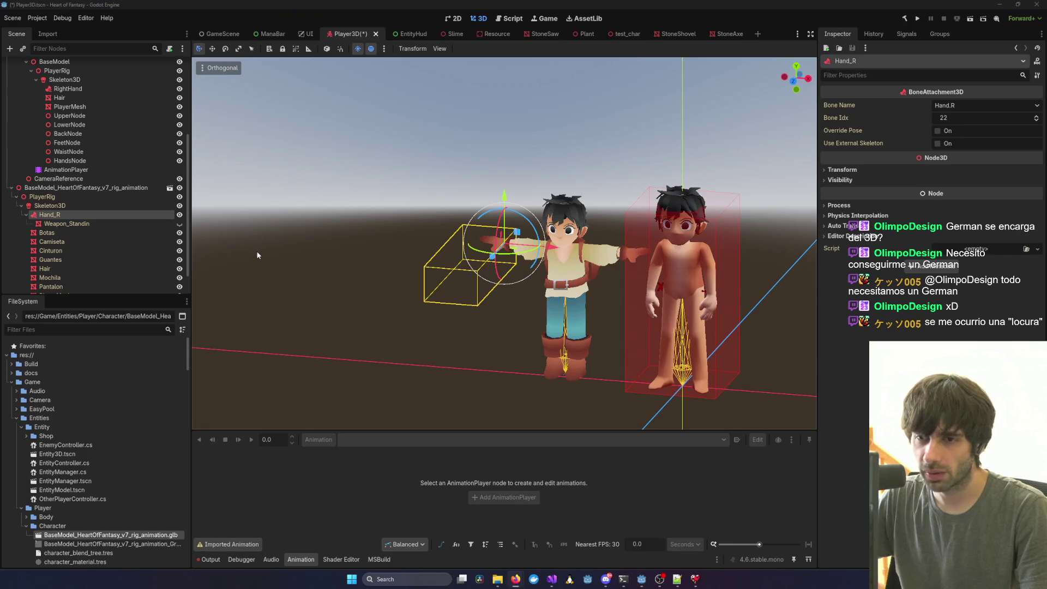
mouse_move(551, 579)
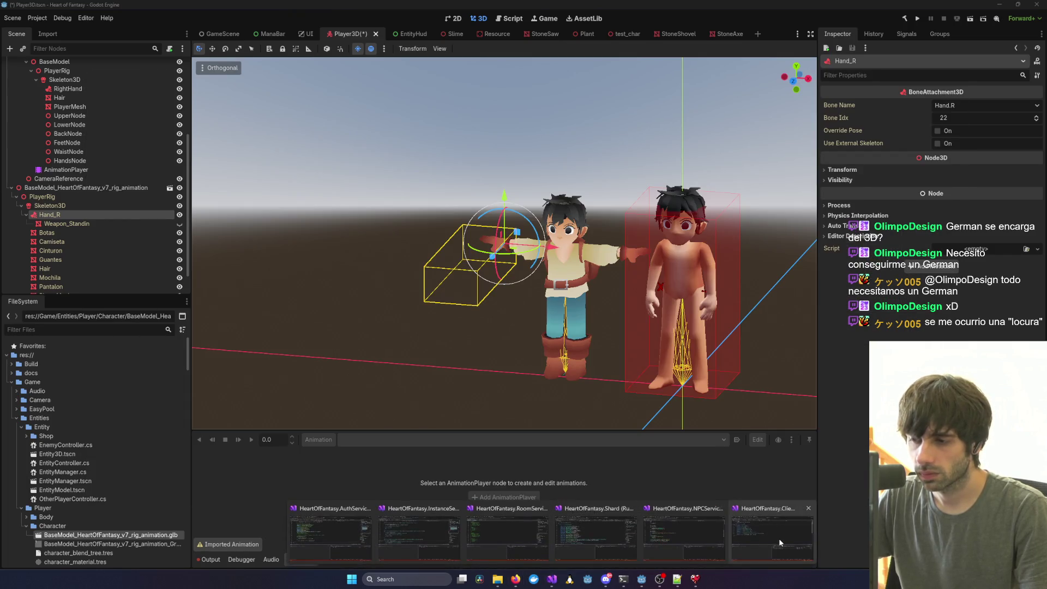
mouse_move(778, 538)
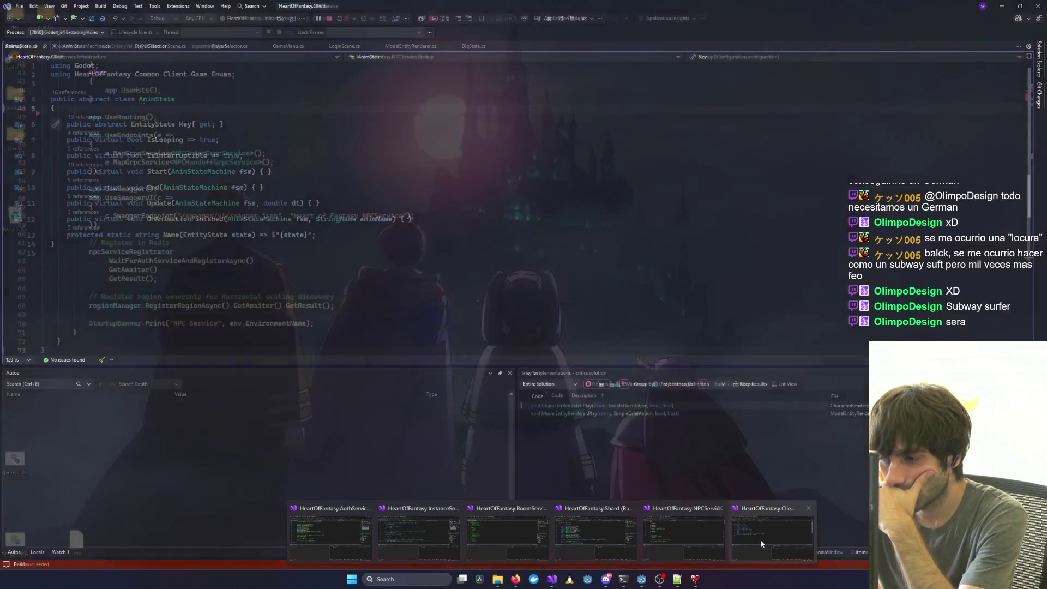
left_click(761, 539)
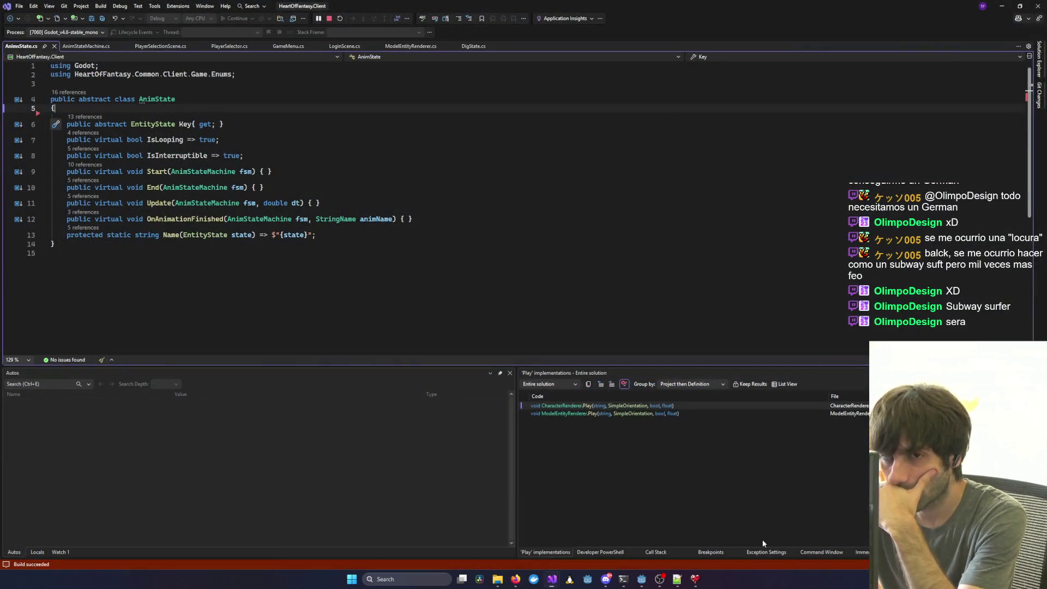
Close AnimState.cs and open CharacterRenderer.cs from the solution's file list.
middle_click(11, 48)
scroll(277, 203, "down", 20)
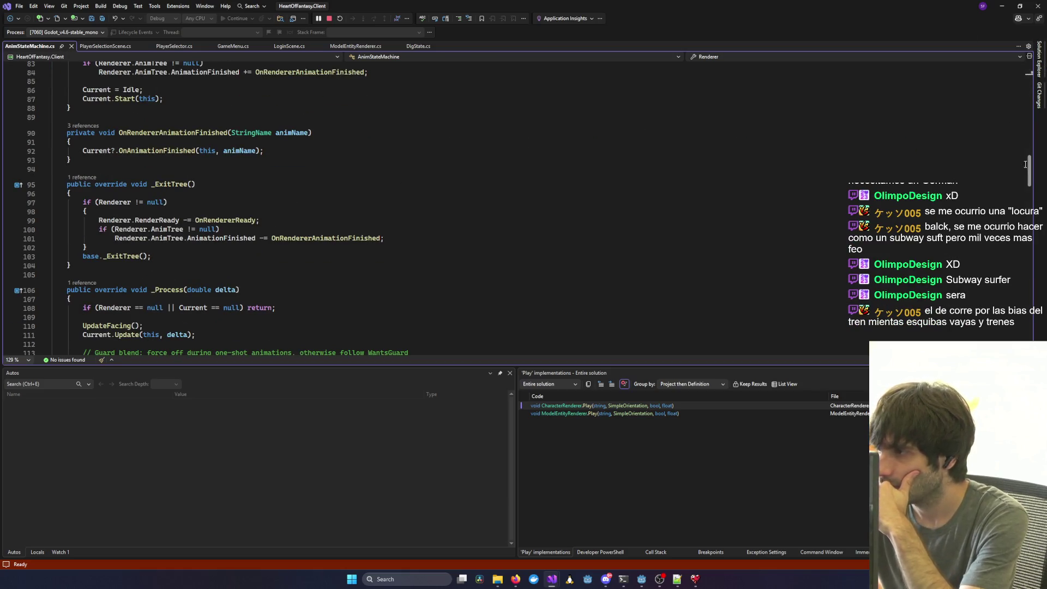
mouse_move(1028, 165)
left_mouse_down()
mouse_move(1004, 305)
mouse_move(992, 231)
left_mouse_up()
left_click(1039, 58)
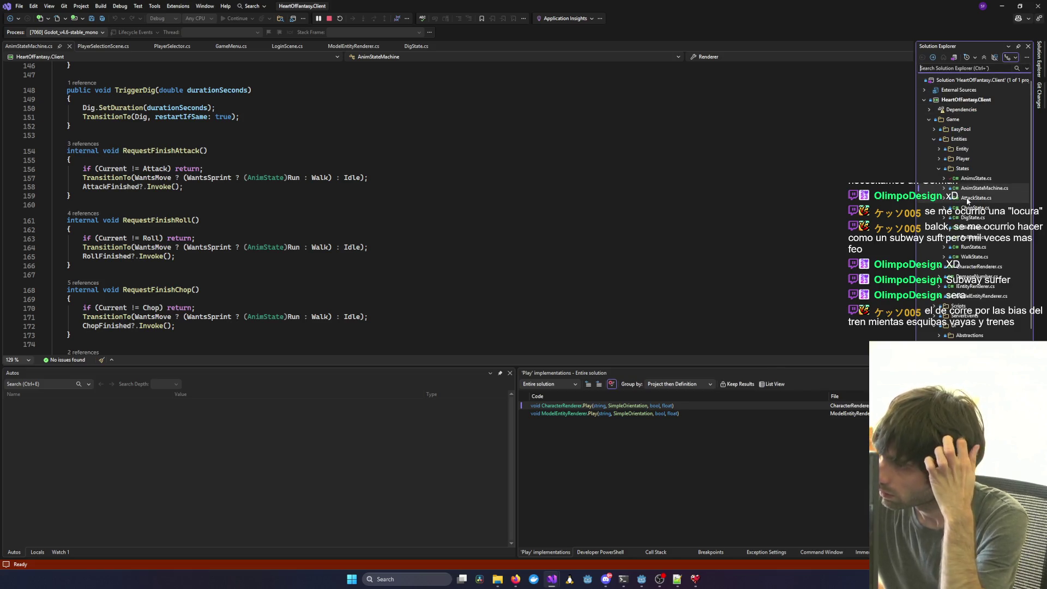
double_click(949, 266)
scroll(968, 166, "down", 10)
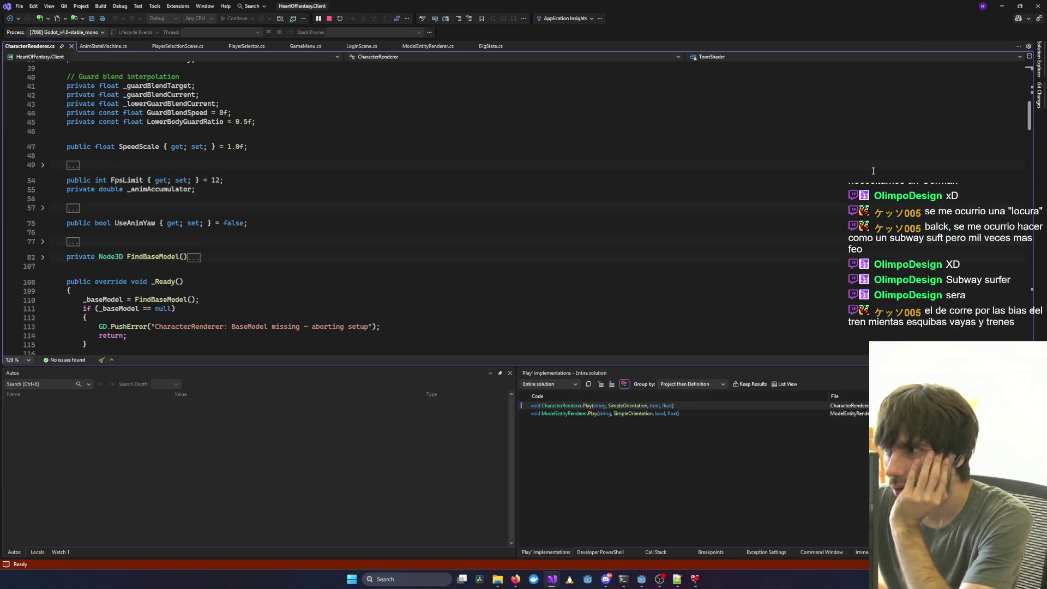
scroll(968, 166, "down", 20)
scroll(967, 167, "down", 20)
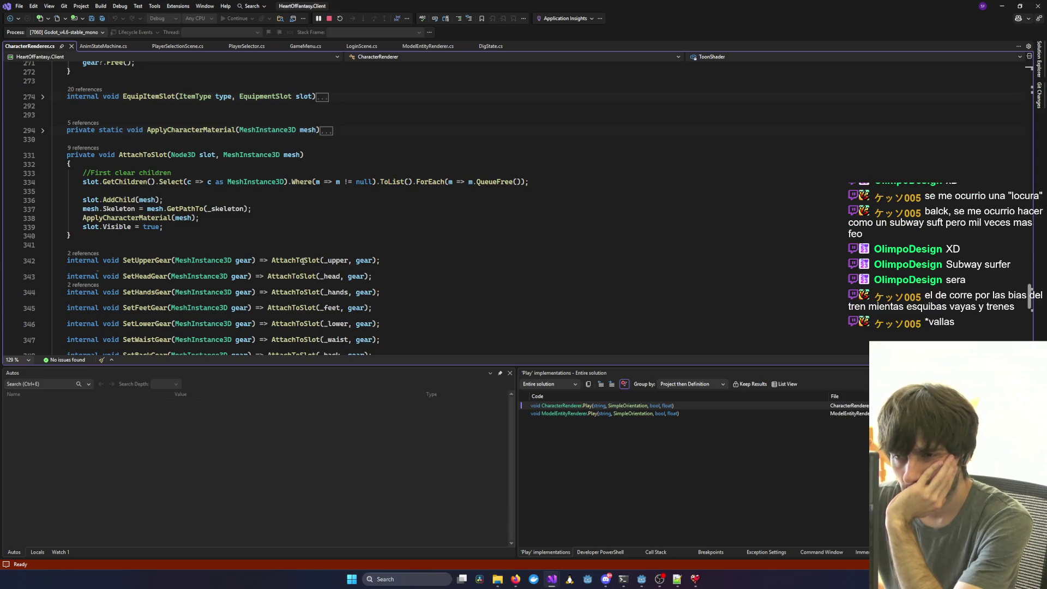
Trace SetUpperGear's AttachToSlot call to its definition and the UpperNode lookup in _Ready.
left_click(299, 260)
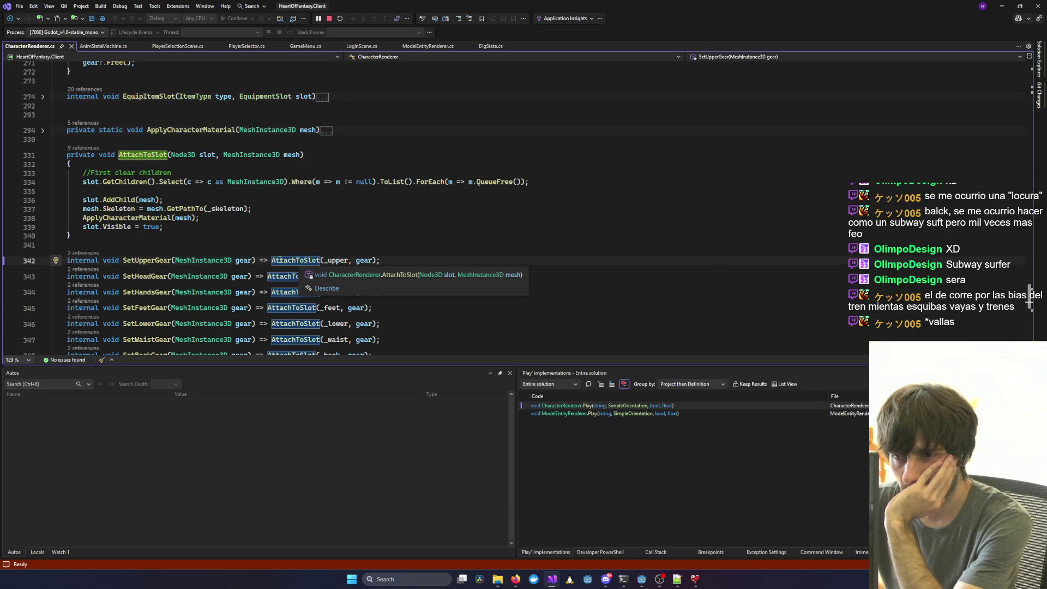
key("F12")
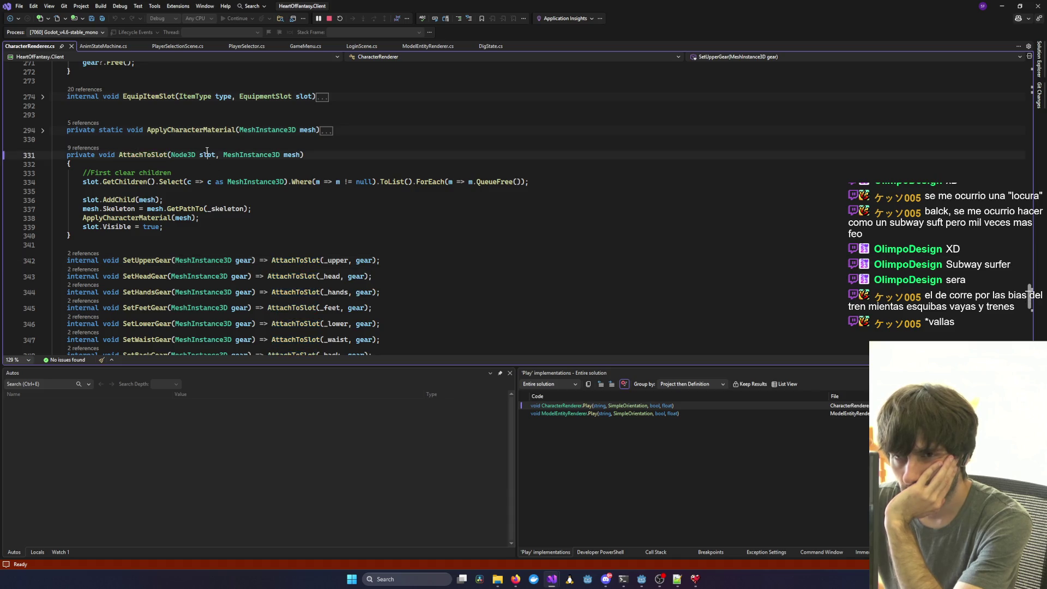
left_click(337, 260)
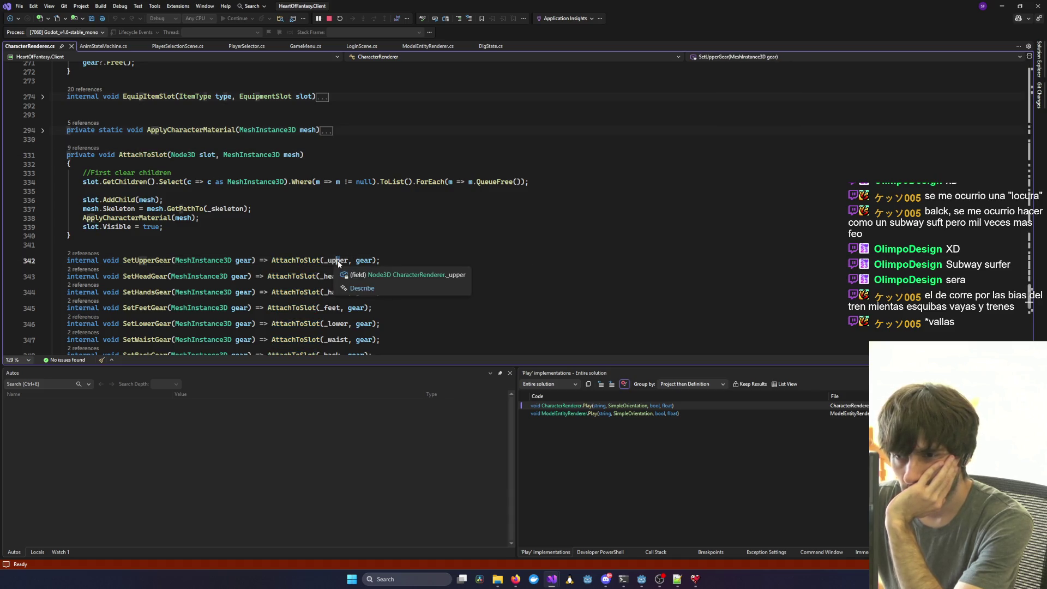
scroll(339, 255, "up", 20)
scroll(341, 250, "up", 20)
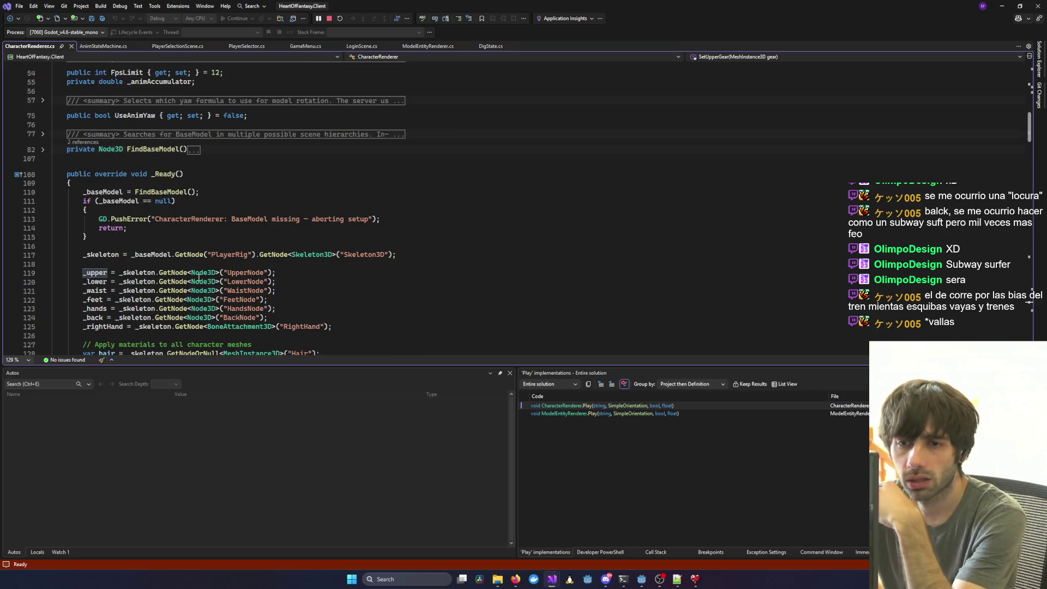
double_click(252, 271)
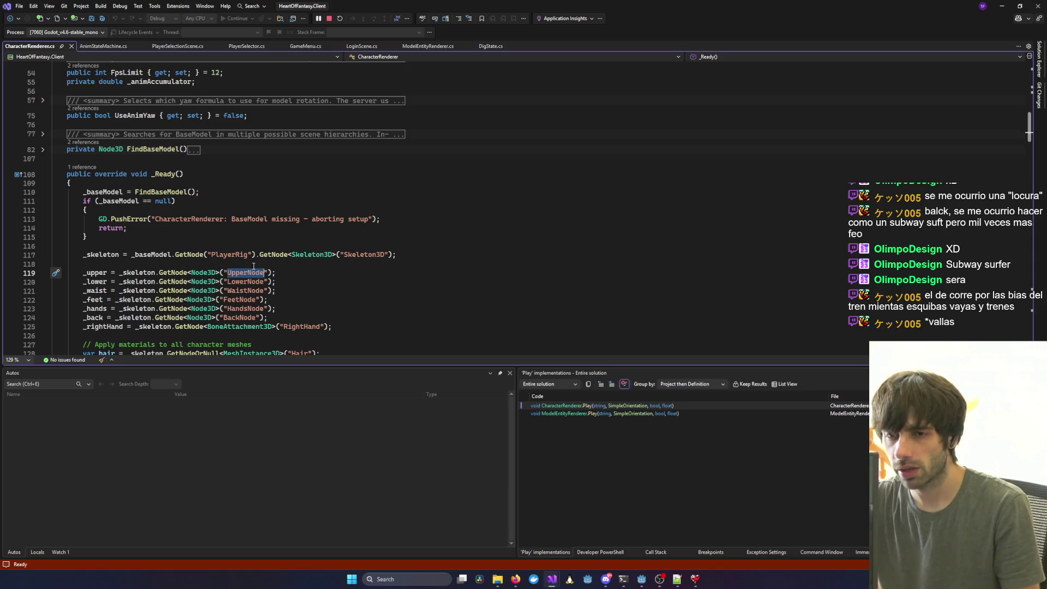
Review the FeetNode lookup on line 122 of _Ready before returning to Godot.
key("alt+Tab")
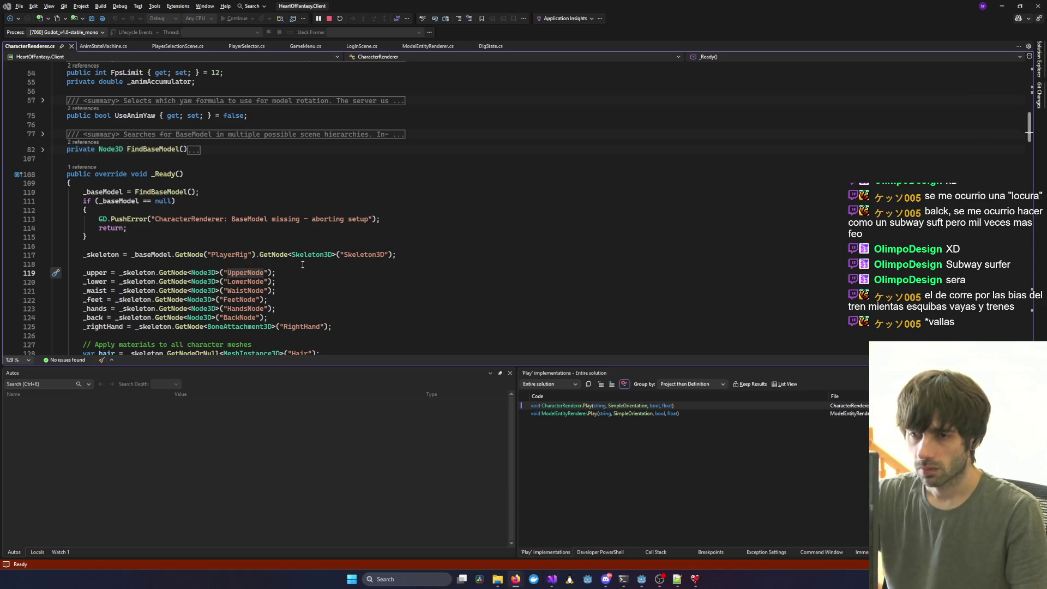
scroll(302, 270, "down", 1)
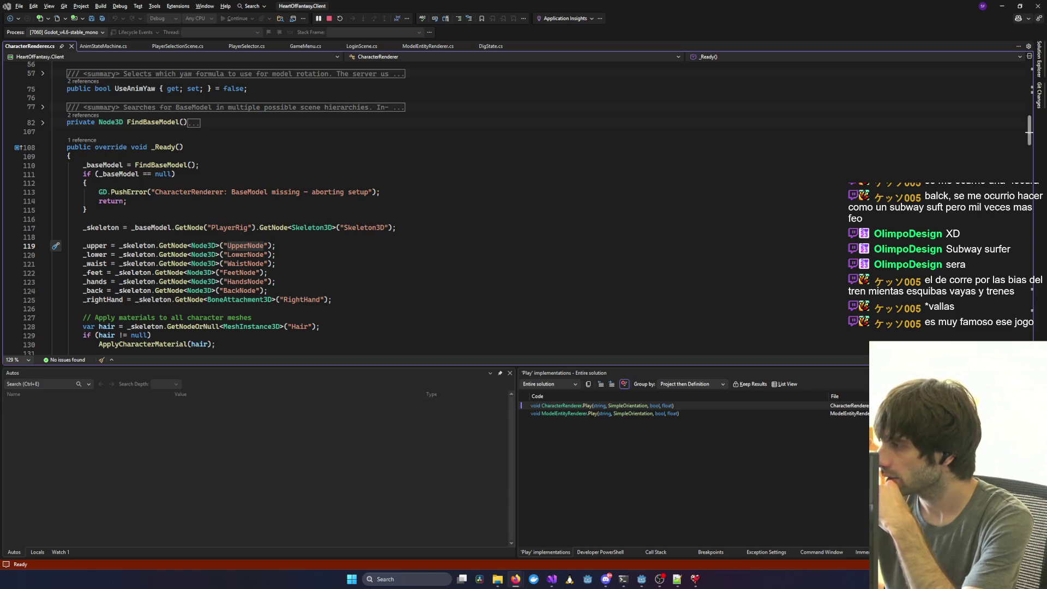
left_click(216, 273)
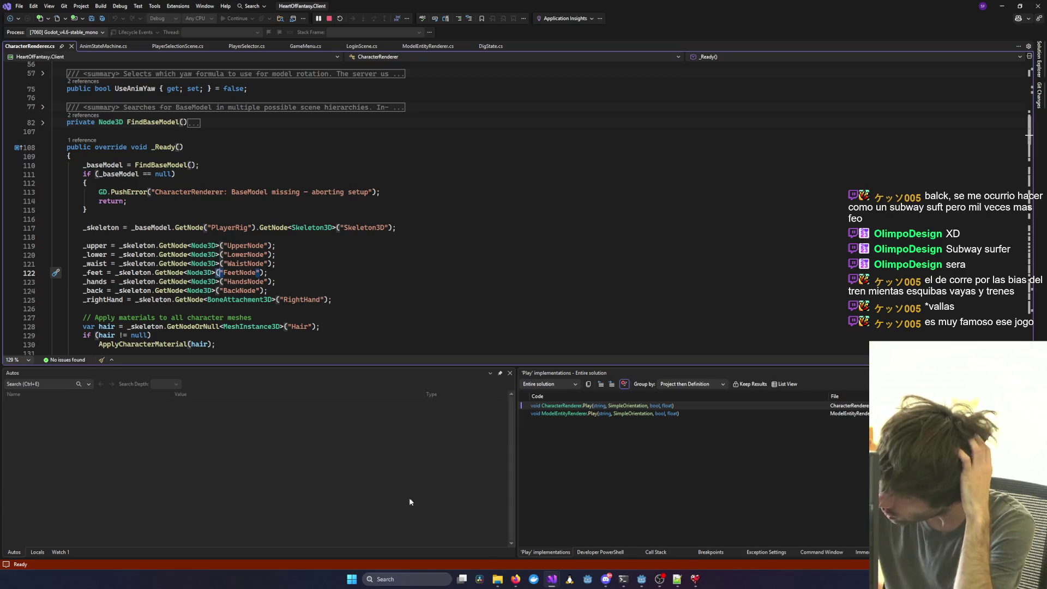
left_click(641, 579)
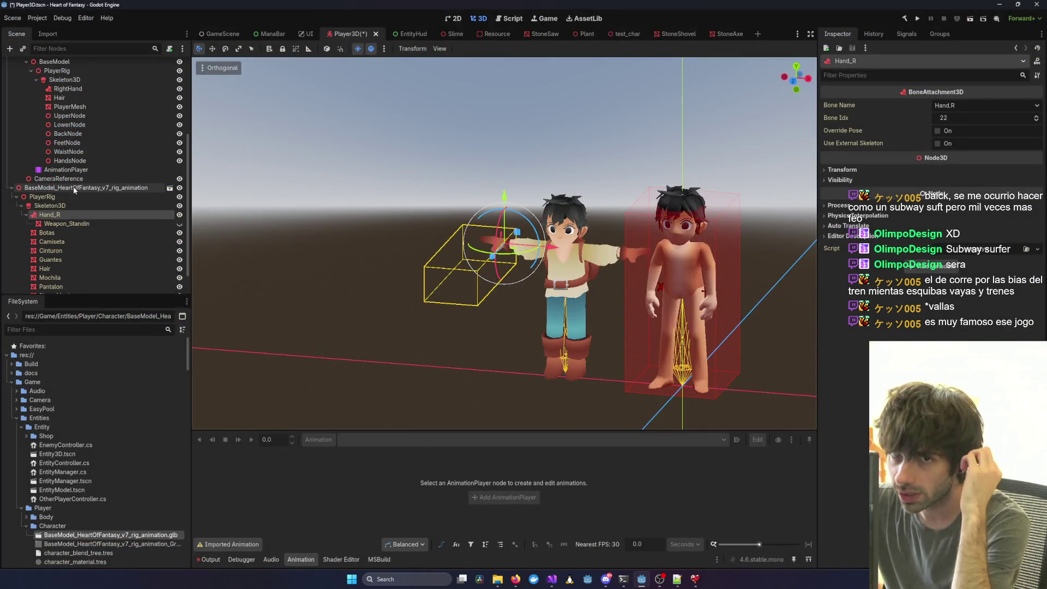
Shrink Godot beside Visual Studio and scroll through the scene's UpperNode to HandsNode nodes.
mouse_move(335, 4)
left_mouse_down()
mouse_move(608, 114)
mouse_move(625, 110)
mouse_move(567, 99)
left_mouse_up()
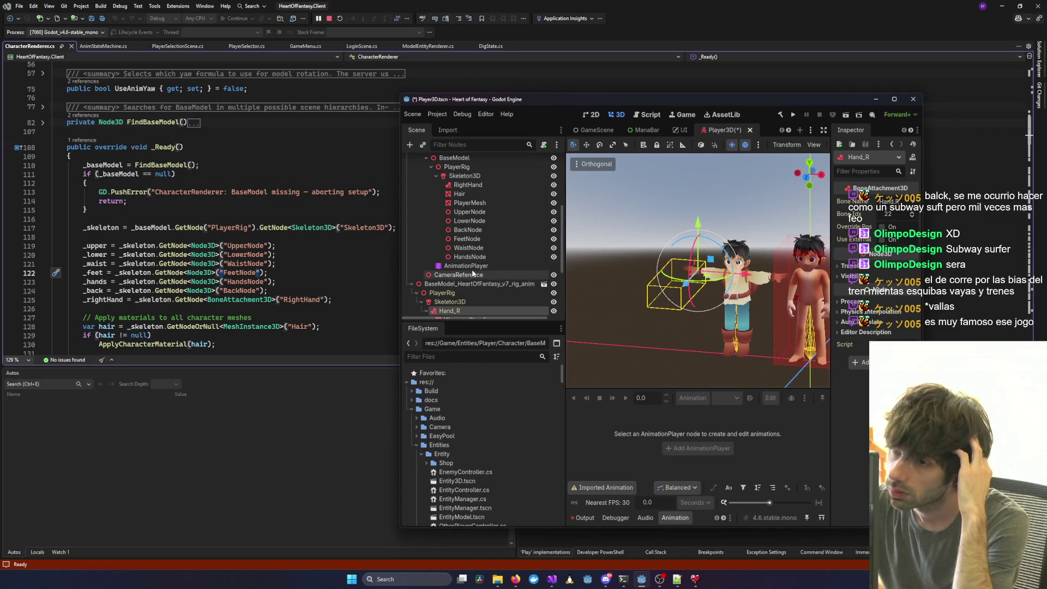
scroll(477, 248, "down", 4)
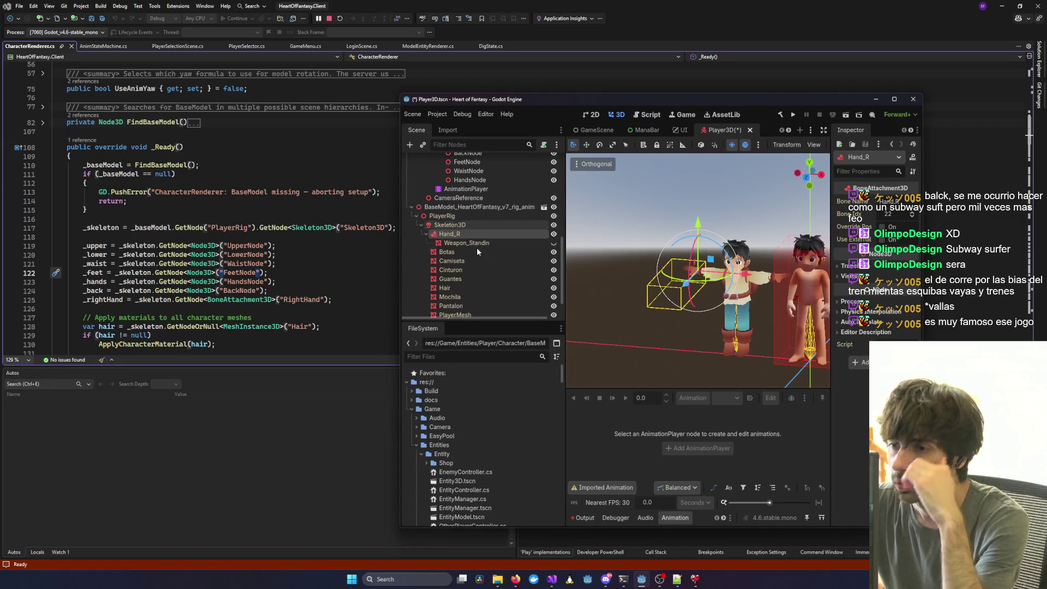
scroll(459, 273, "up", 2)
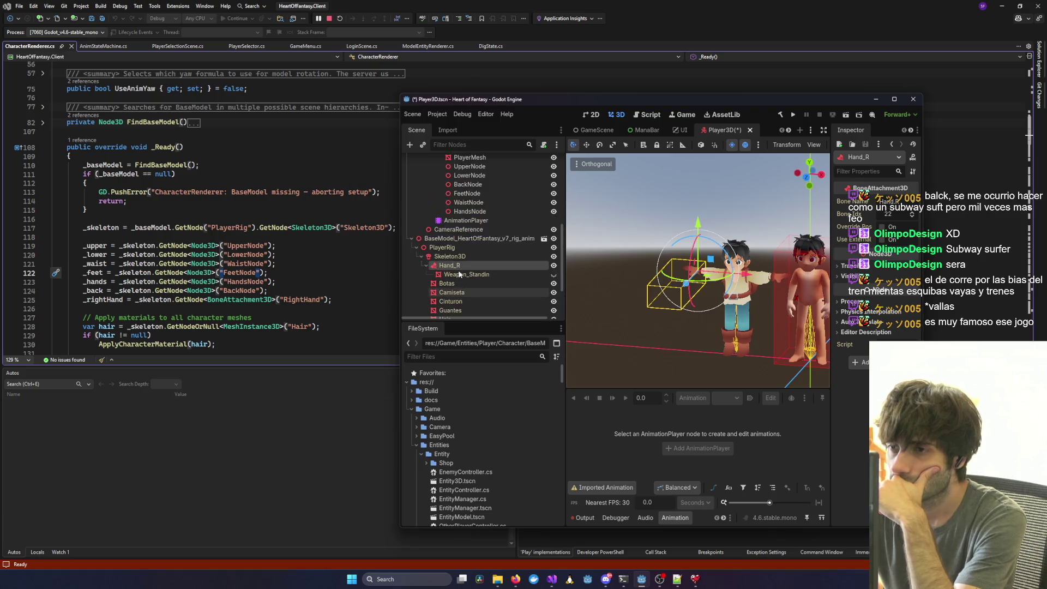
scroll(459, 274, "up", 2)
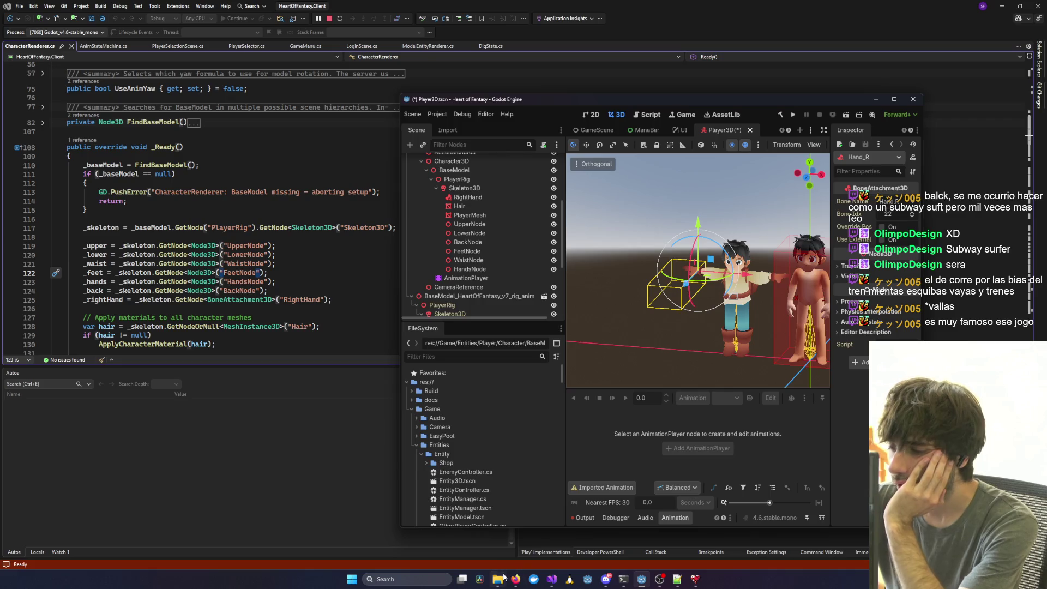
scroll(490, 466, "down", 10)
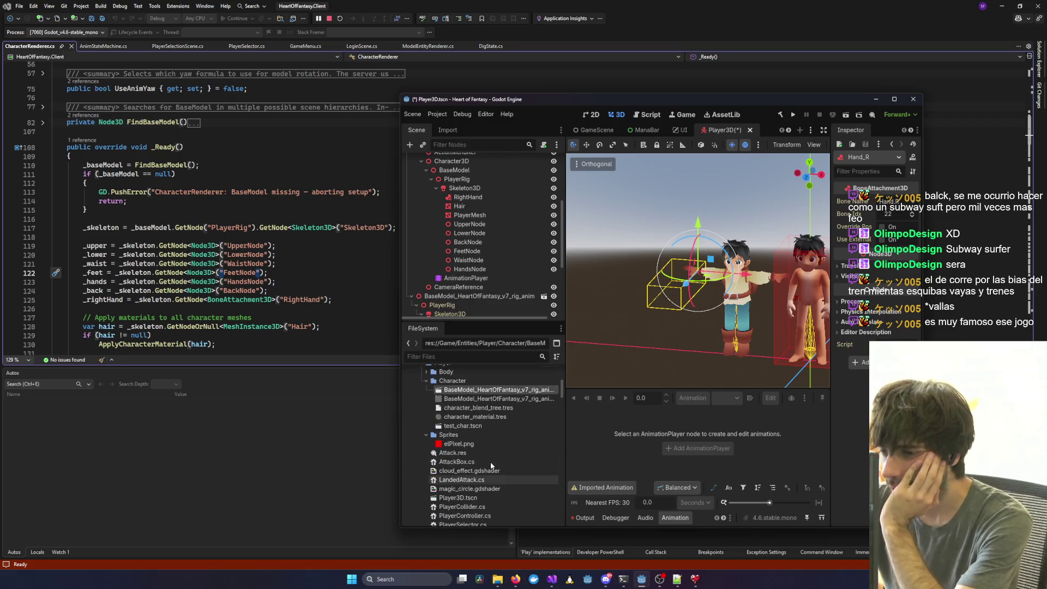
scroll(491, 465, "up", 3)
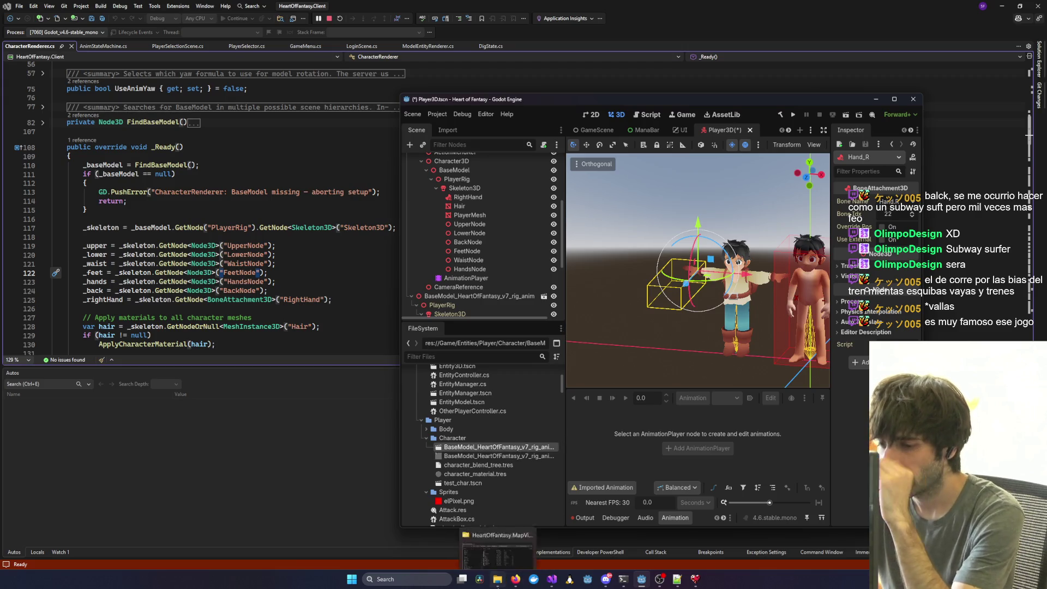
Browse to HeartOfFantasy.Client\Game\Entities\Player\Character and select BaseModel_HeartOfFantasy_v7_rig_animation.blend.
left_click(497, 579)
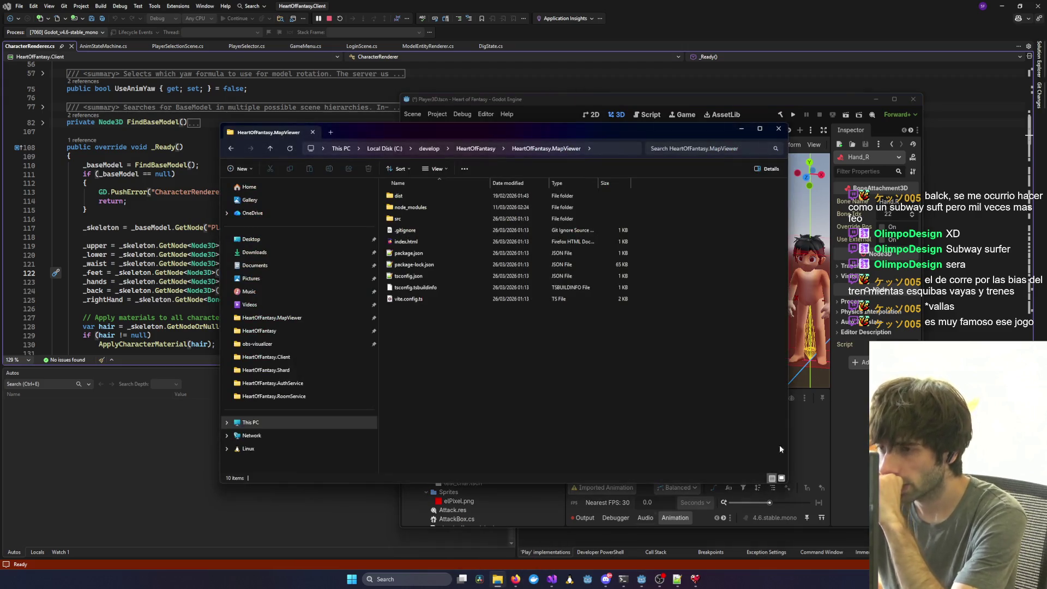
left_click(472, 148)
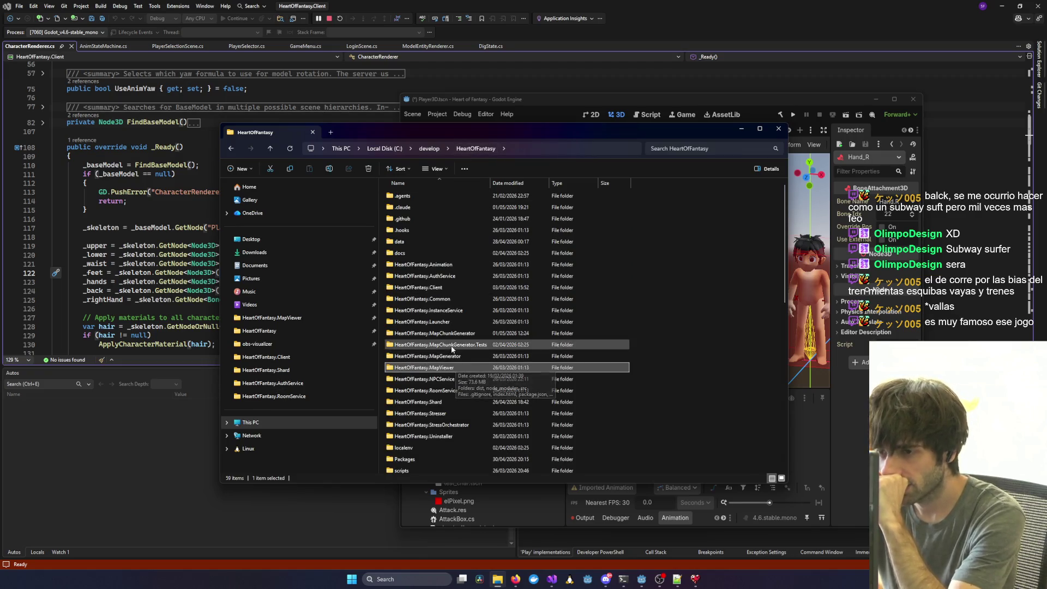
double_click(456, 287)
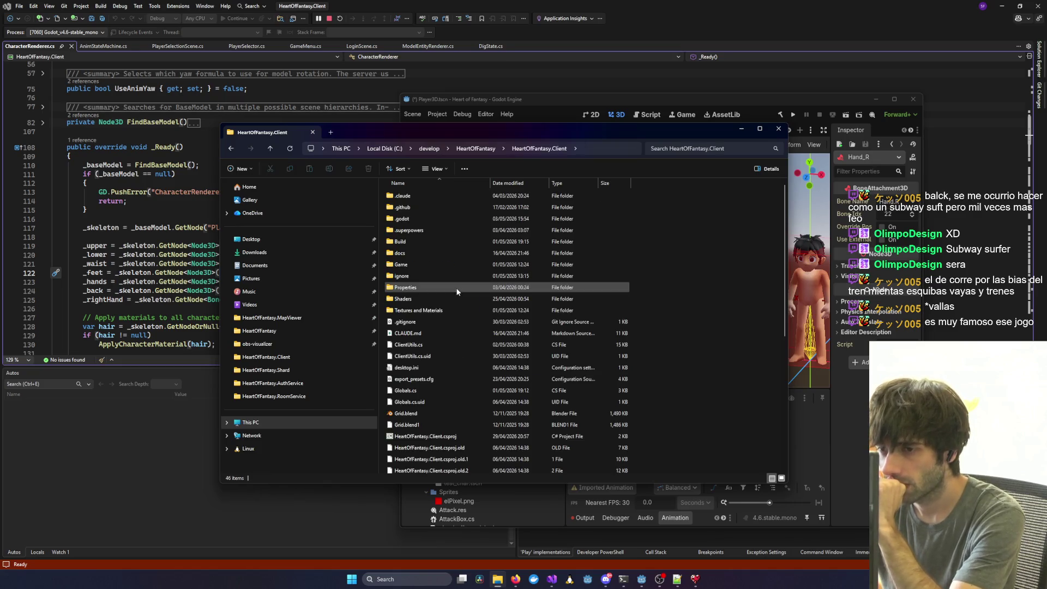
left_click(407, 266)
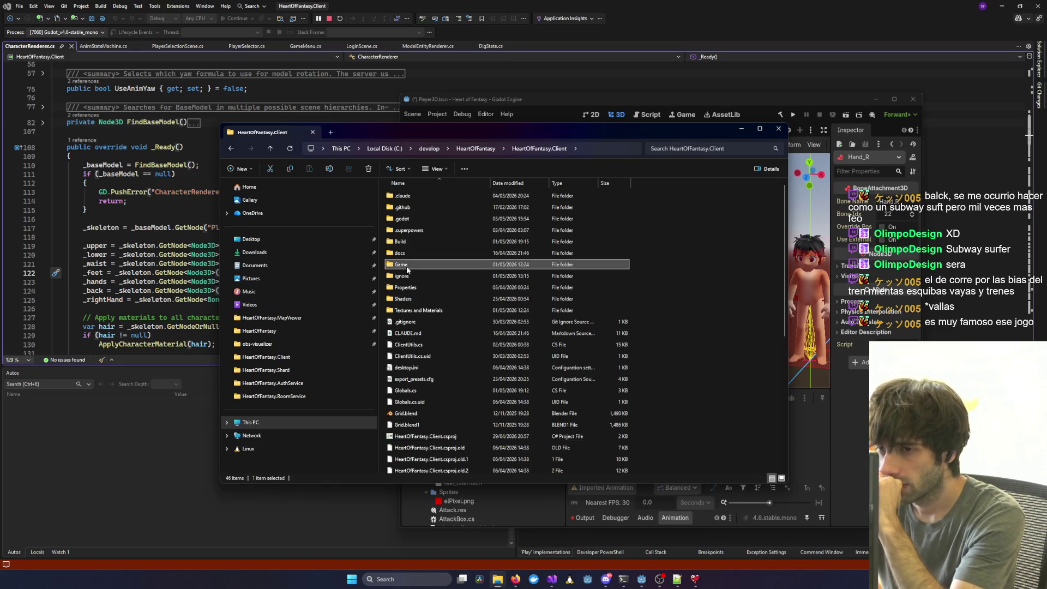
double_click(407, 266)
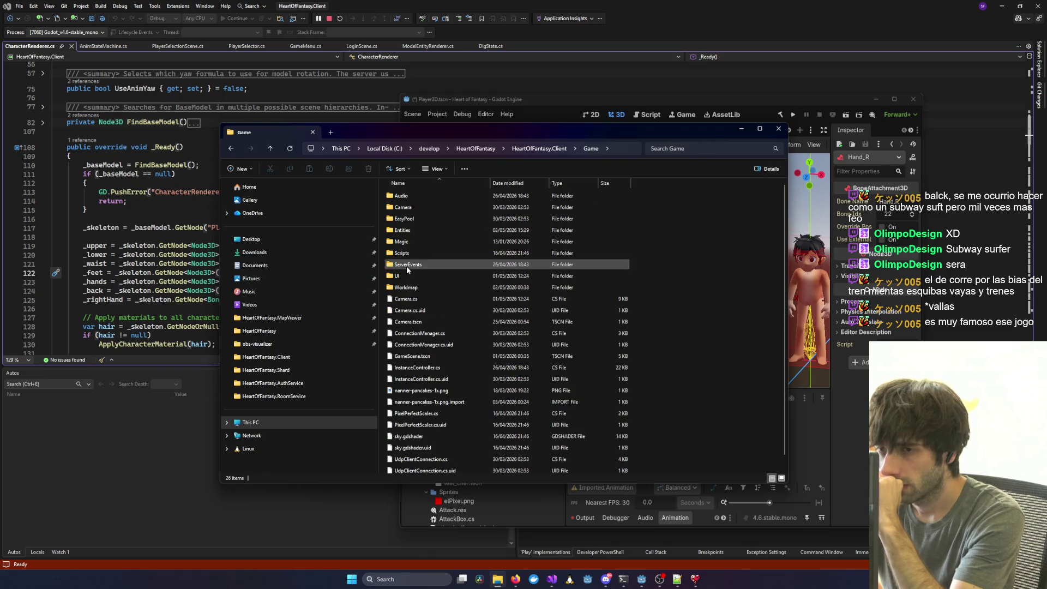
double_click(432, 230)
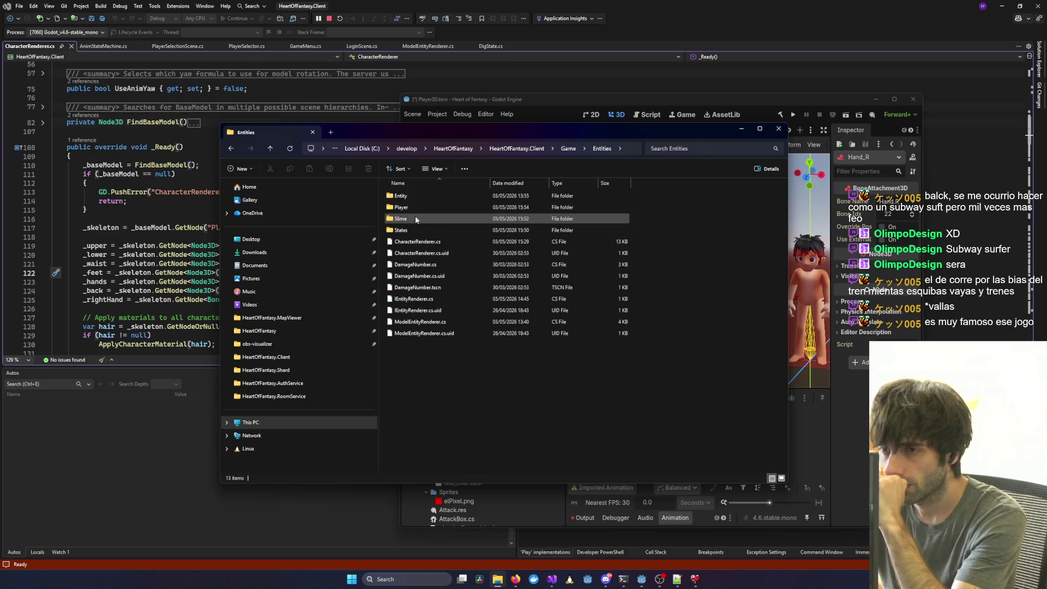
double_click(414, 208)
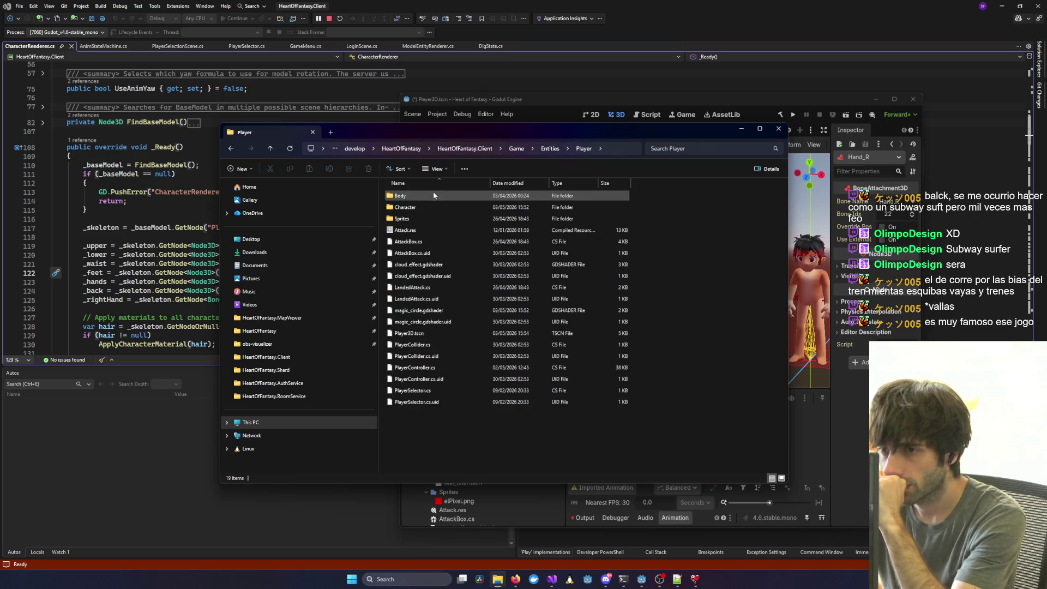
double_click(423, 208)
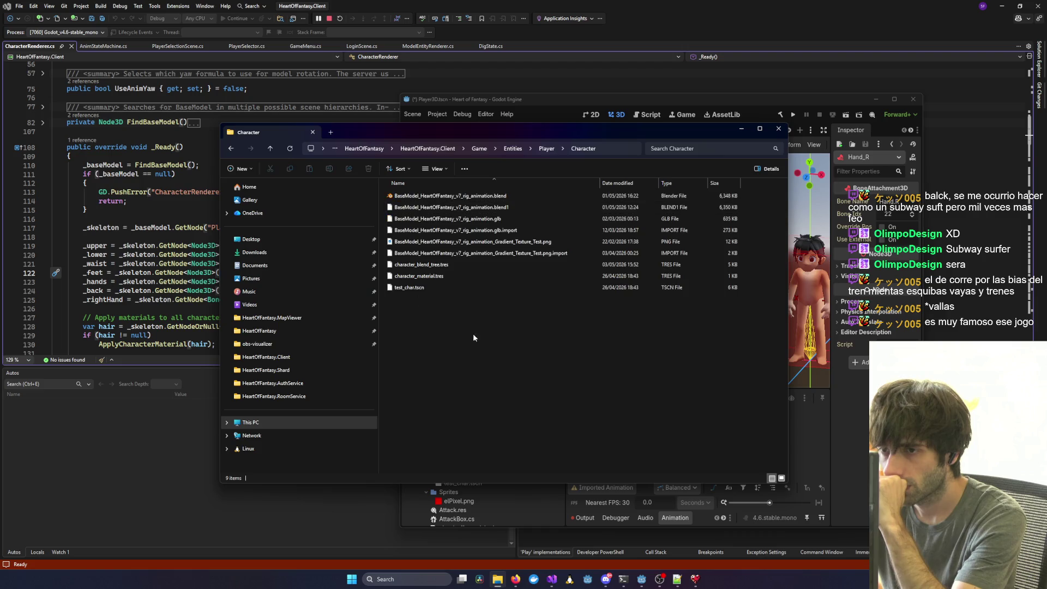
left_click(469, 197)
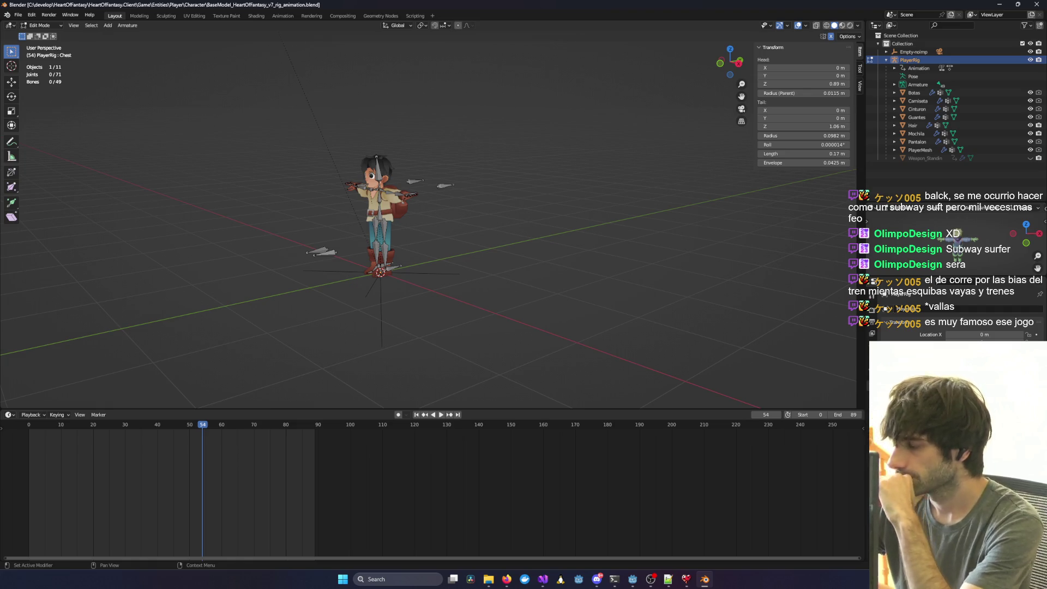
Select the Botas mesh, then shrink Blender to compare it with the Godot scene.
left_click_drag(447, 281, 398, 268)
left_click(910, 93)
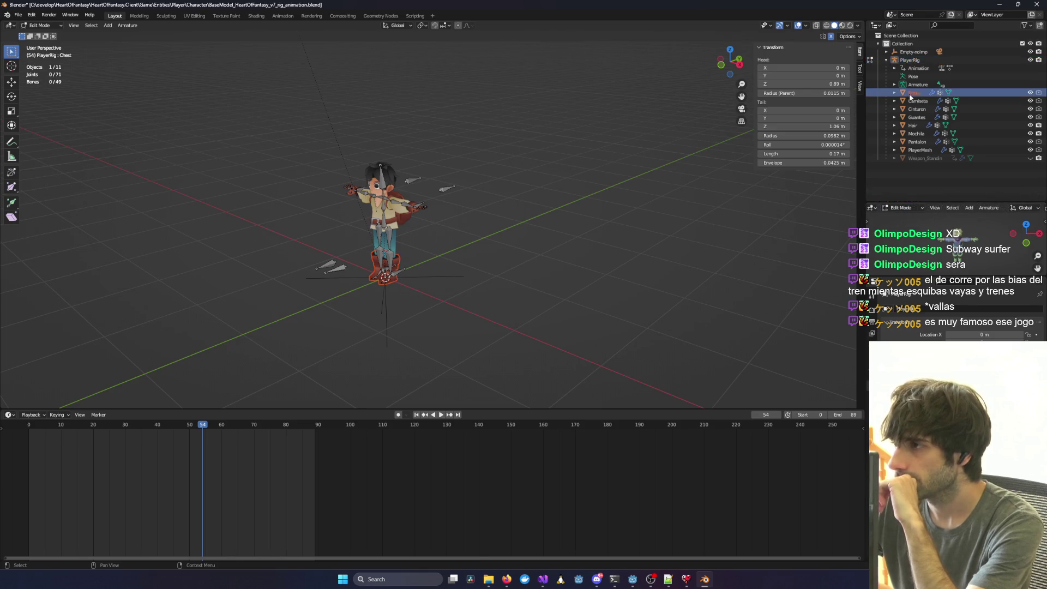
mouse_move(702, 4)
left_mouse_down()
mouse_move(665, 356)
mouse_move(573, 51)
left_mouse_up()
left_click(632, 579)
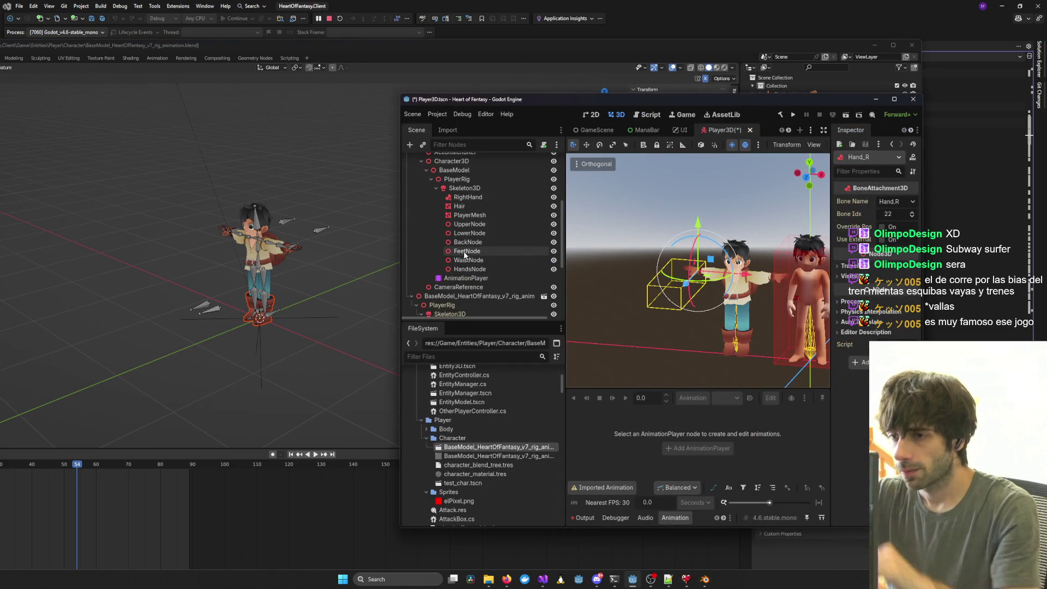
key("alt+Tab")
Rename the Botas mesh to FeetNode and compare it with Godot's node names.
left_click(788, 137)
double_click(788, 136)
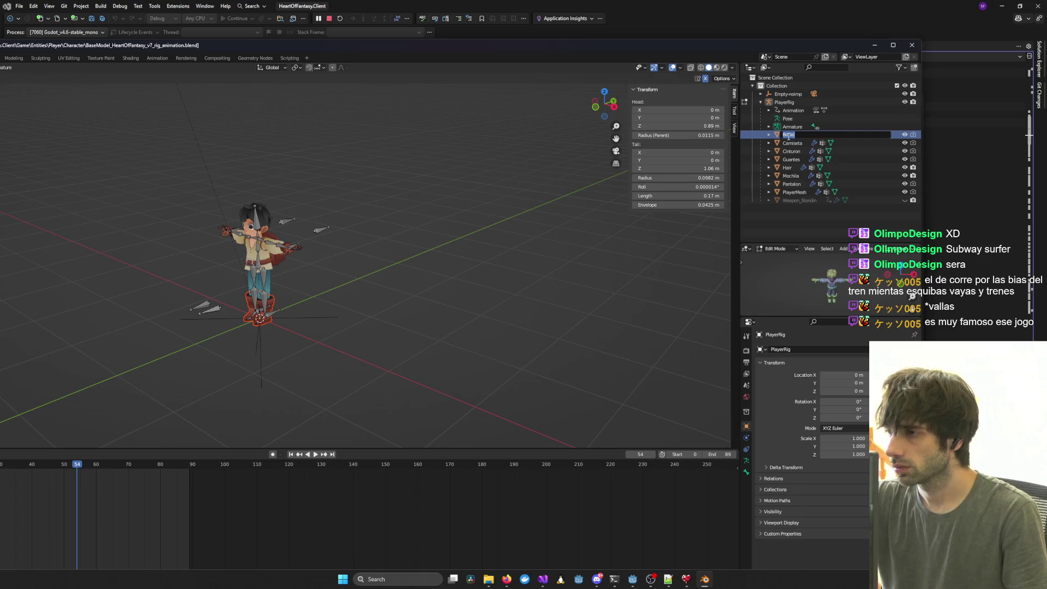
type("FeetNode")
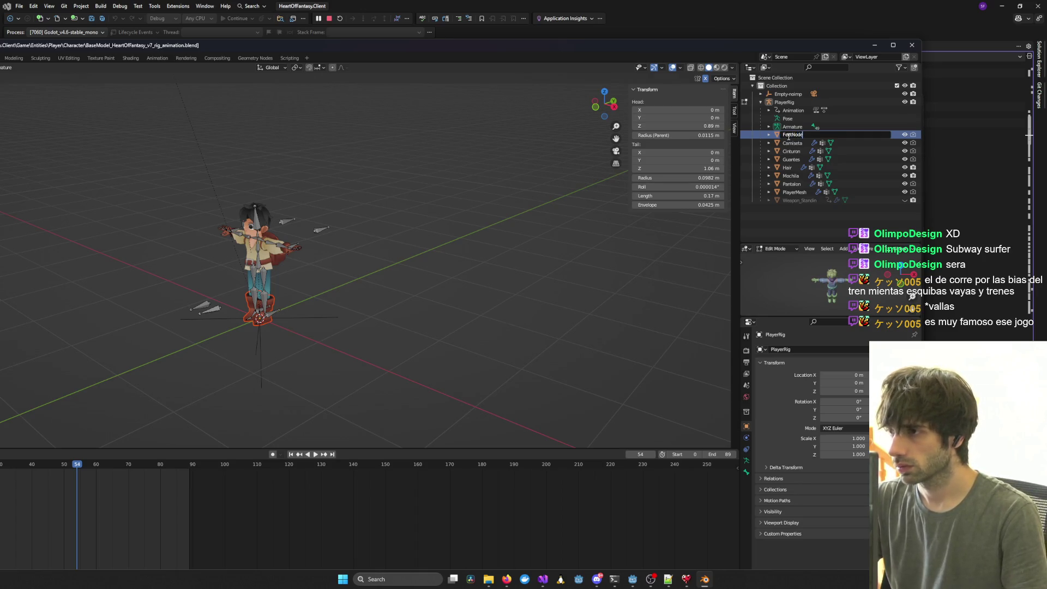
key("Return")
key("alt+Tab")
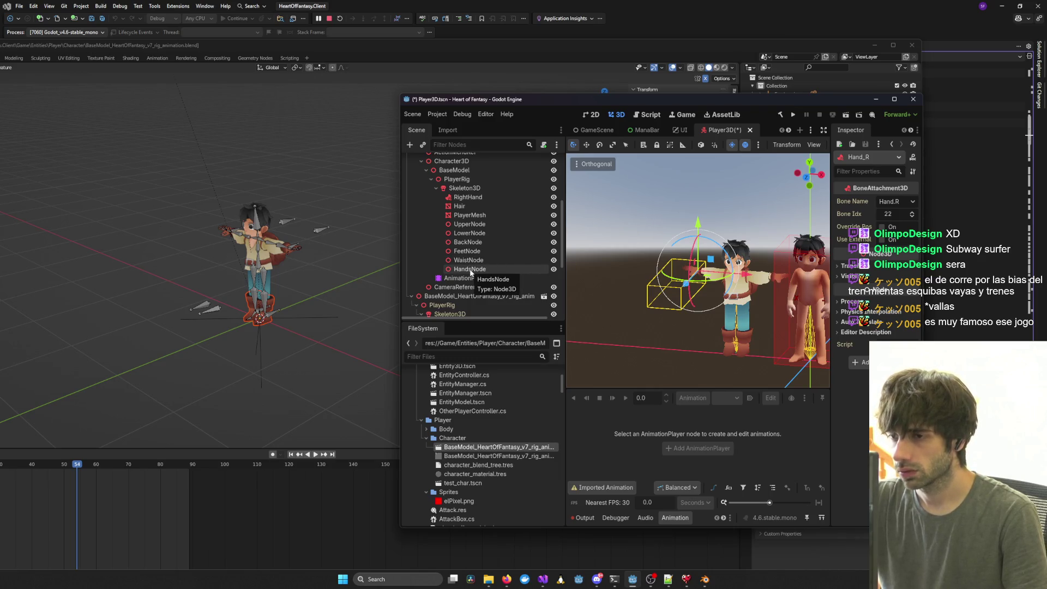
key("alt+Tab")
key("alt+Tab")
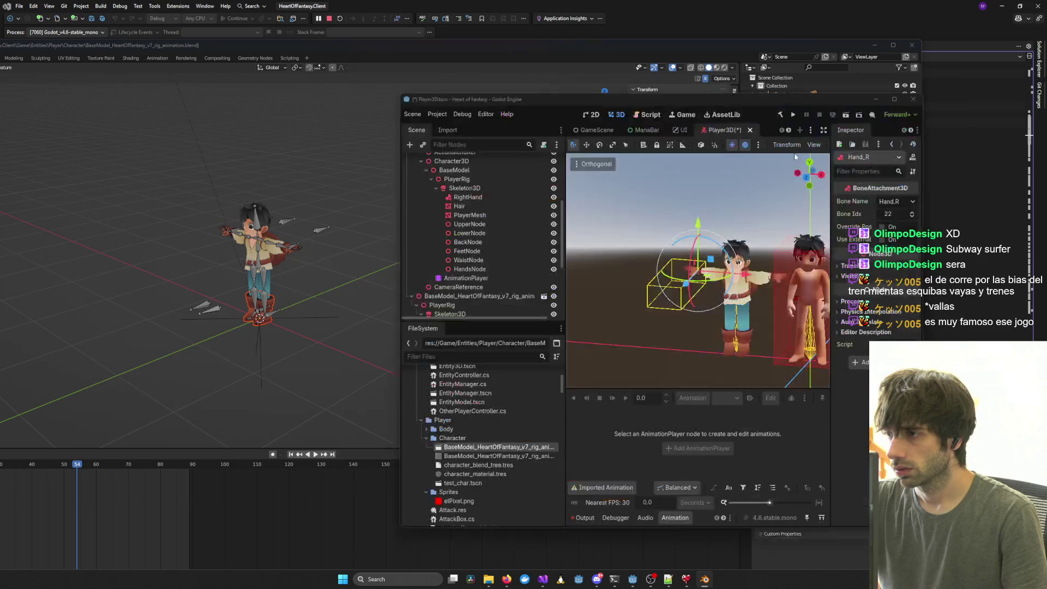
key("alt+Tab")
key("alt+Tab")
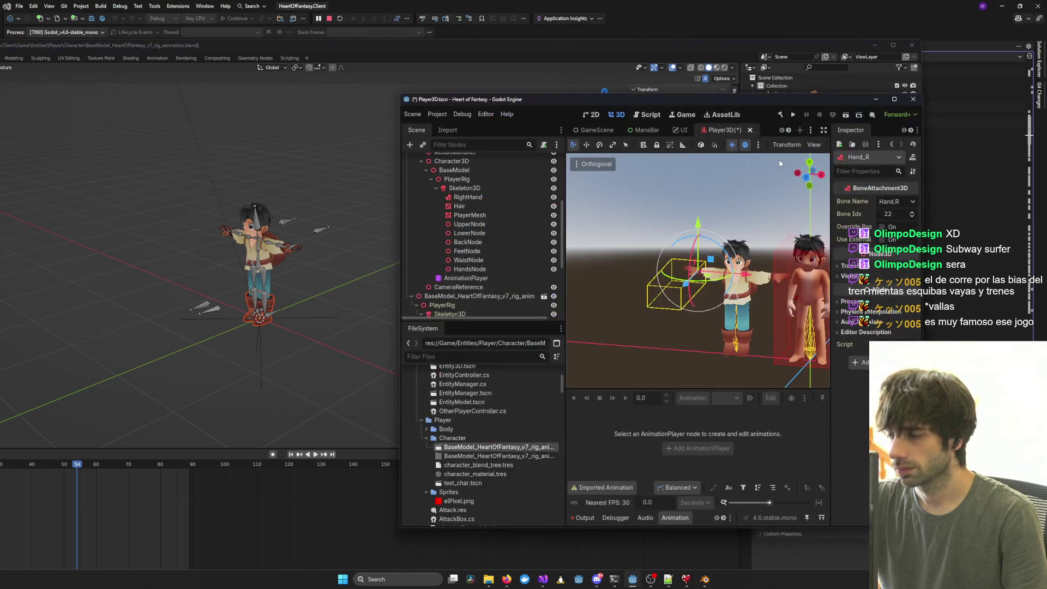
key("alt+Tab")
Rename the meshes to Feet, Waist (Cinturon) and Upper (Camiseta).
double_click(812, 157)
type("F")
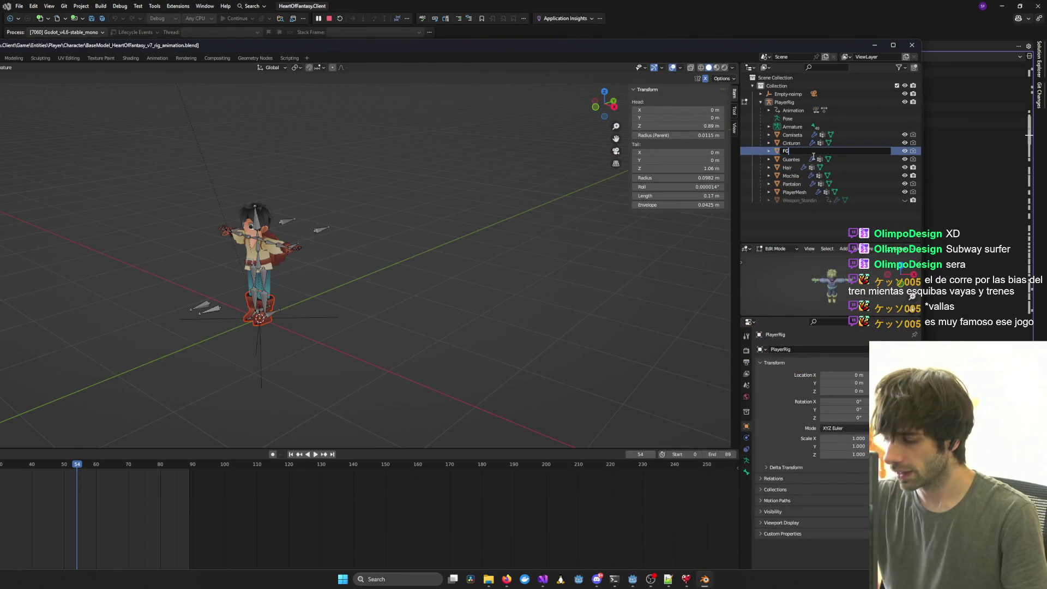
type("eet")
key("Return")
double_click(791, 143)
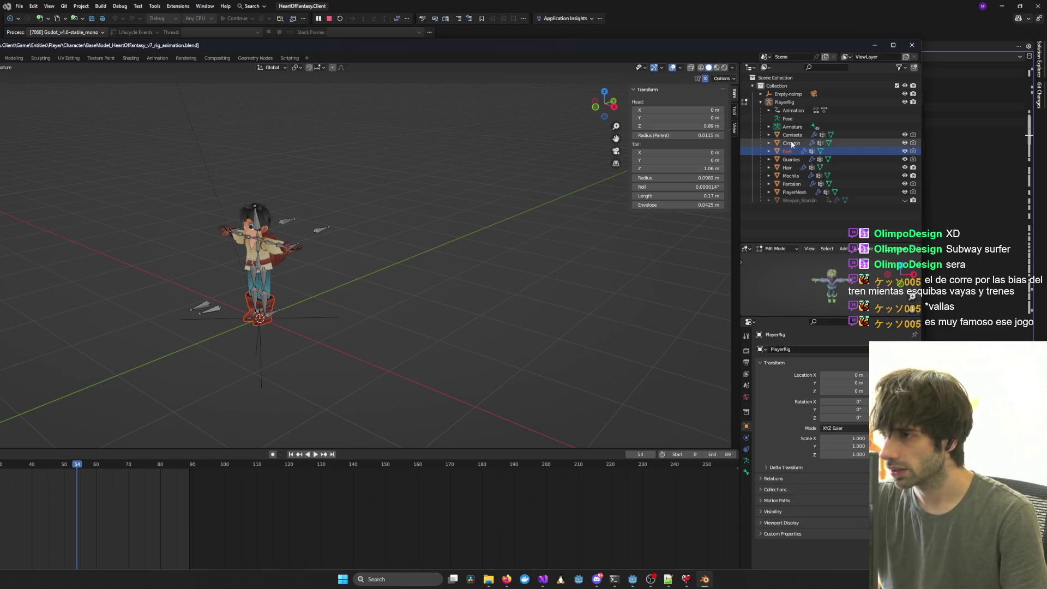
type("Wai")
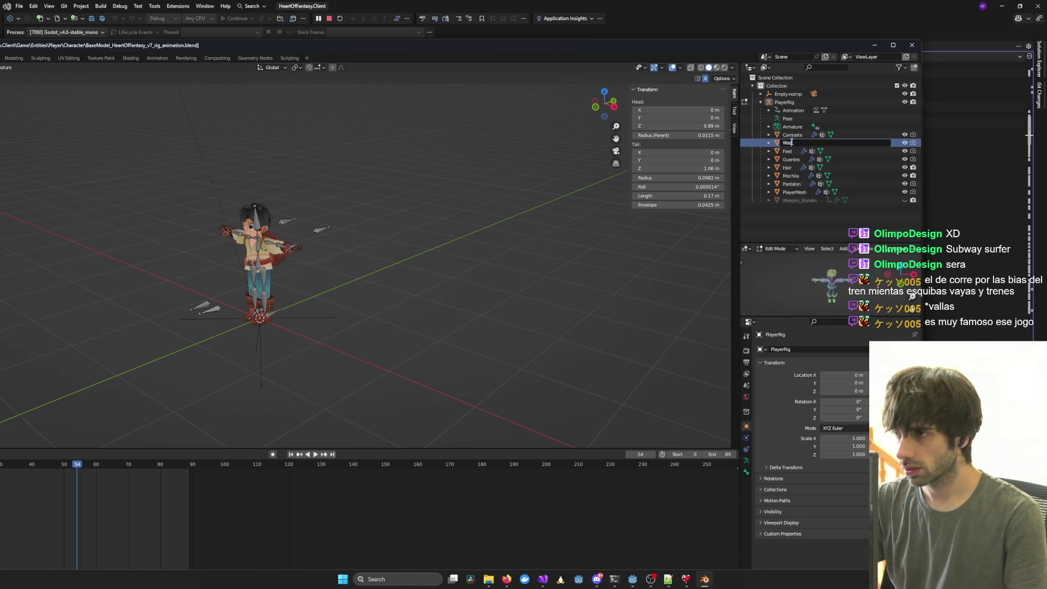
type("st")
key("Return")
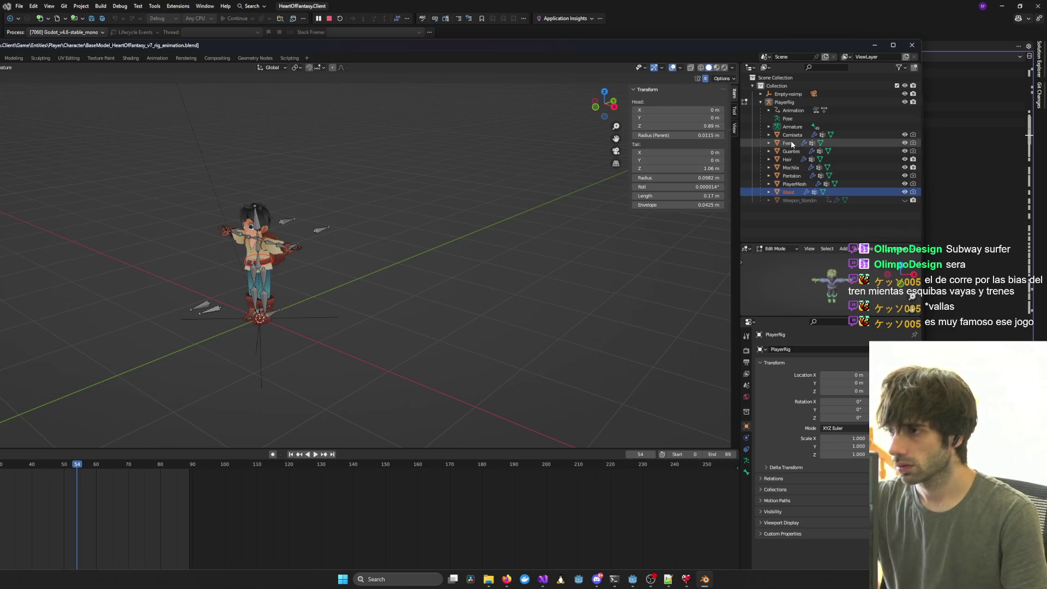
double_click(790, 134)
type("Upper")
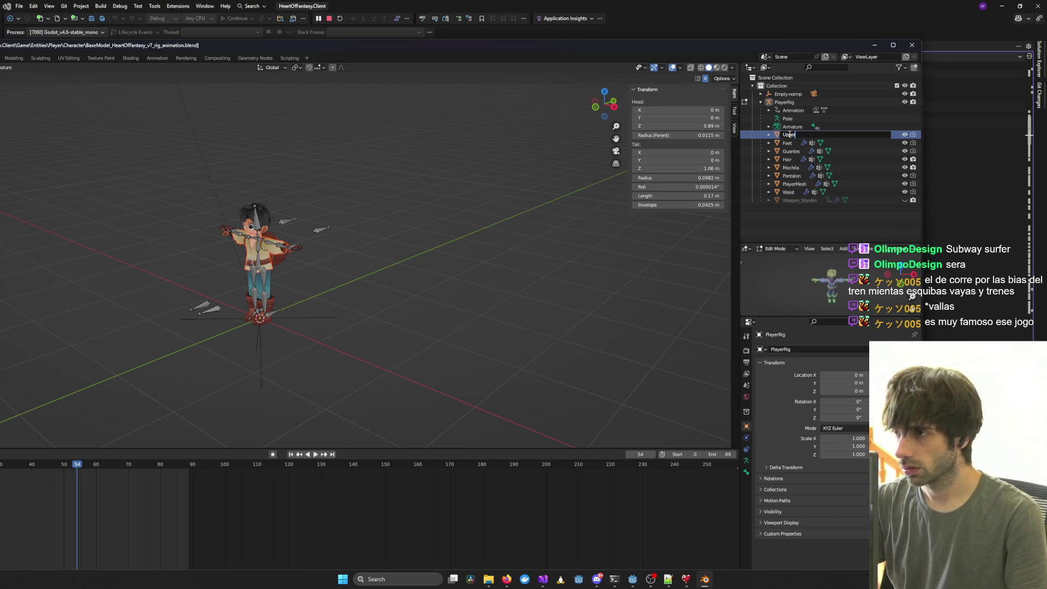
key("Return")
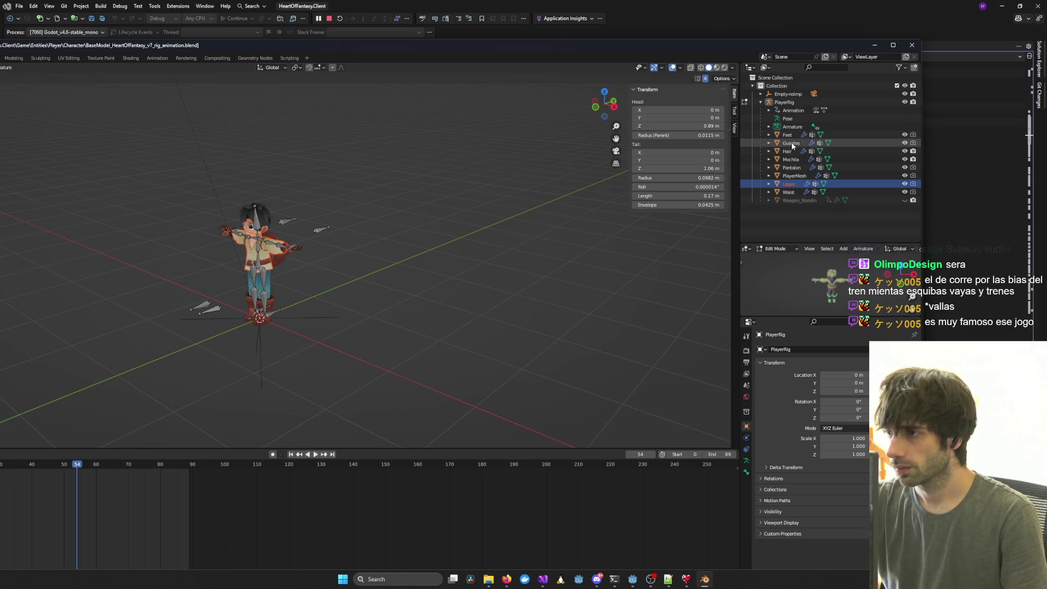
Rename Guantes to Hands and Mochila to Back, checking Godot's node names.
double_click(791, 143)
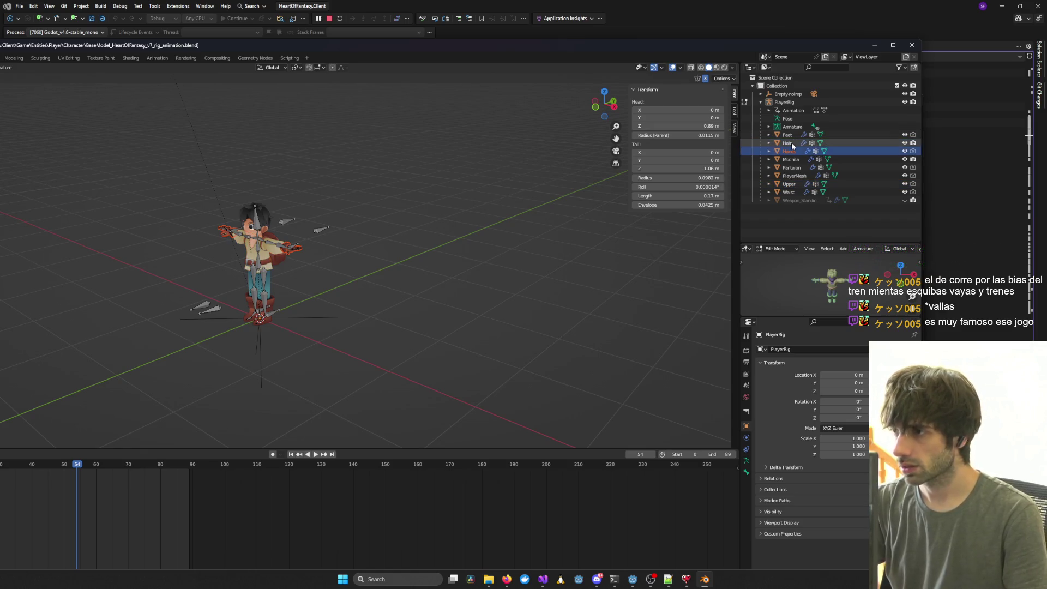
key("alt+Tab")
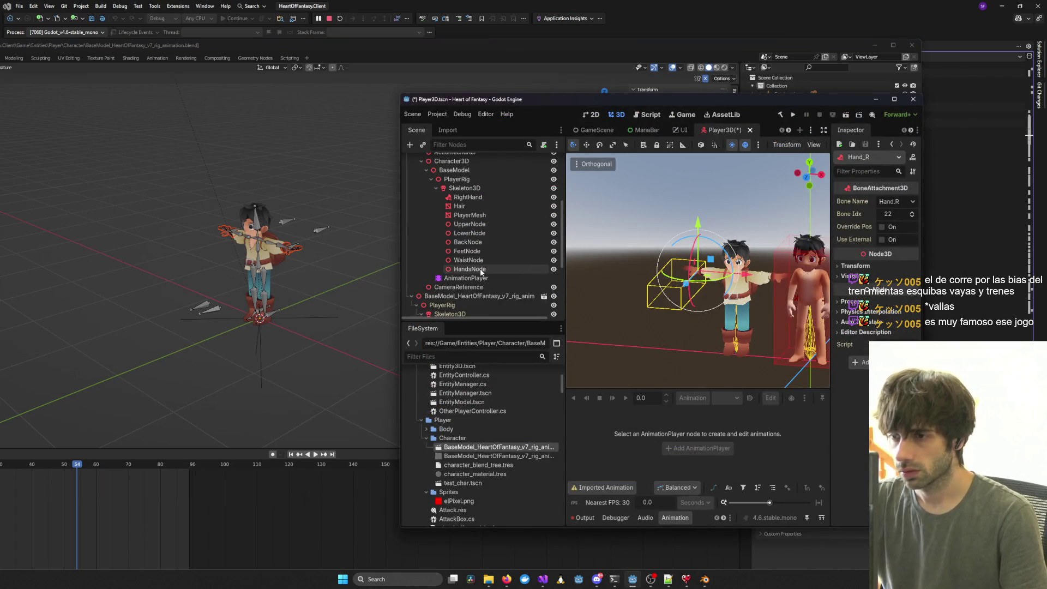
key("alt+Tab")
double_click(791, 159)
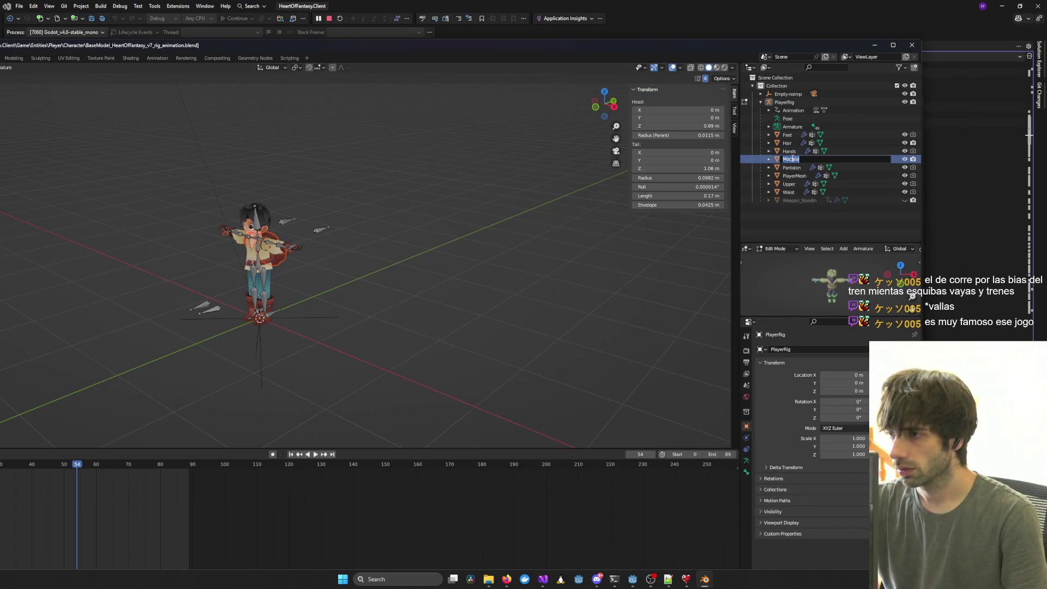
key("alt+Tab")
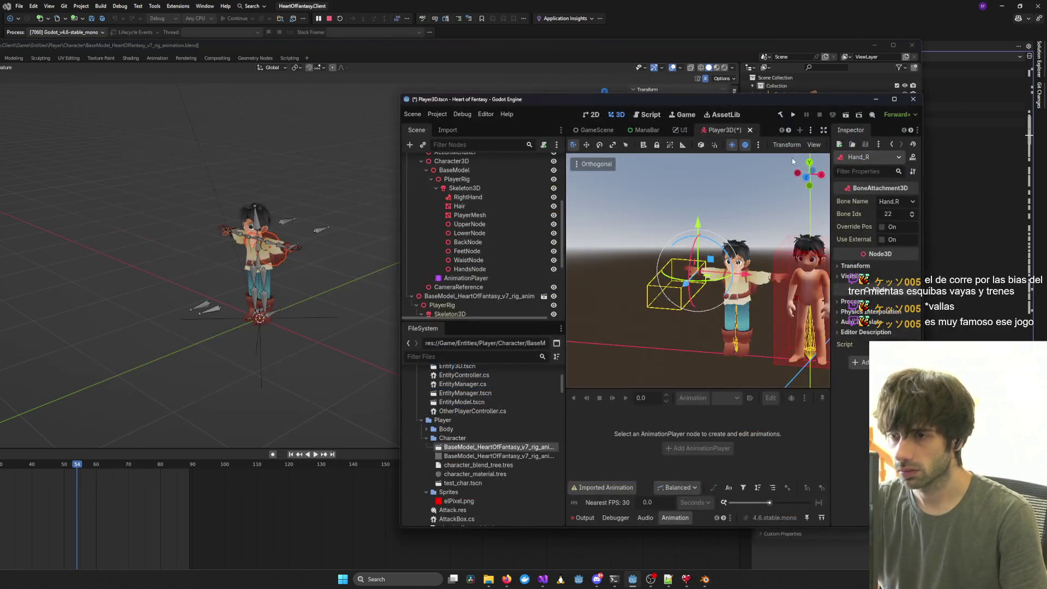
key("alt+Tab")
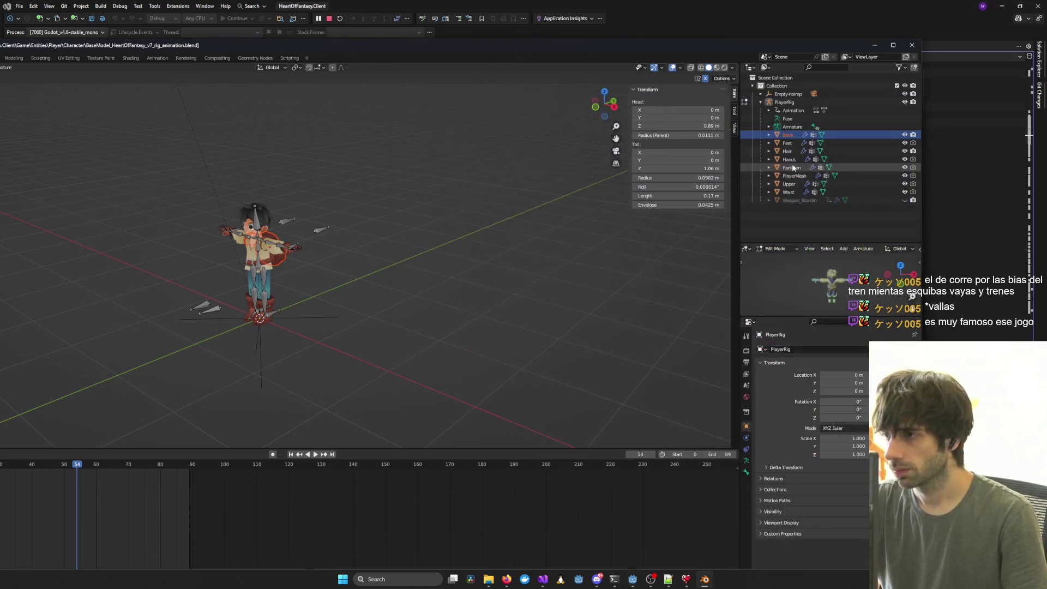
key("alt+Tab")
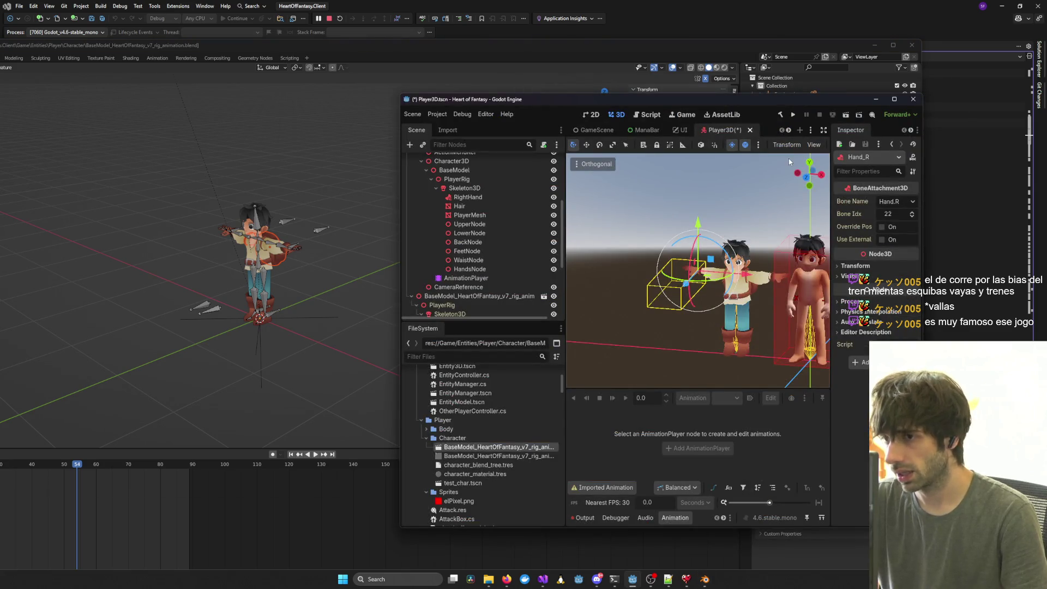
key("alt+Tab")
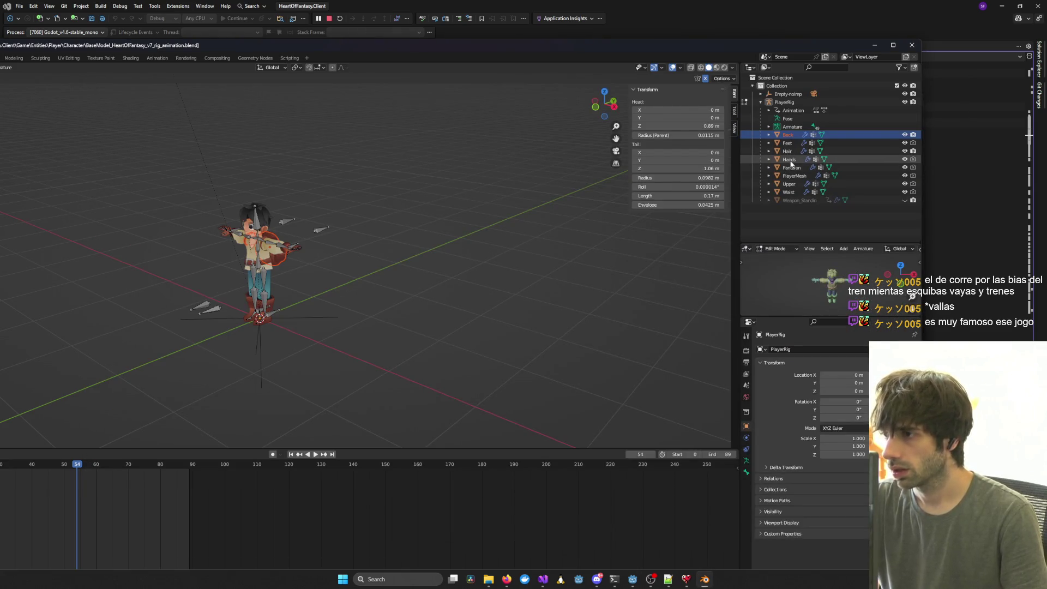
left_click(905, 151)
key("KP_Decimal")
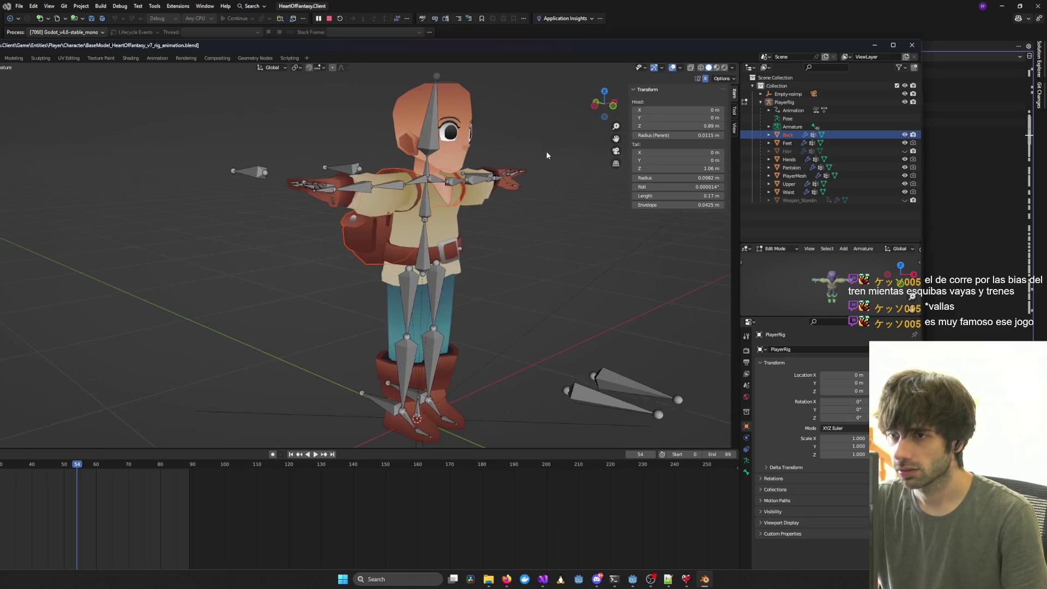
mouse_move(547, 156)
left_mouse_down()
mouse_move(493, 185)
mouse_move(467, 187)
mouse_move(576, 159)
mouse_move(424, 190)
mouse_move(545, 192)
left_mouse_up()
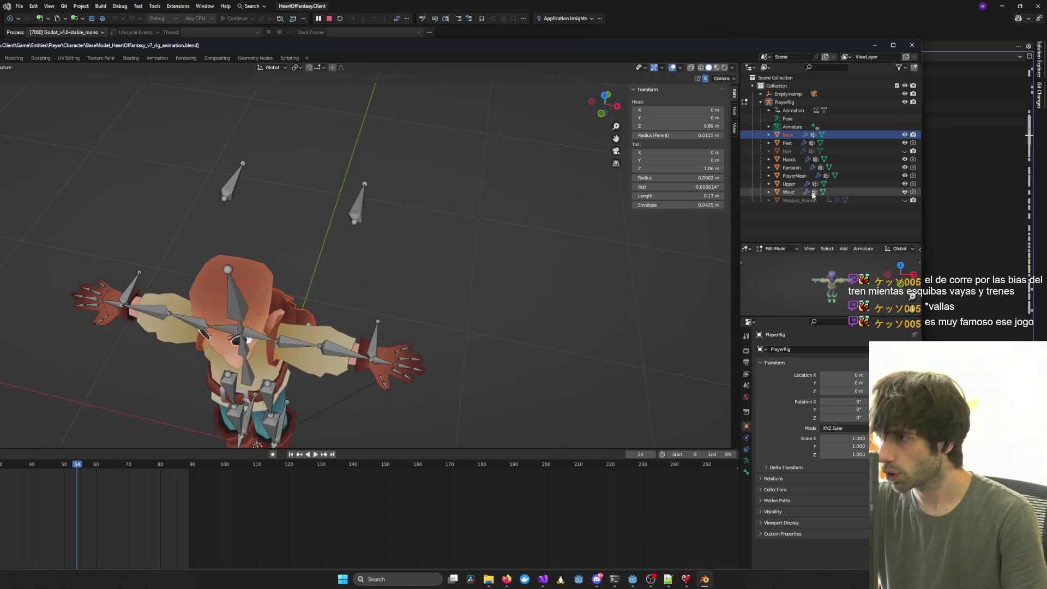
left_click(905, 151)
mouse_move(561, 313)
left_mouse_down()
mouse_move(567, 292)
mouse_move(500, 289)
mouse_move(613, 226)
left_mouse_up()
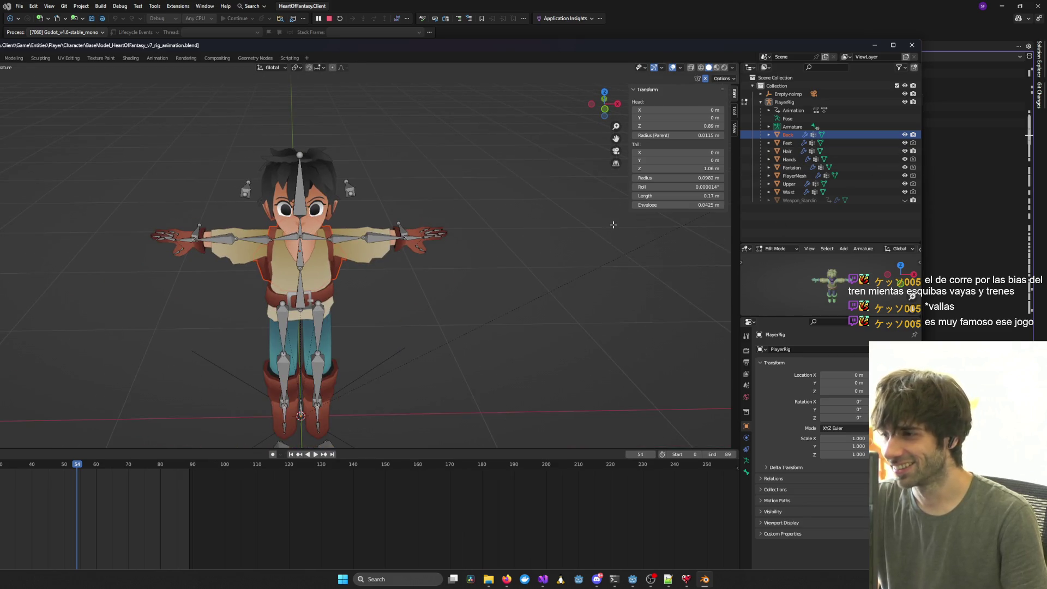
Rename the Pantalon trousers mesh to Lower.
left_click(793, 175)
left_click(794, 169)
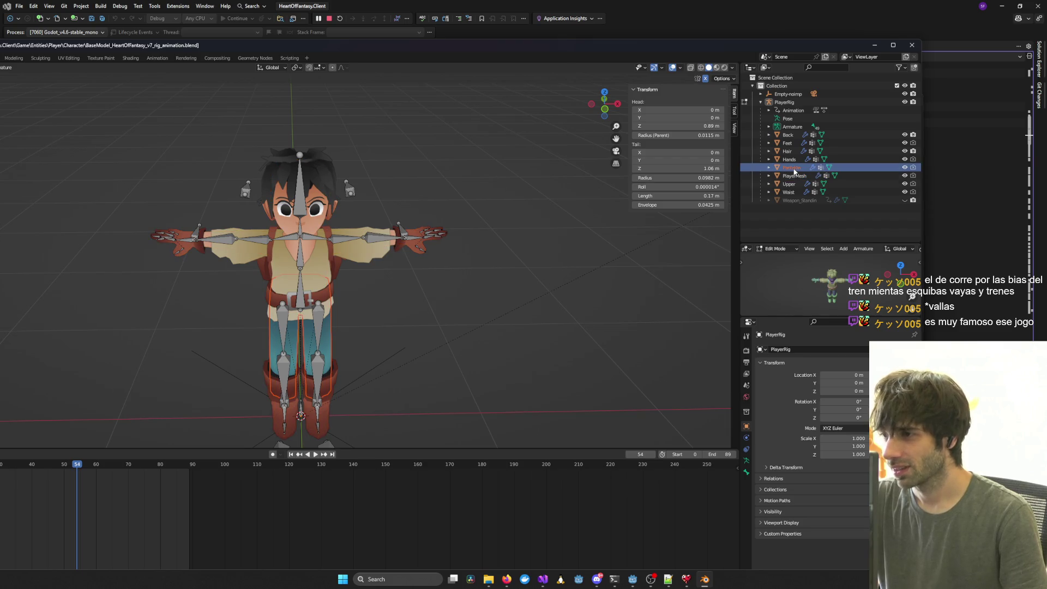
double_click(790, 168)
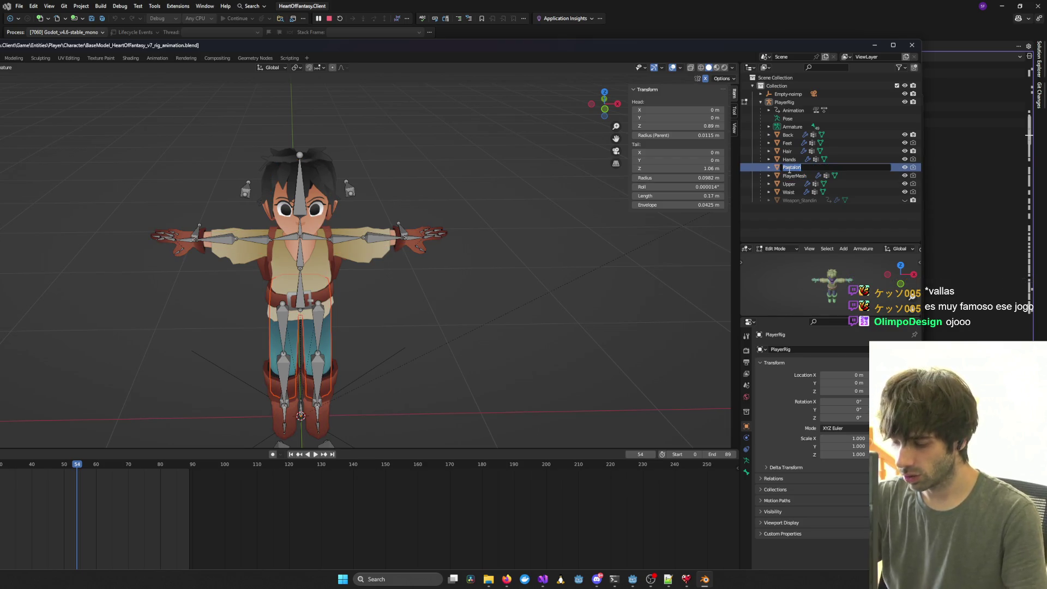
type("Lower")
key("Return")
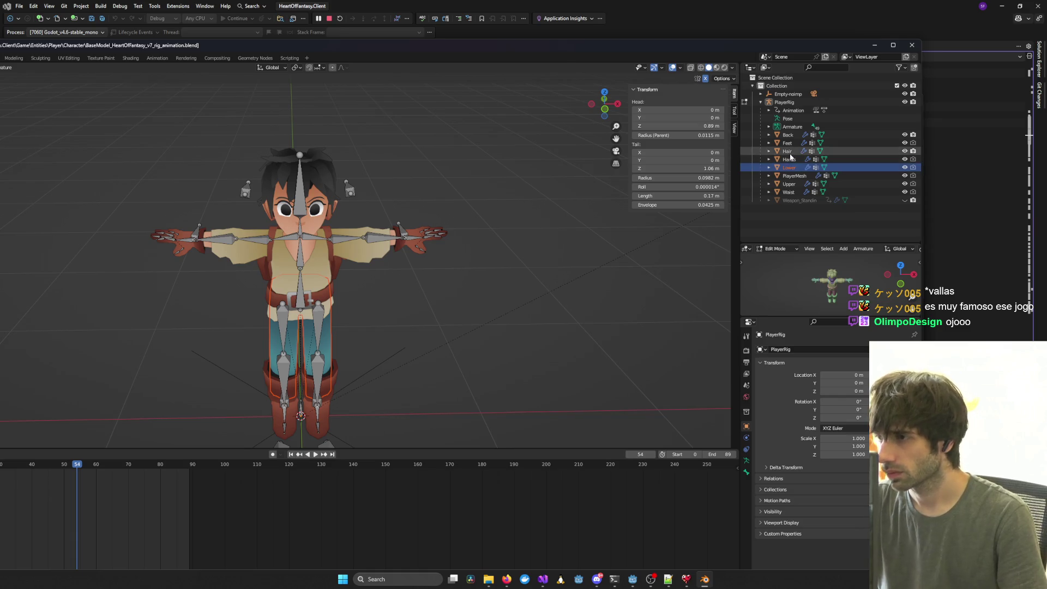
Select the Waist and Back meshes and orbit to a three-quarter view.
left_click(792, 192)
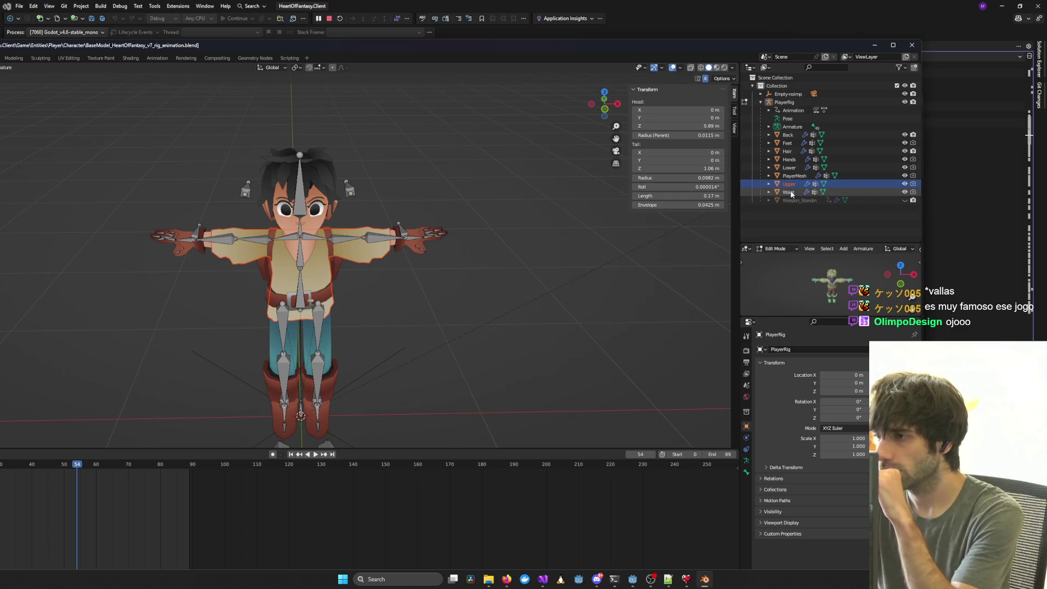
left_click(787, 136)
left_click_drag(603, 273, 419, 262)
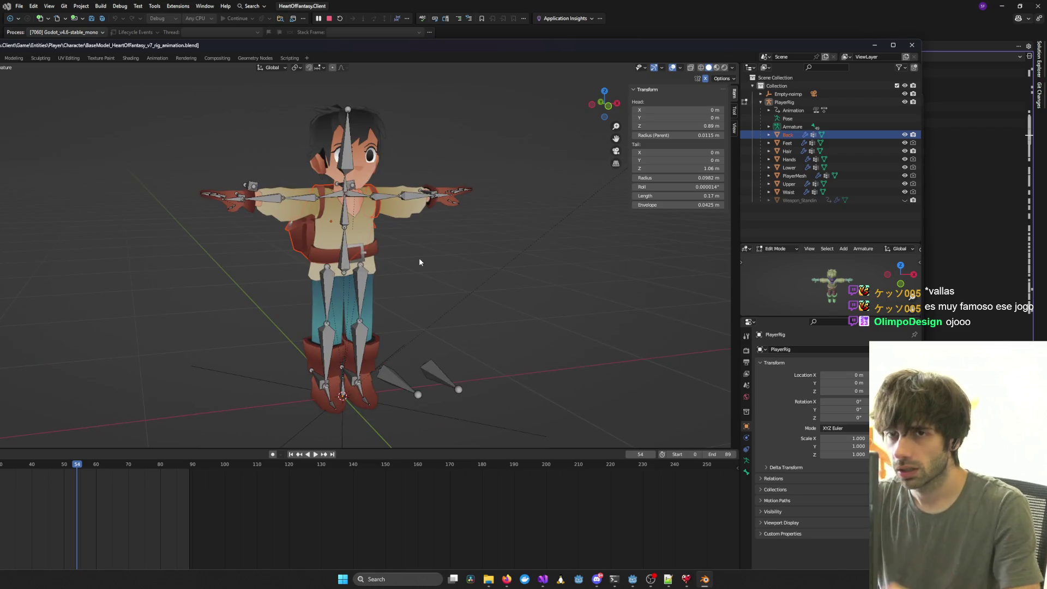
left_click_drag(343, 48, 565, 53)
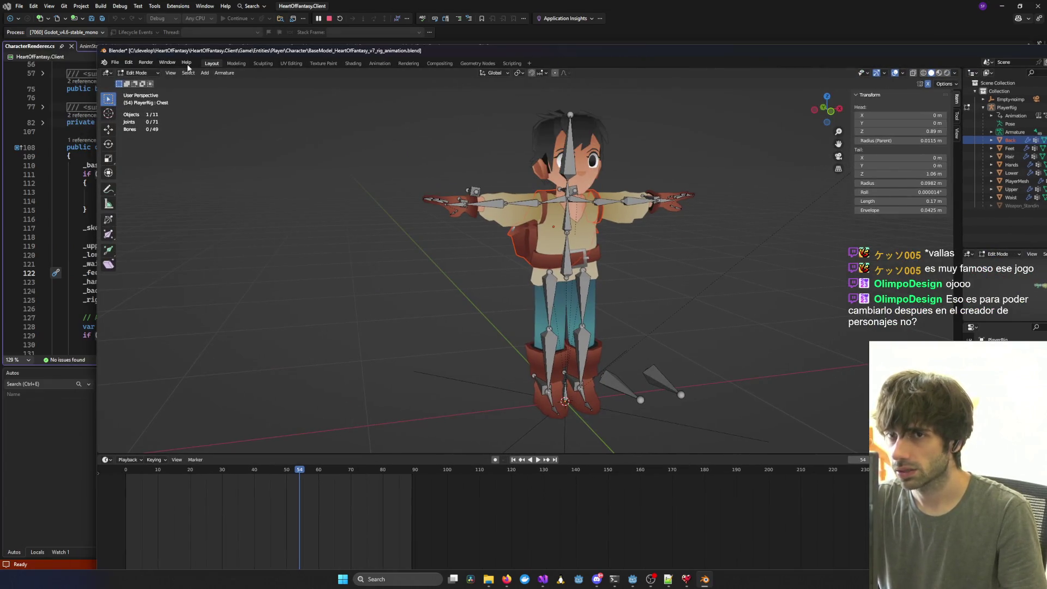
Cancel overwriting the rig file from Blender 3.6 and close Blender without saving.
left_click(115, 62)
key("ctrl+s")
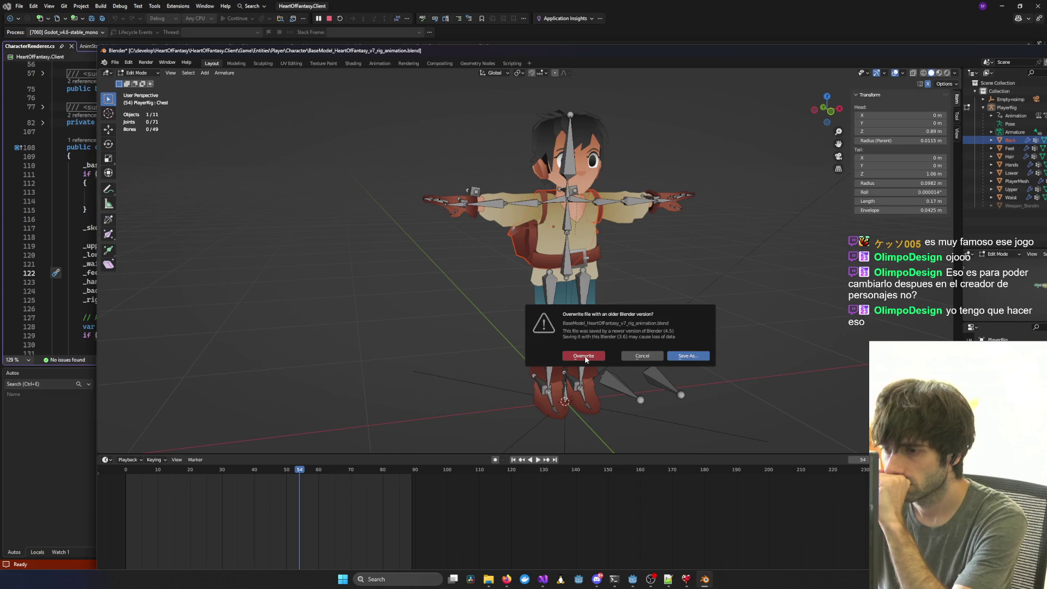
left_click(642, 355)
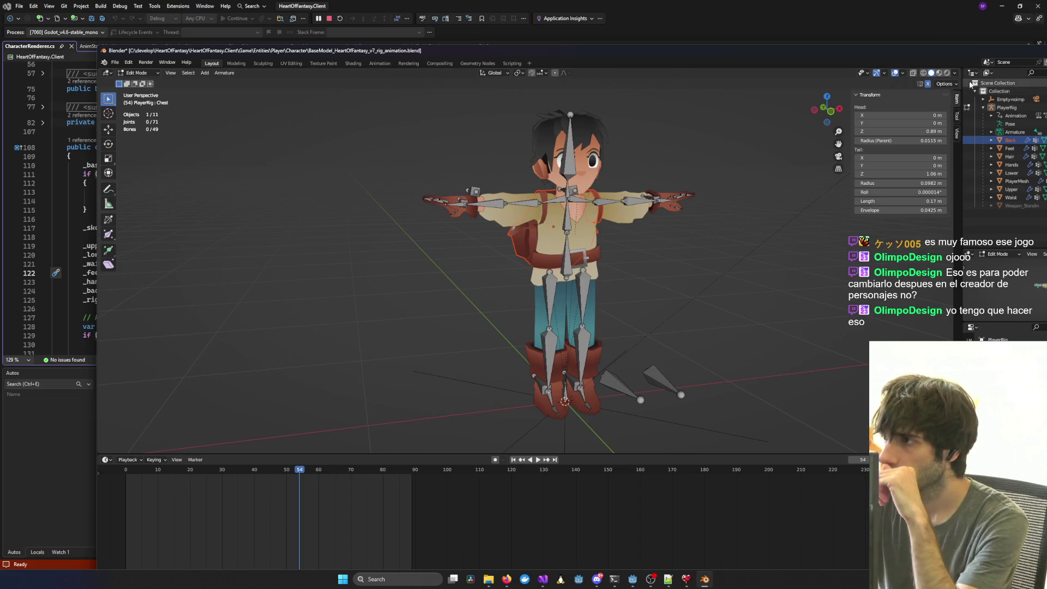
left_click_drag(967, 56, 796, 75)
left_click(964, 68)
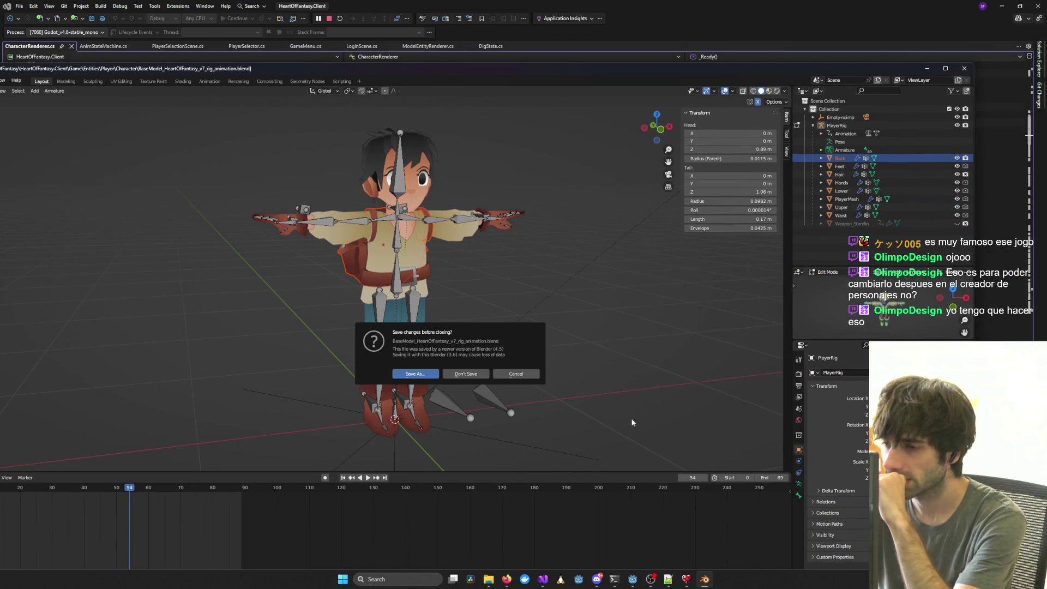
left_click(479, 373)
left_click(421, 581)
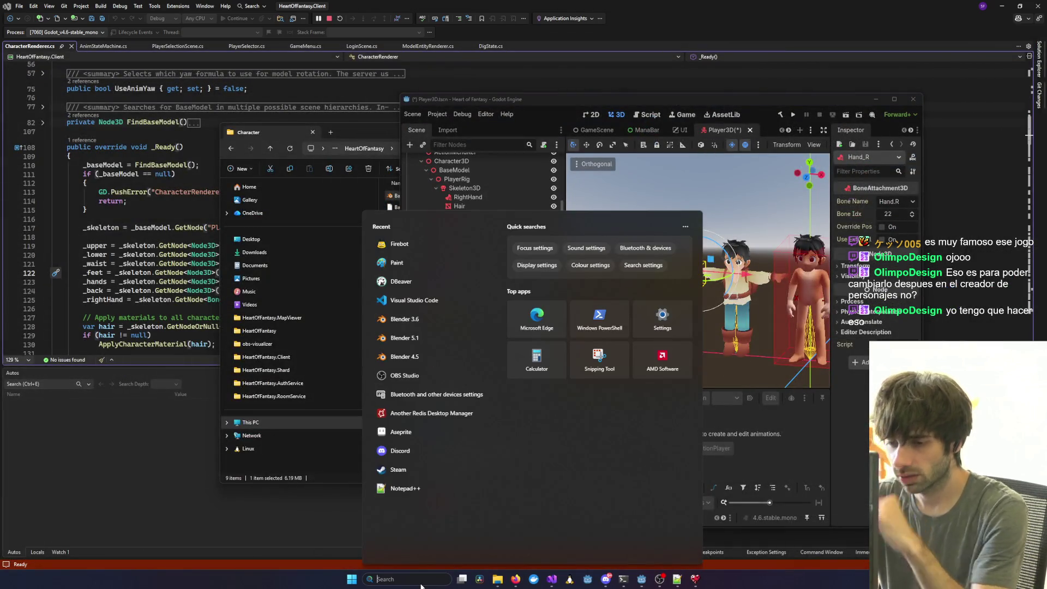
Launch Blender 4.5 by searching 'blender' and dismiss its splash screen.
type("blender 4.5")
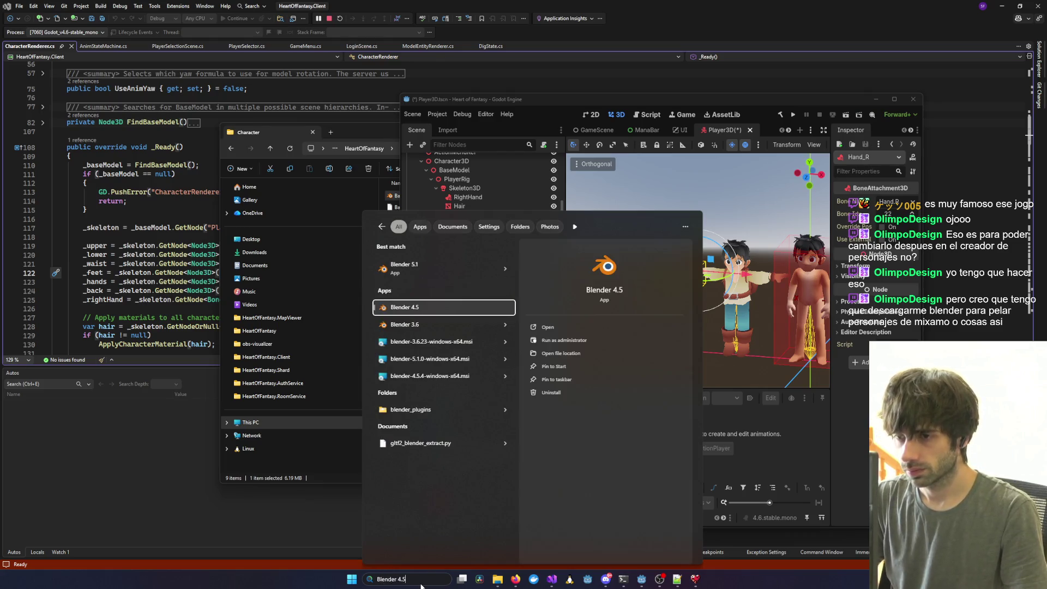
key("Return")
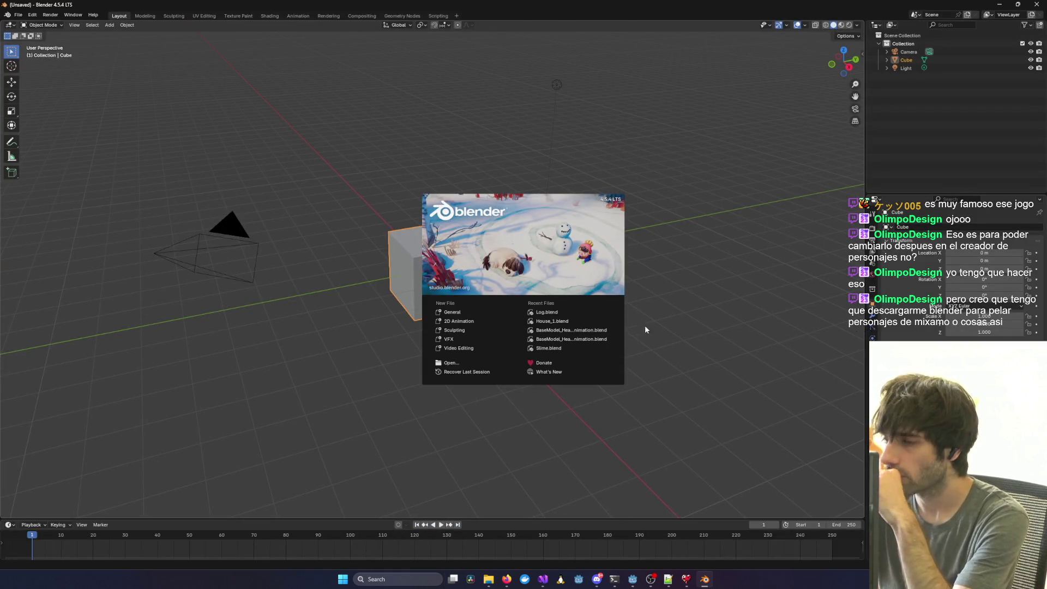
left_click(672, 287)
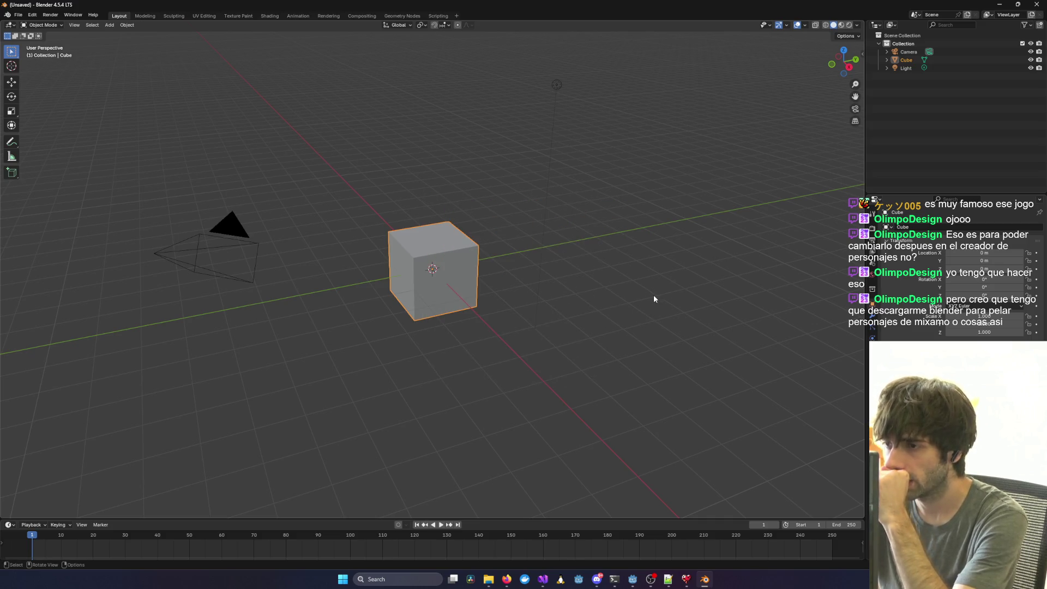
mouse_move(747, 252)
left_mouse_down()
mouse_move(701, 274)
mouse_move(502, 291)
mouse_move(365, 253)
mouse_move(464, 257)
left_mouse_up()
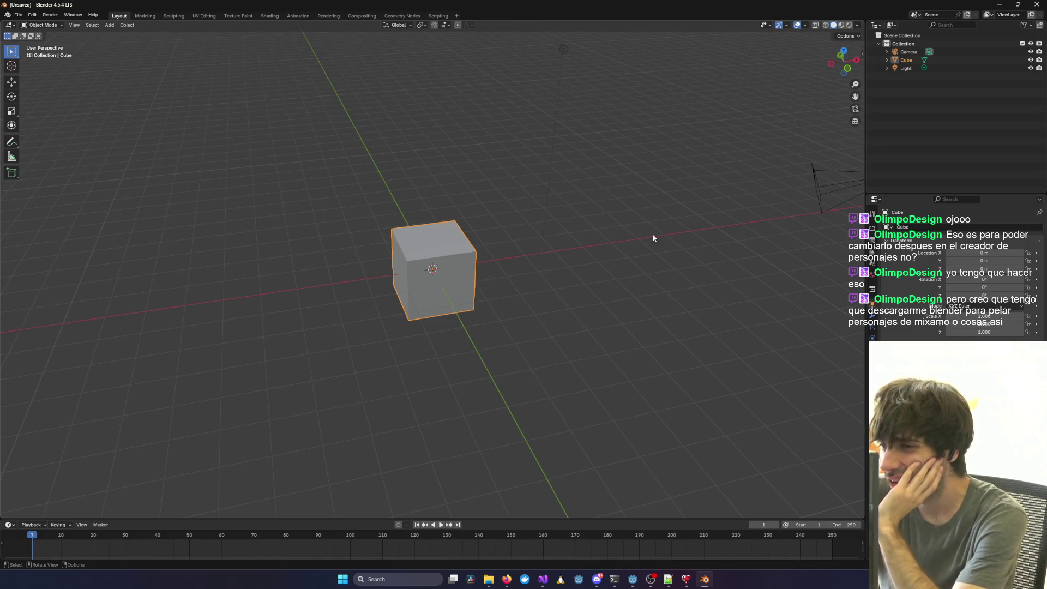
left_click_drag(652, 236, 655, 227)
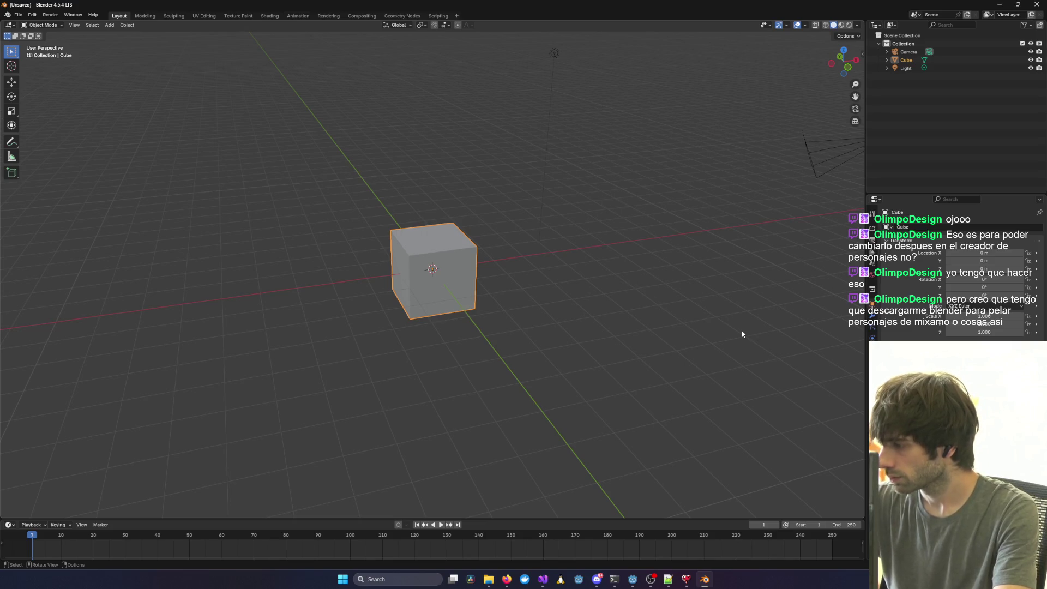
key("alt+Tab")
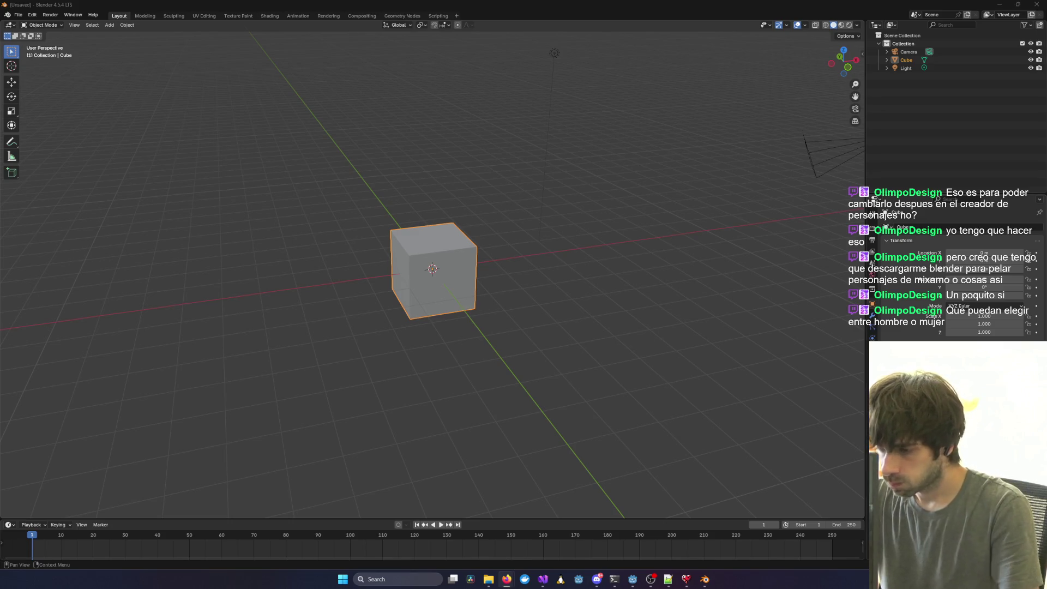
left_click(131, 4)
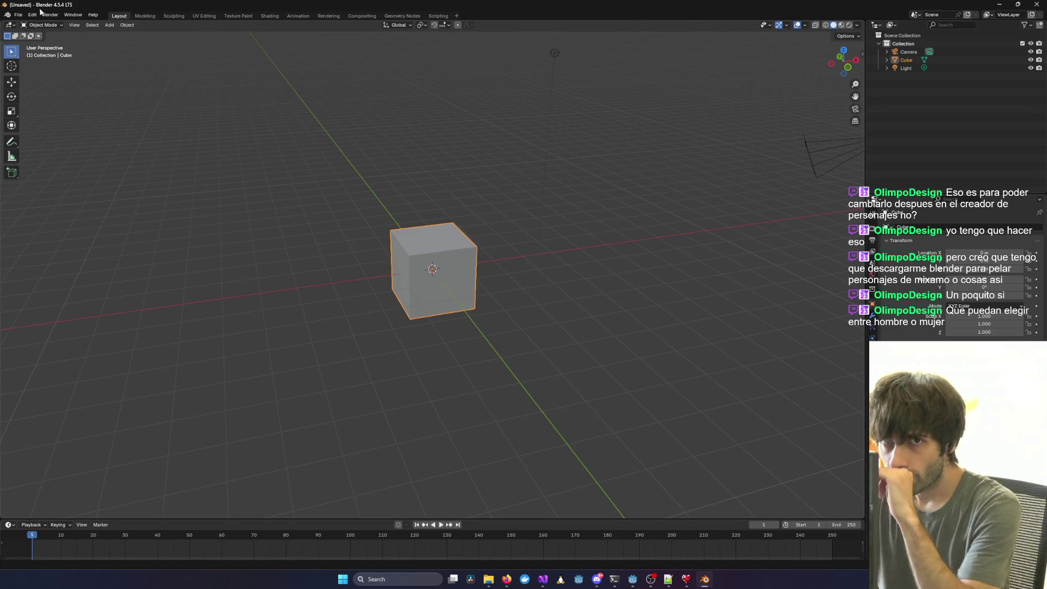
Reopen BaseModel_HeartOfFantasy_v7_rig_animation.blend from Open Recent and orbit to a near-front view.
left_click(18, 14)
mouse_move(48, 42)
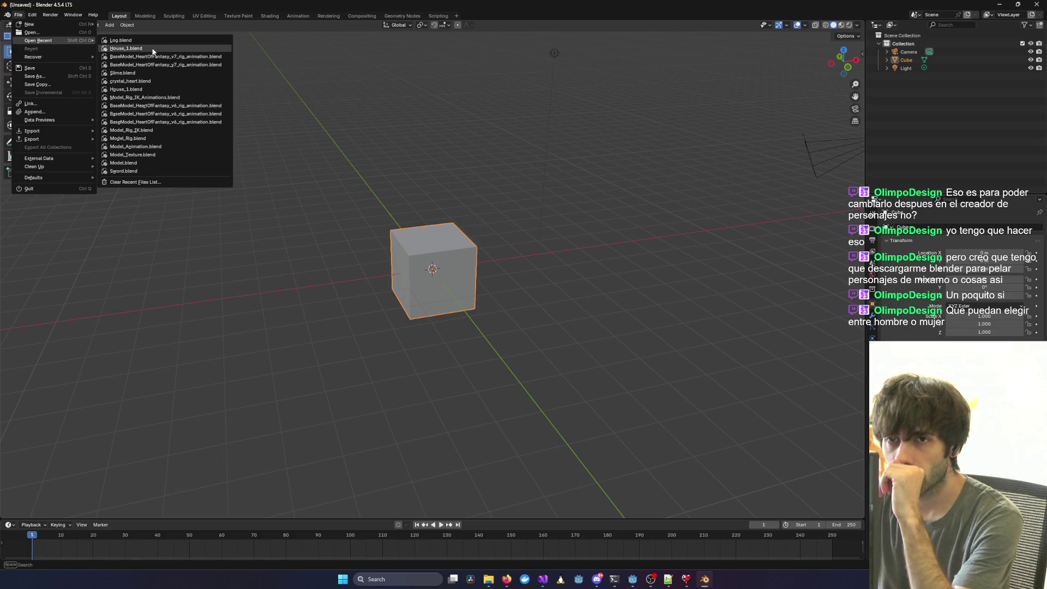
mouse_move(188, 57)
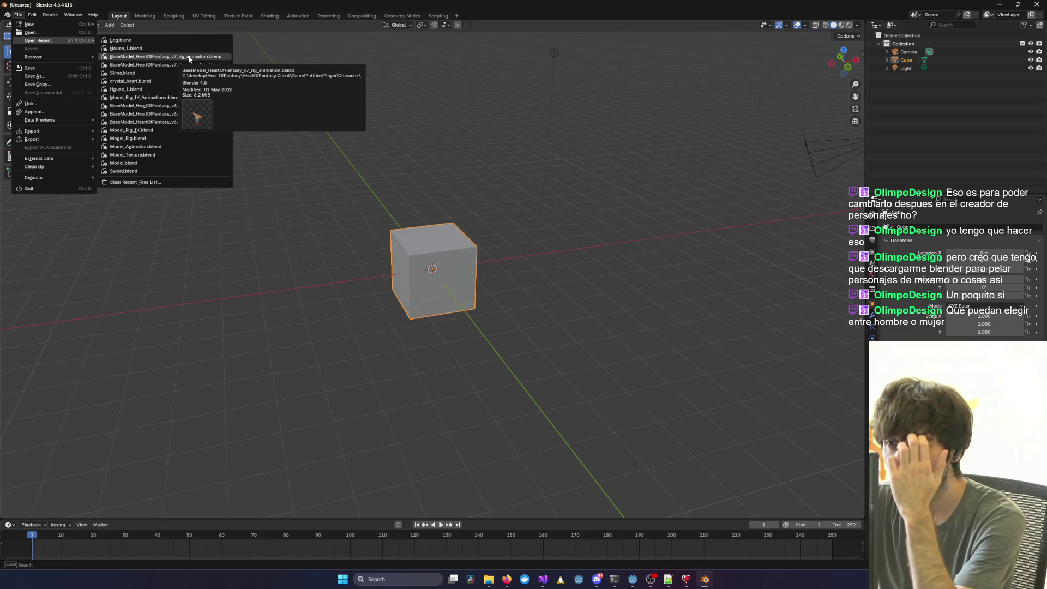
left_click(189, 57)
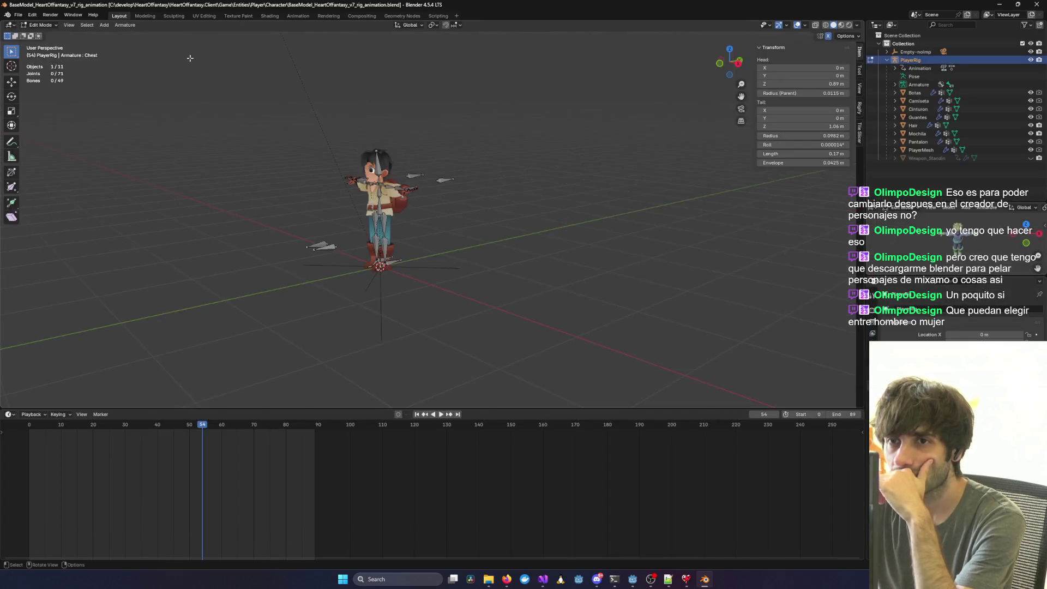
scroll(429, 187, "up", 5)
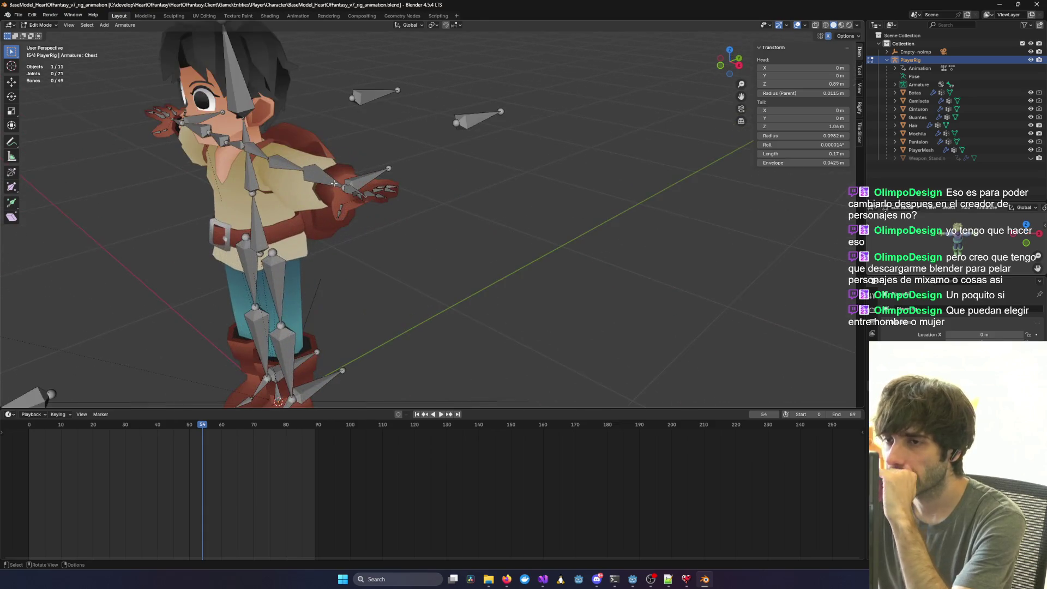
left_click_drag(704, 169, 600, 180)
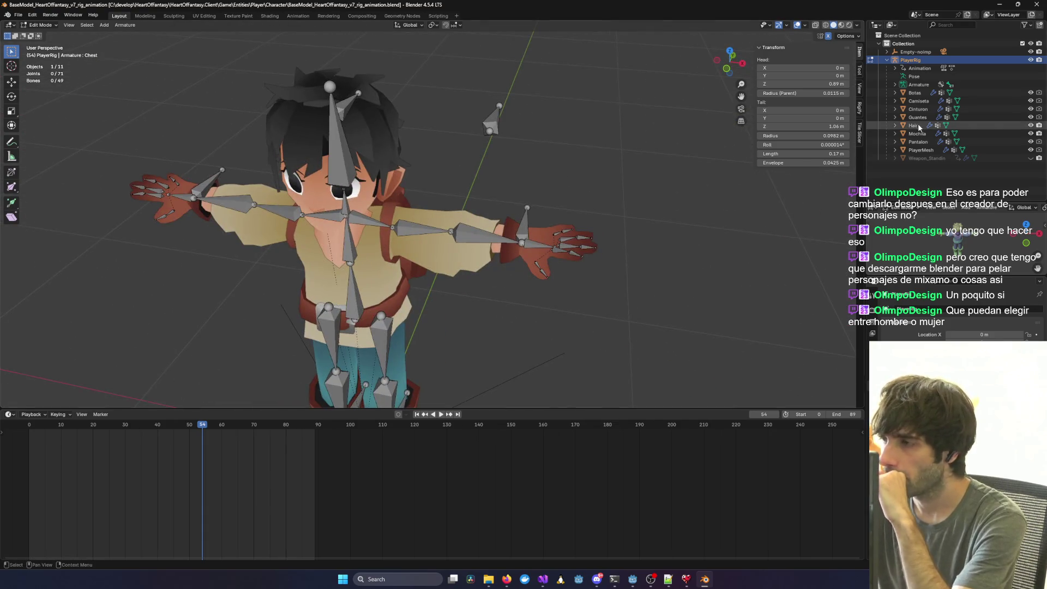
left_click(1030, 133)
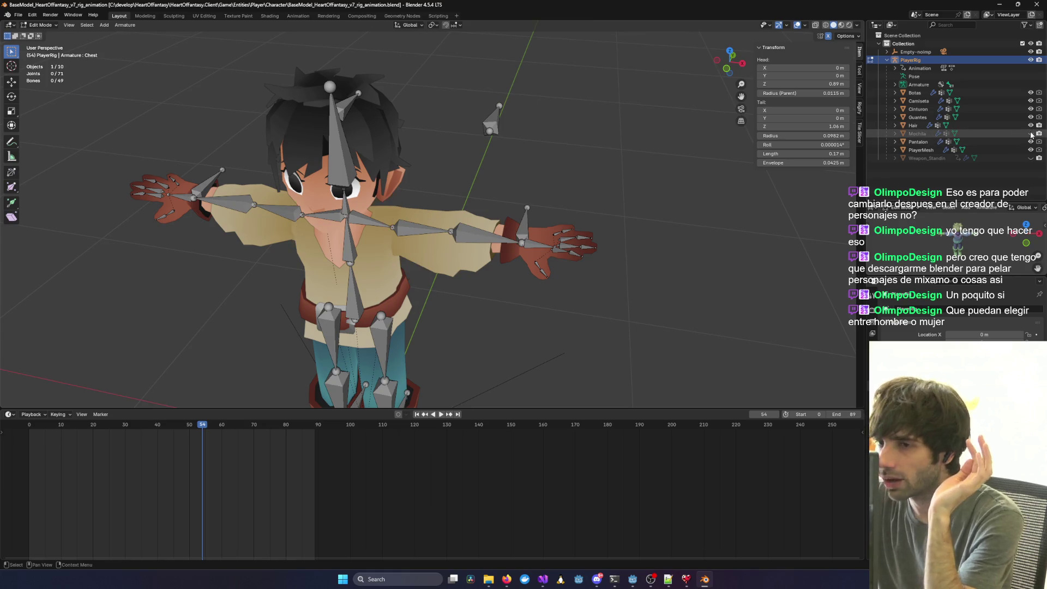
left_click(1030, 125)
left_click(1031, 116)
left_click(1030, 108)
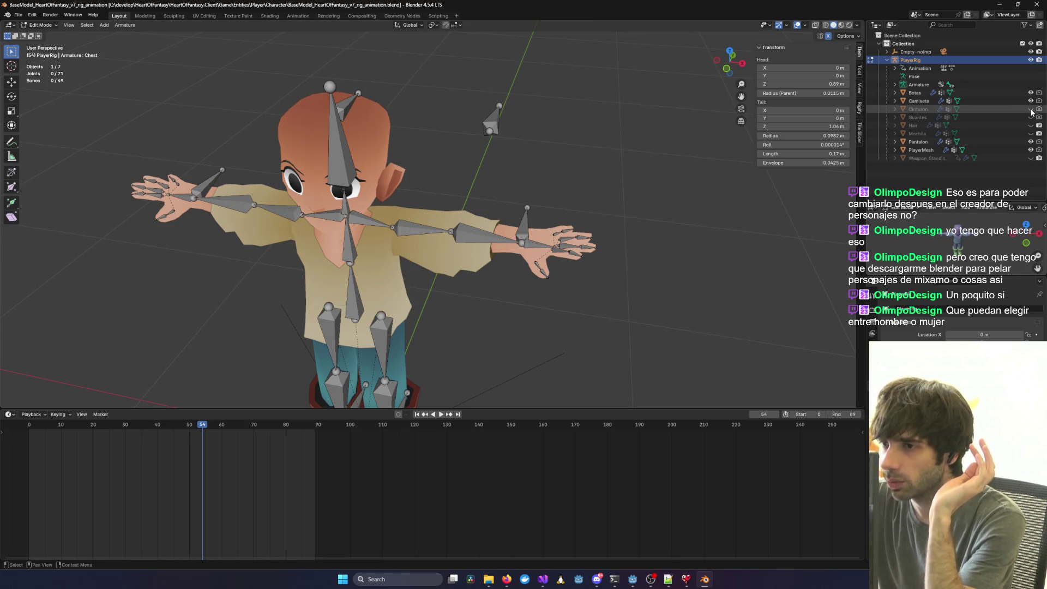
left_click(1030, 101)
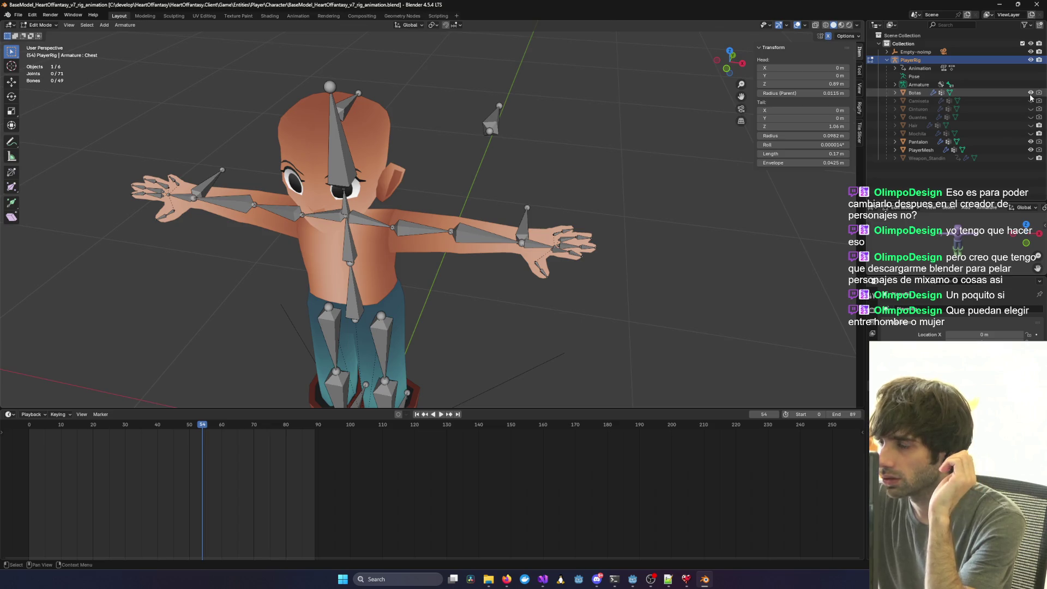
left_click(1031, 142)
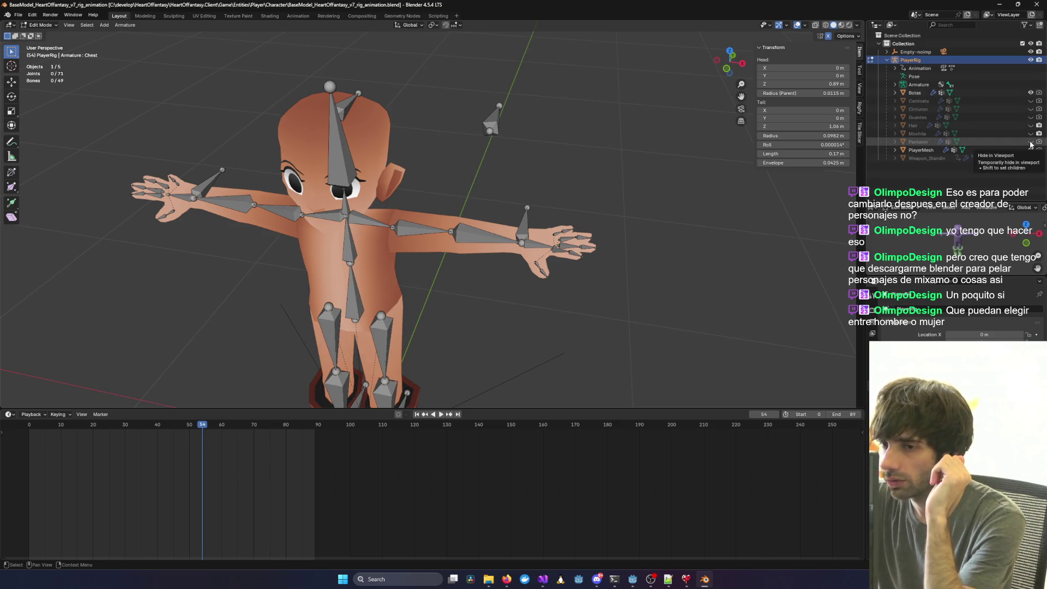
mouse_move(668, 228)
left_mouse_down()
mouse_move(655, 160)
mouse_move(719, 163)
left_mouse_up()
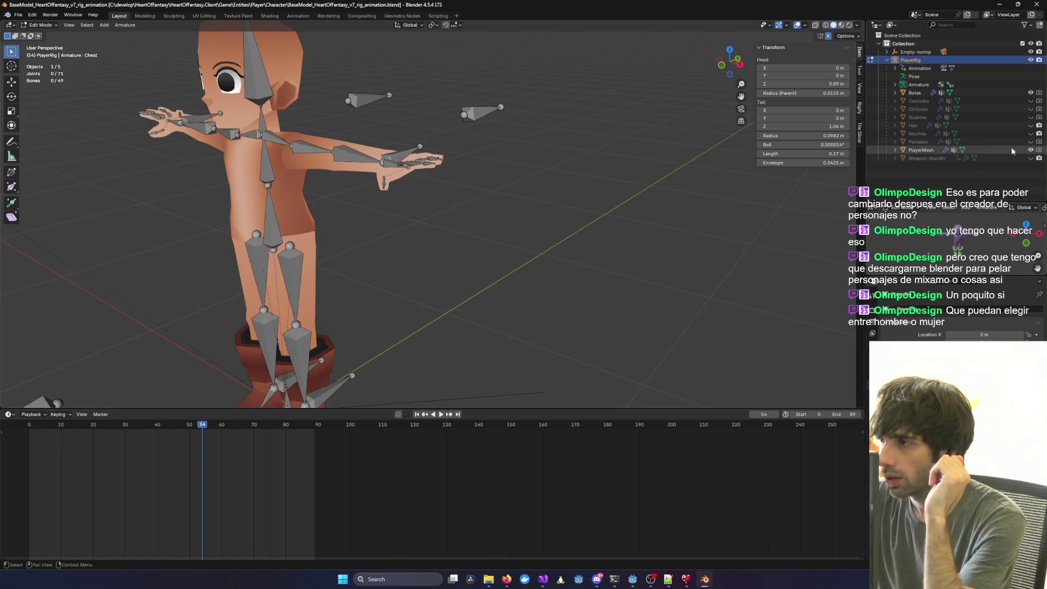
left_click(1031, 141)
left_click(1031, 134)
left_click(1030, 125)
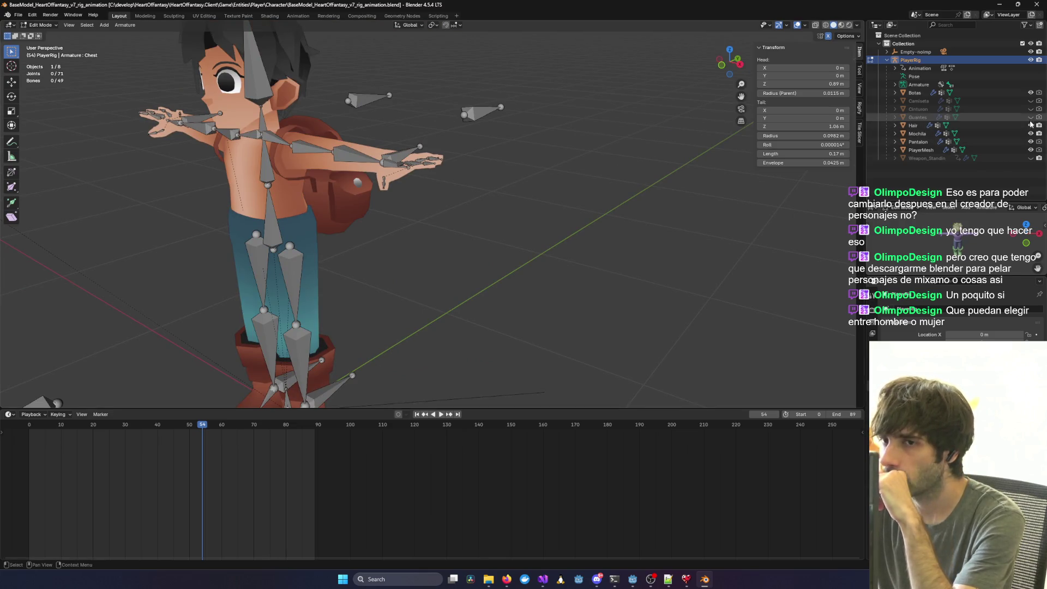
left_click(1030, 109)
left_click(1030, 101)
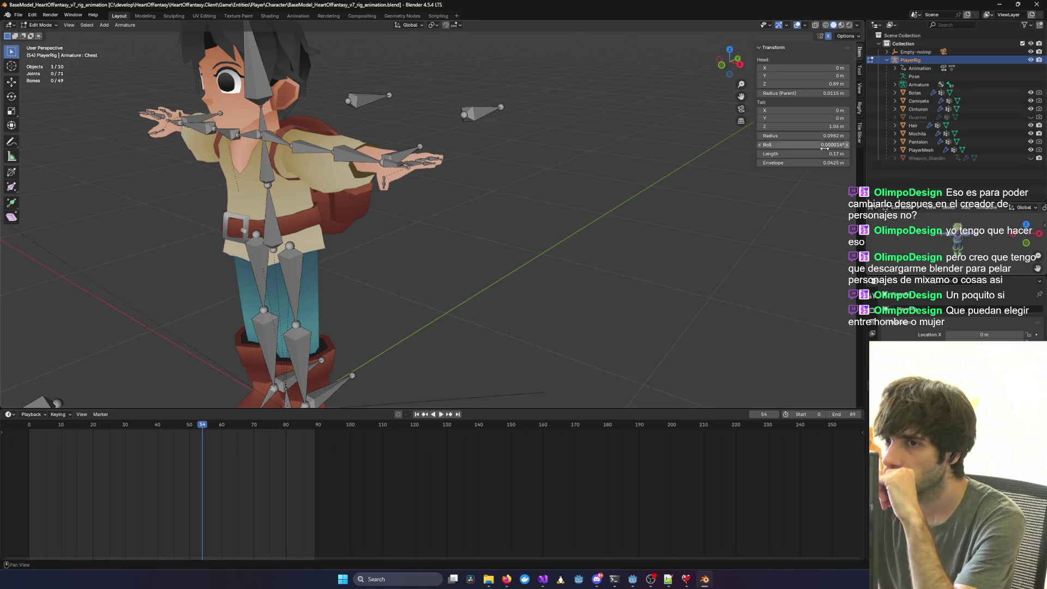
key("KP_1")
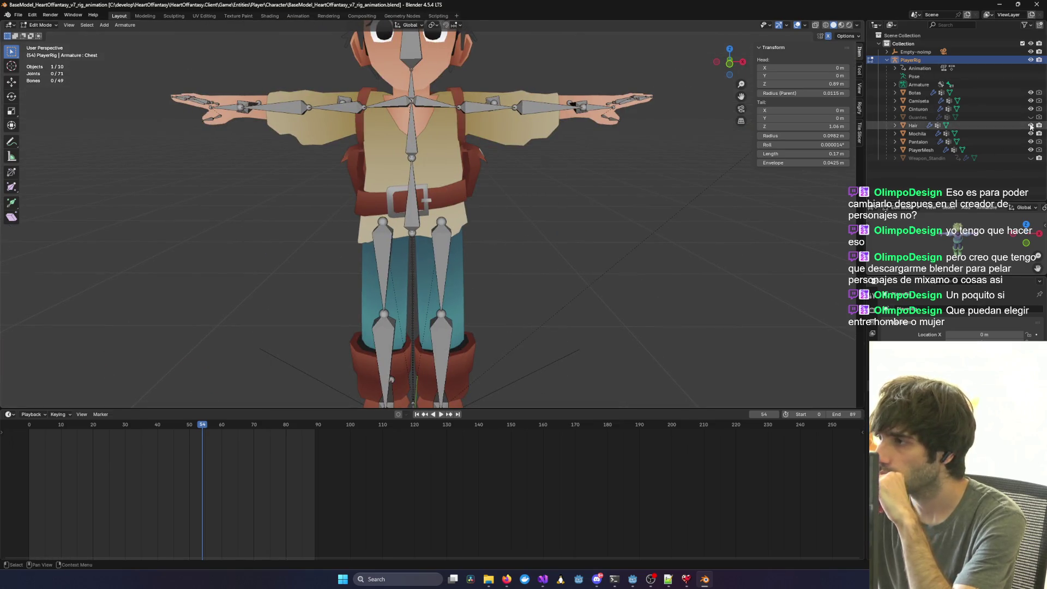
left_click(1031, 117)
scroll(676, 191, "up", 3)
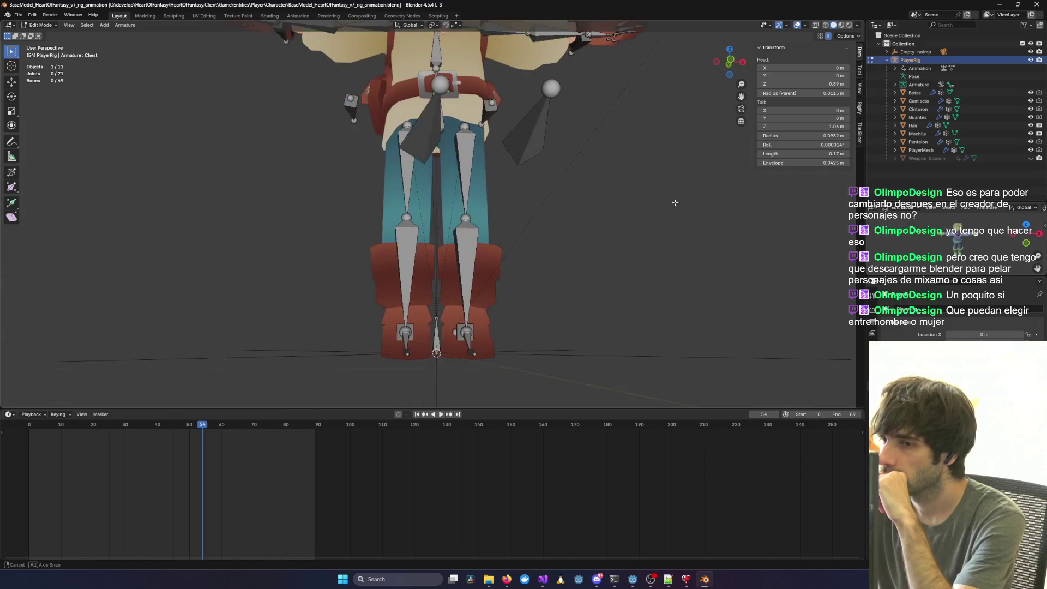
mouse_move(679, 193)
left_mouse_down()
mouse_move(619, 222)
mouse_move(752, 212)
mouse_move(673, 221)
left_mouse_up()
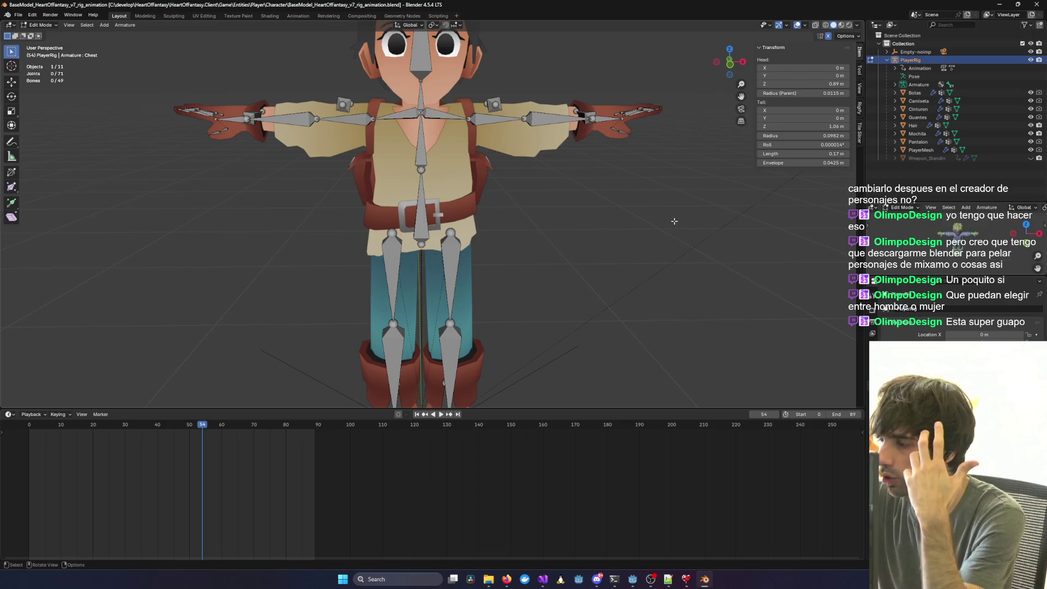
mouse_move(608, 220)
left_mouse_down()
mouse_move(657, 280)
mouse_move(588, 280)
mouse_move(418, 338)
left_mouse_up()
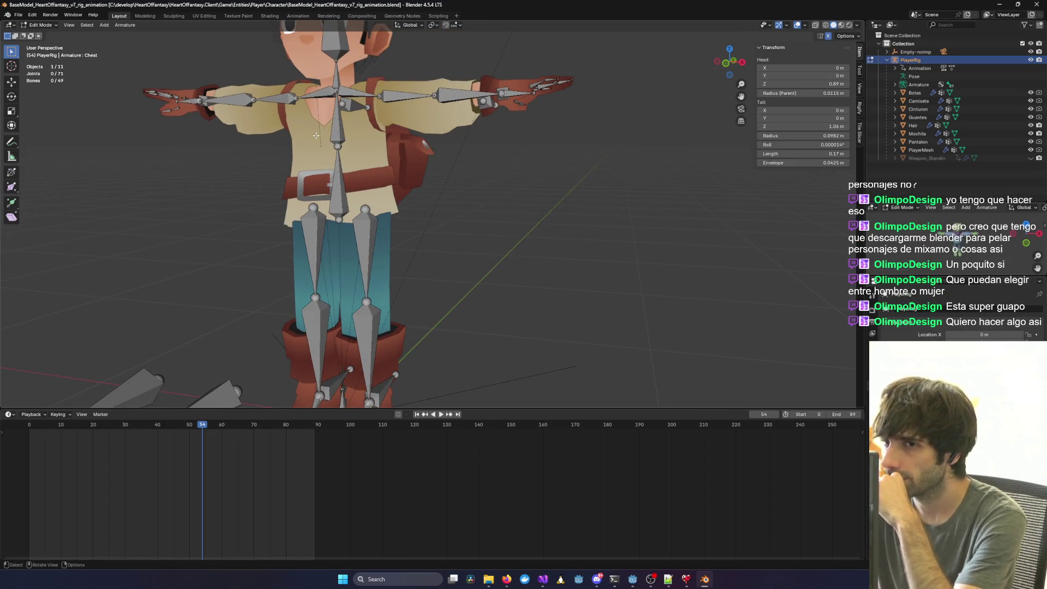
left_click_drag(396, 139, 393, 171)
left_click_drag(521, 167, 456, 189)
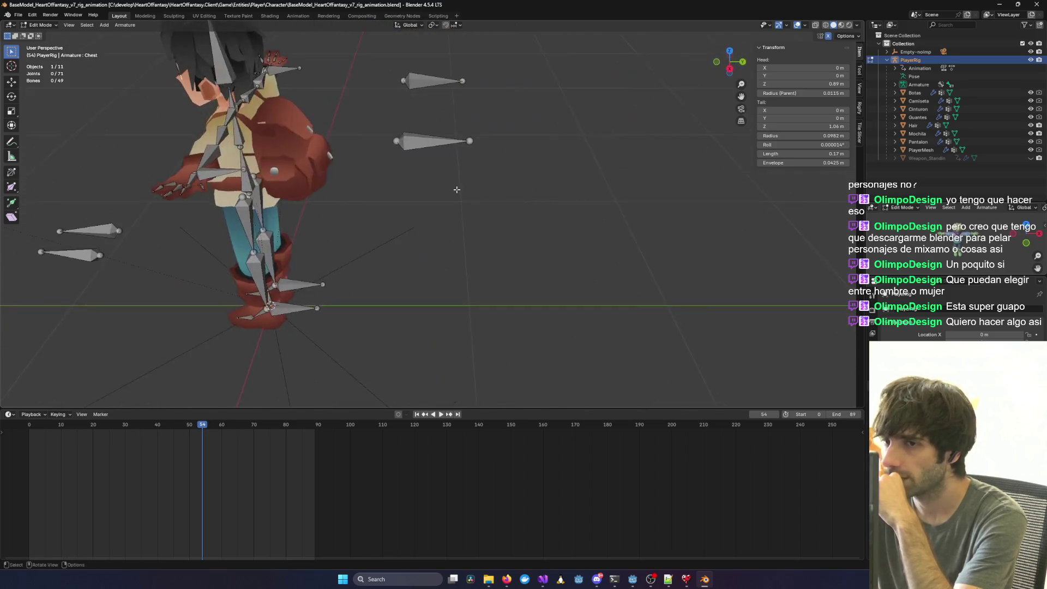
left_click_drag(453, 129, 424, 148)
left_click_drag(533, 200, 436, 179)
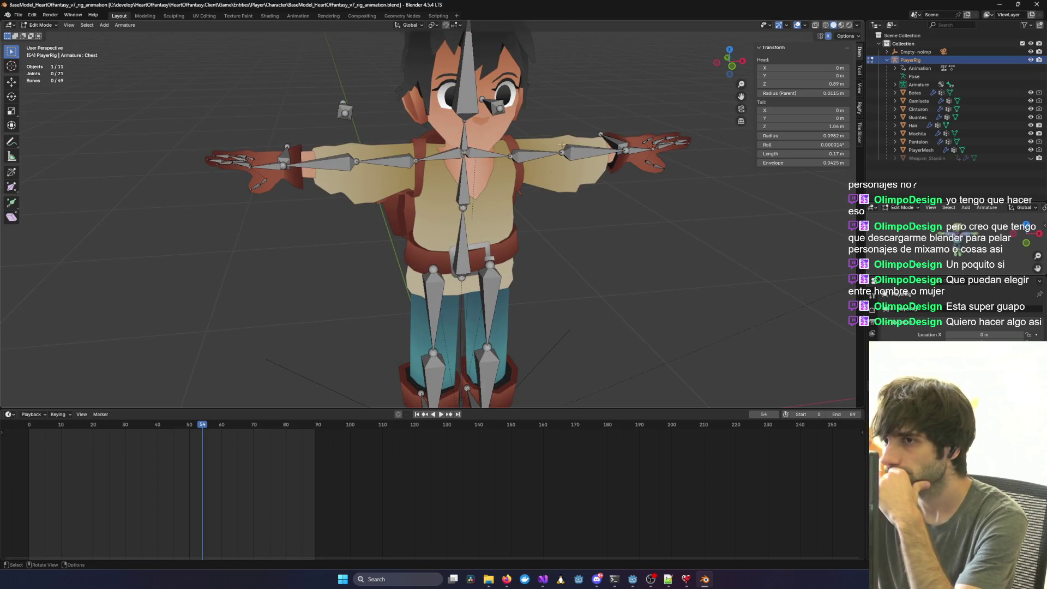
mouse_move(562, 144)
left_mouse_down()
mouse_move(487, 128)
mouse_move(621, 159)
left_mouse_up()
mouse_move(733, 189)
left_mouse_down()
mouse_move(673, 188)
mouse_move(726, 174)
left_mouse_up()
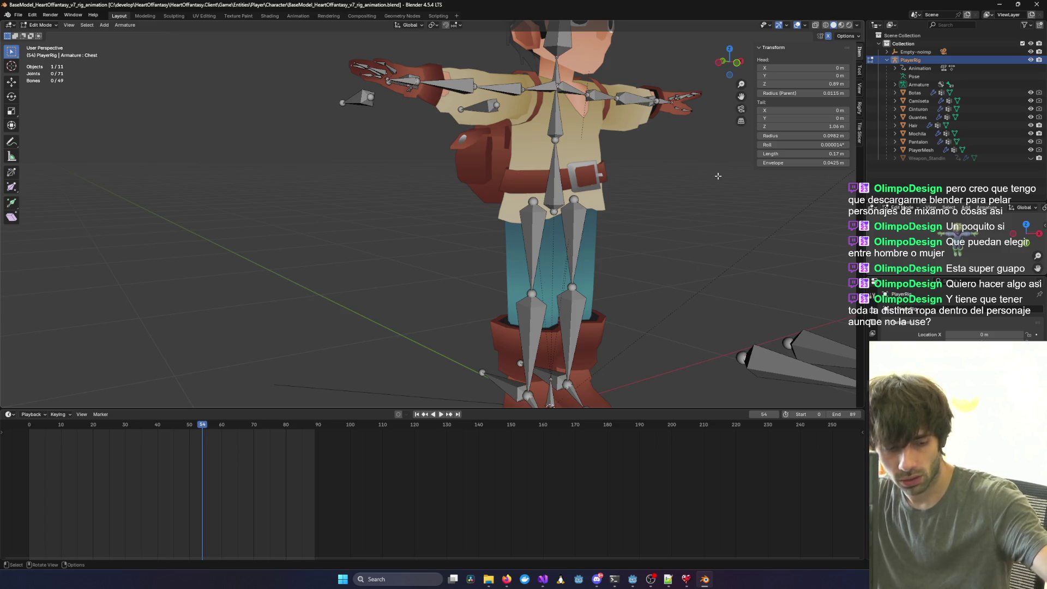
key("KP_1")
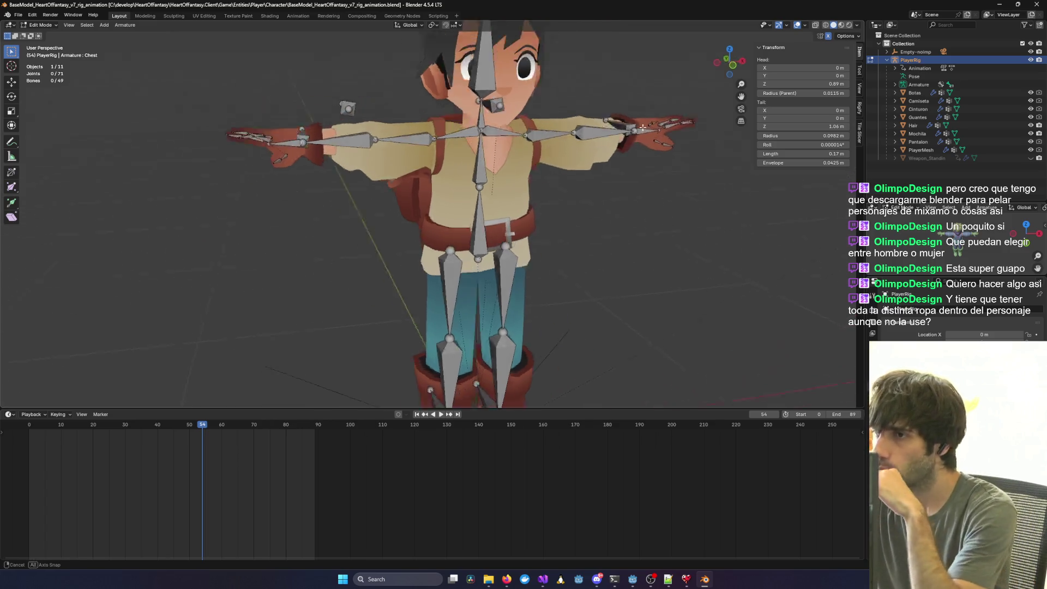
scroll(345, 219, "down", 3)
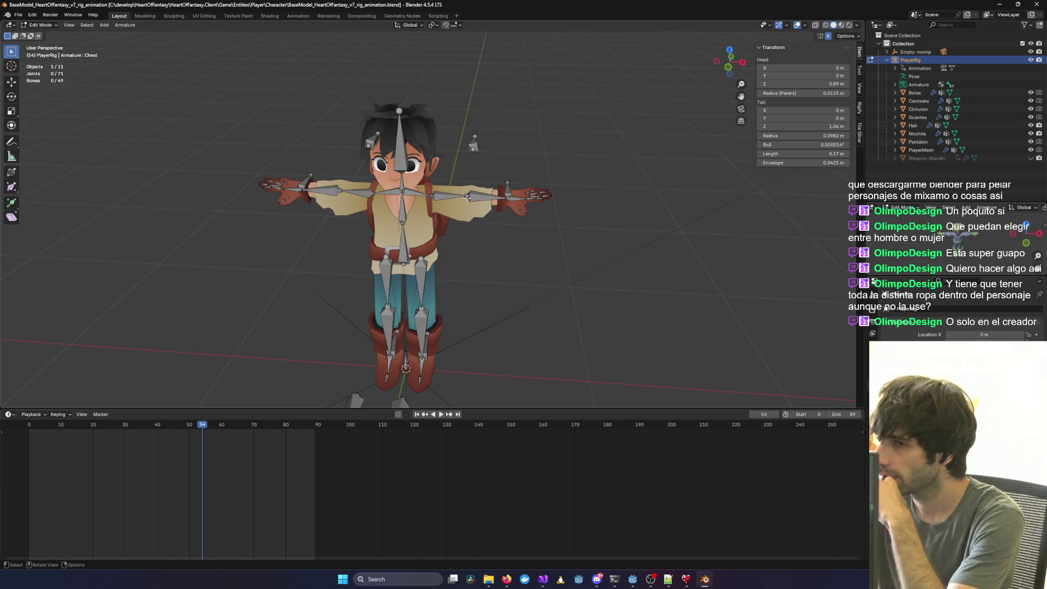
left_click_drag(548, 158, 480, 199)
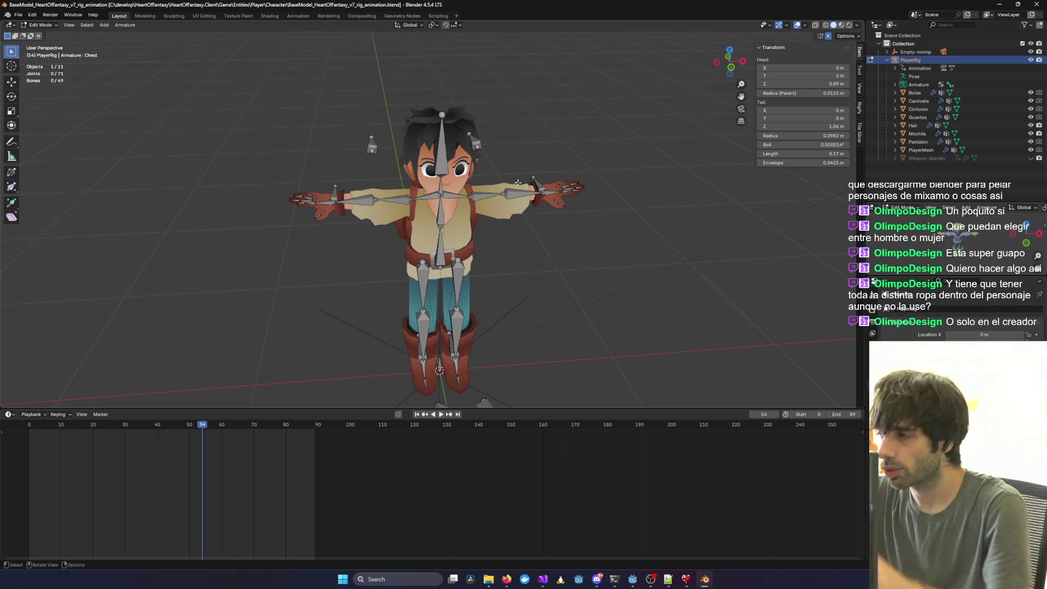
scroll(518, 181, "up", 2)
scroll(521, 179, "down", 2)
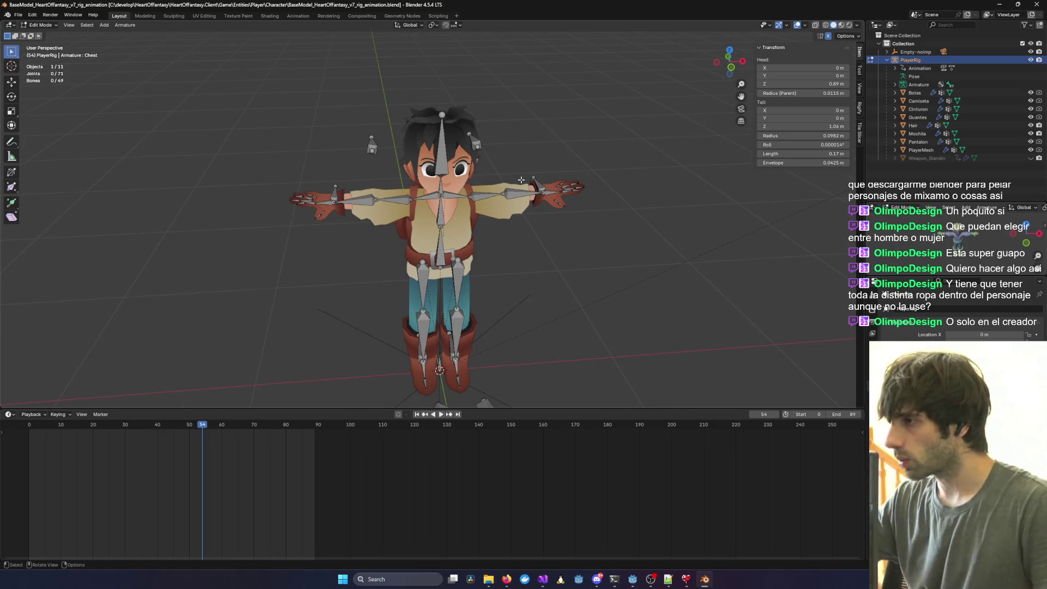
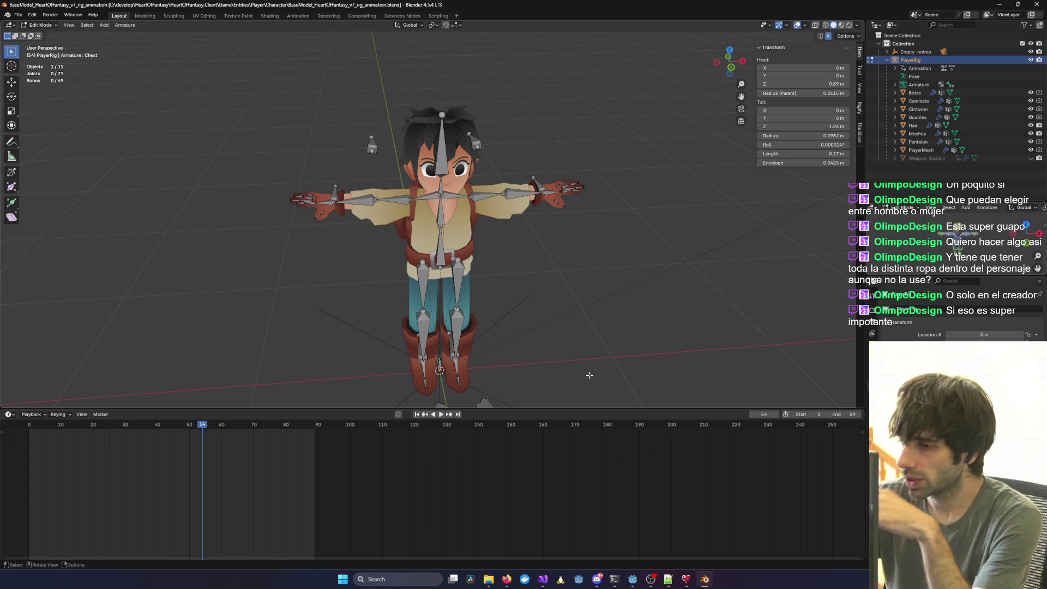
Inspect the Botas mesh and Weapon_Standin nodes in the Godot scene tree.
left_click(998, 5)
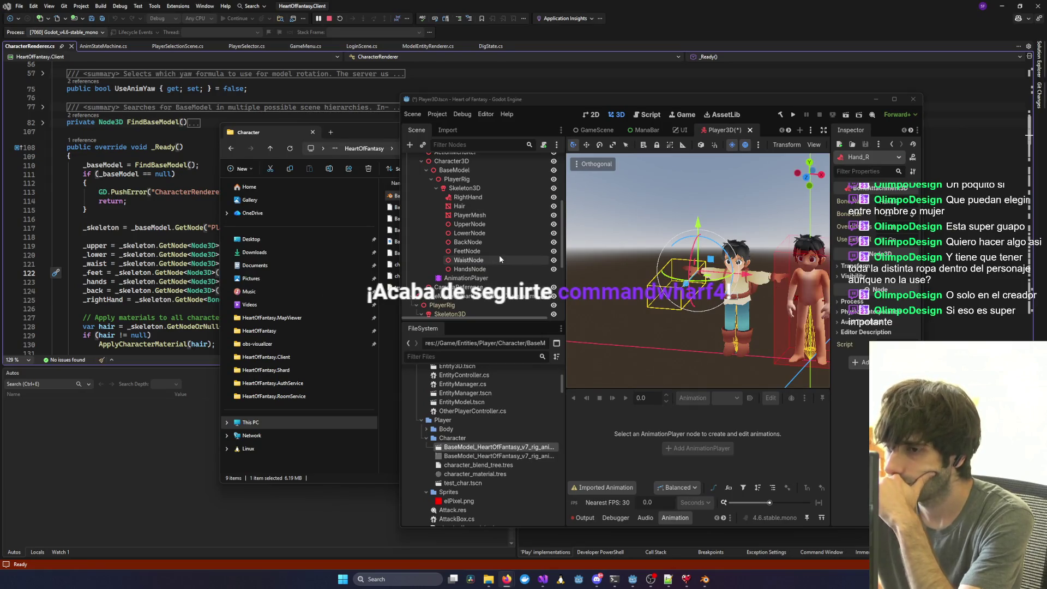
scroll(495, 258, "down", 3)
scroll(495, 258, "down", 5)
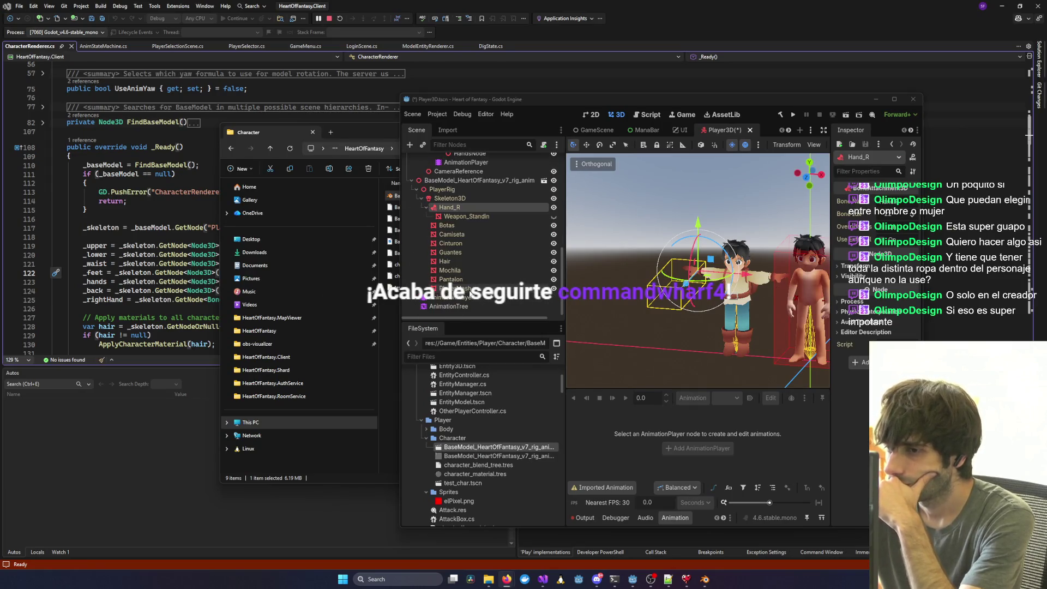
left_click(444, 227)
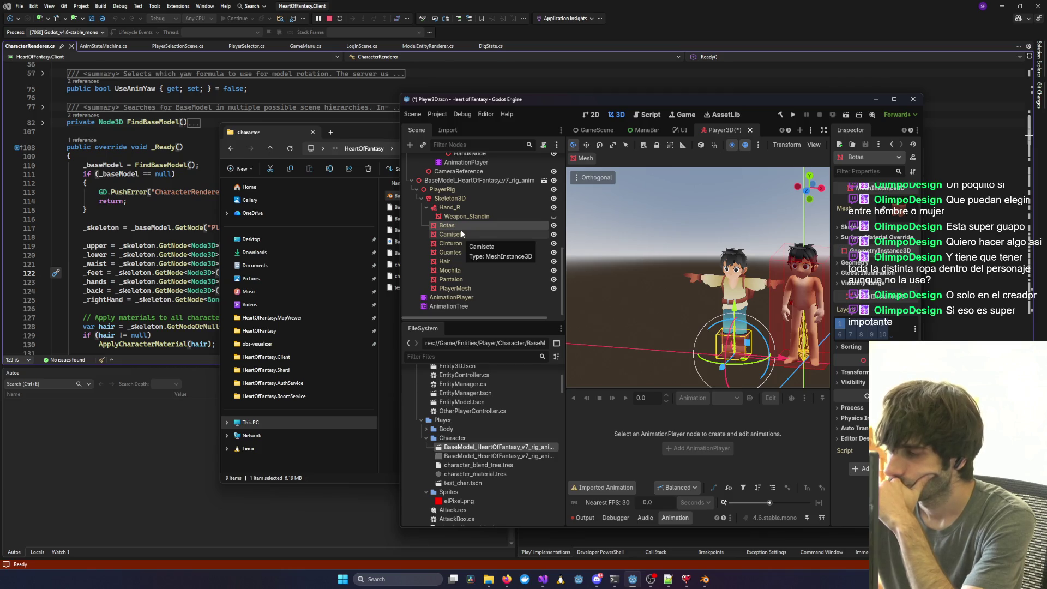
scroll(461, 230, "up", 4)
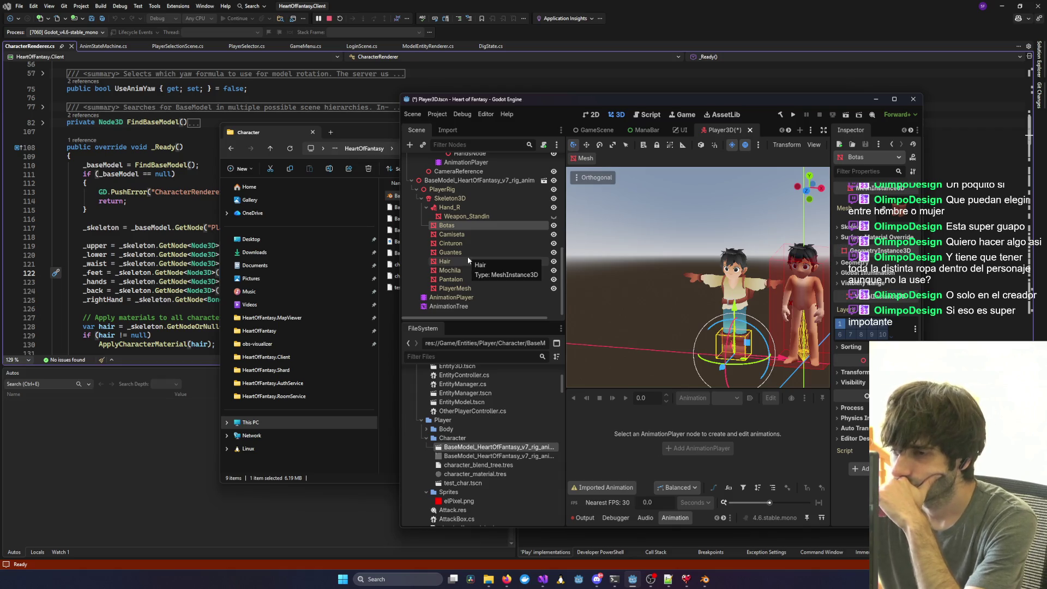
scroll(467, 256, "up", 1)
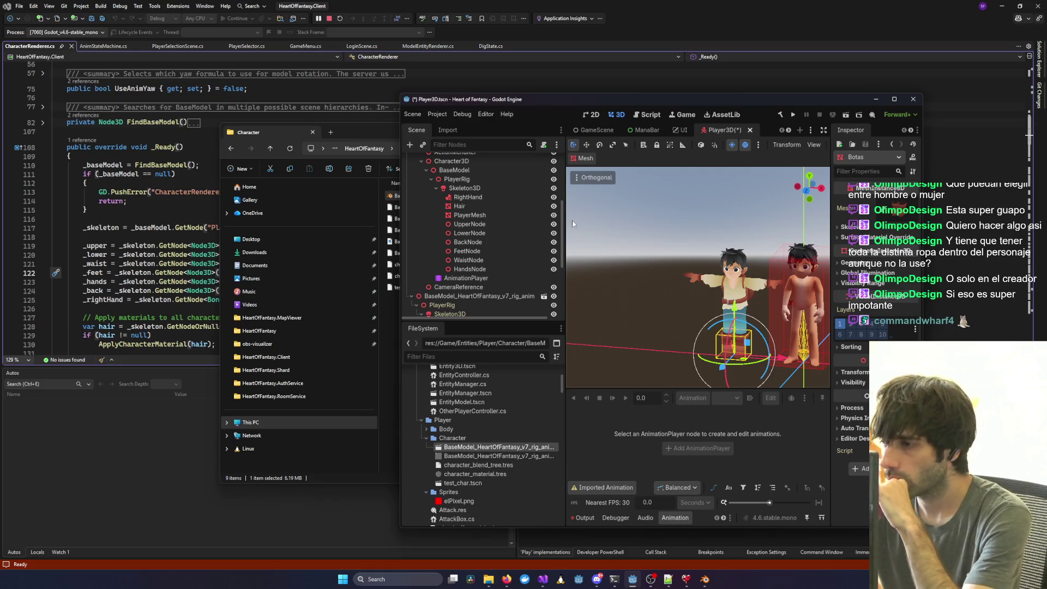
scroll(489, 268, "down", 3)
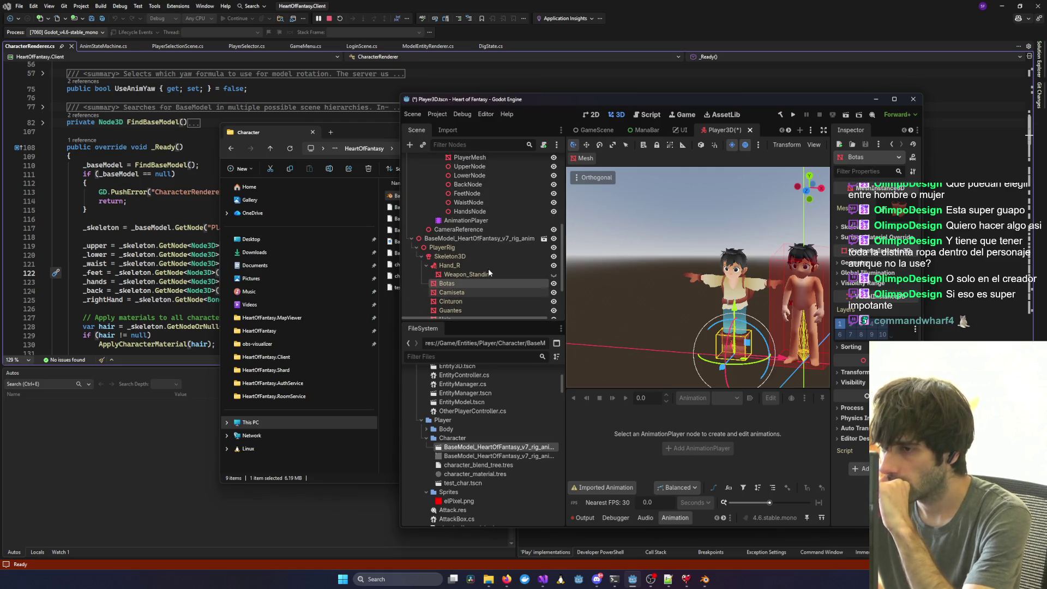
left_click(499, 273)
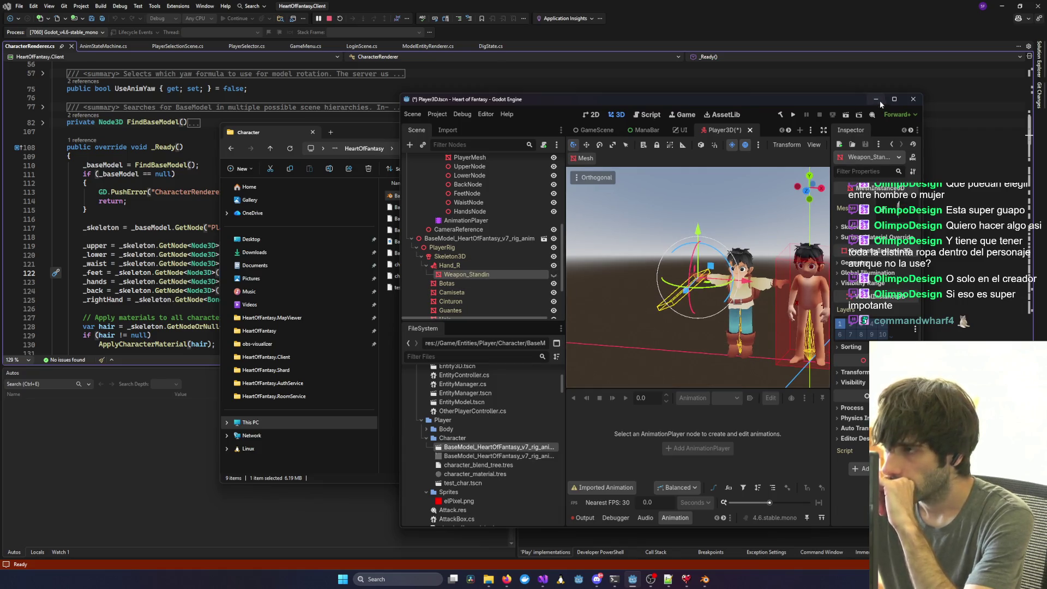
left_click(894, 99)
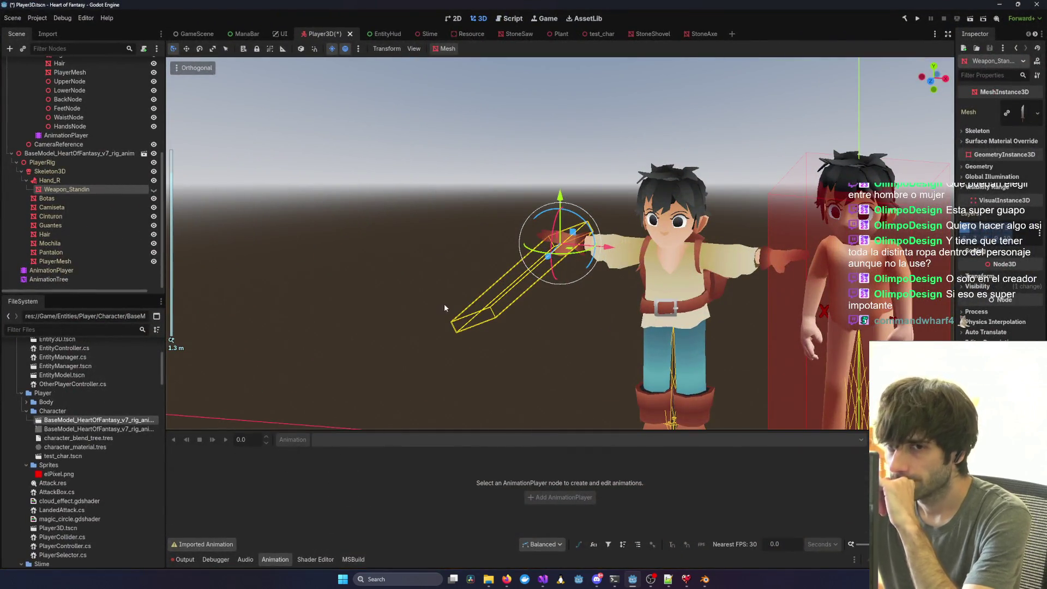
Rename Botas, Camiseta, Cinturon, Guantes and Mochila to Feet, Upper, Waist, Hands and back.
scroll(76, 215, "up", 3)
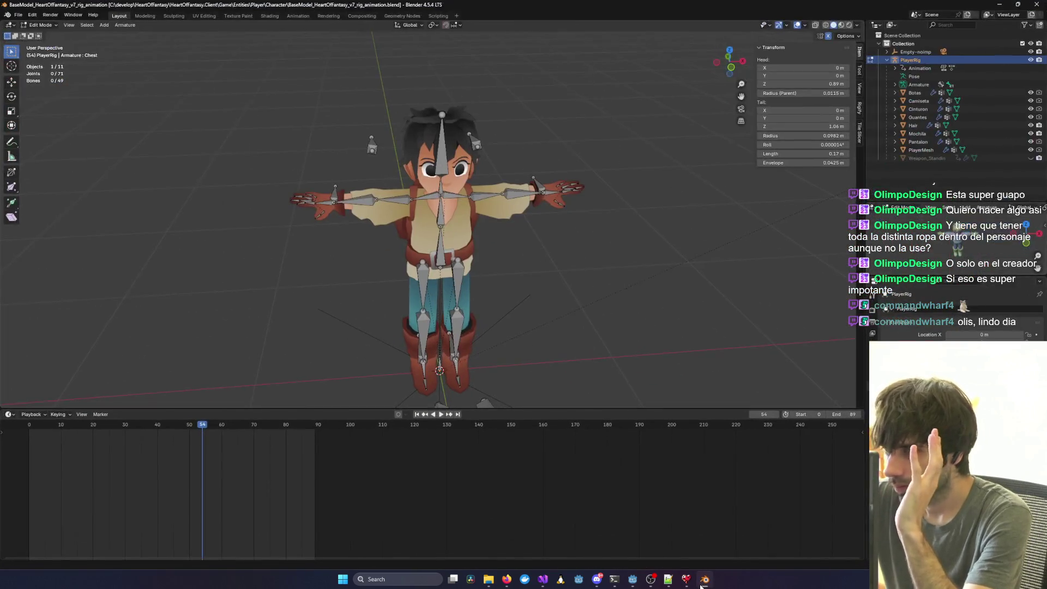
double_click(914, 94)
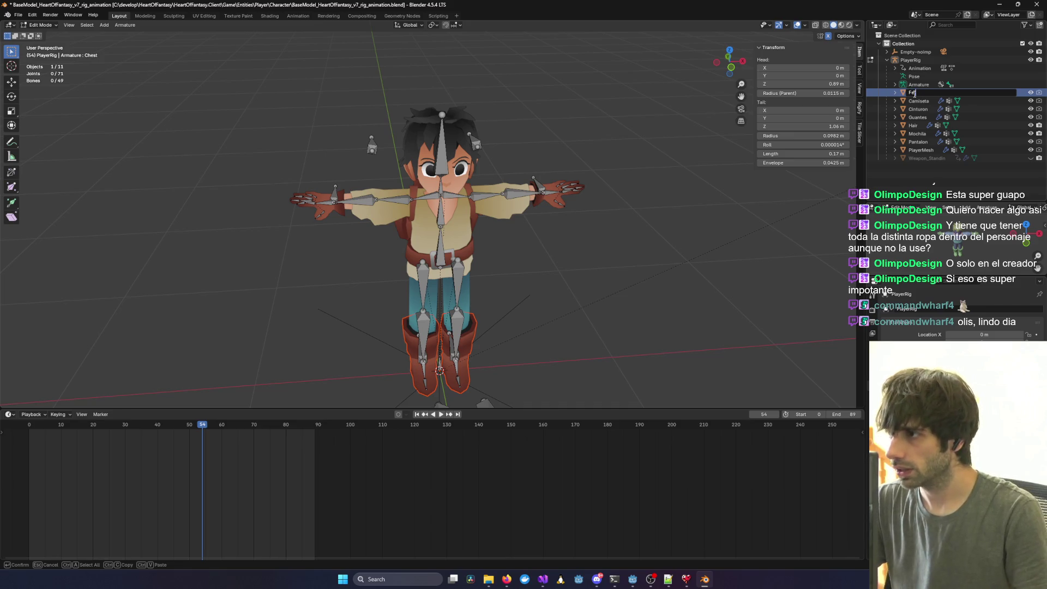
type("et")
key("Return")
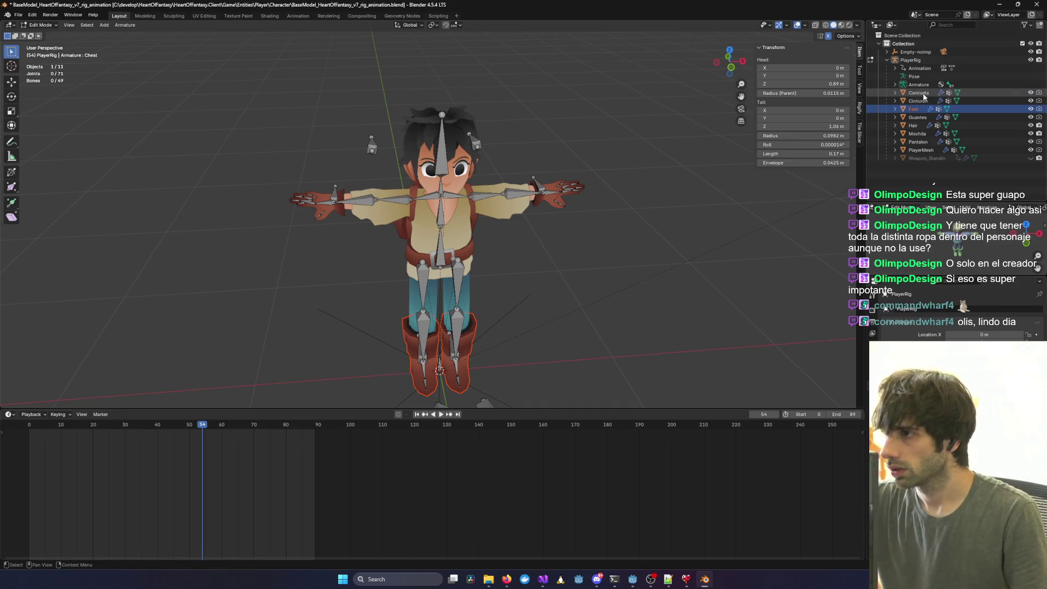
double_click(920, 94)
type("Upper")
key("Return")
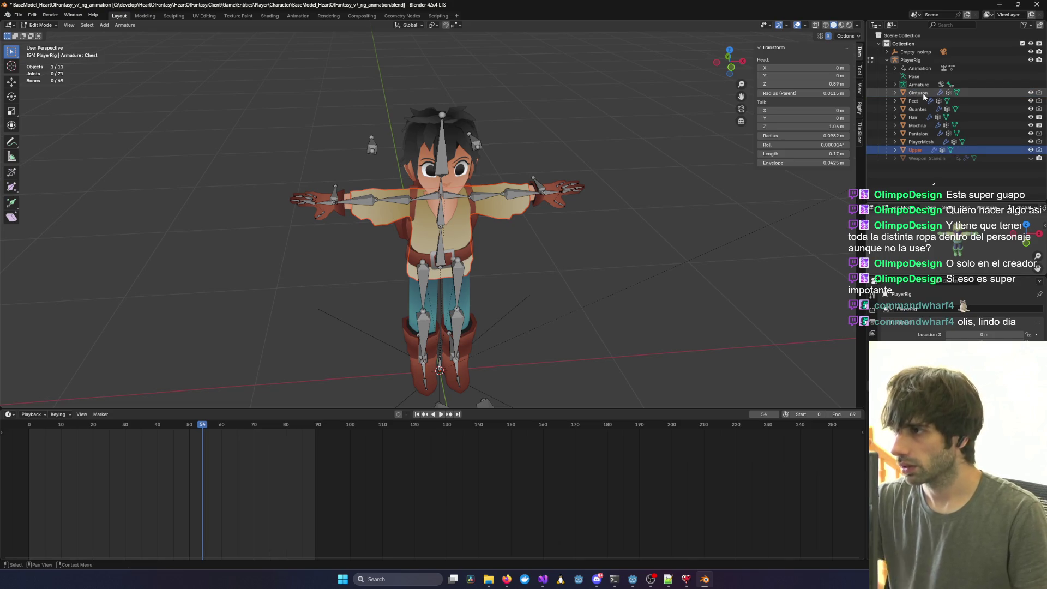
double_click(923, 93)
type("Waist")
key("Return")
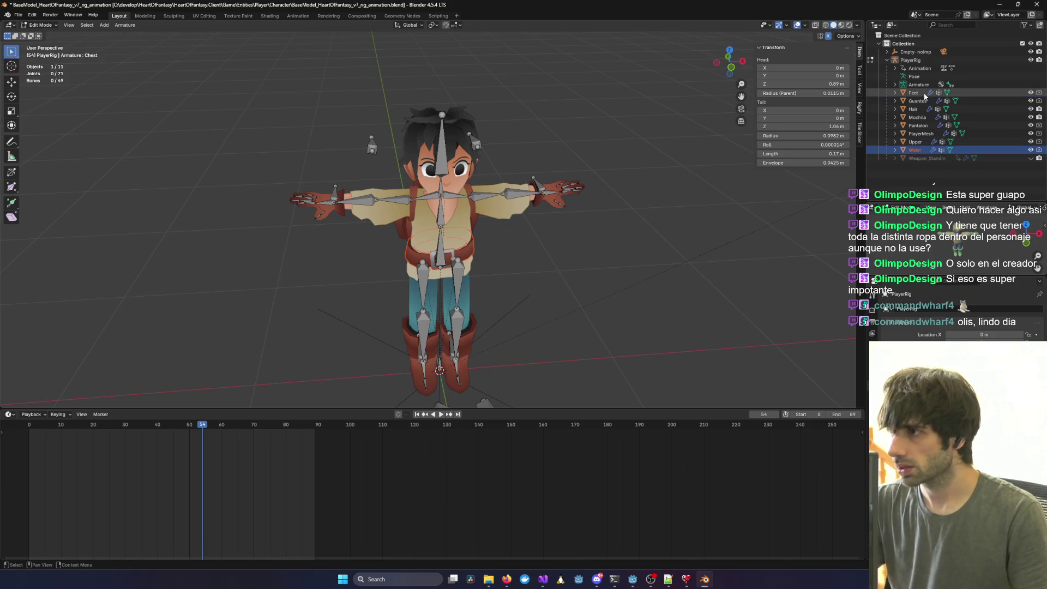
double_click(909, 101)
type("Hands")
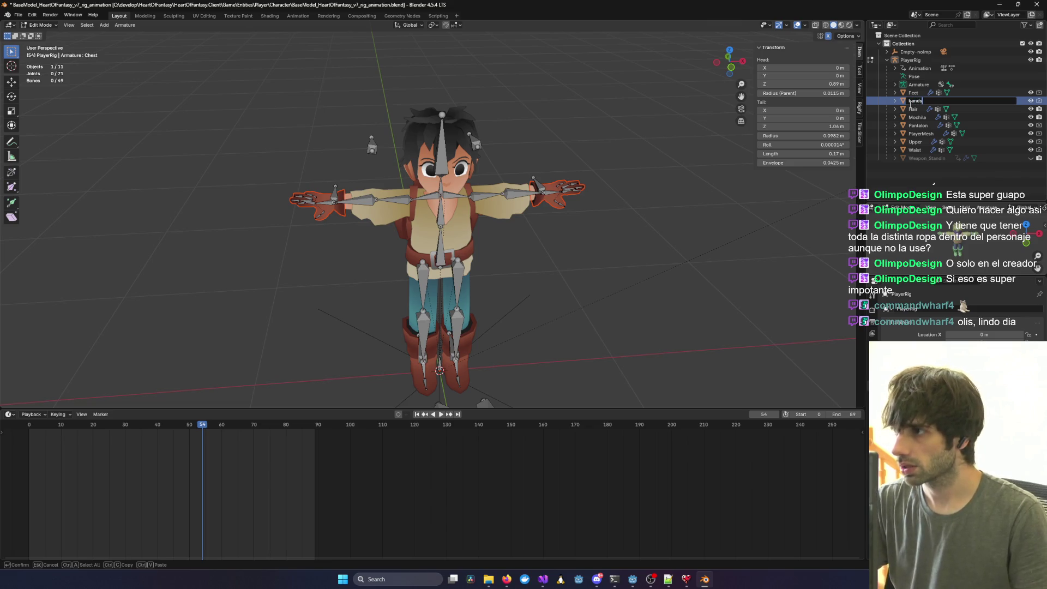
key("Return")
double_click(918, 117)
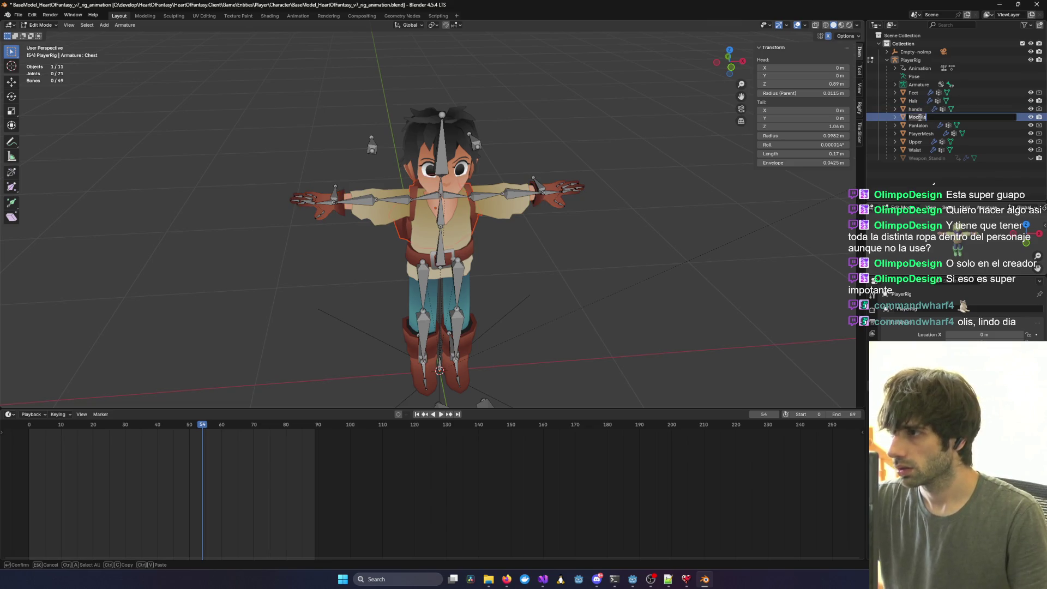
type("back")
key("Return")
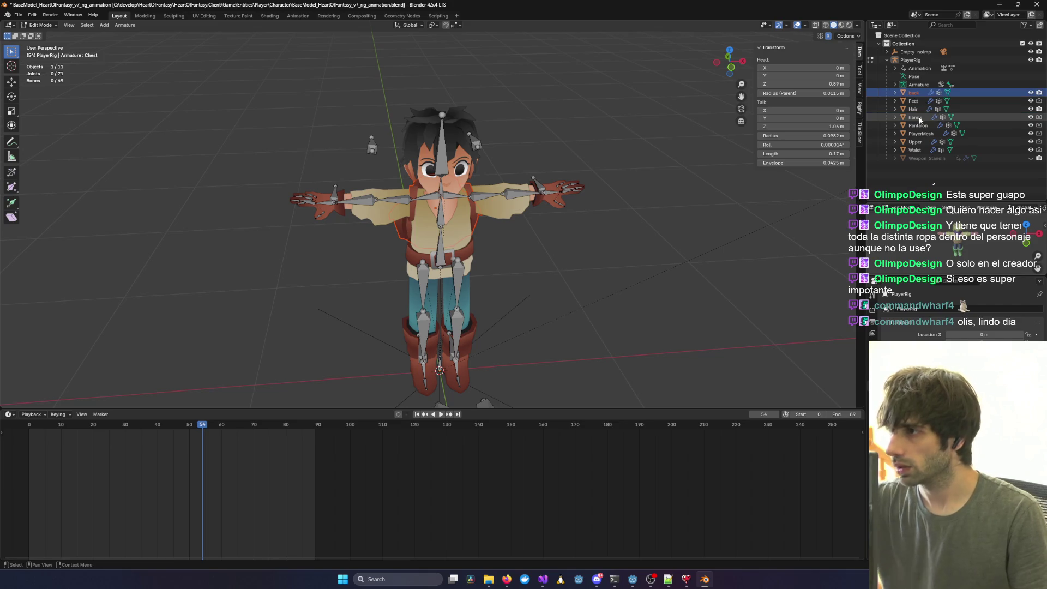
Capitalize Back and Hands, rename Pantalon to Lower, and save the .blend file.
double_click(914, 93)
type("Back")
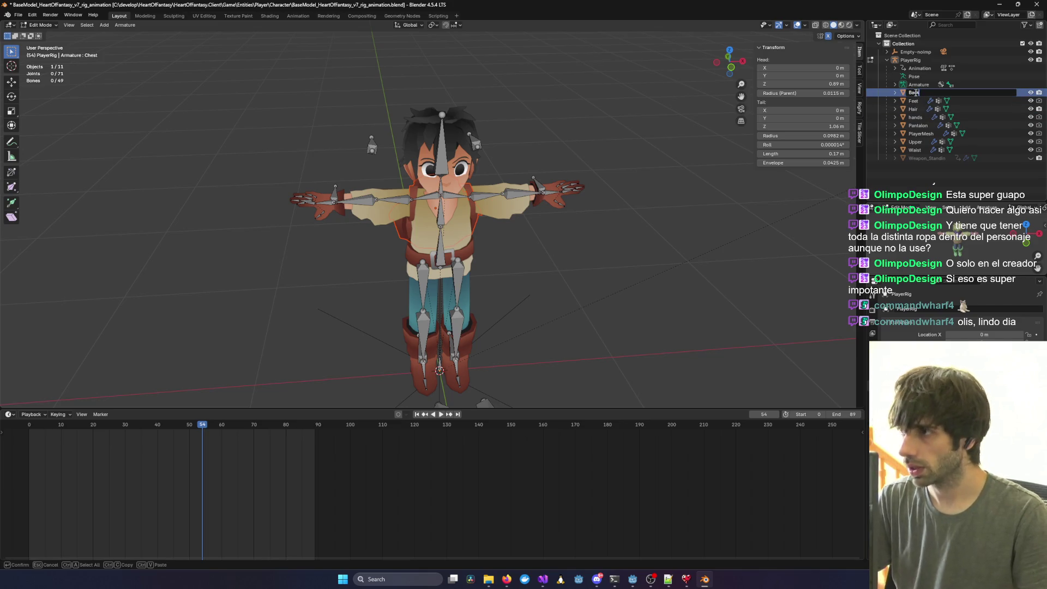
key("Return")
double_click(915, 117)
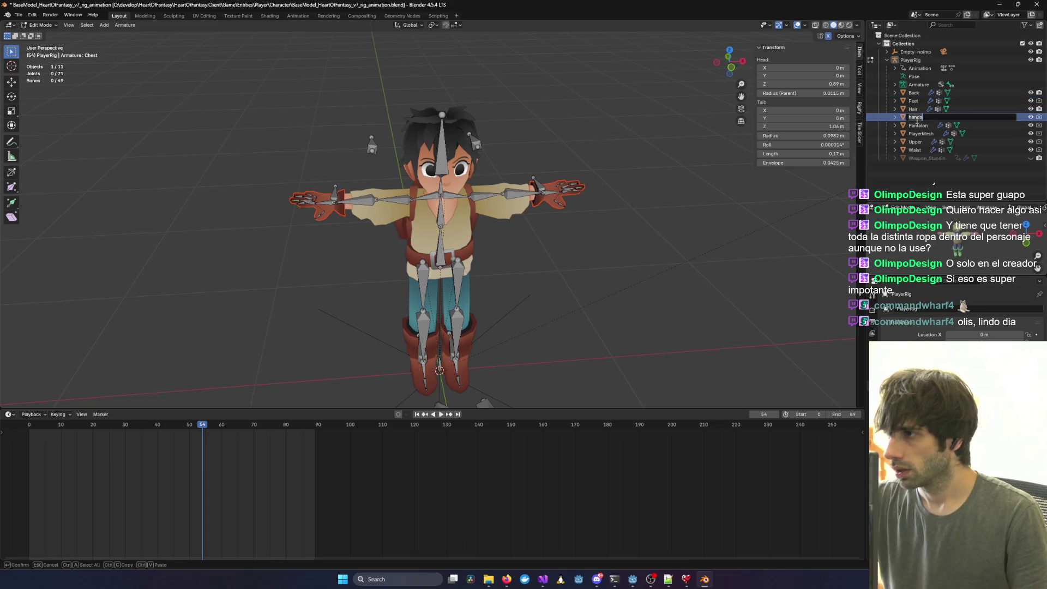
type("Hands")
key("Return")
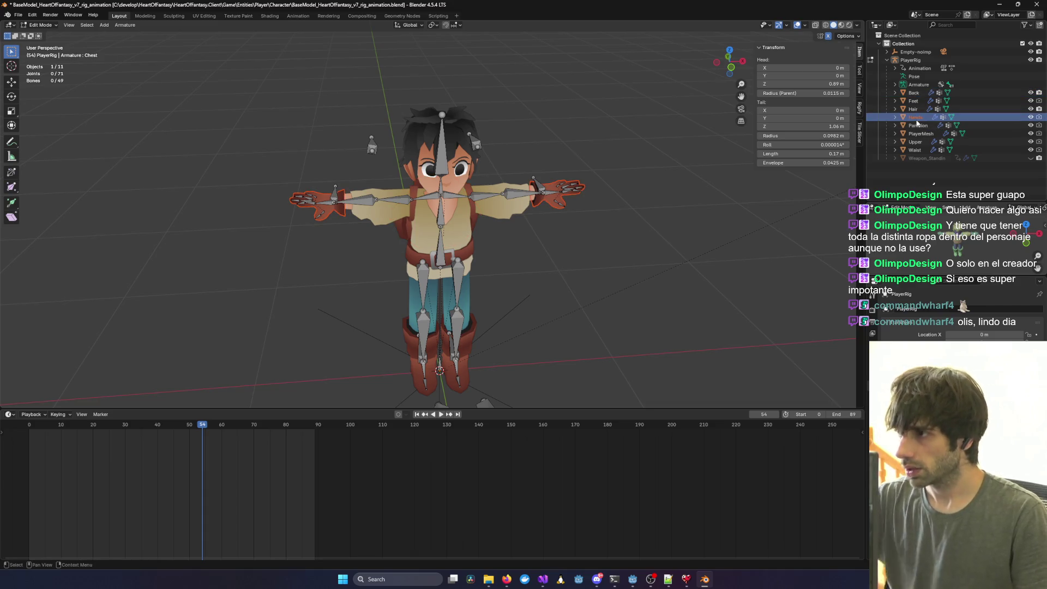
double_click(918, 125)
type("Lowe")
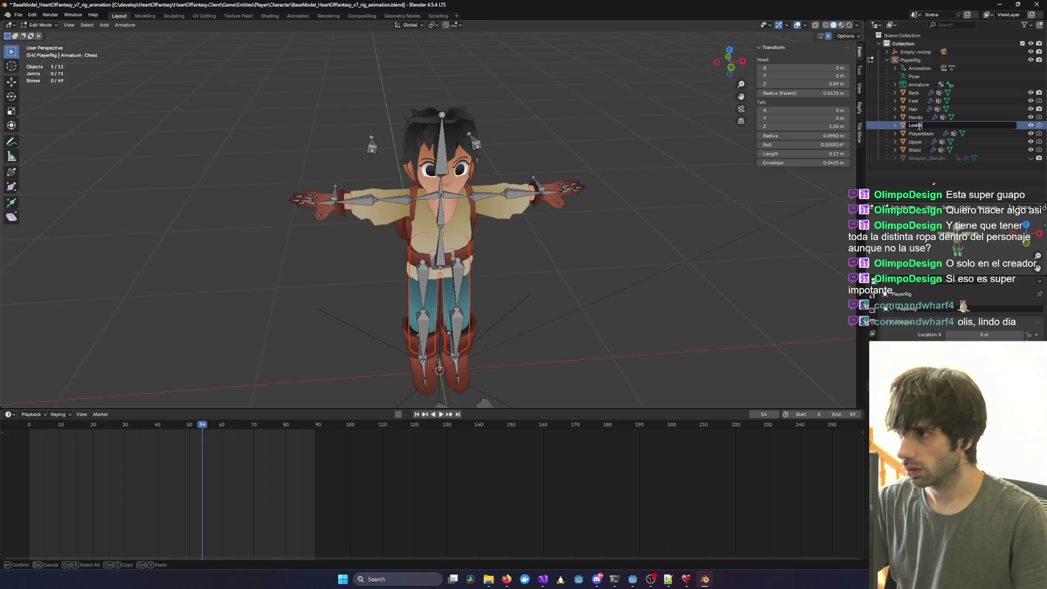
key("Return")
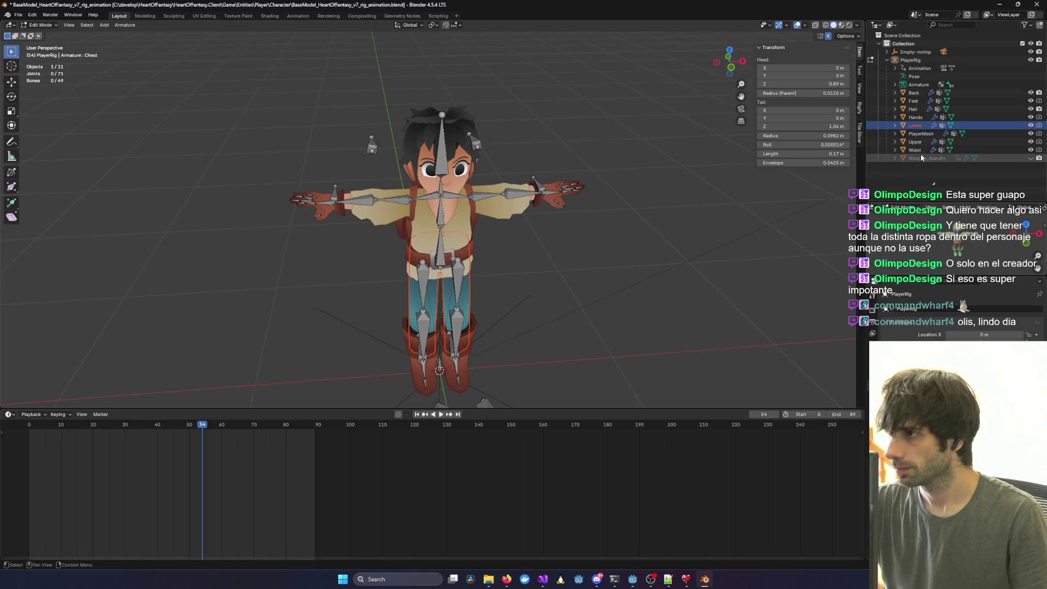
key("ctrl+s")
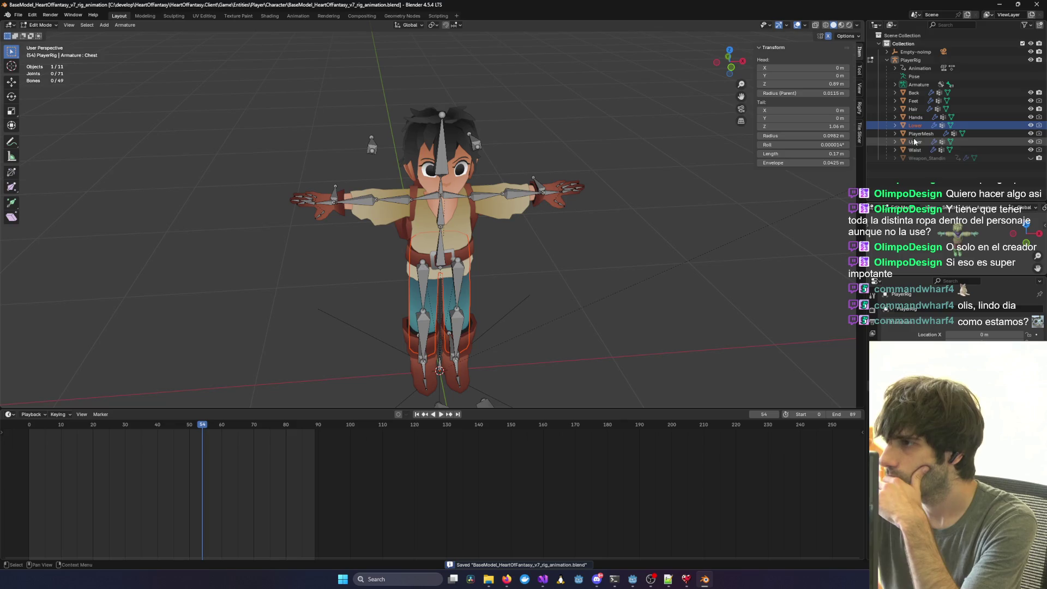
Expand the Armature to list its bones and select the Hand_ik.L bone.
left_click(895, 84)
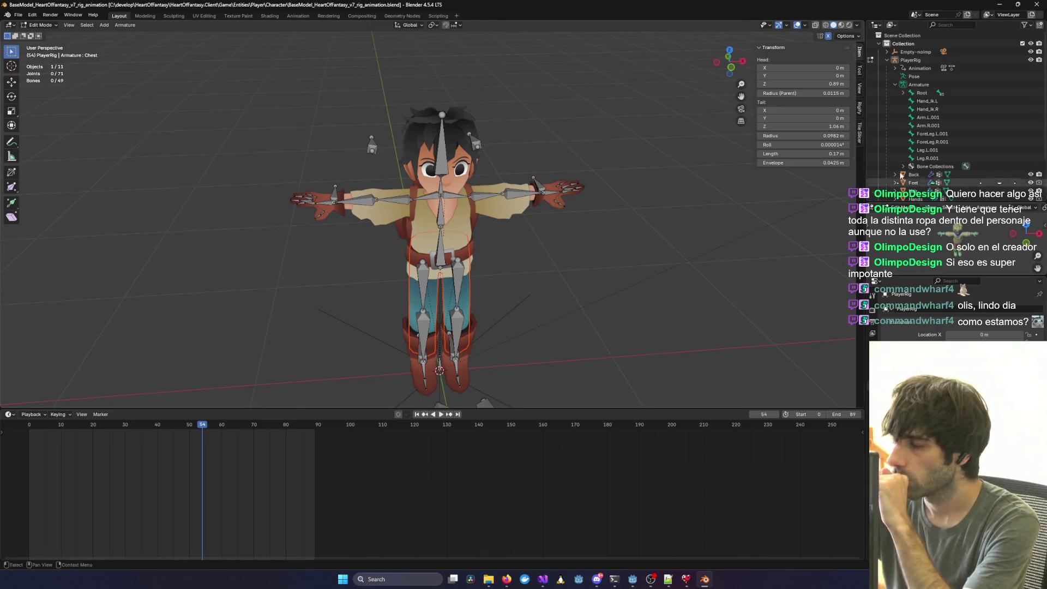
scroll(980, 143, "down", 2)
scroll(976, 144, "down", 2)
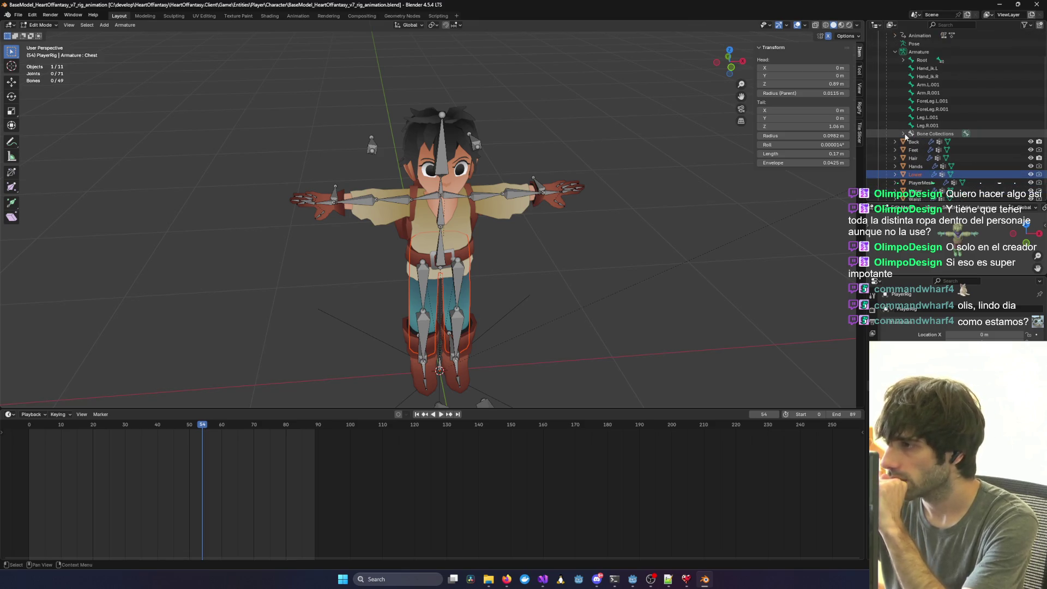
scroll(904, 137, "down", 2)
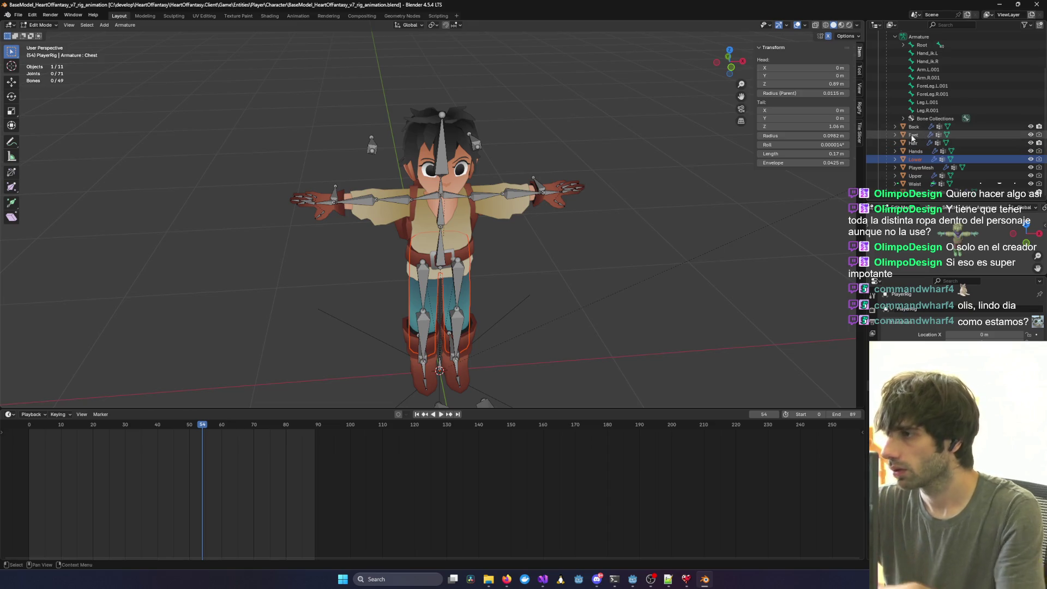
scroll(907, 140, "up", 1)
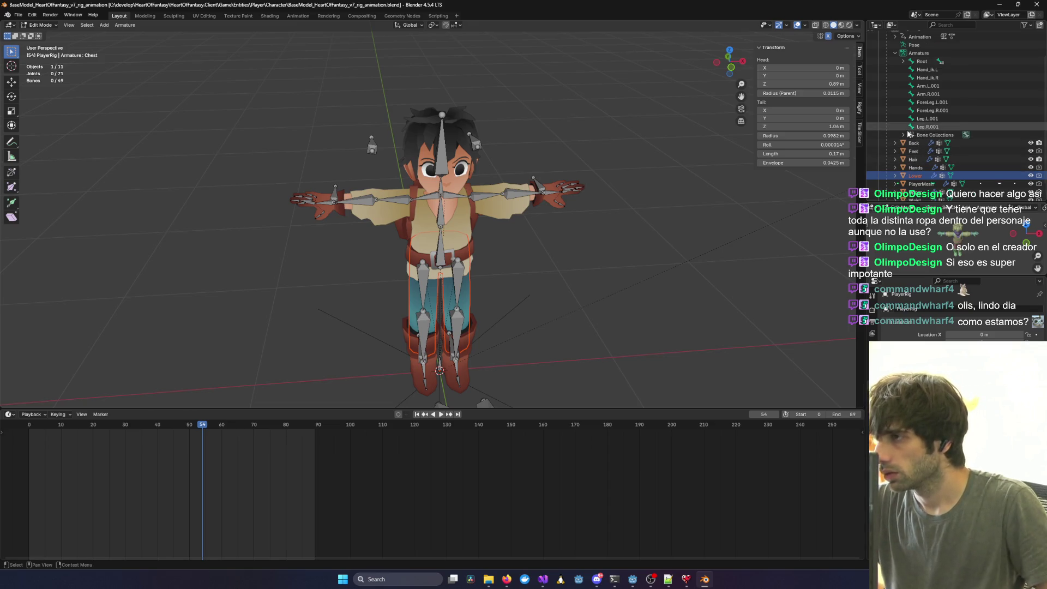
left_click(929, 69)
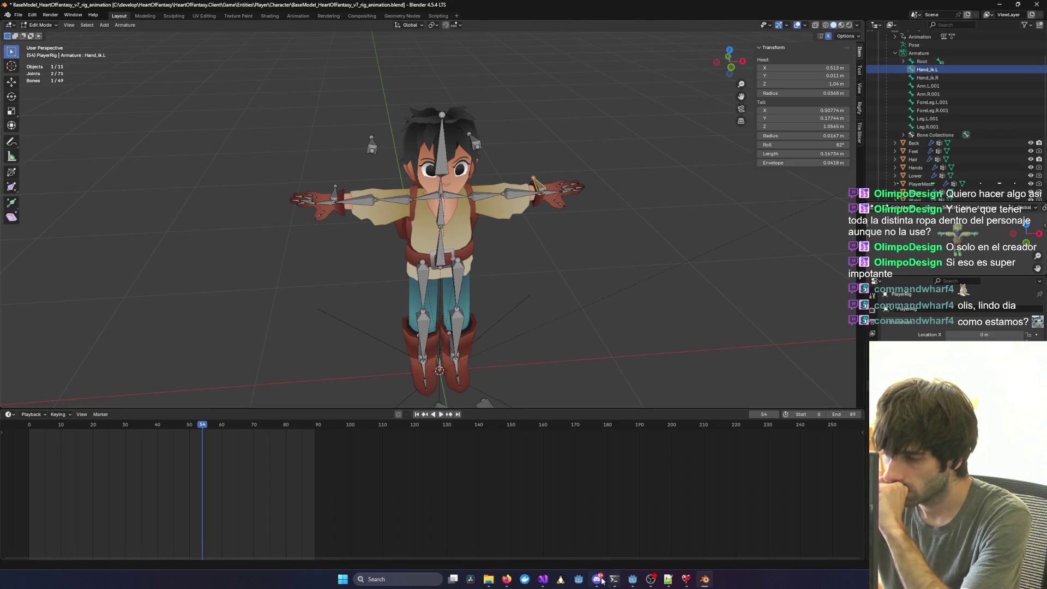
left_click(633, 581)
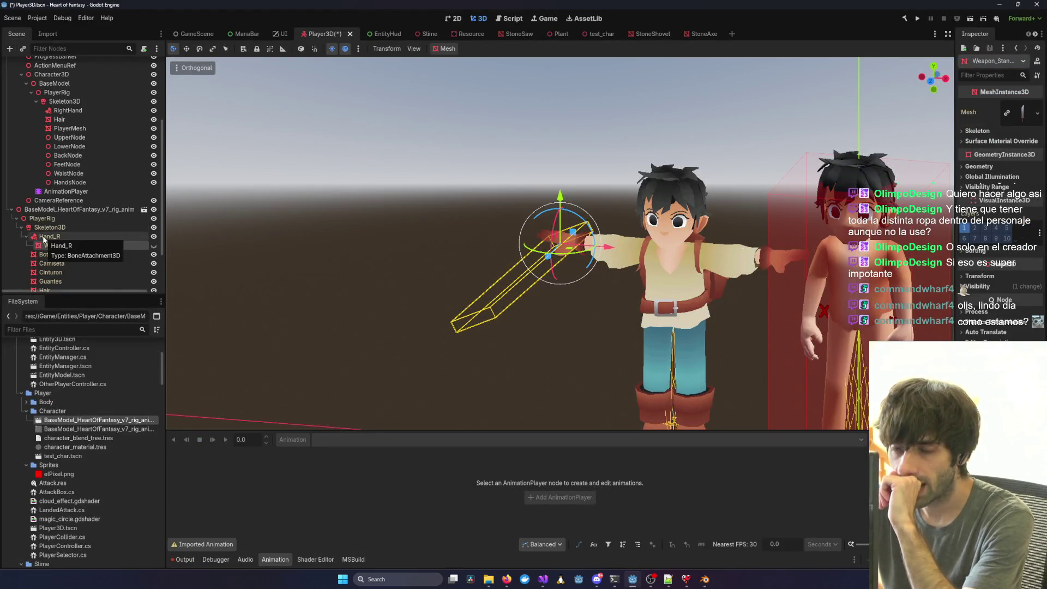
left_click(999, 5)
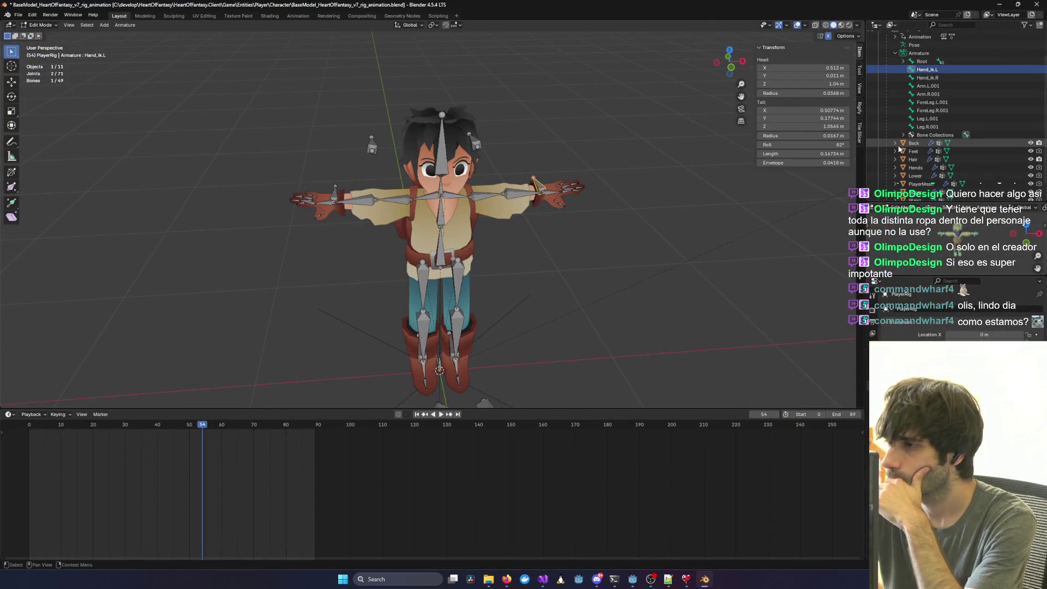
Filter the Outliner by the name 'Hand'.
scroll(936, 94, "up", 2)
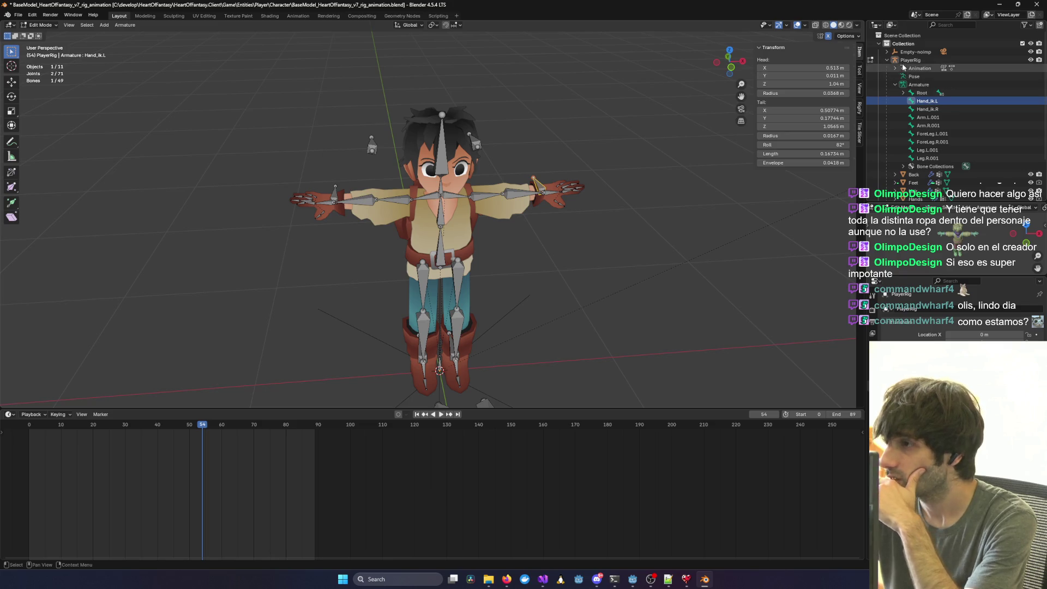
left_click(885, 52)
left_click(885, 53)
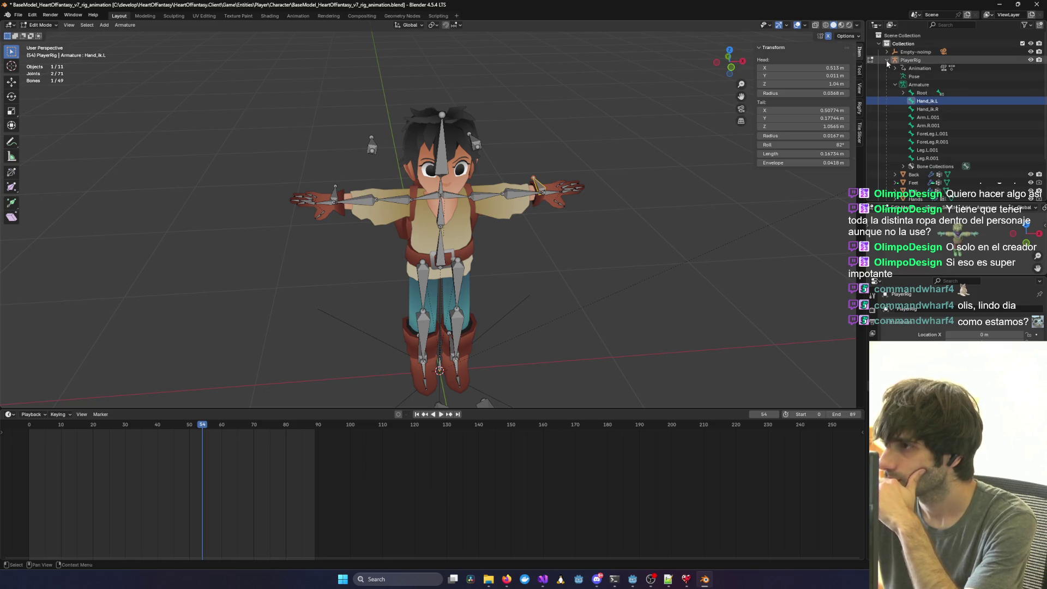
left_click(941, 25)
type("Ha")
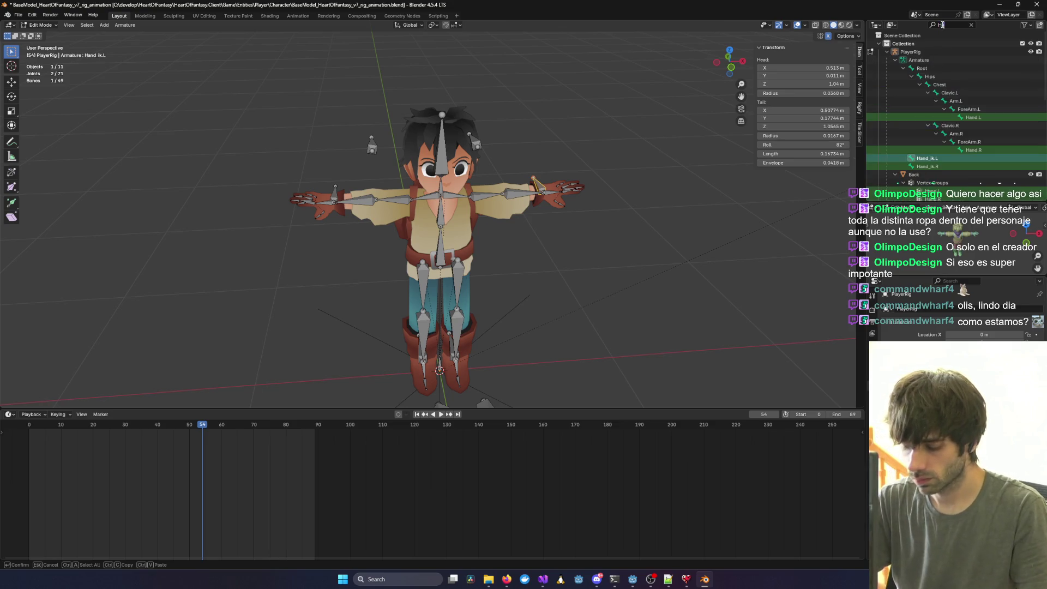
type("nd_")
type("-")
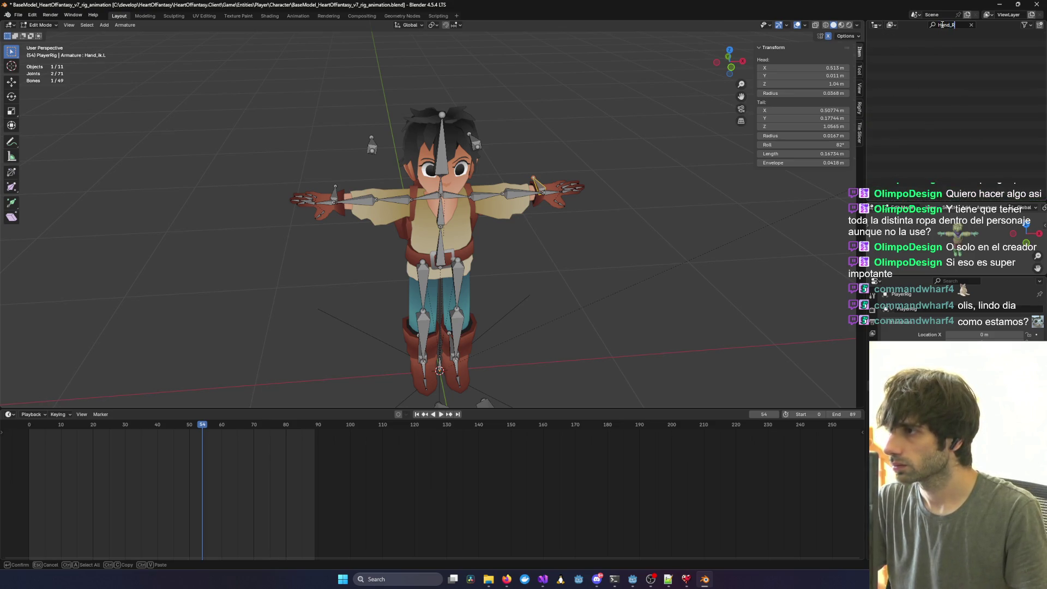
key("BackSpace")
key("BackSpace")
type("-")
key("BackSpace")
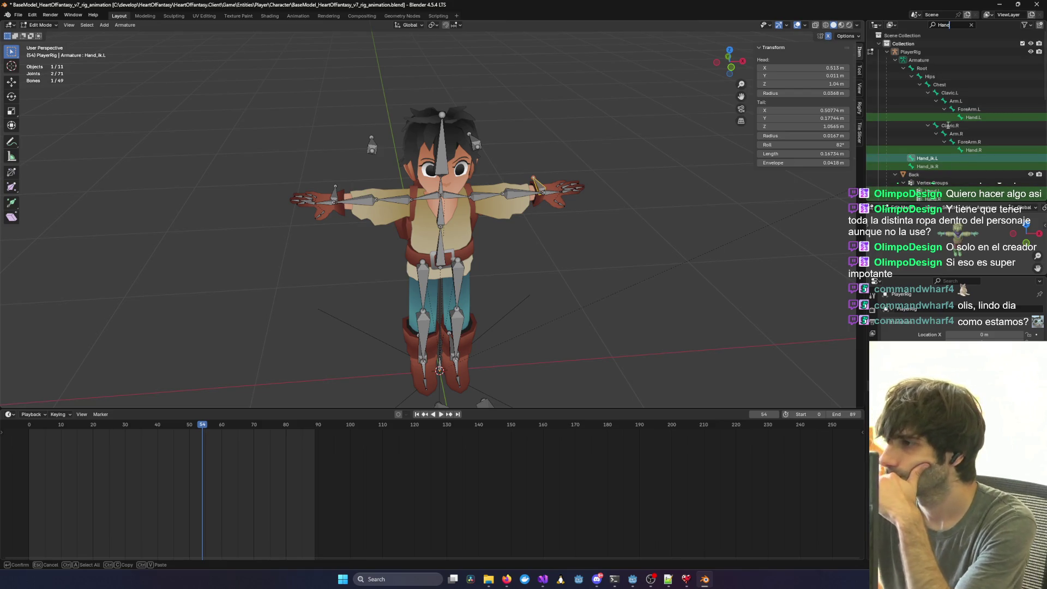
key("Return")
Review the Hand bones and vertex groups, selecting Hand.R under Back.
scroll(940, 199, "down", 2)
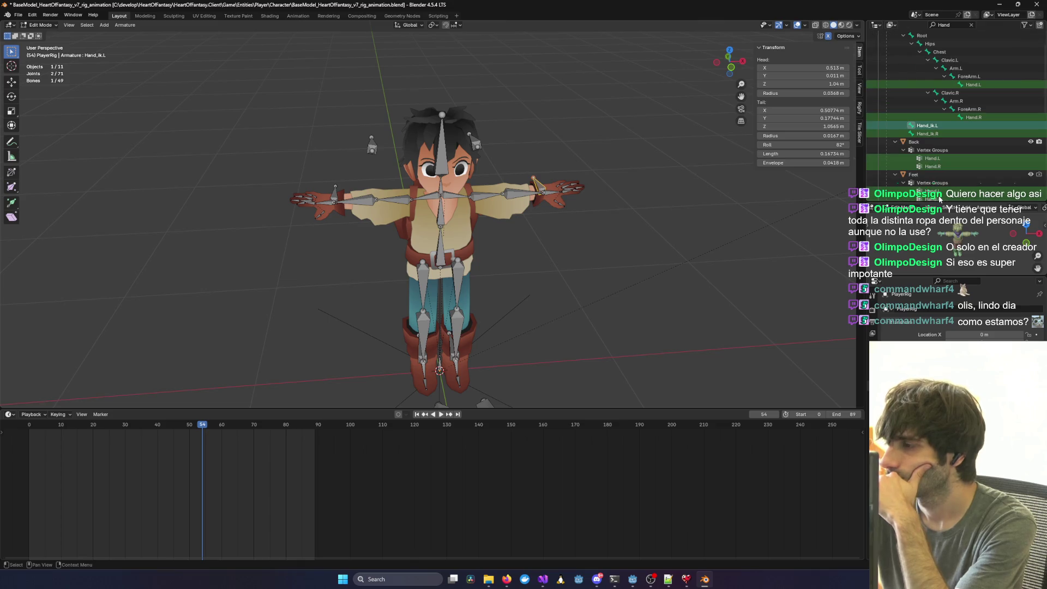
left_click(941, 166)
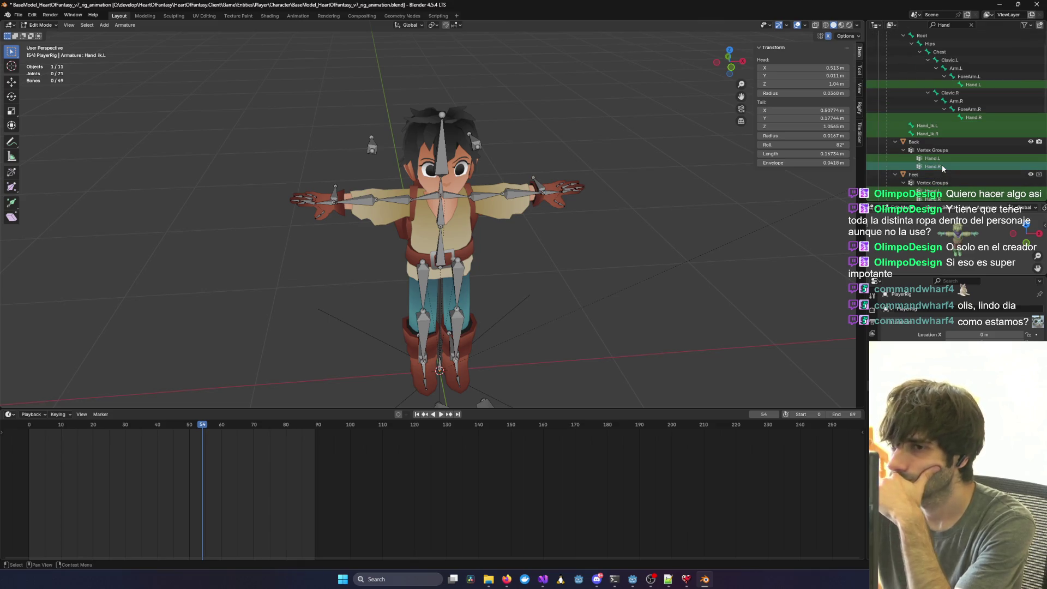
scroll(941, 165, "down", 8)
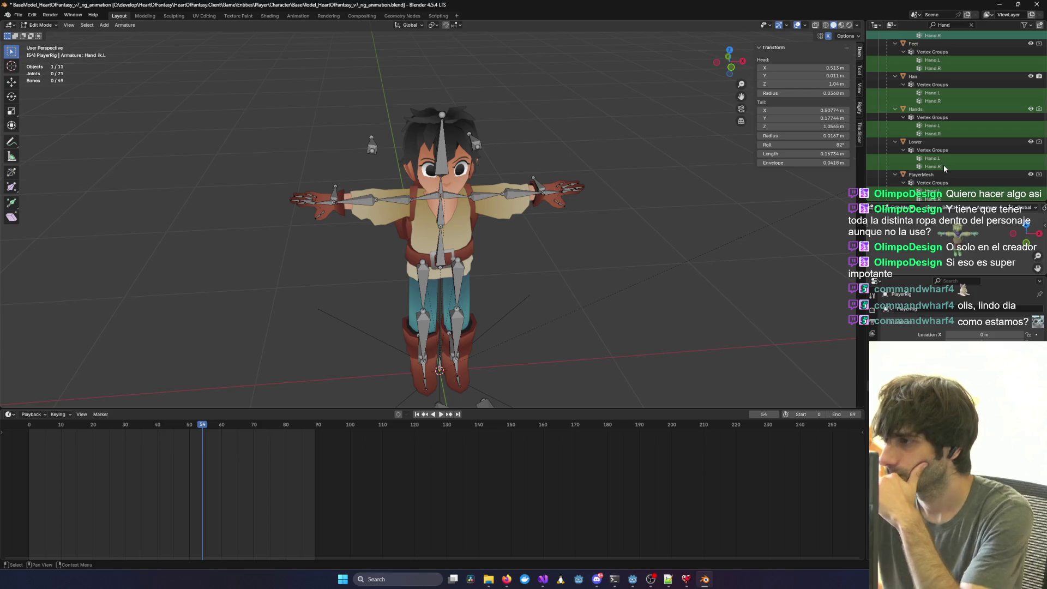
key("alt+Tab")
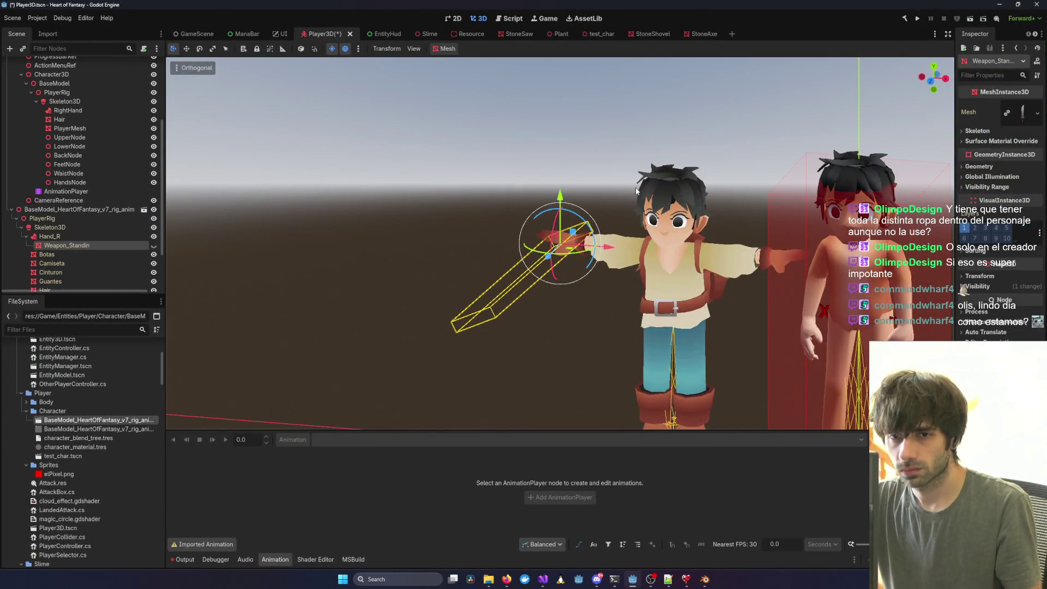
key("alt+Tab")
scroll(963, 155, "down", 3)
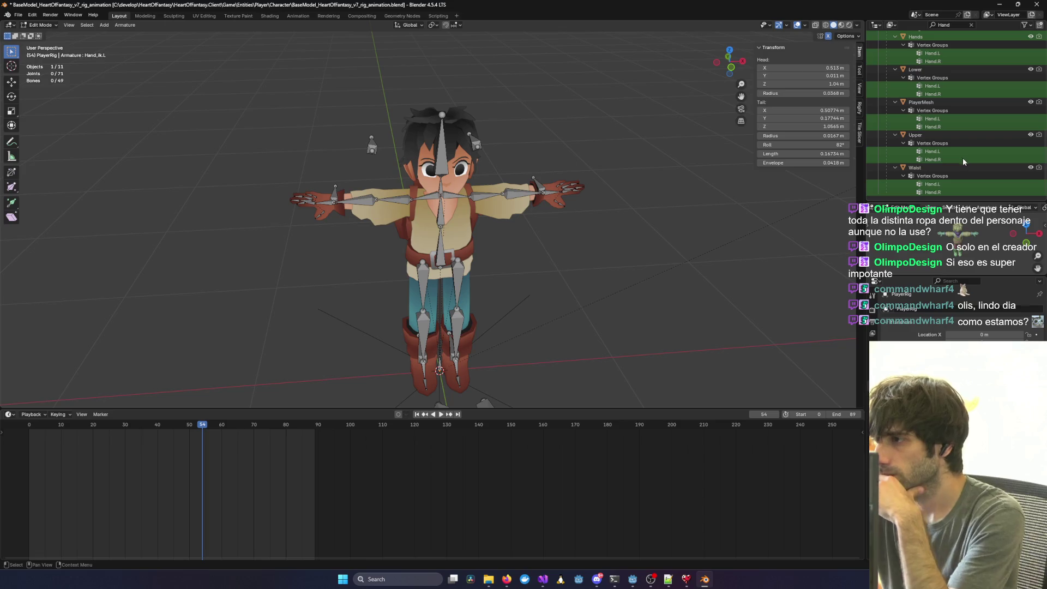
scroll(963, 158, "up", 10)
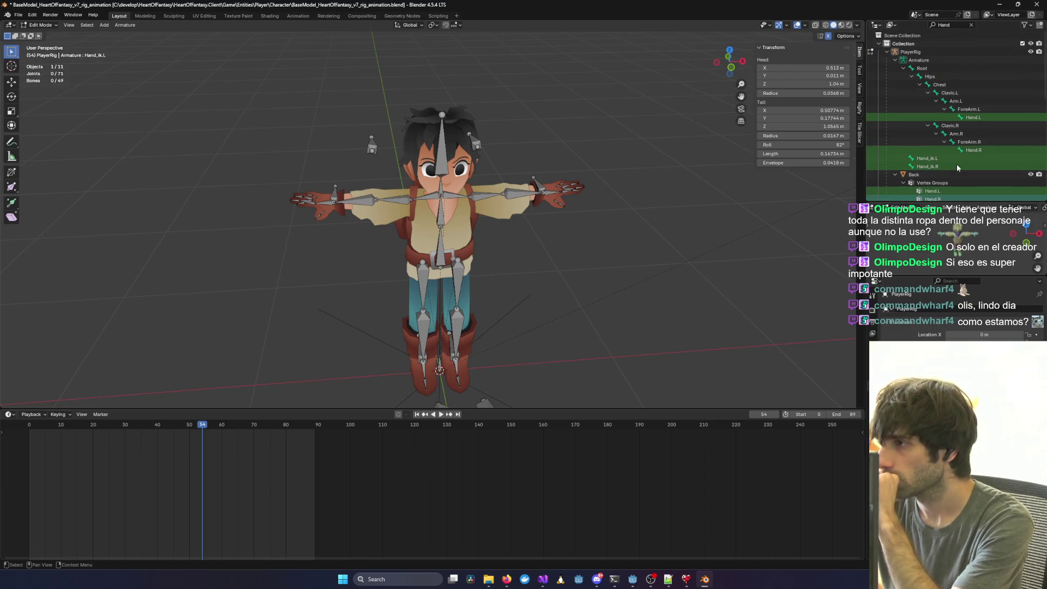
scroll(956, 164, "down", 2)
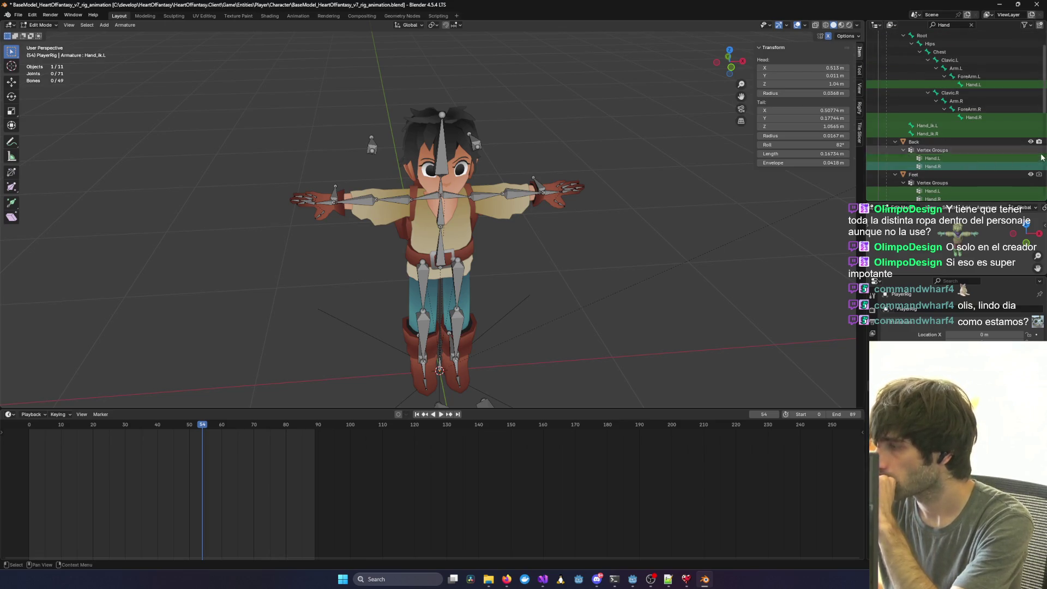
scroll(932, 146, "up", 2)
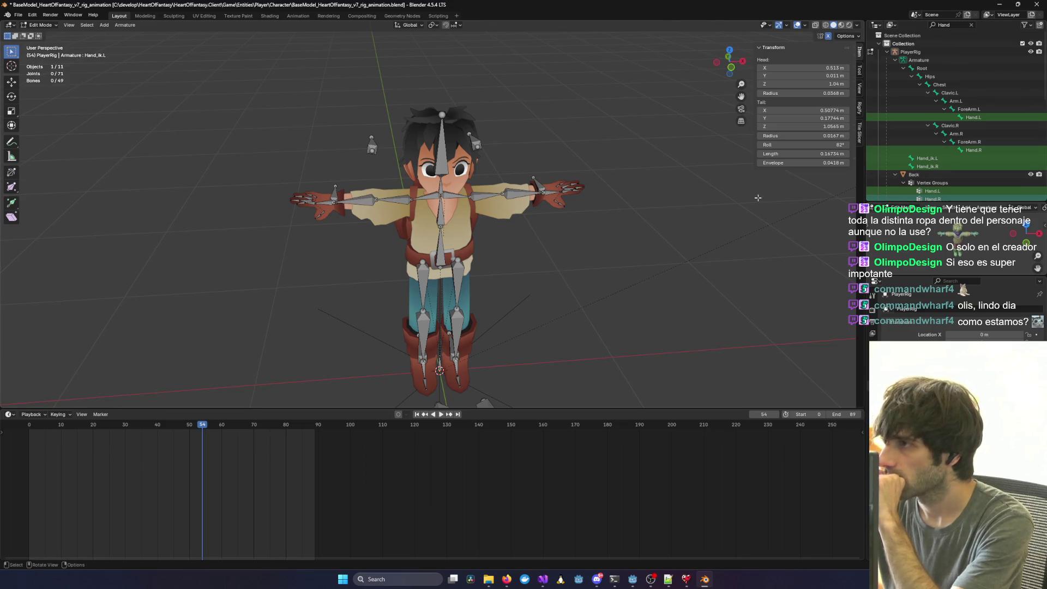
scroll(921, 154, "down", 7)
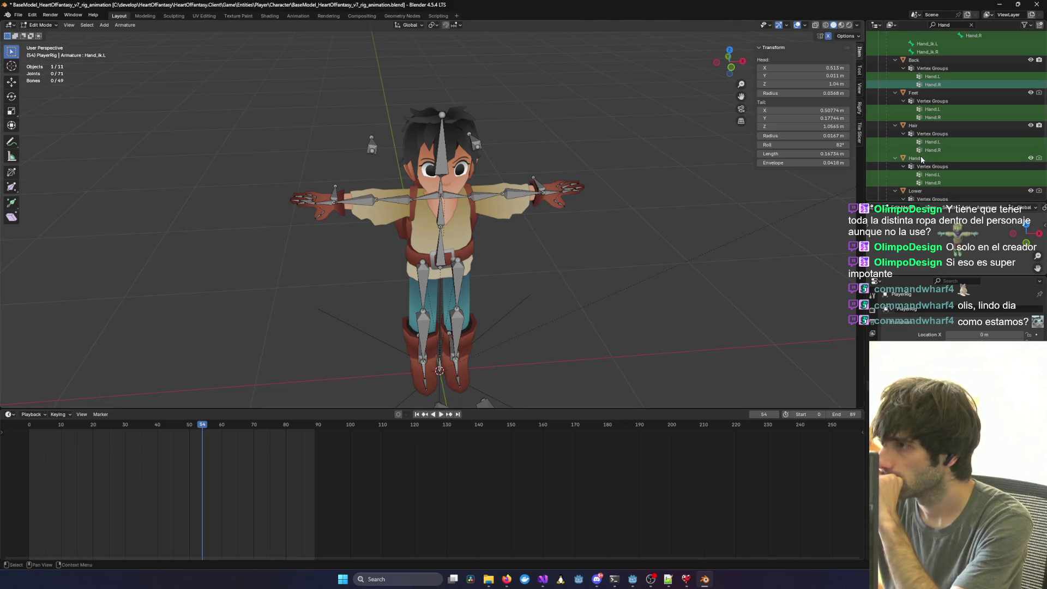
scroll(920, 155, "up", 7)
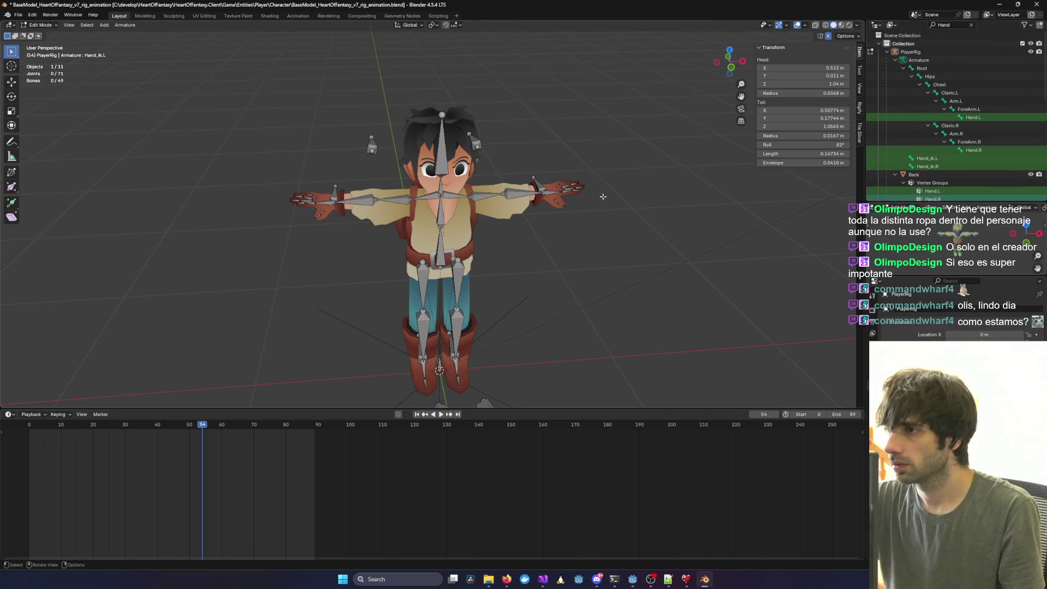
Select all the rig's bones and save the .blend file.
key("a")
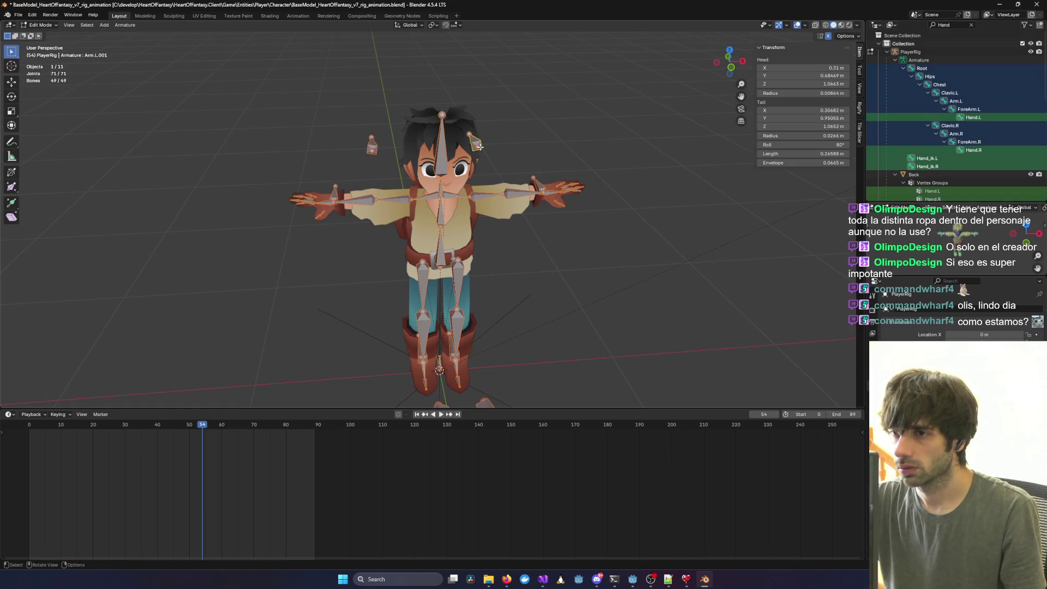
key("ctrl+s")
left_click(18, 15)
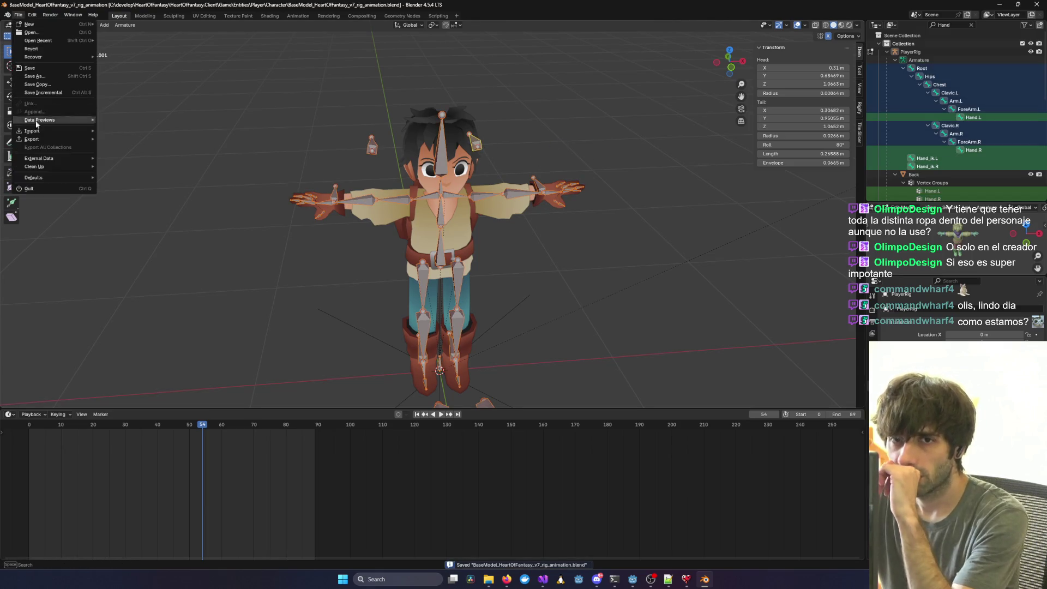
Start a glTF 2.0 export, expand Include and Transform, deselect the bones, and close it.
mouse_move(32, 139)
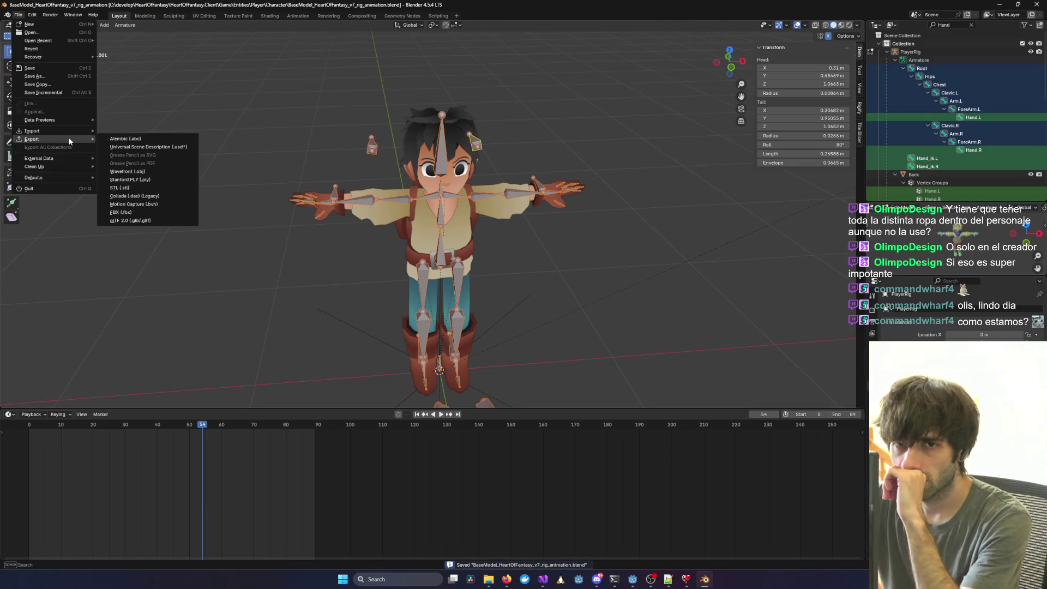
left_click(136, 220)
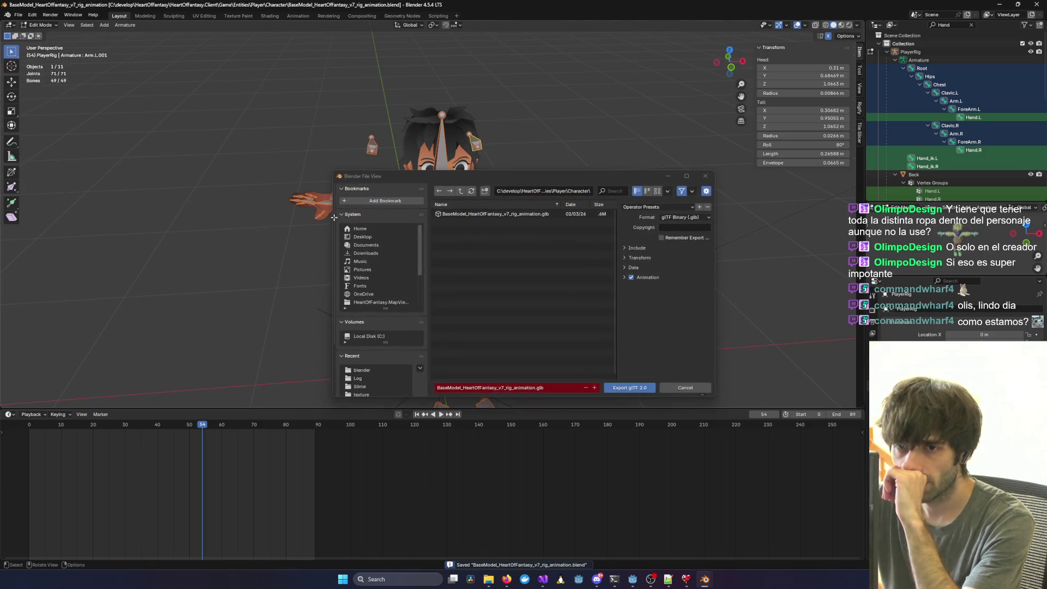
left_click(639, 256)
left_click(637, 248)
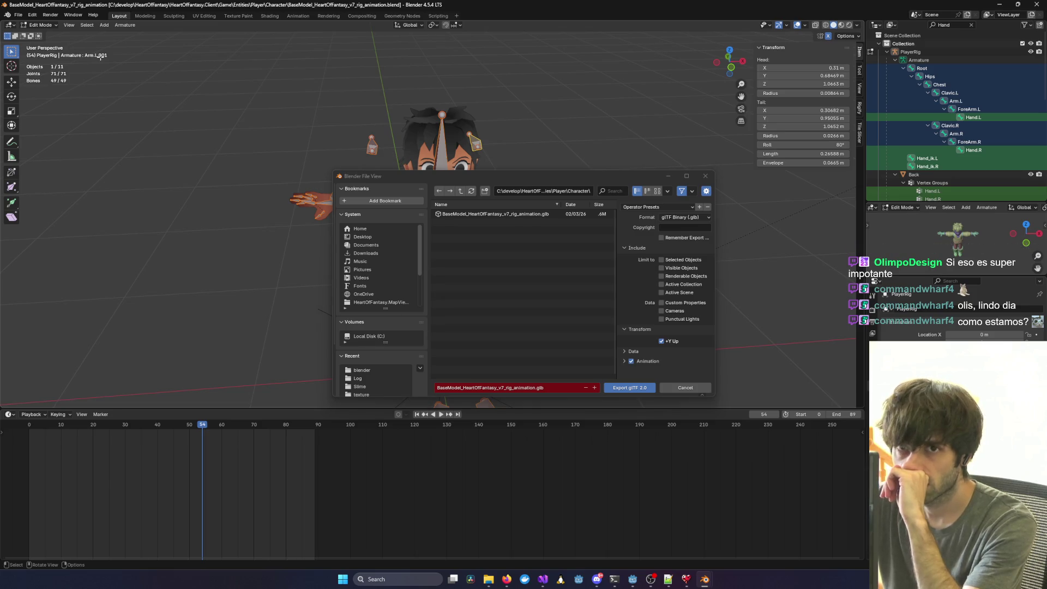
left_click(909, 52)
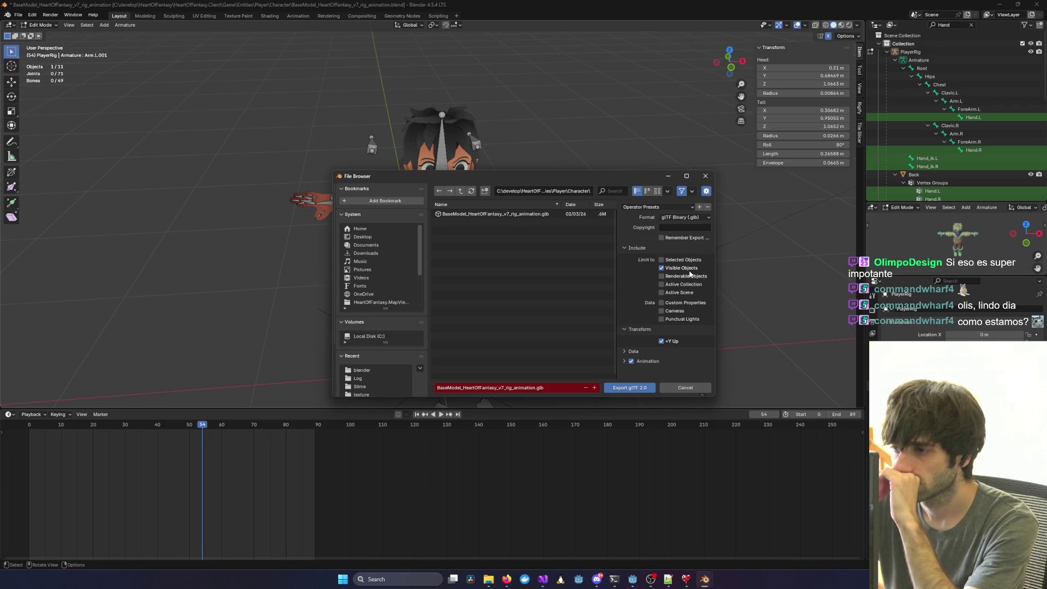
key("Return")
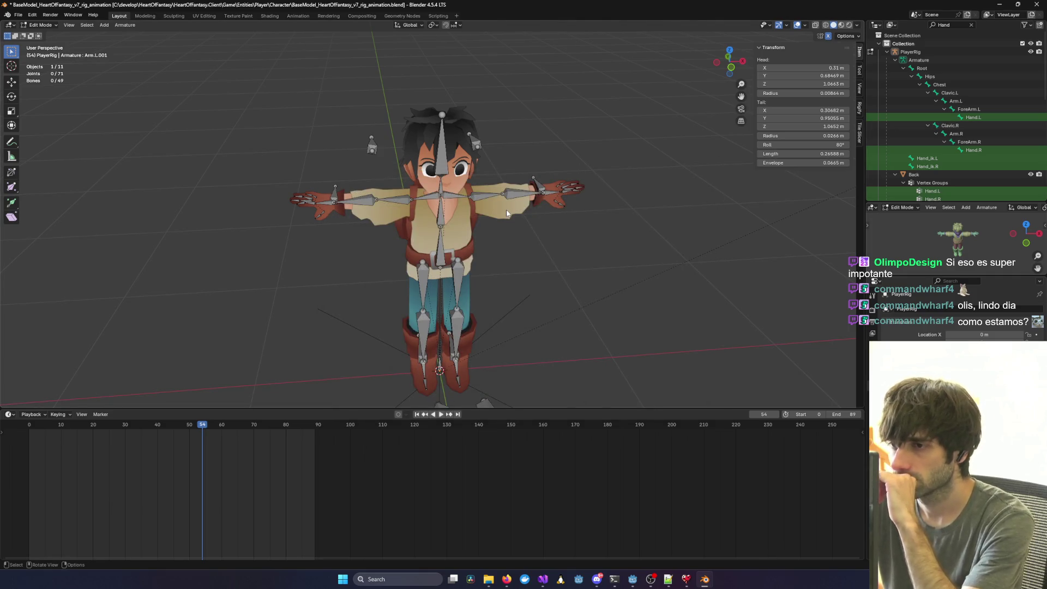
In Object Mode, clear the Hand filter and select the Collection, Empty-noimp and PlayerRig.
key("Tab")
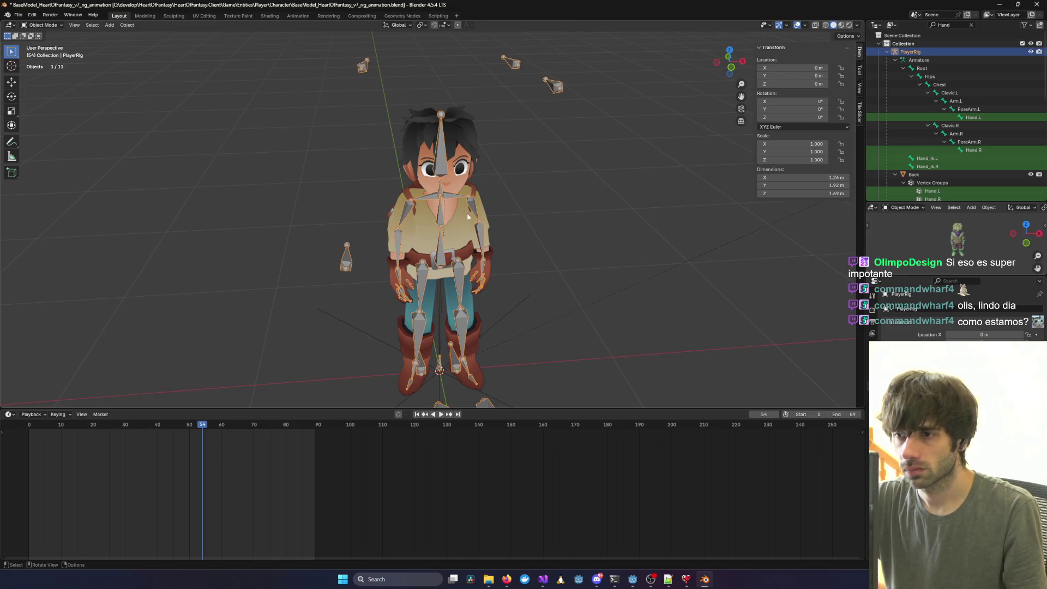
left_click(456, 225)
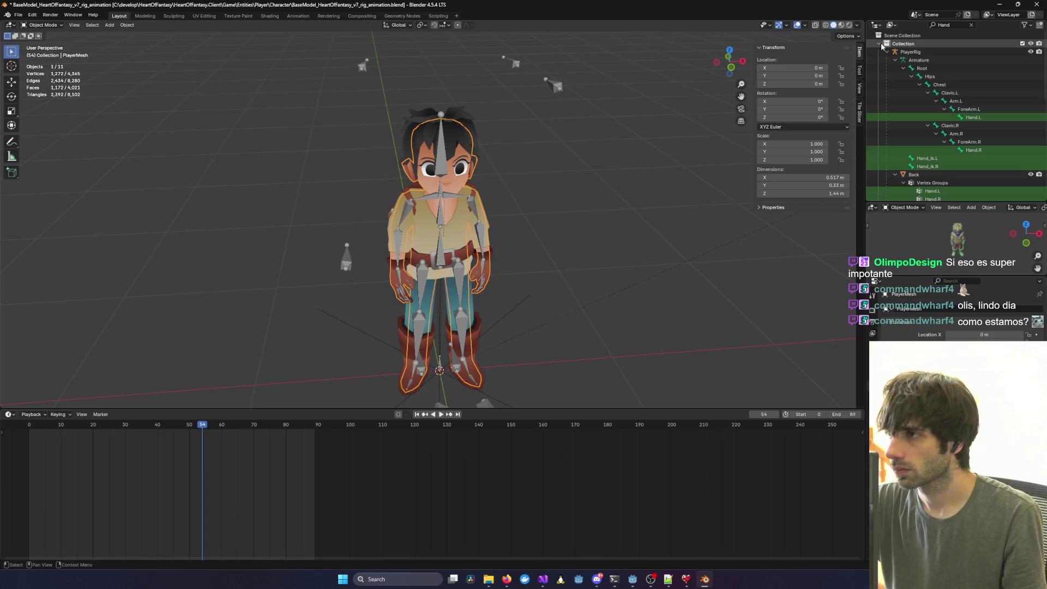
left_click(925, 44)
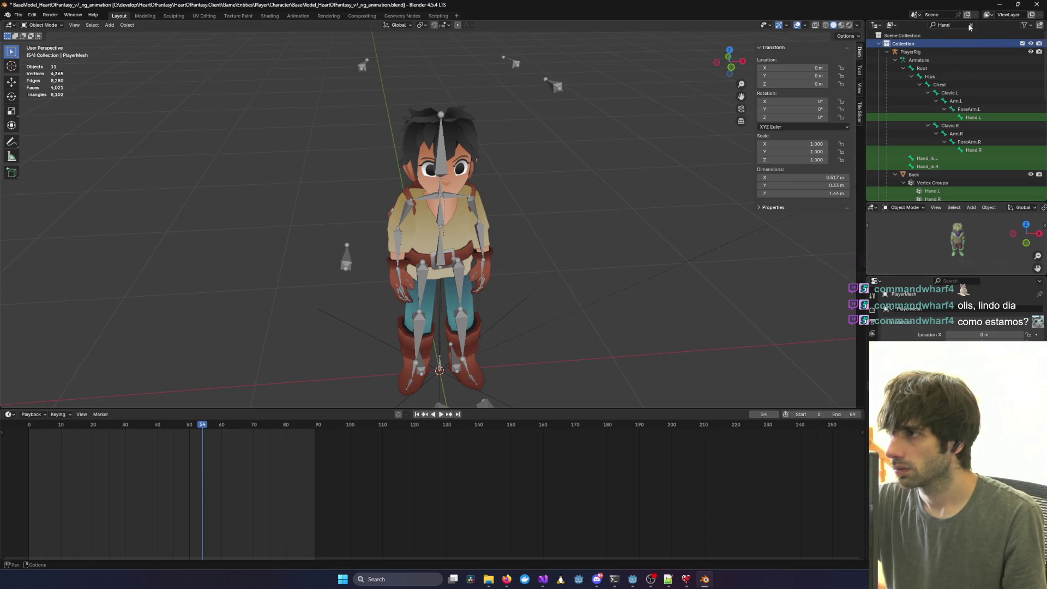
left_click(970, 24)
left_click(908, 52)
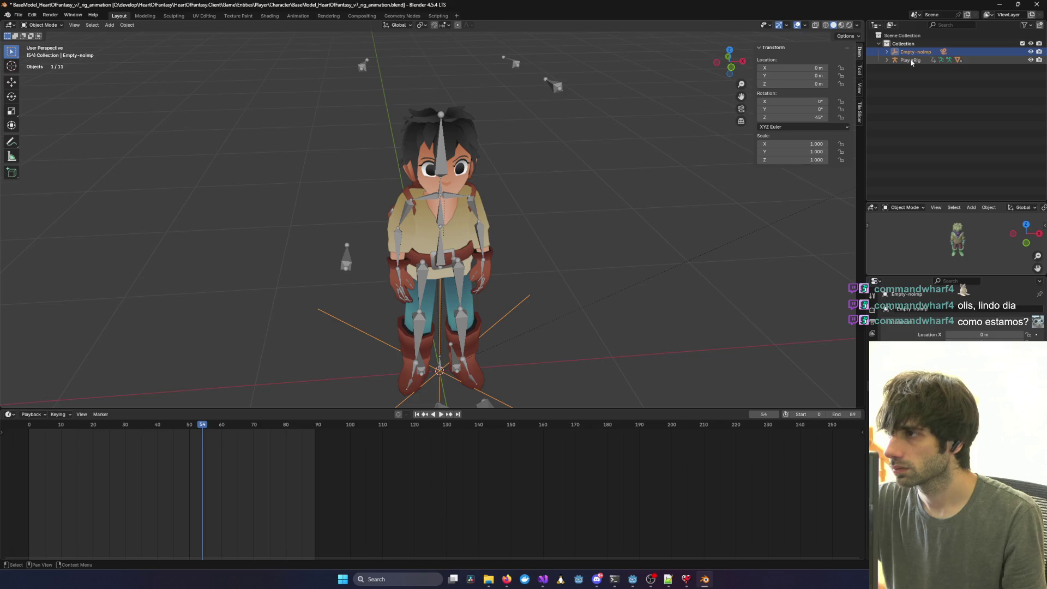
left_click(909, 60)
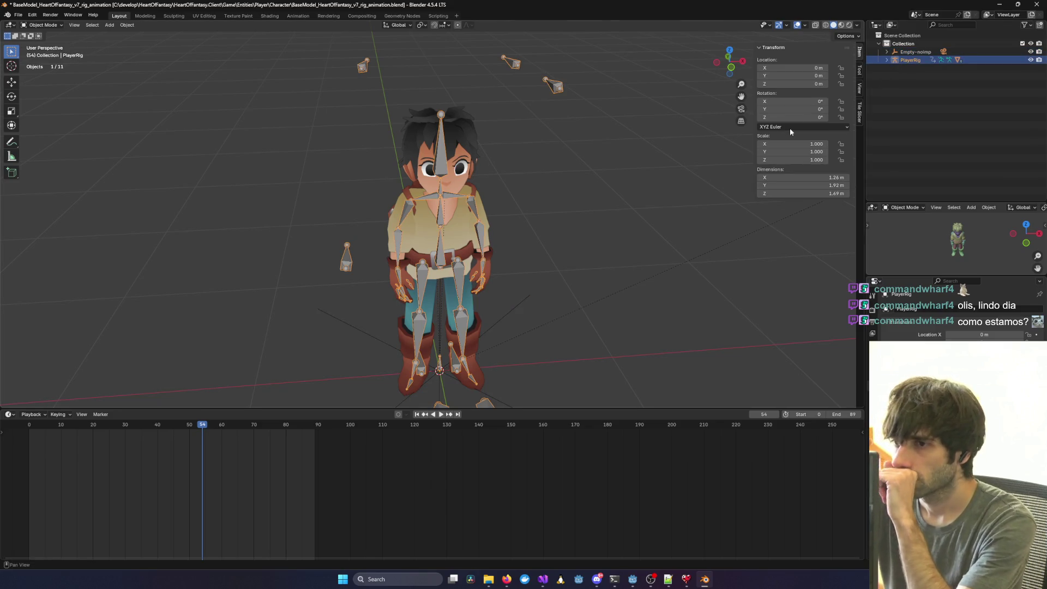
Export glTF 2.0, overwriting the existing BaseModel_HeartOfFantasy_v7_rig_animation.glb.
left_click(18, 14)
mouse_move(55, 139)
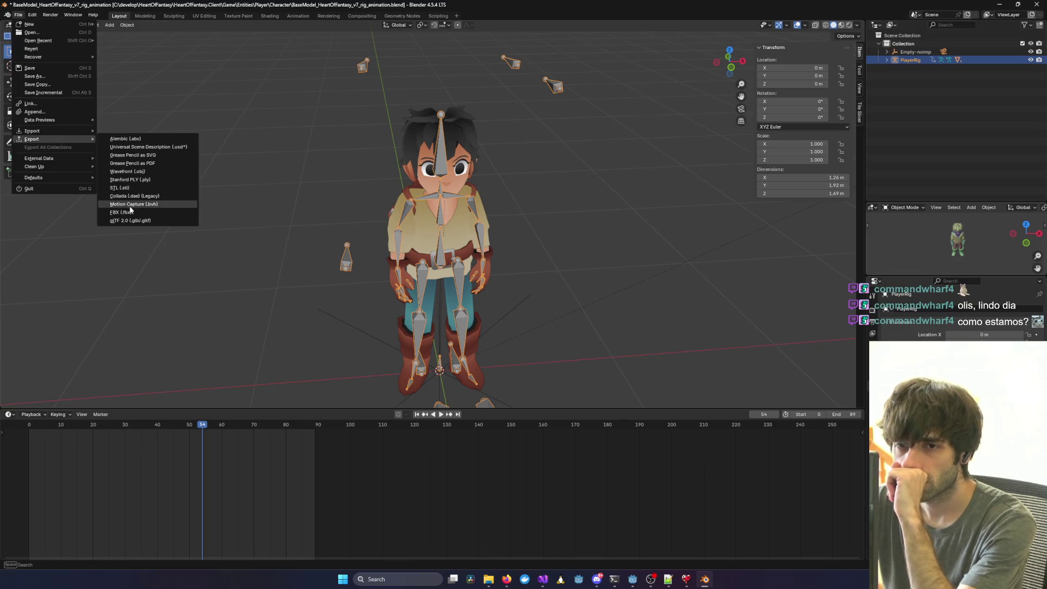
left_click(143, 221)
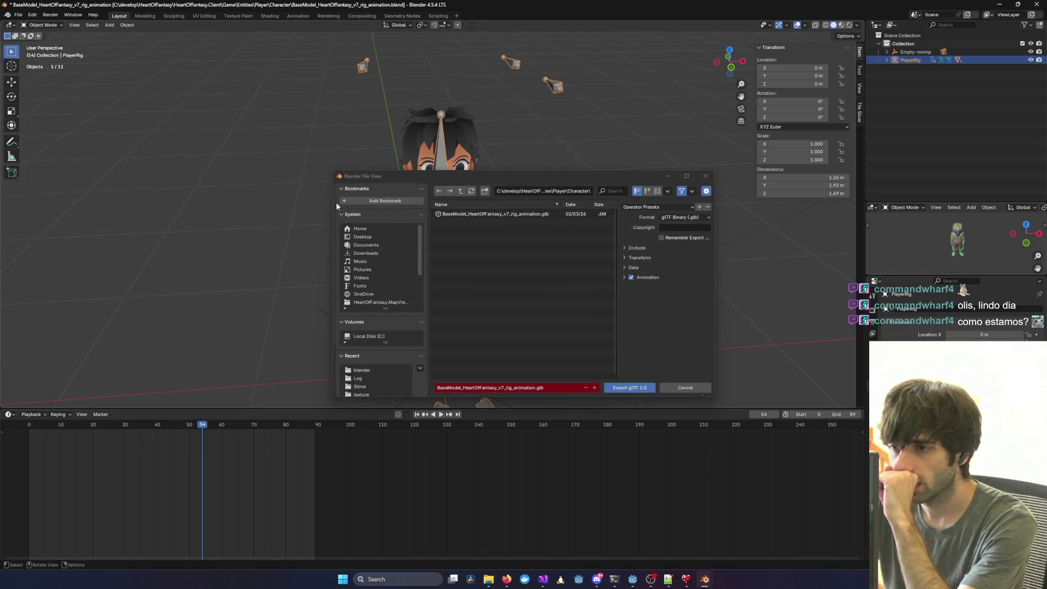
left_click(483, 215)
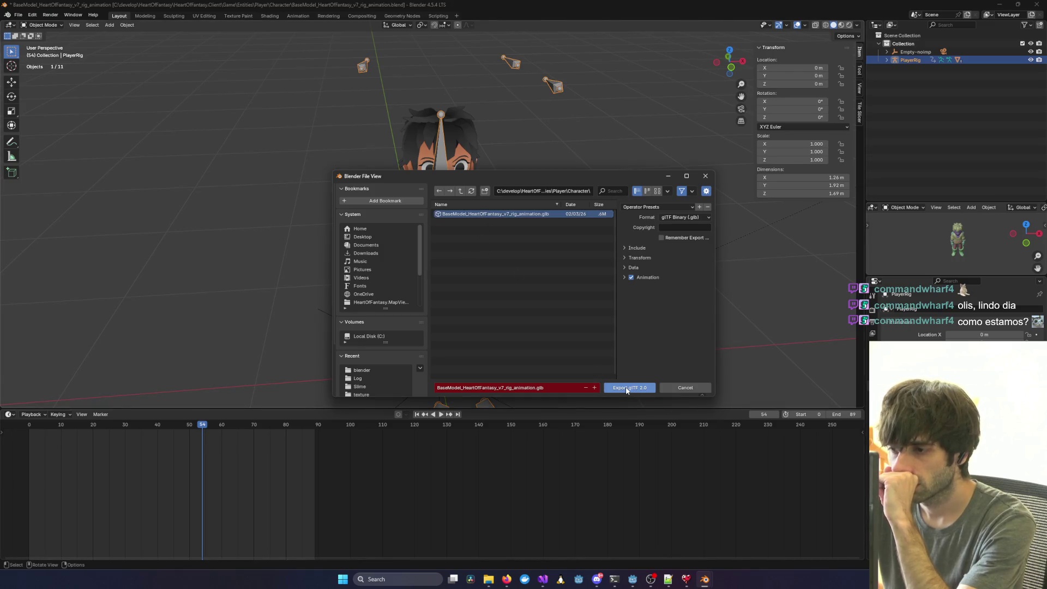
left_click(626, 388)
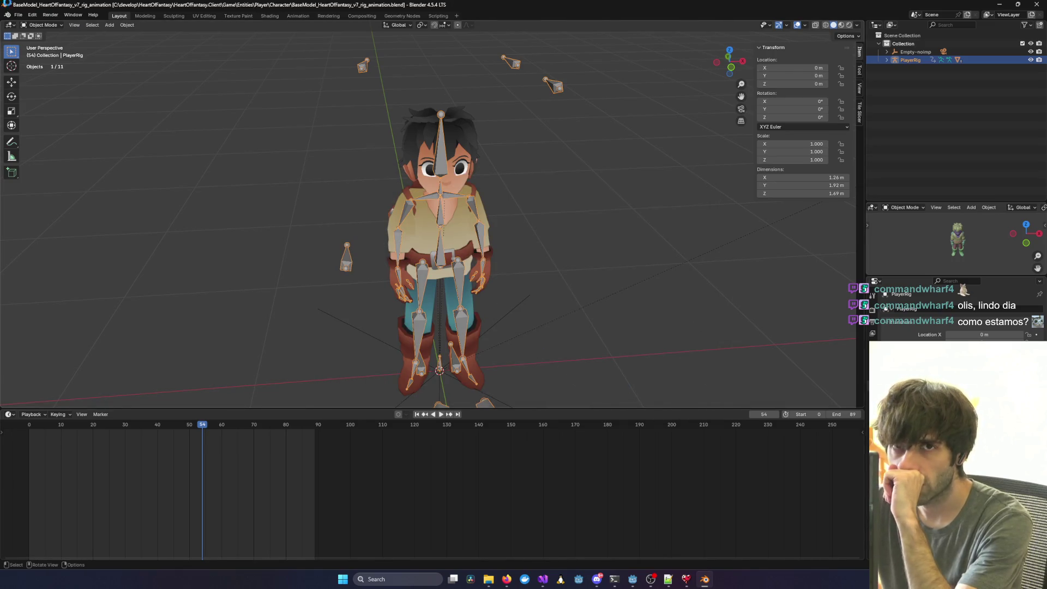
Reopen the glTF 2.0 export and enable Include > Limit to Selected Objects.
left_click(18, 15)
mouse_move(82, 139)
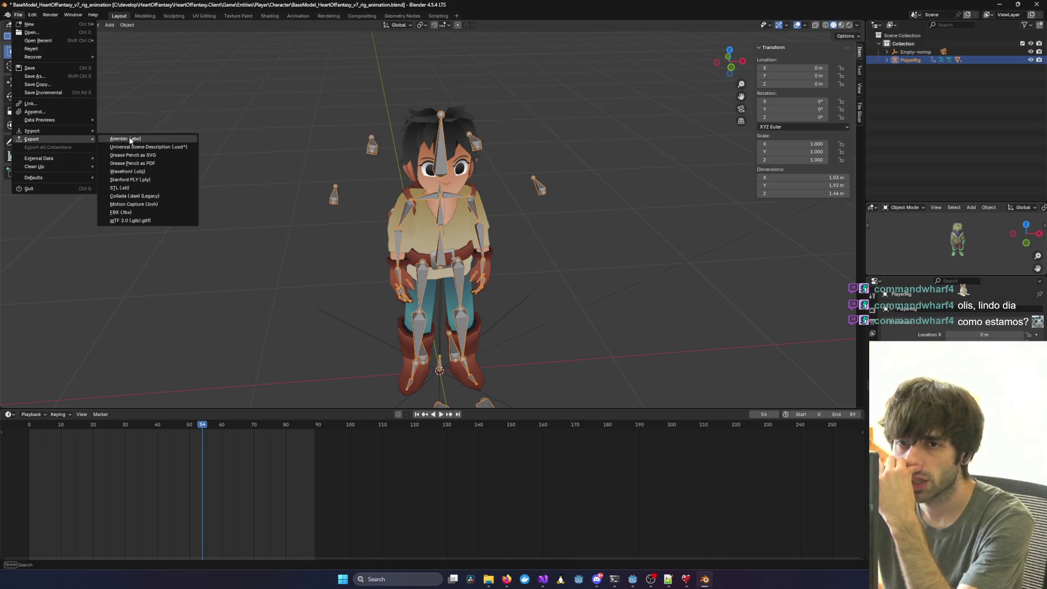
left_click(136, 220)
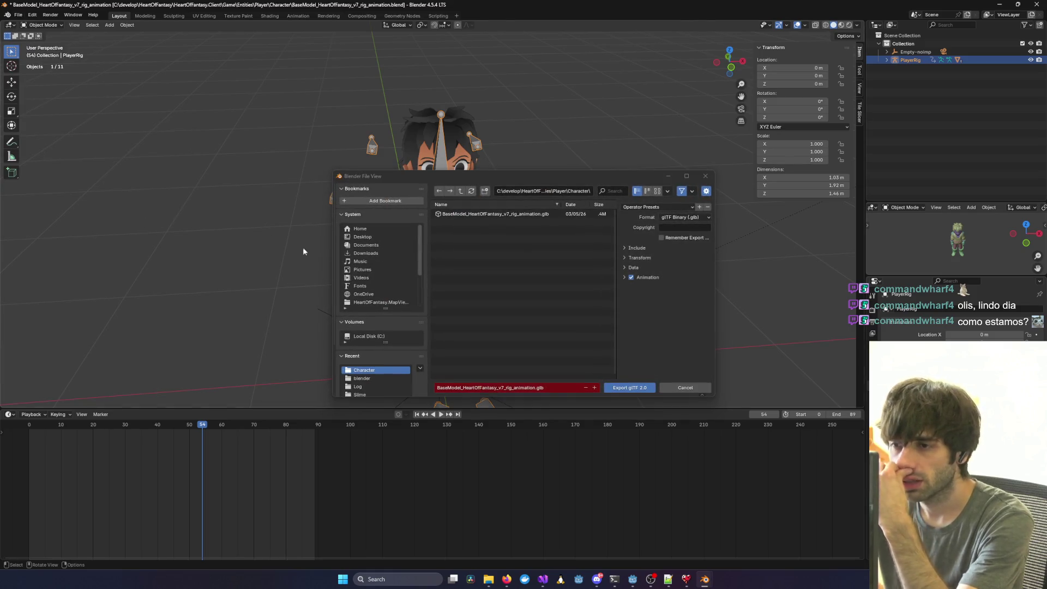
left_click(632, 267)
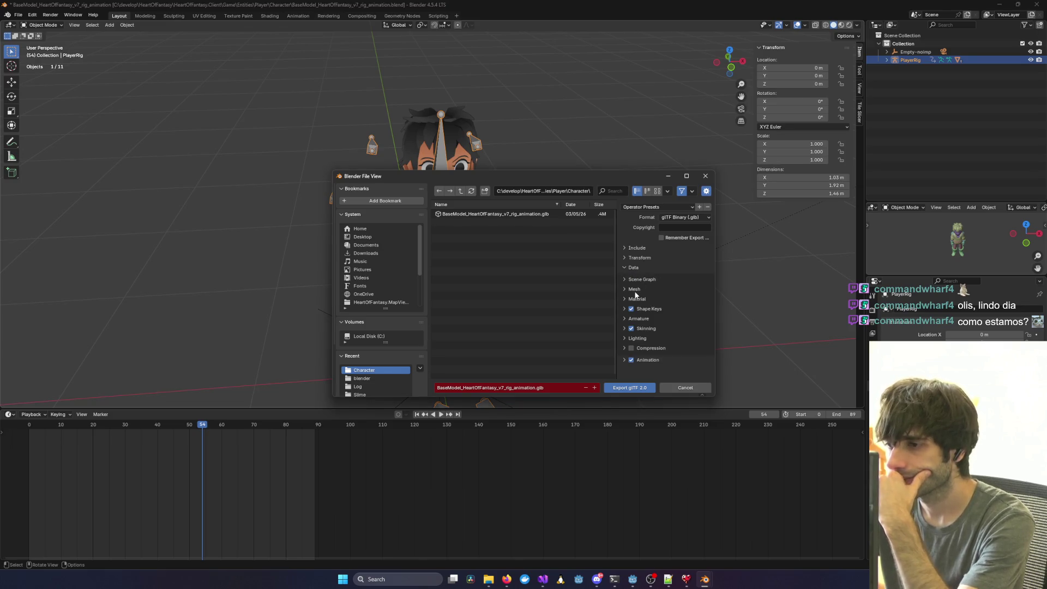
left_click(633, 290)
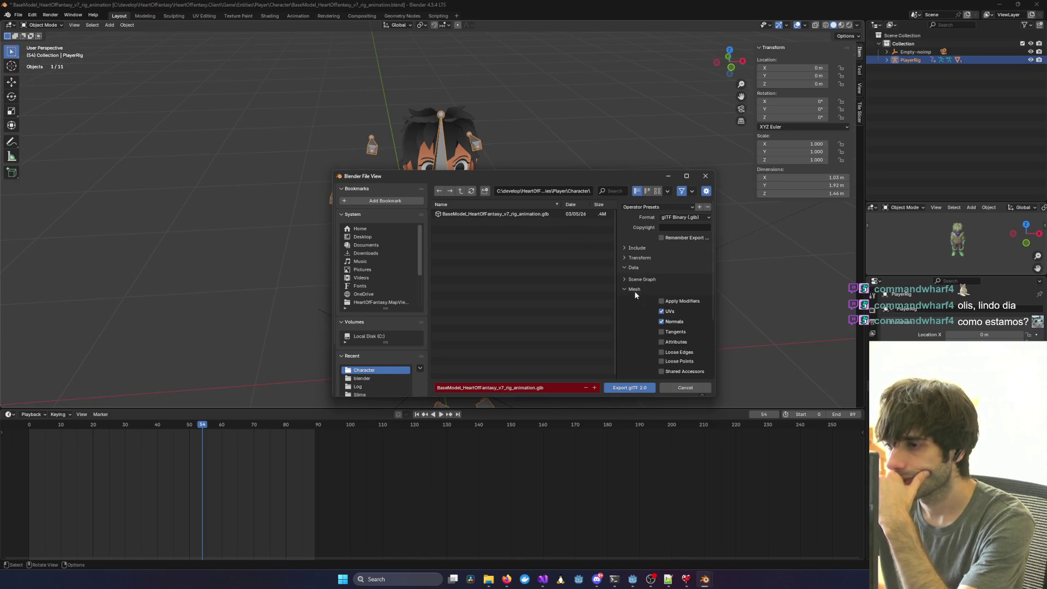
left_click(637, 248)
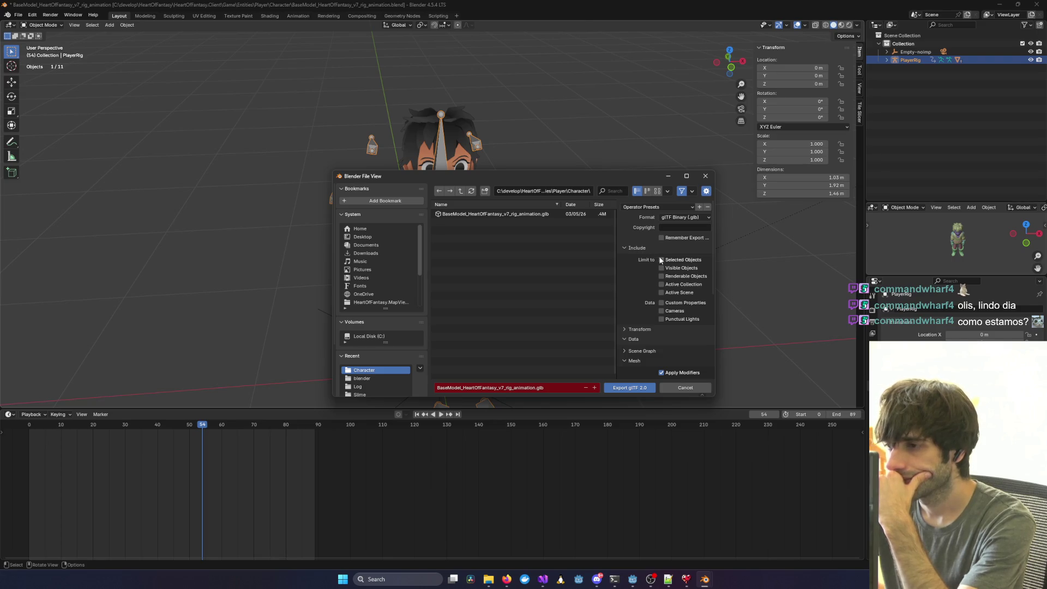
left_click(662, 260)
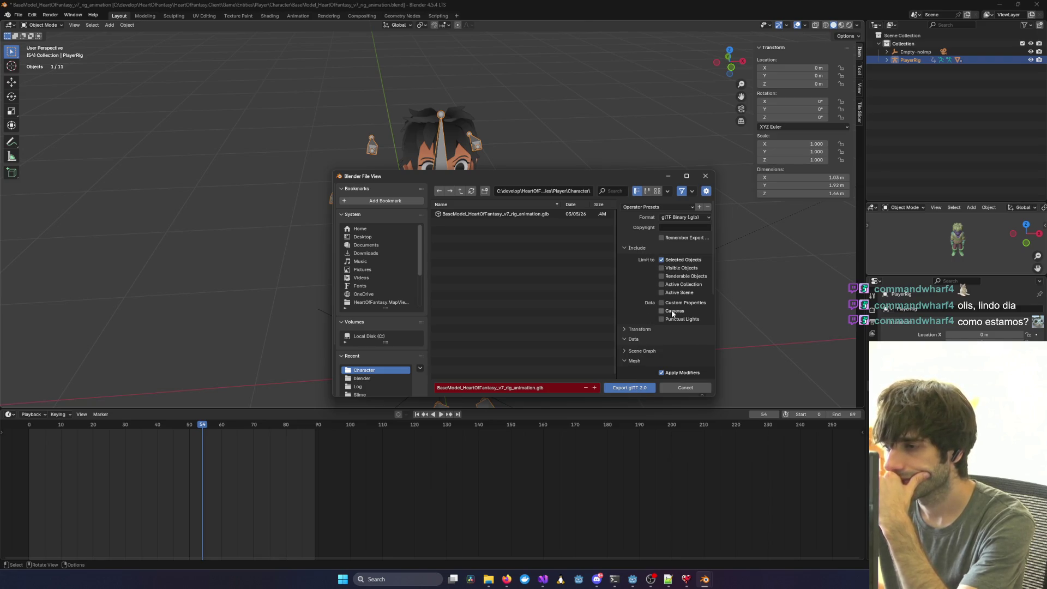
Review the mesh, data and transform options, then export the .glb.
left_click(633, 361)
scroll(633, 363, "down", 3)
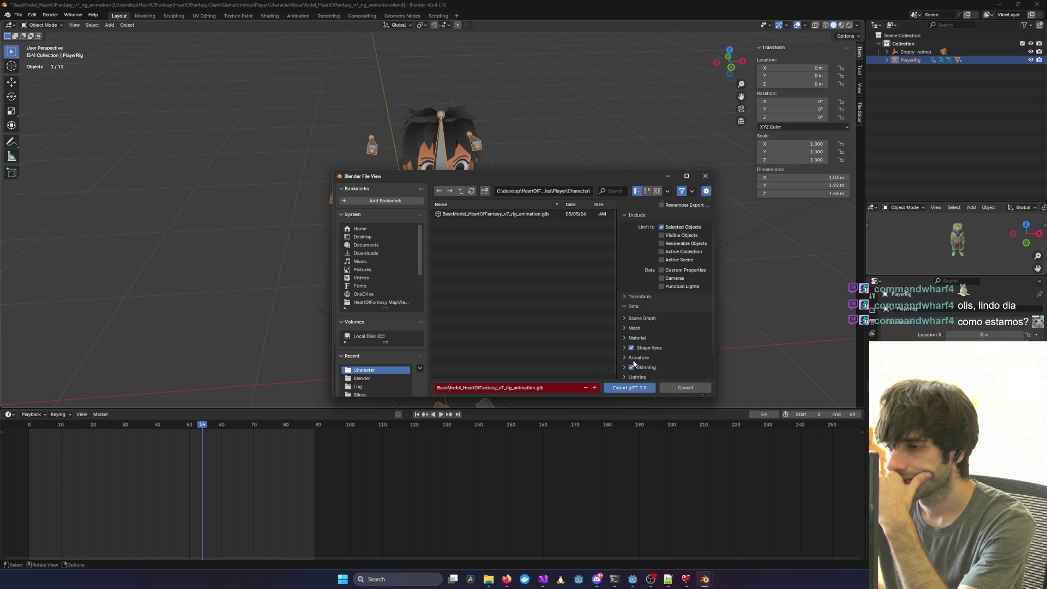
left_click(641, 327)
scroll(641, 326, "down", 4)
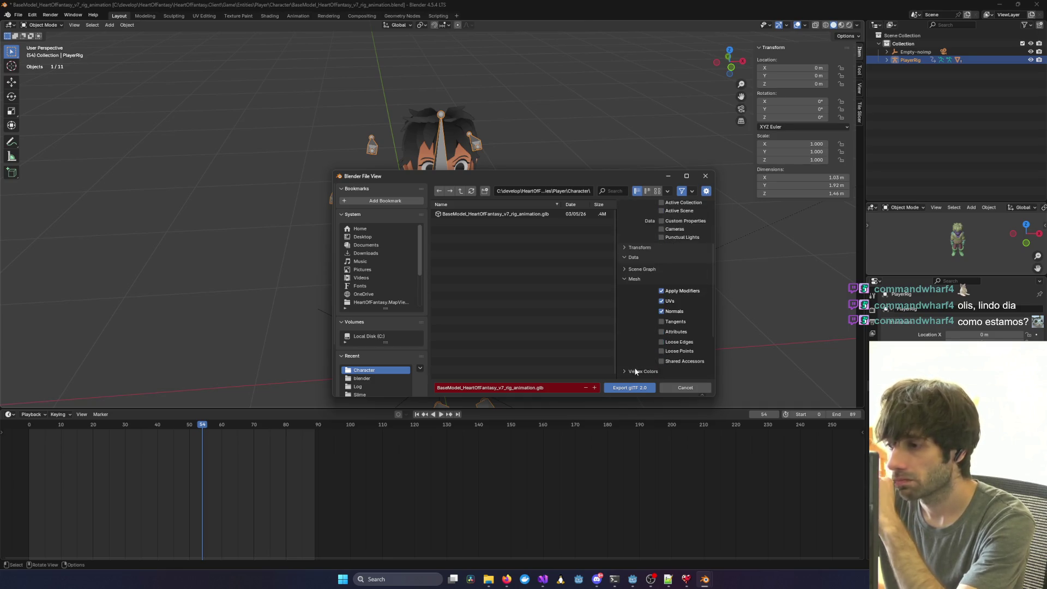
left_click(646, 258)
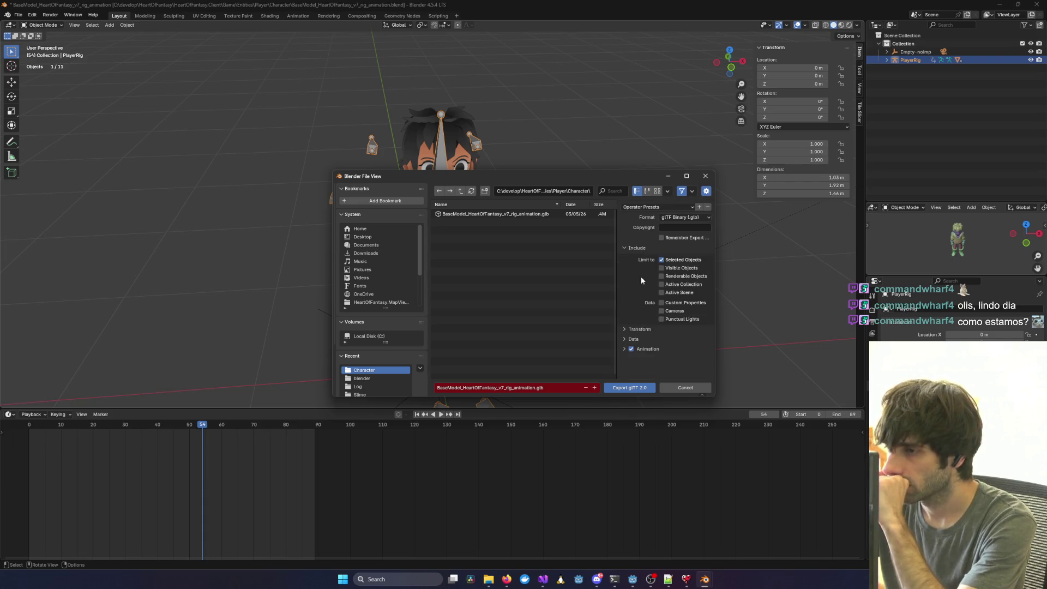
left_click(642, 329)
left_click(641, 329)
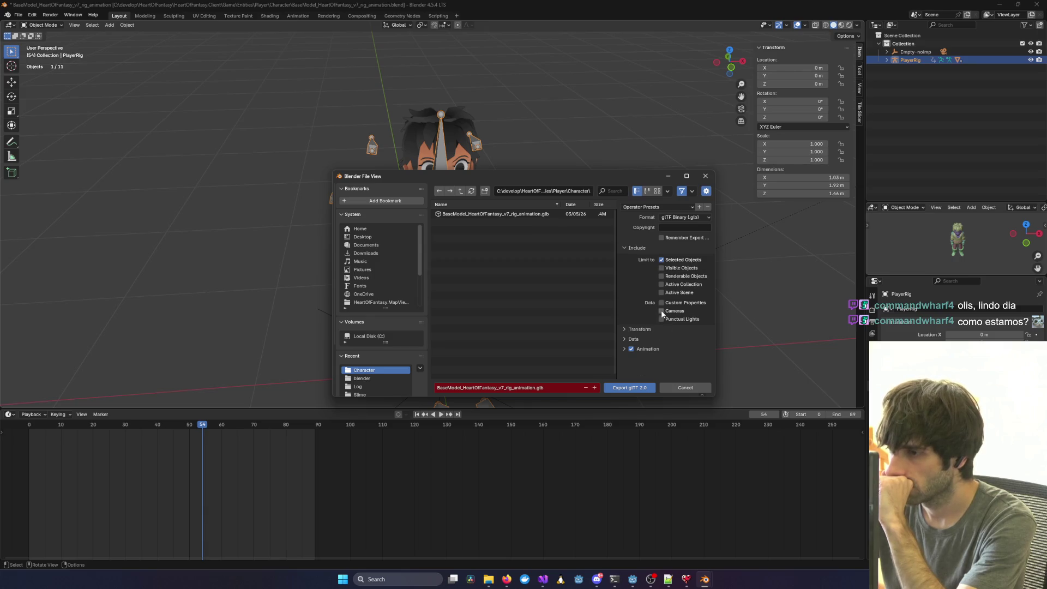
left_click(629, 387)
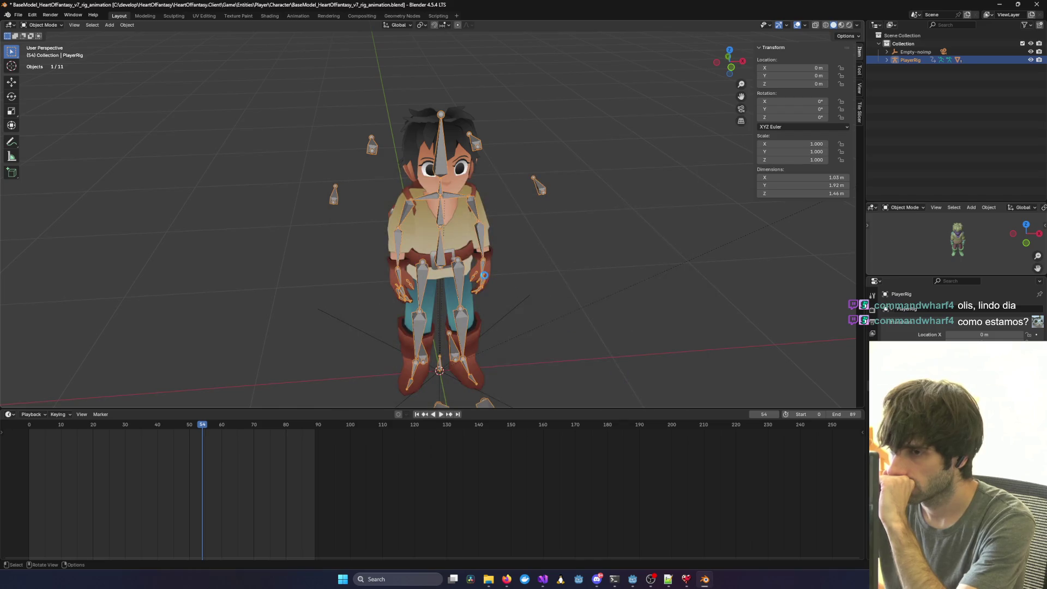
In Godot, save and close the Player3D scene.
left_click(633, 579)
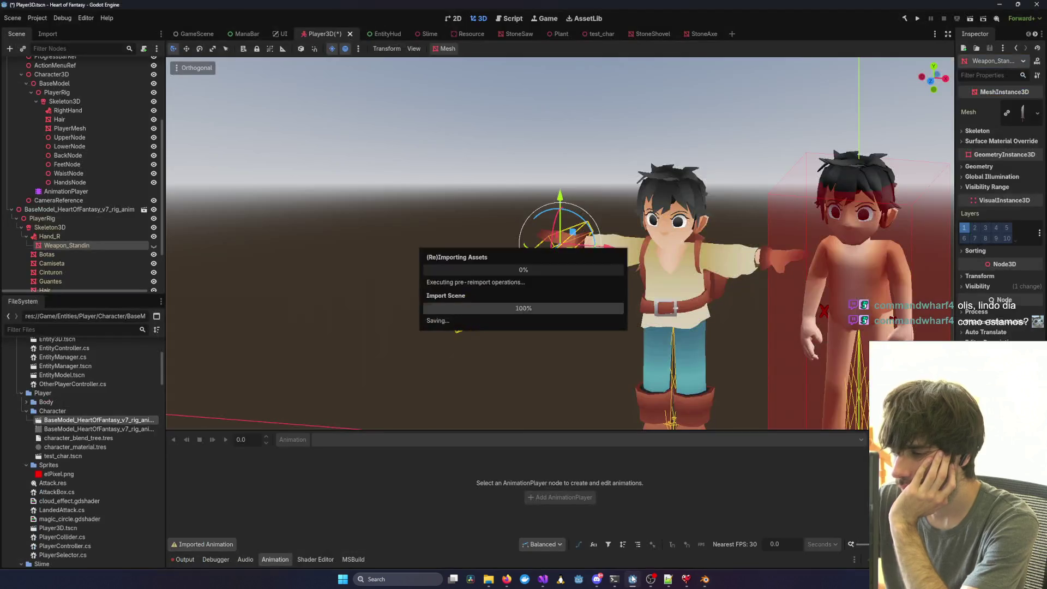
scroll(705, 365, "down", 5)
mouse_move(705, 365)
left_mouse_down()
mouse_move(472, 351)
mouse_move(700, 334)
left_mouse_up()
left_click(350, 34)
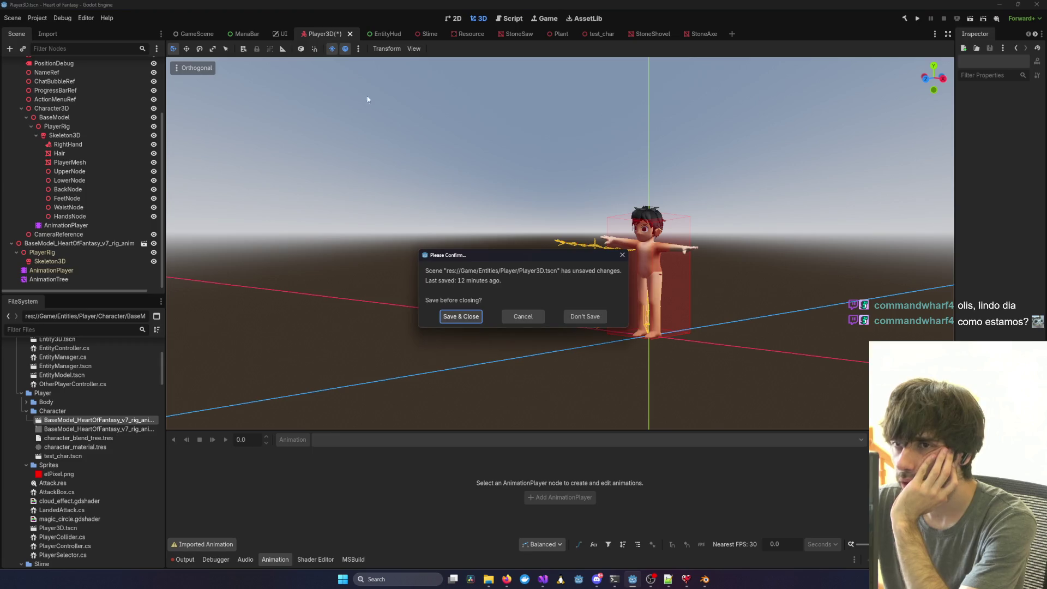
left_click(469, 316)
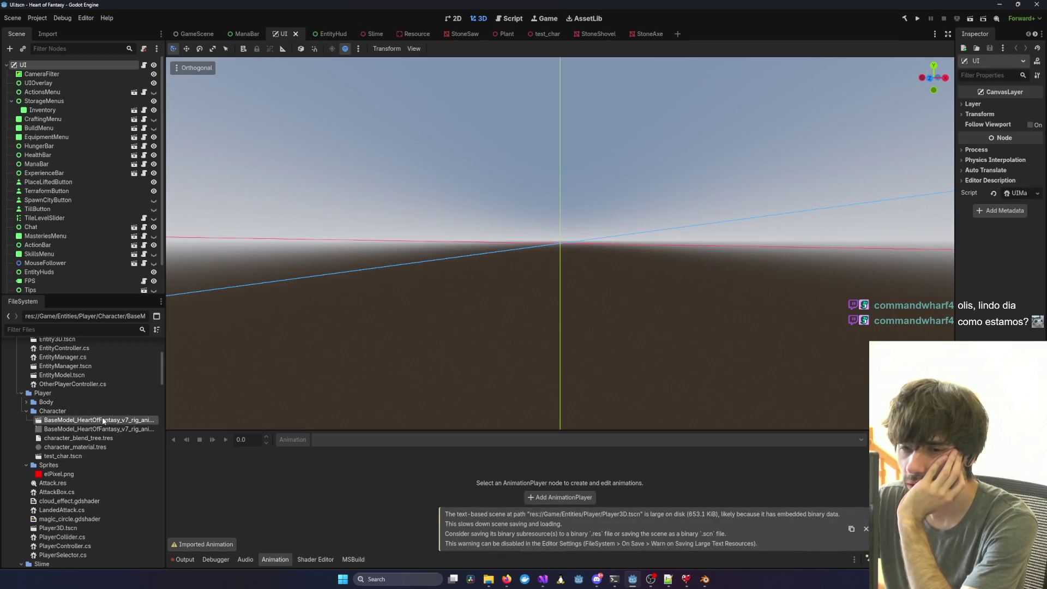
Check the exported .glb's Advanced Import Settings, then return to Blender.
double_click(102, 420)
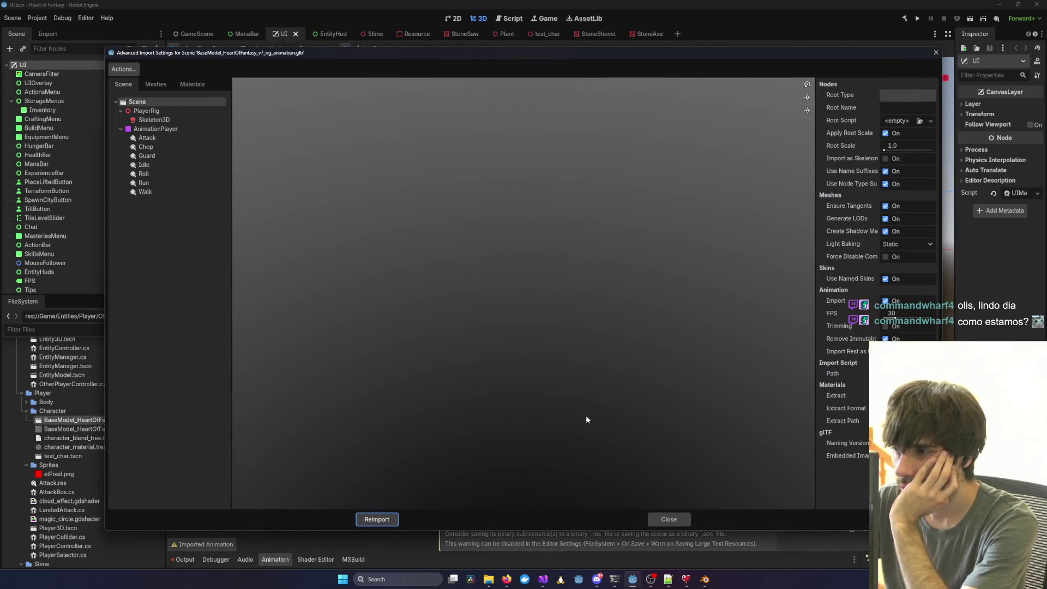
left_click(668, 519)
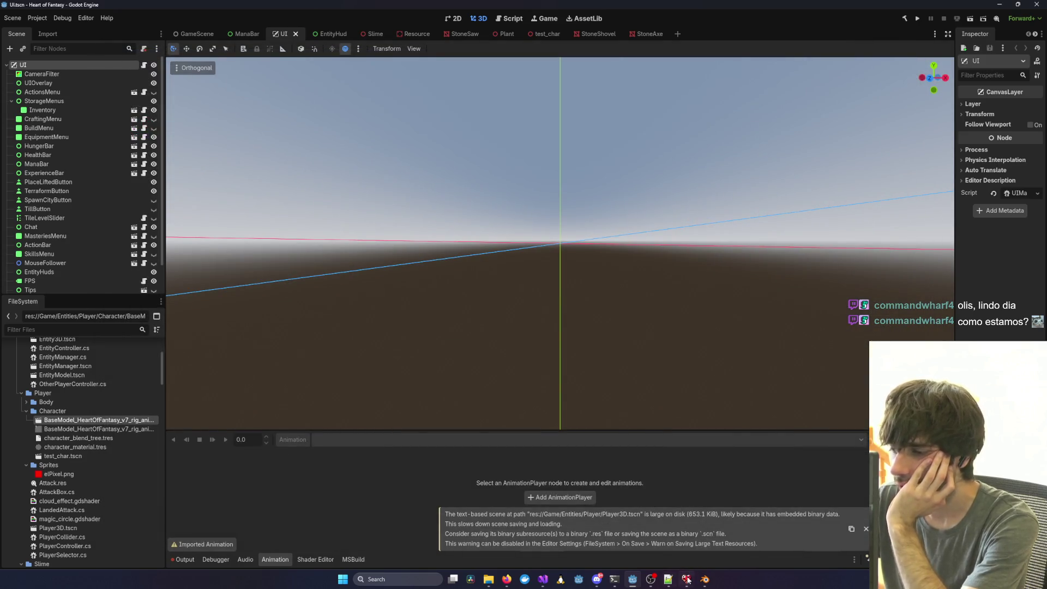
left_click(704, 579)
mouse_move(608, 305)
left_mouse_down()
mouse_move(406, 297)
mouse_move(618, 272)
left_mouse_up()
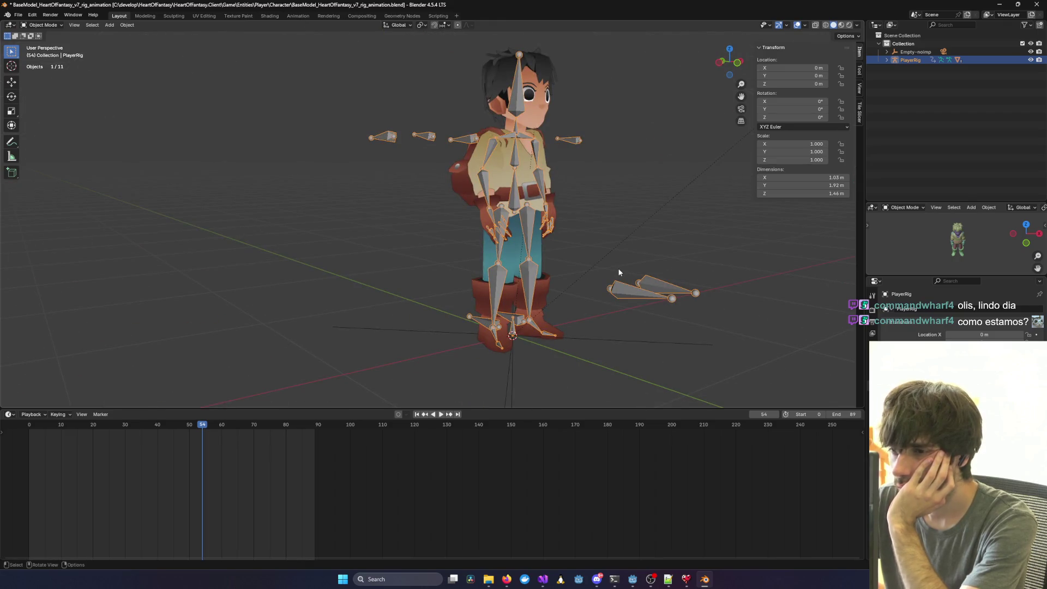
Select all objects and overwrite BaseModel_HeartOfFantasy_v7_rig_animation.glb with a glTF 2.0 export.
key("a")
left_click(18, 15)
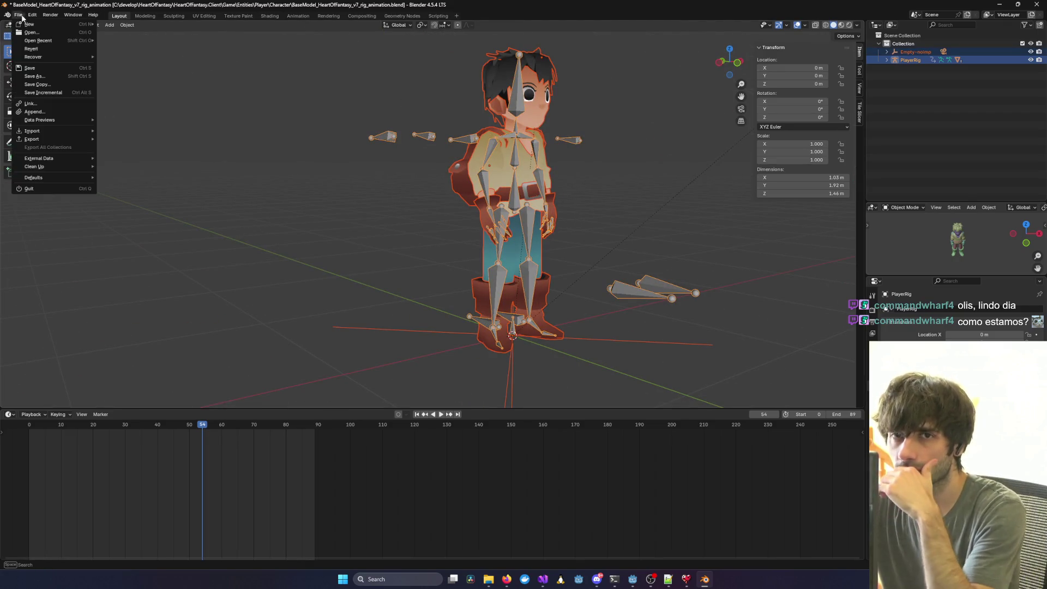
mouse_move(77, 140)
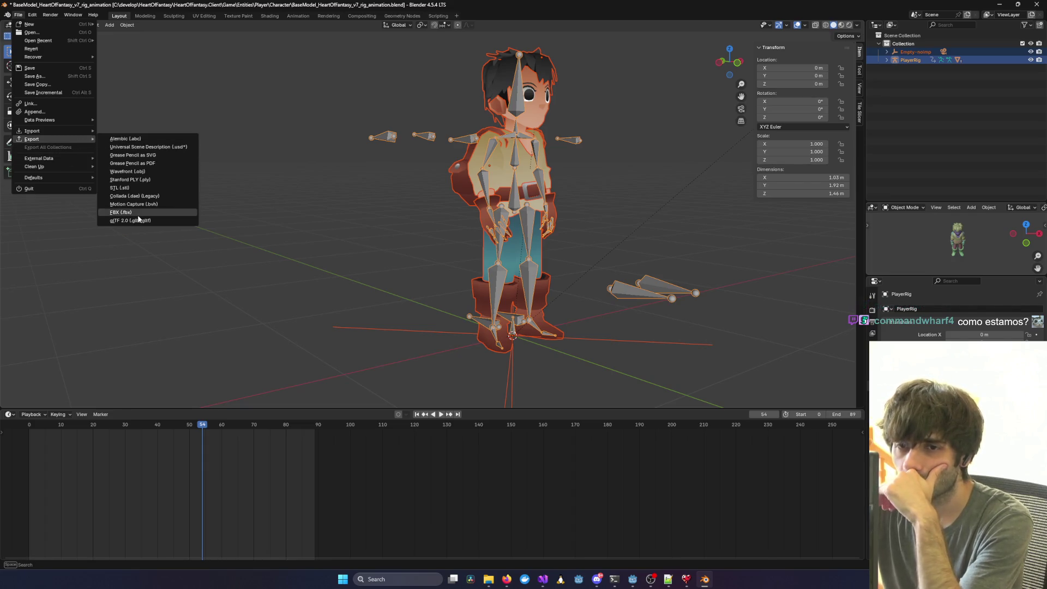
left_click(136, 221)
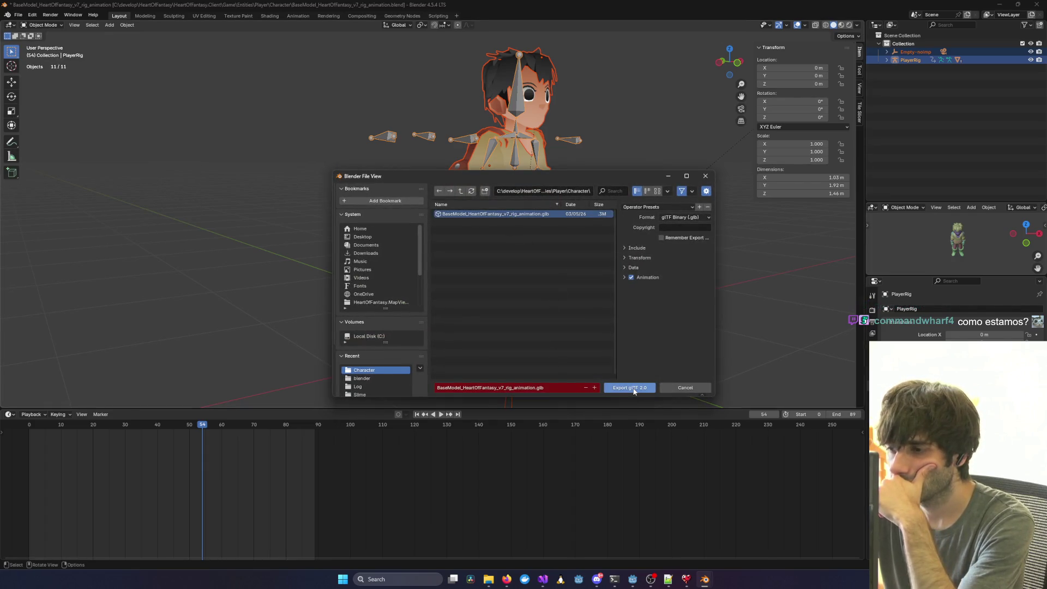
left_click(634, 390)
left_click(634, 249)
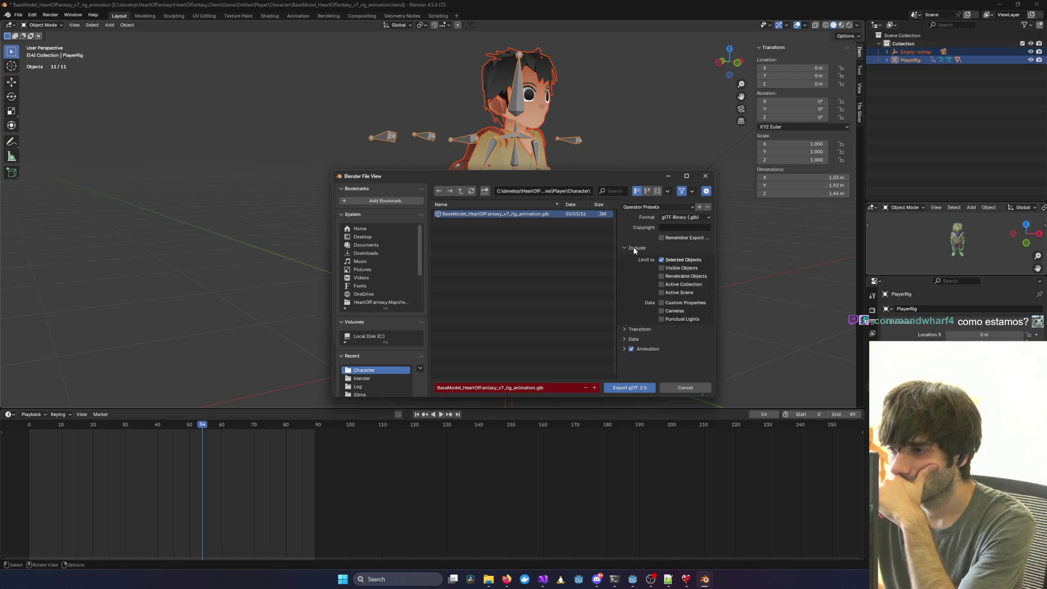
left_click(634, 249)
left_click(635, 258)
left_click(636, 268)
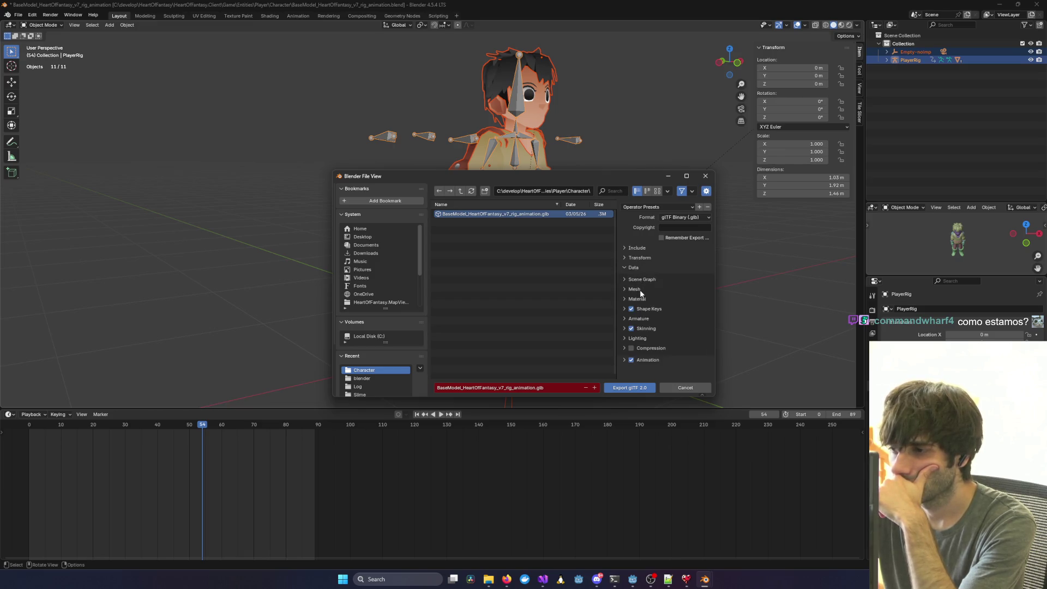
left_click(642, 280)
left_click(641, 279)
left_click(630, 388)
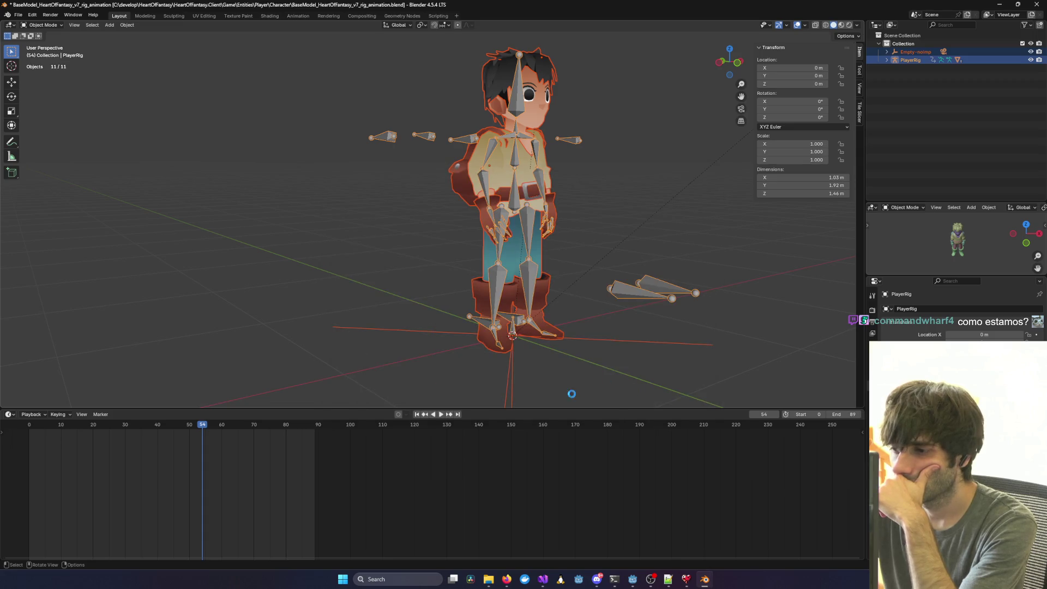
left_click(633, 579)
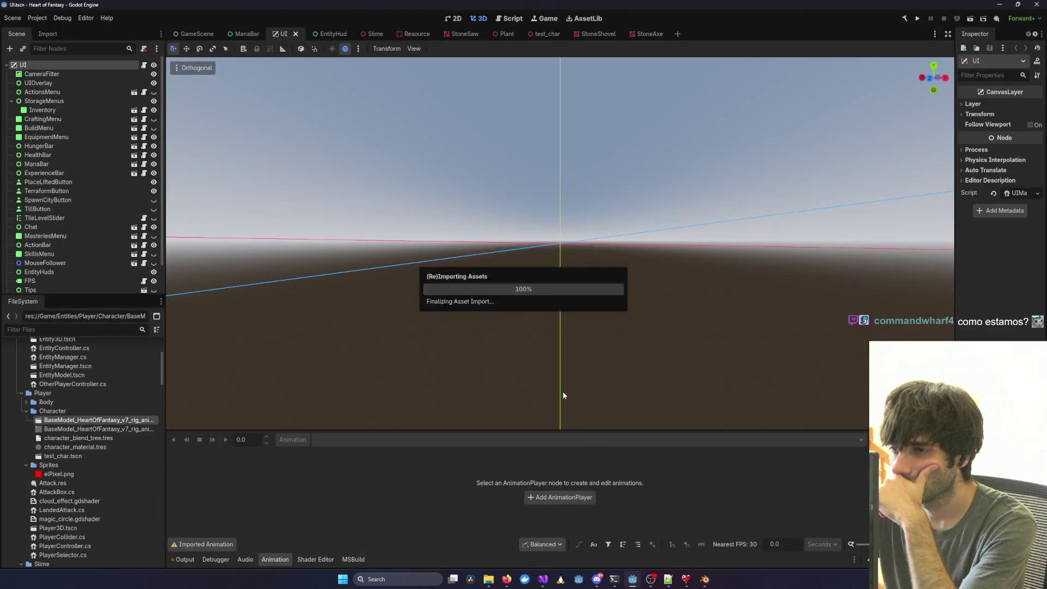
double_click(84, 420)
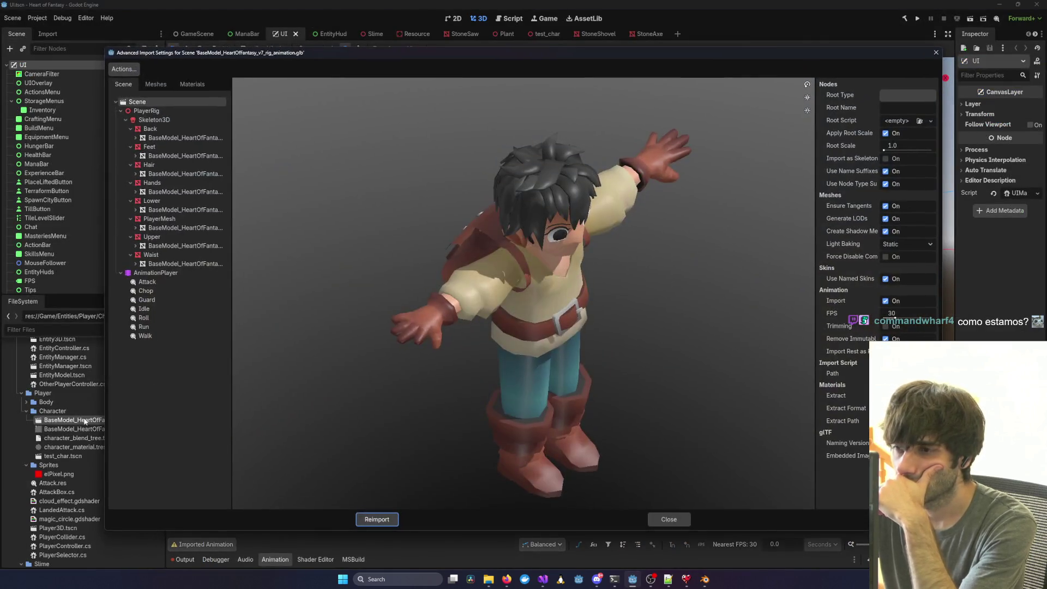
left_click(654, 517)
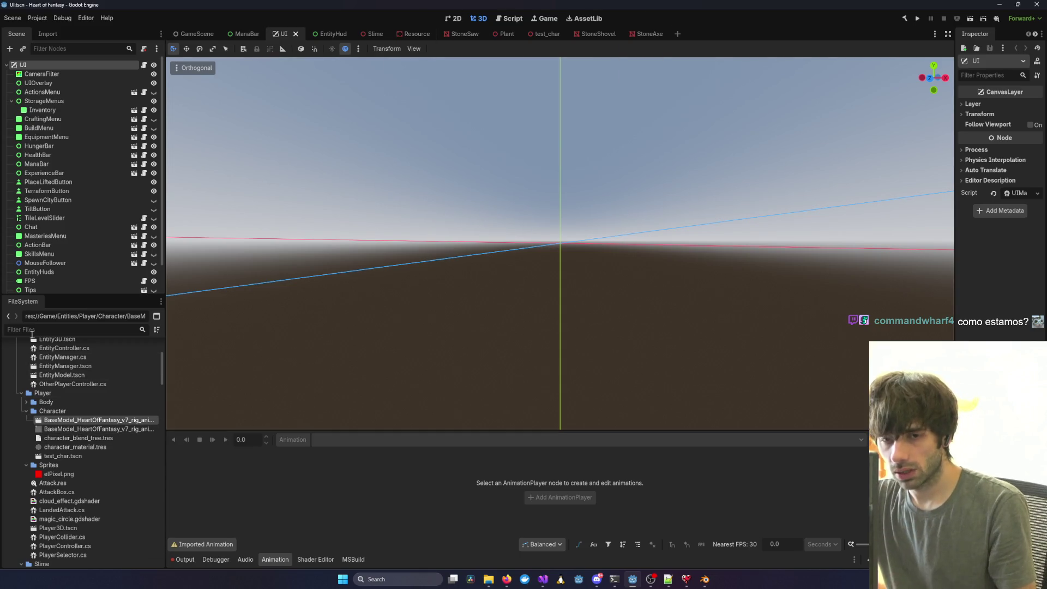
left_click(32, 330)
type("Player3D")
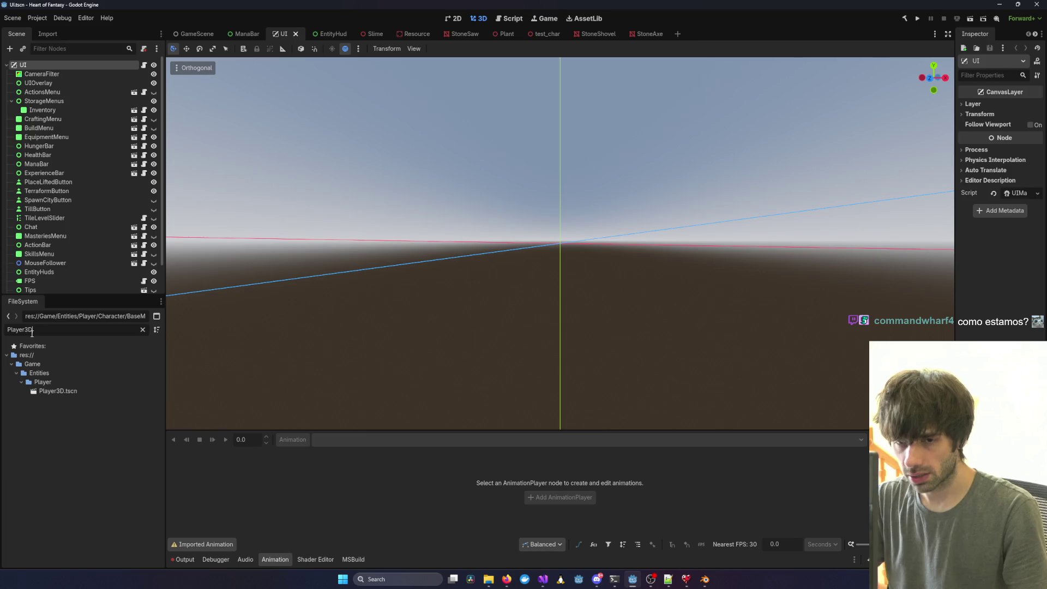
double_click(57, 391)
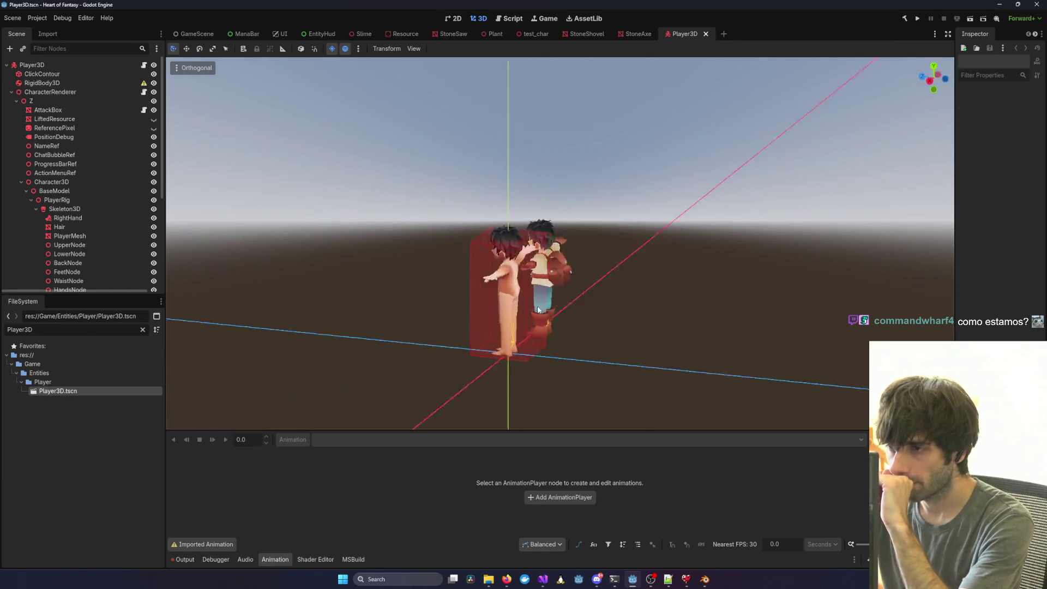
mouse_move(538, 310)
left_mouse_down()
mouse_move(234, 302)
mouse_move(186, 283)
mouse_move(169, 262)
left_mouse_up()
scroll(48, 230, "down", 5)
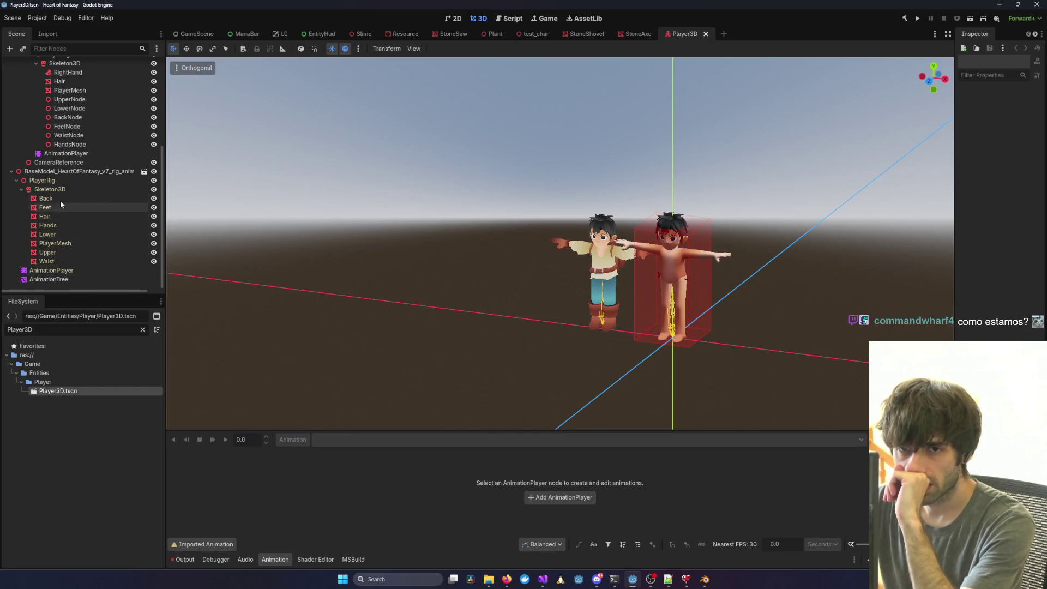
left_click(50, 189)
left_click(47, 252)
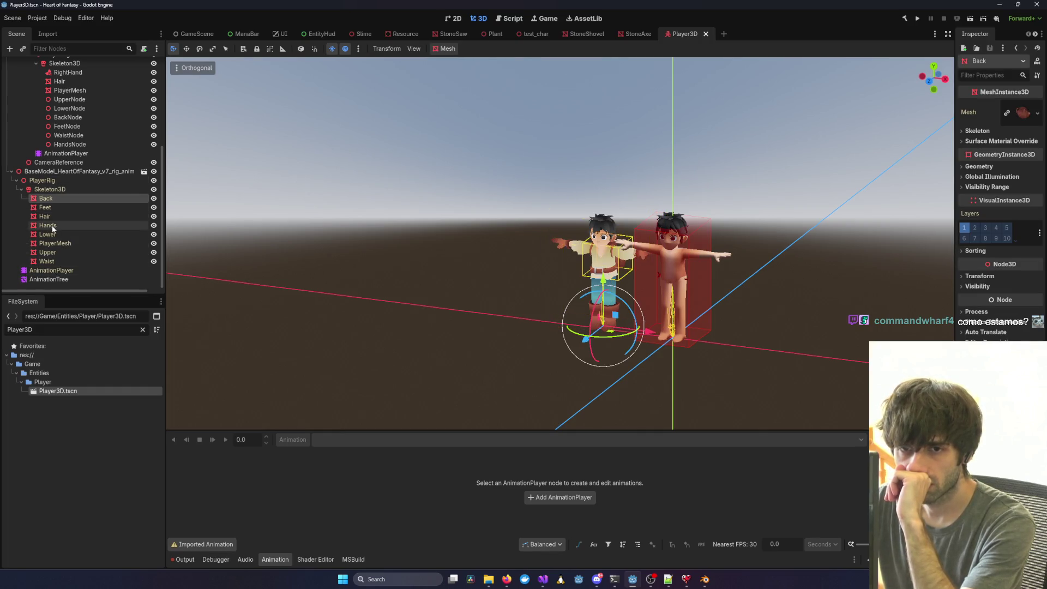
left_click(53, 262)
left_click(45, 199)
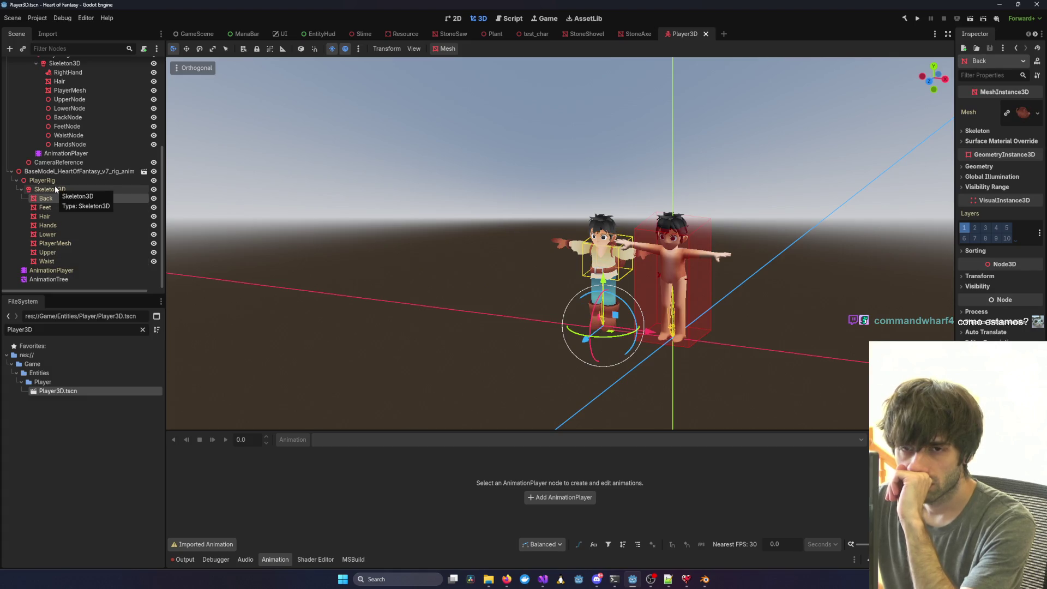
left_click(50, 207)
left_click(49, 216)
left_click(50, 225)
left_click(51, 234)
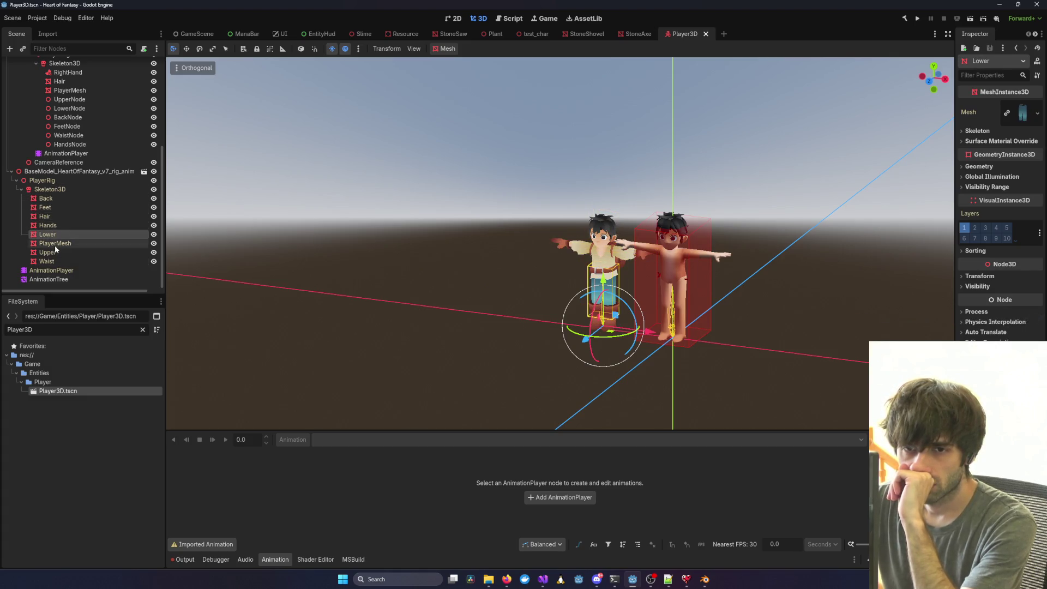
left_click(55, 243)
left_click(48, 252)
left_click(47, 261)
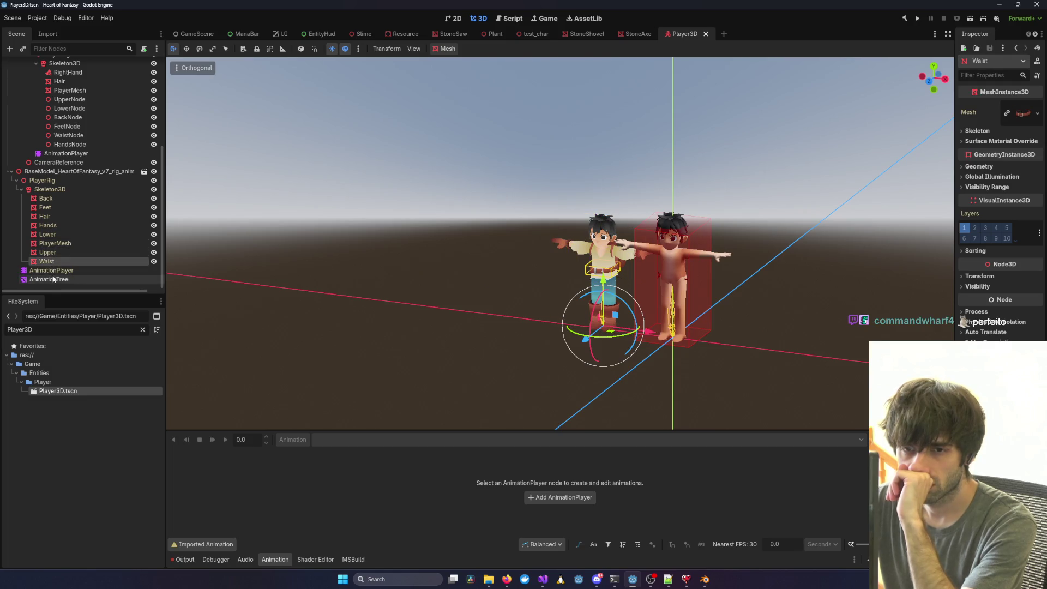
scroll(57, 250, "up", 2)
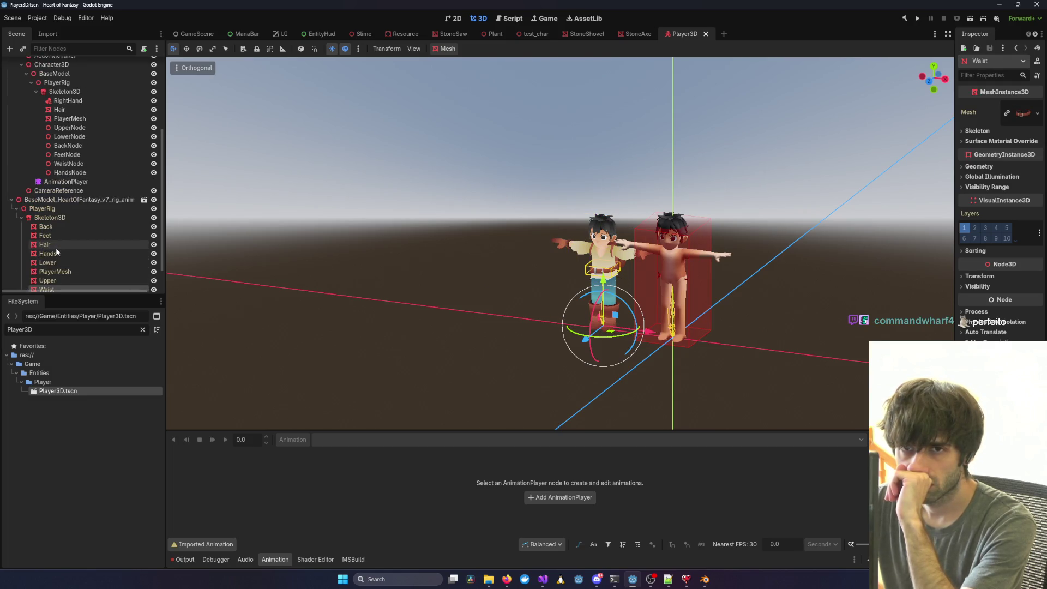
left_click(65, 92)
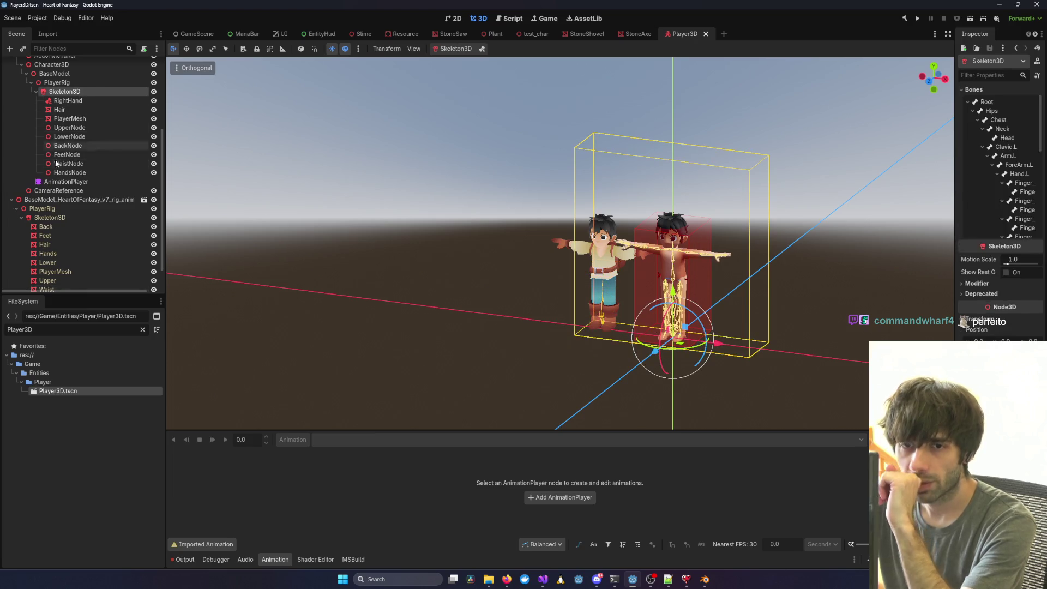
left_click(43, 218)
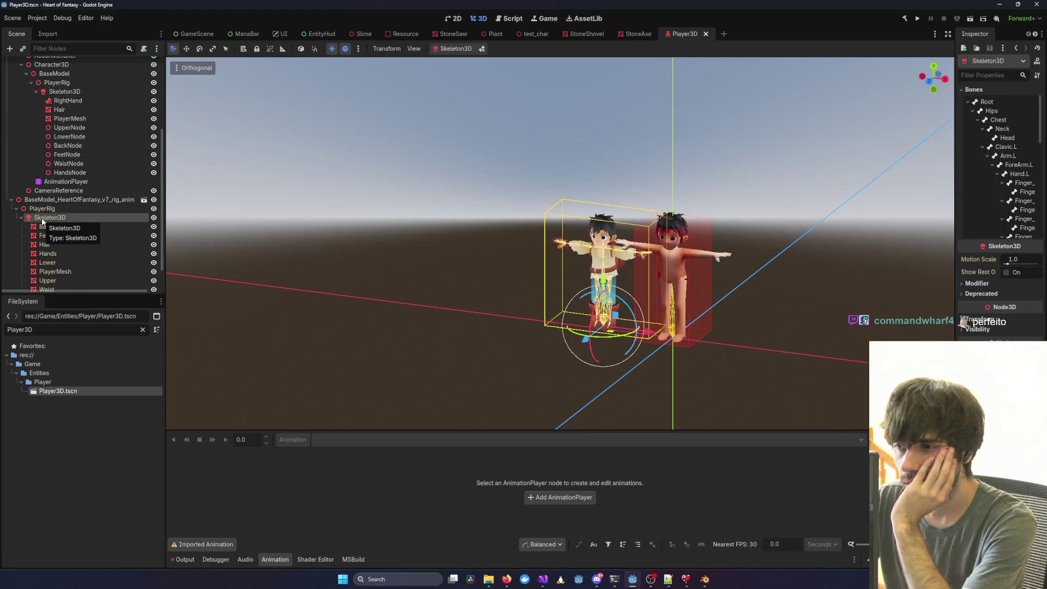
left_click(46, 244)
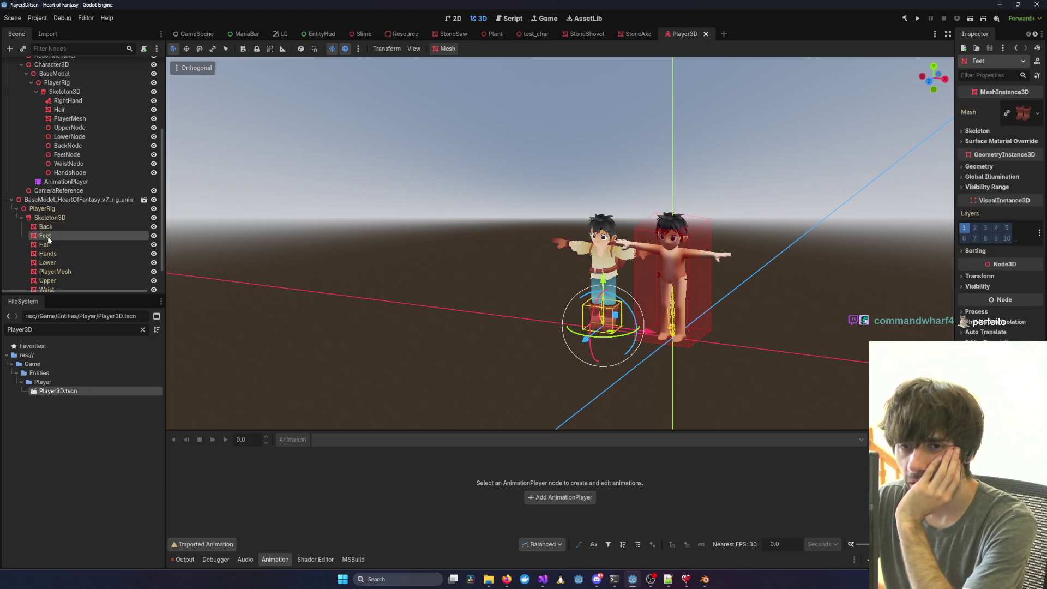
left_click(49, 253)
left_click(49, 262)
left_click(52, 272)
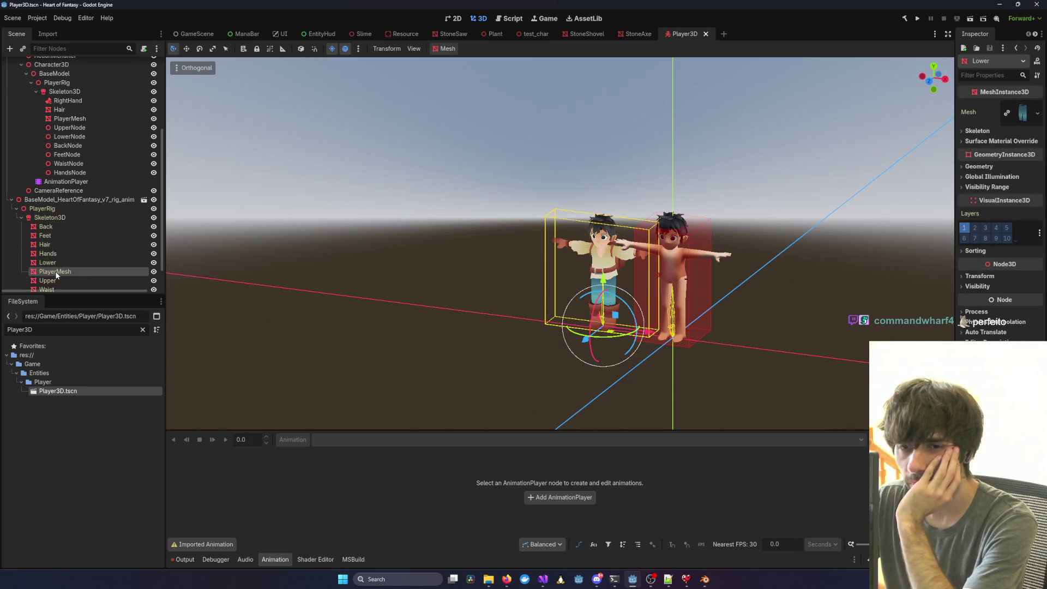
scroll(53, 283, "down", 1)
left_click(48, 252)
left_click(46, 261)
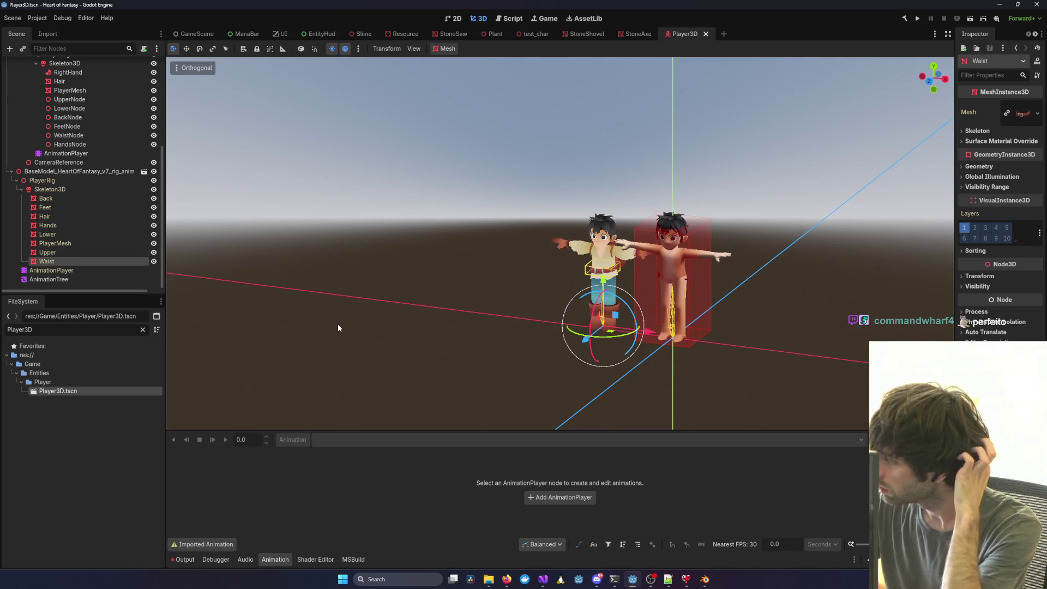
scroll(71, 175, "up", 4)
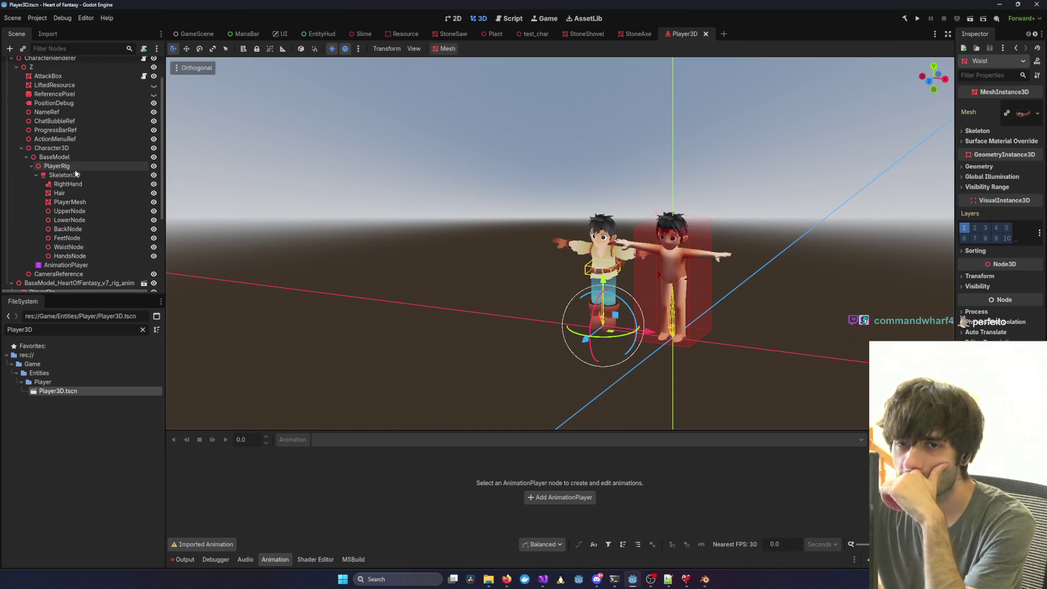
left_click(77, 175)
left_click(80, 185)
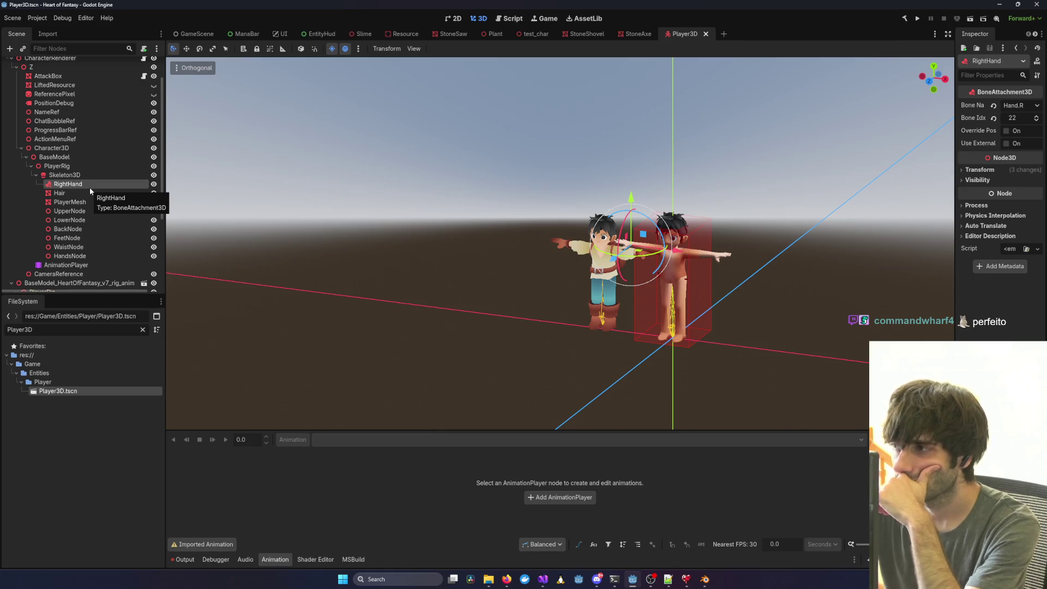
scroll(84, 217, "down", 4)
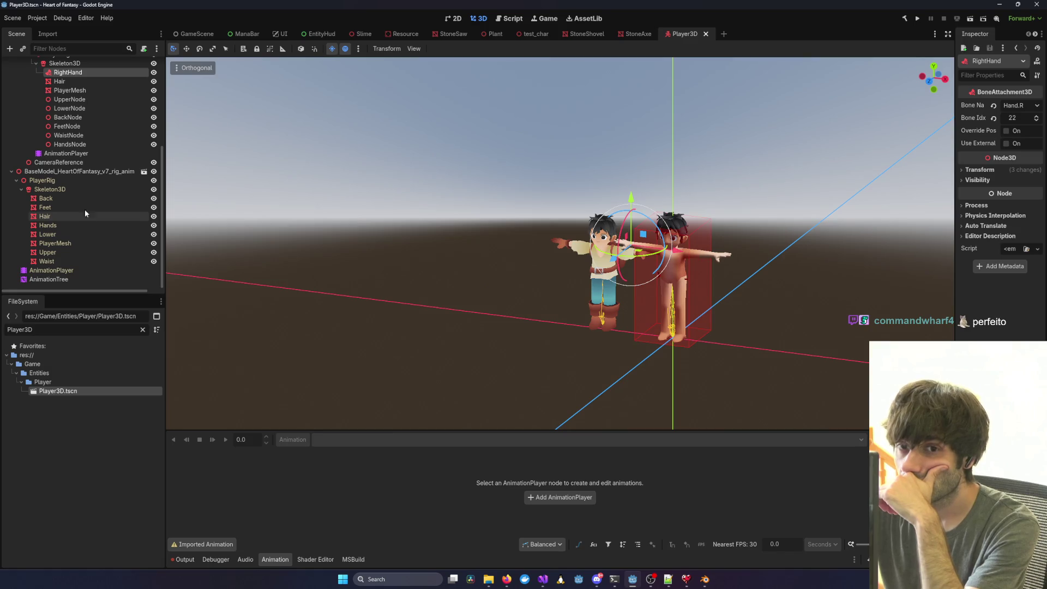
left_click(81, 173)
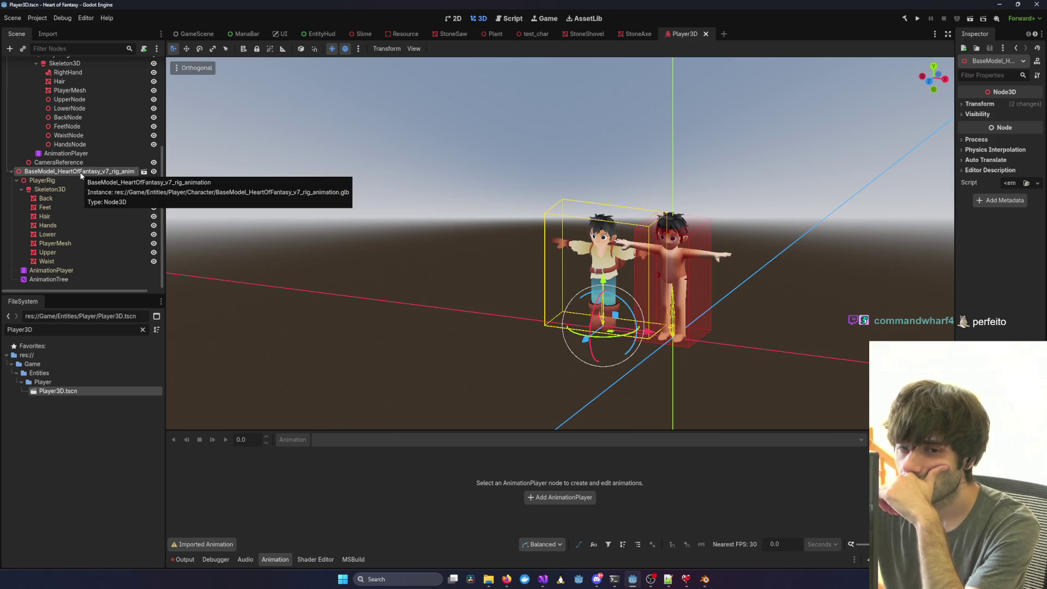
key("Delete")
Replace the old rig with a fresh v7 .glb instance and enable Editable Children.
key("Return")
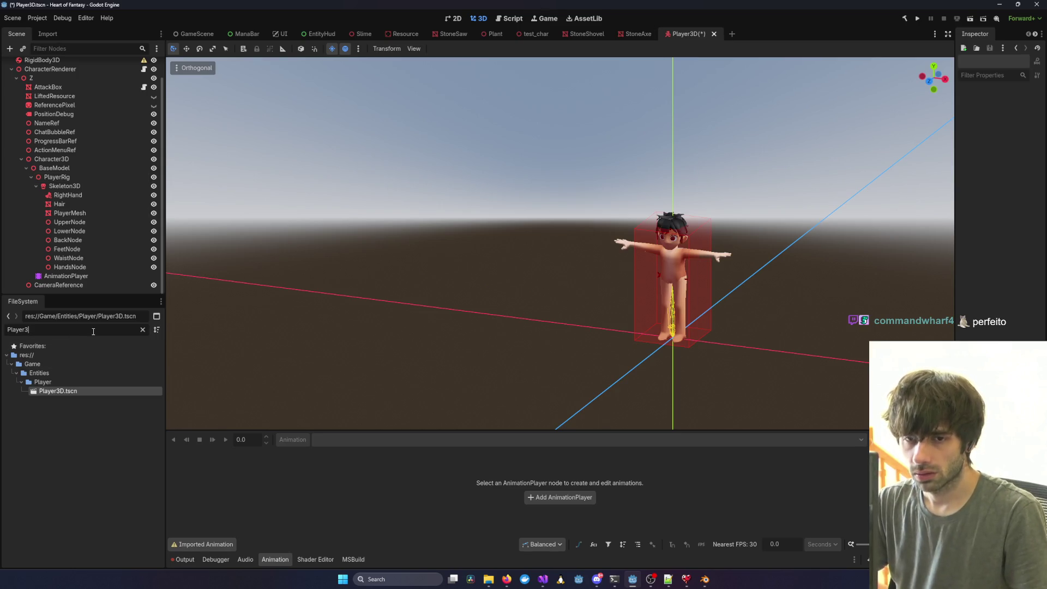
key("ctrl+a")
key("BackSpace")
mouse_move(92, 451)
left_mouse_down()
mouse_move(180, 455)
mouse_move(501, 297)
mouse_move(499, 311)
left_mouse_up()
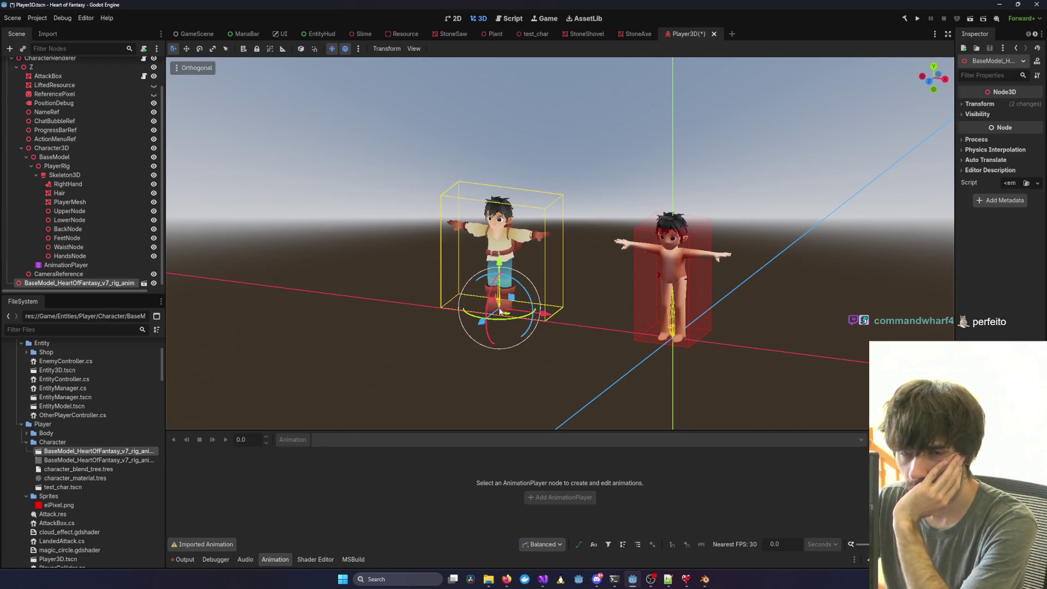
right_click(23, 279)
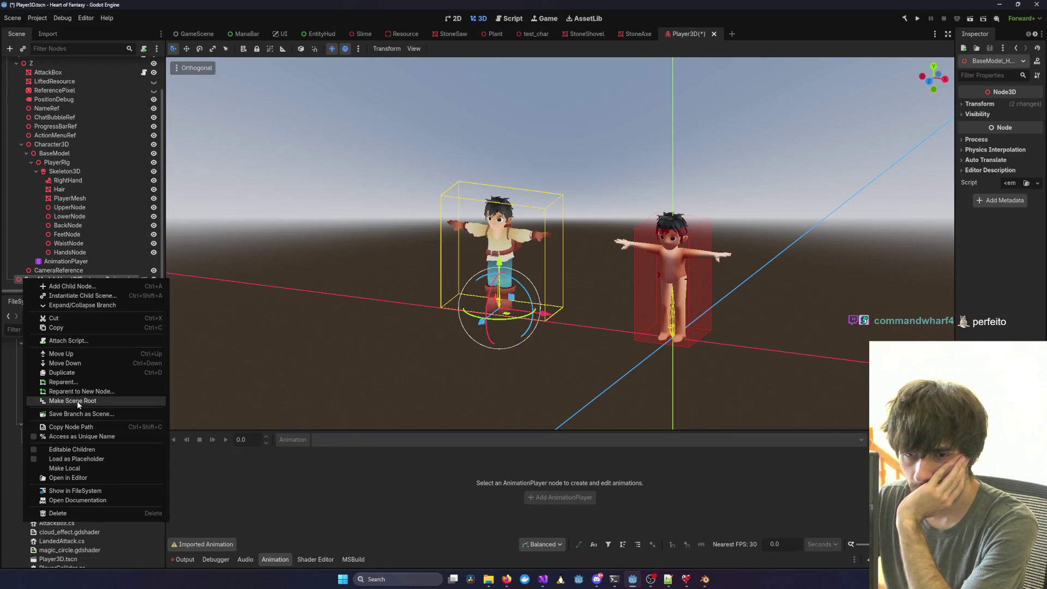
left_click(71, 449)
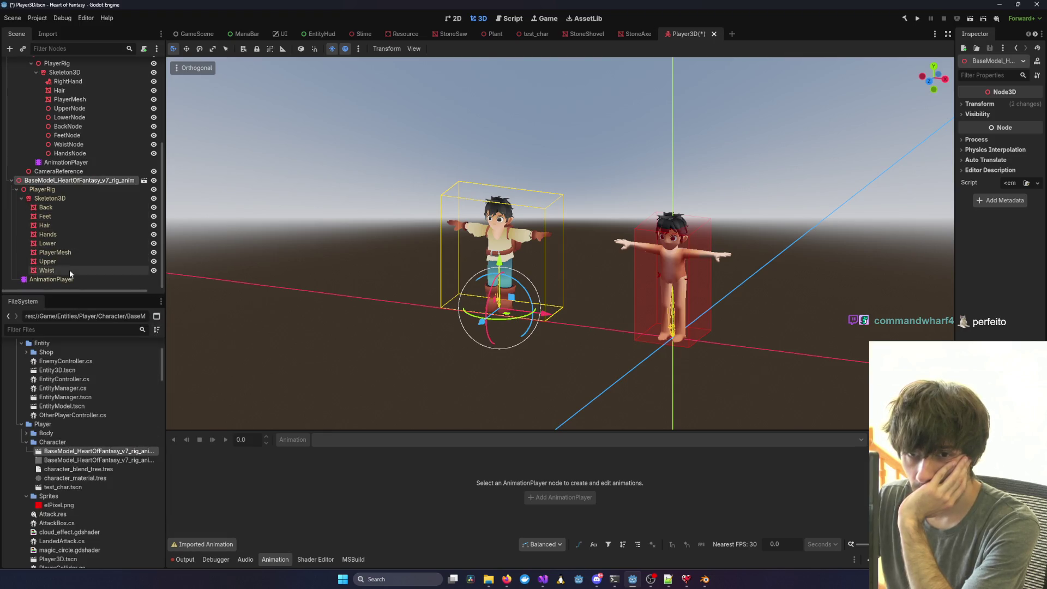
left_click(702, 581)
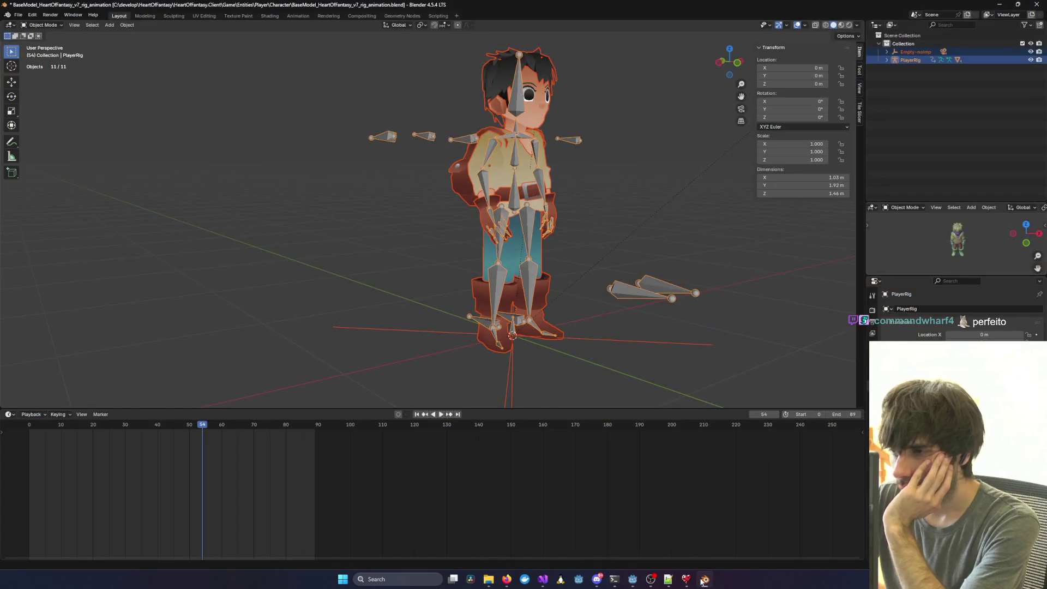
Unhide the Weapon_Standin sword under the PlayerRig armature in Blender's outliner.
left_click_drag(716, 305, 818, 305)
left_click(886, 60)
left_click(894, 85)
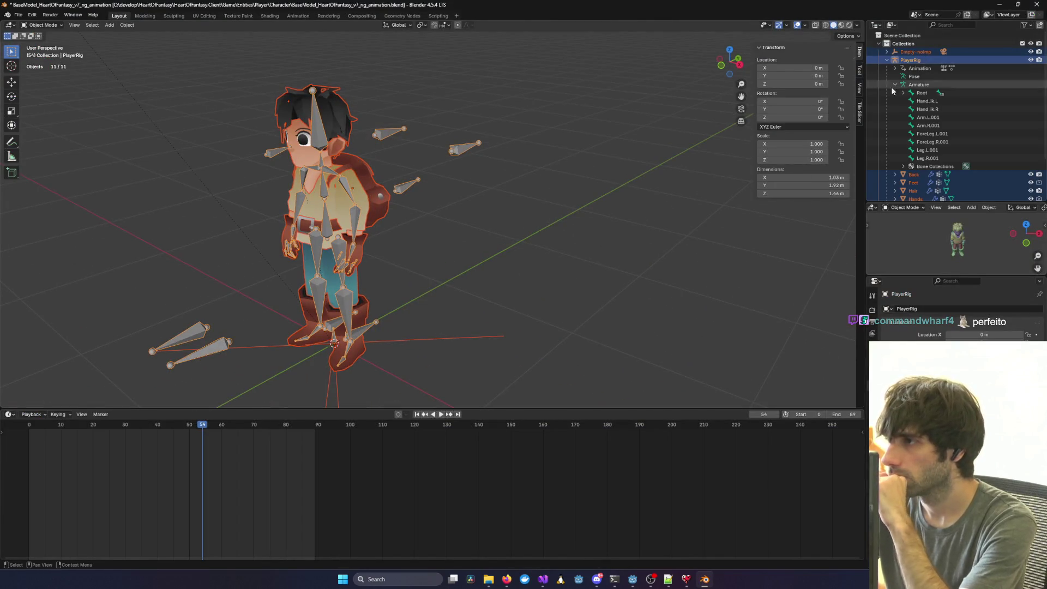
scroll(920, 126, "down", 3)
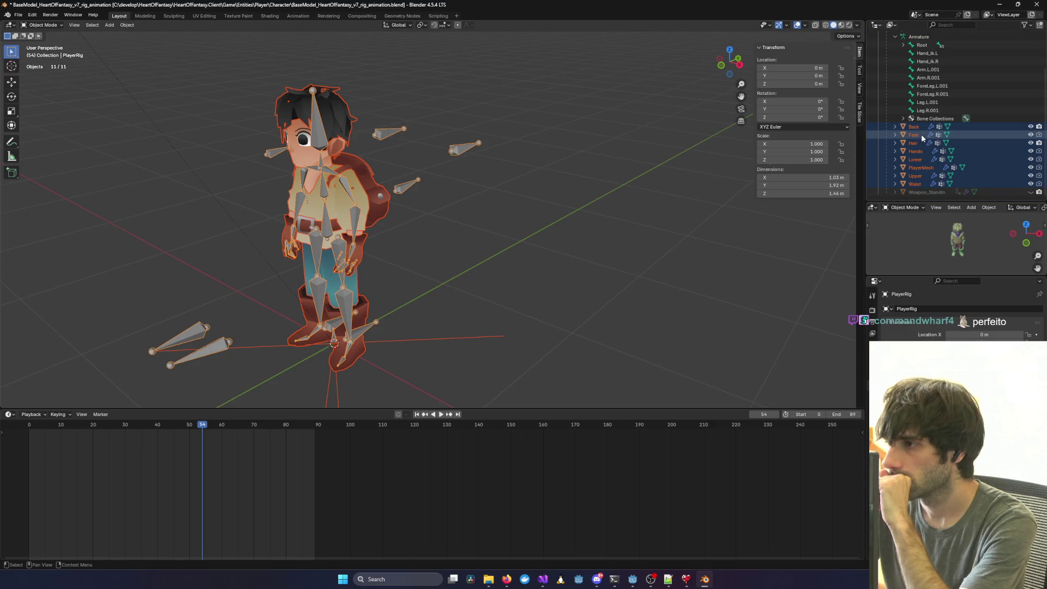
left_click(1032, 193)
left_click_drag(704, 192, 450, 208)
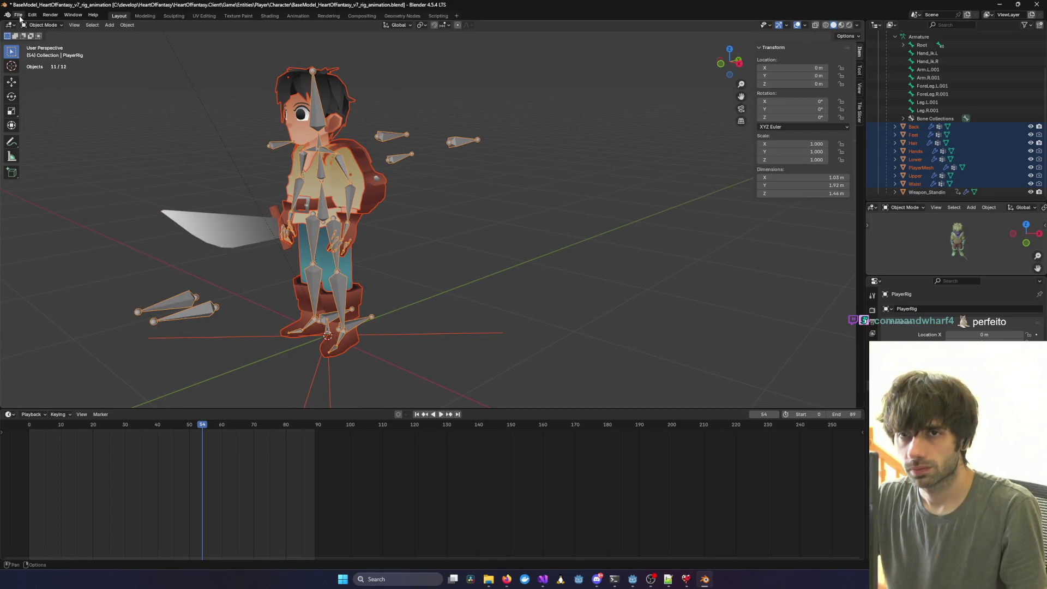
Save the blend file and export the rig as a glTF 2.0 .glb.
key("ctrl+s")
left_click(18, 14)
mouse_move(57, 138)
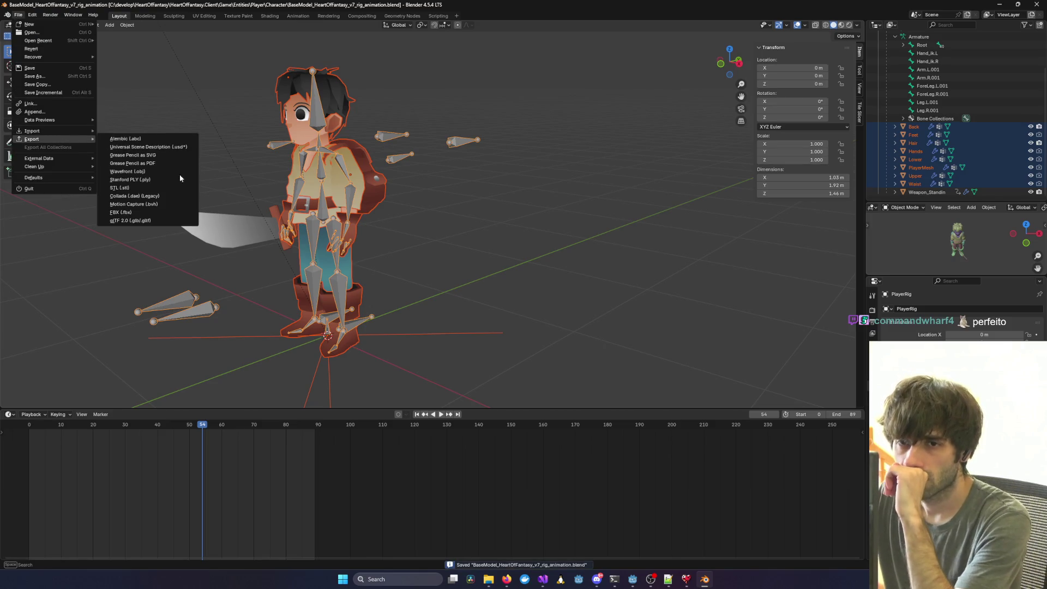
left_click(155, 219)
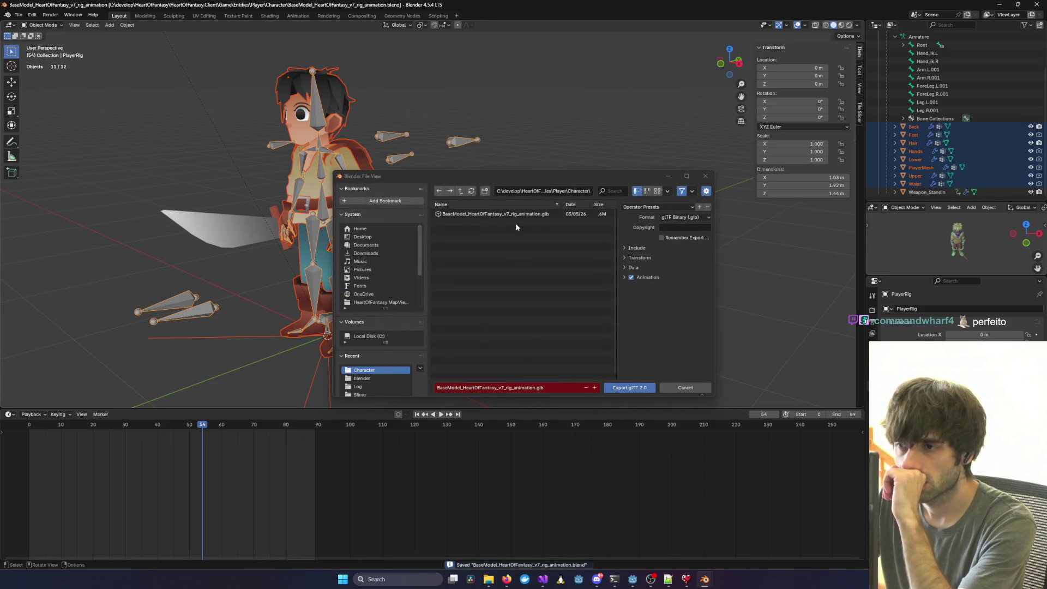
left_click(622, 387)
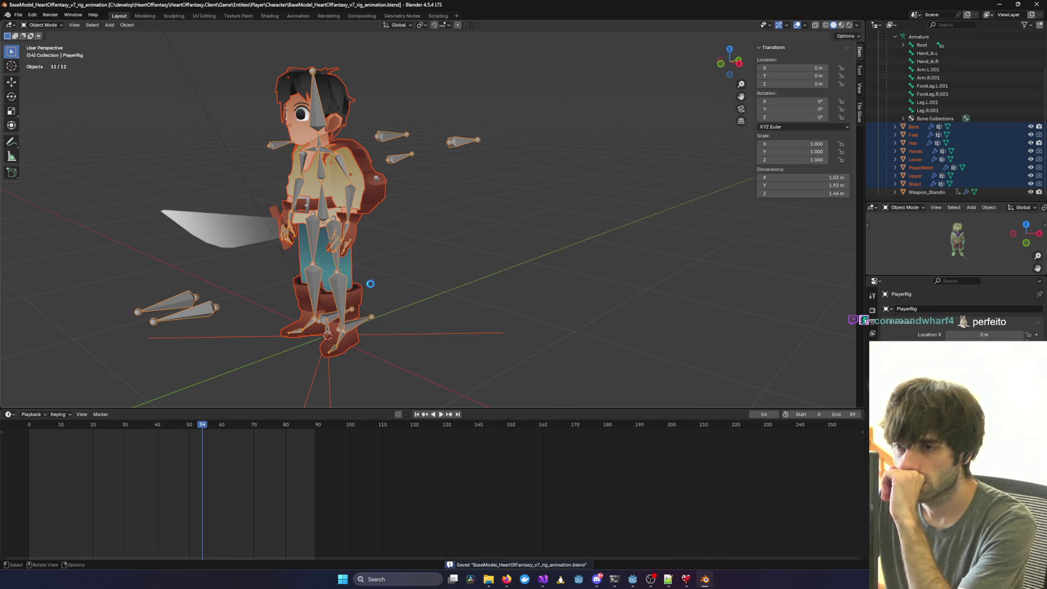
Reimport the updated rig .glb in Godot's Advanced Import Settings.
left_click(634, 580)
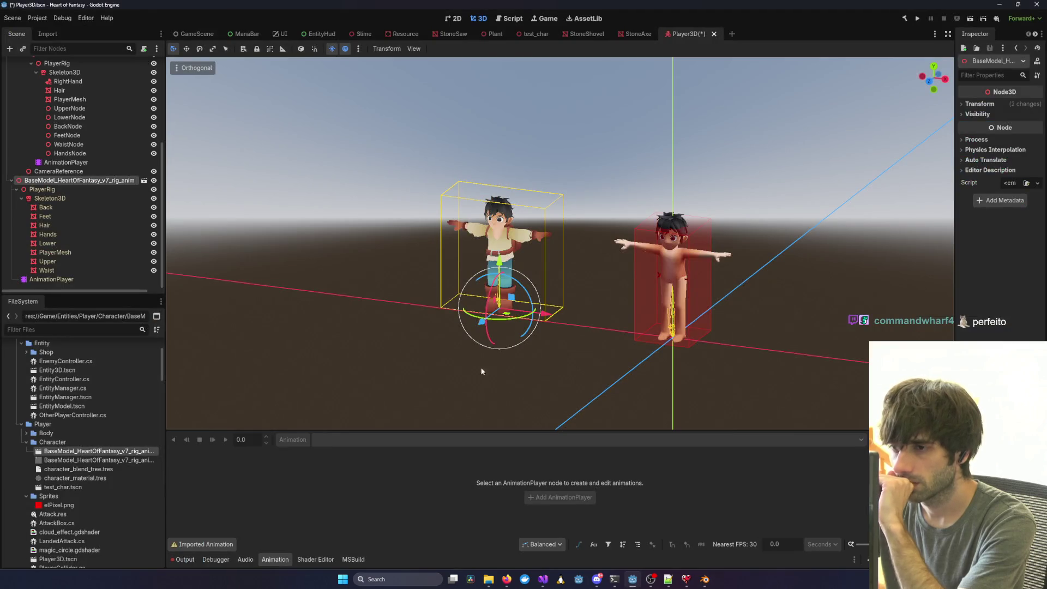
double_click(88, 451)
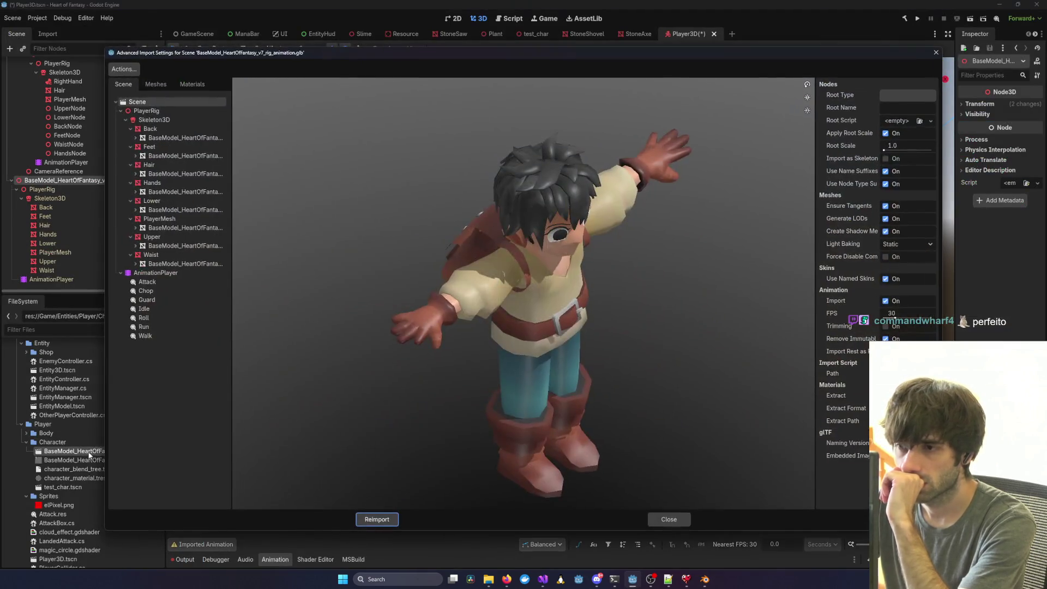
left_click(381, 522)
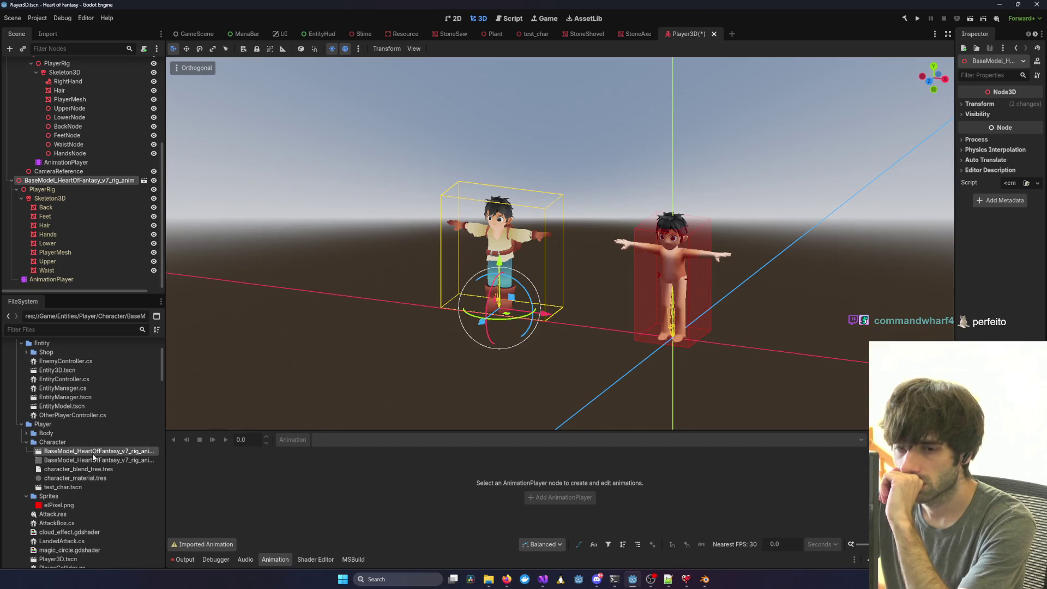
double_click(93, 453)
left_click(676, 518)
key("alt+Tab")
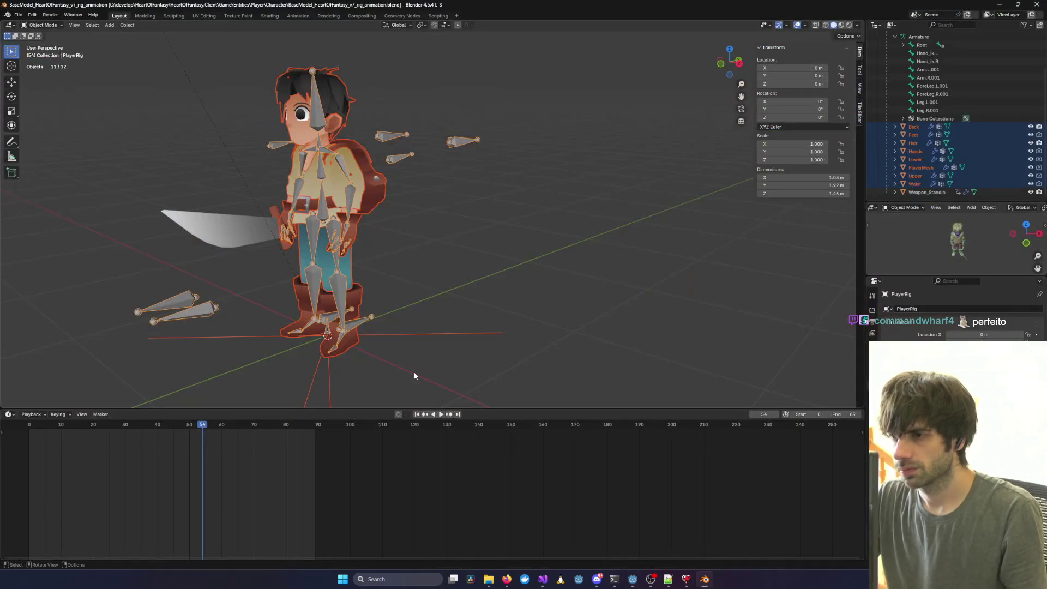
Select all objects, save, and re-export the rig with the sword over the existing .glb.
key("a")
left_click_drag(418, 238, 376, 243)
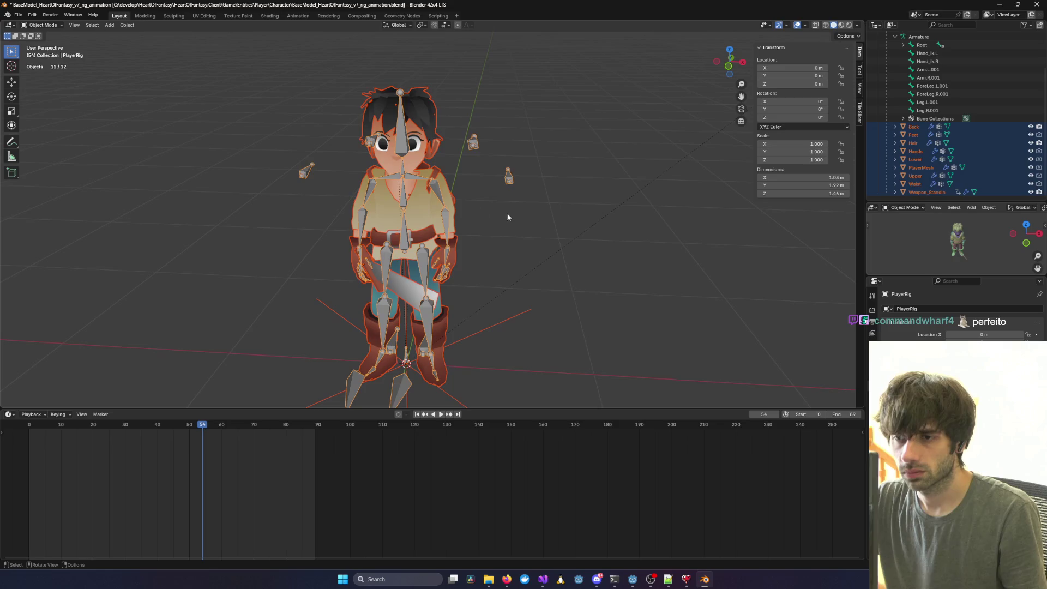
key("ctrl+s")
left_click(18, 17)
mouse_move(74, 139)
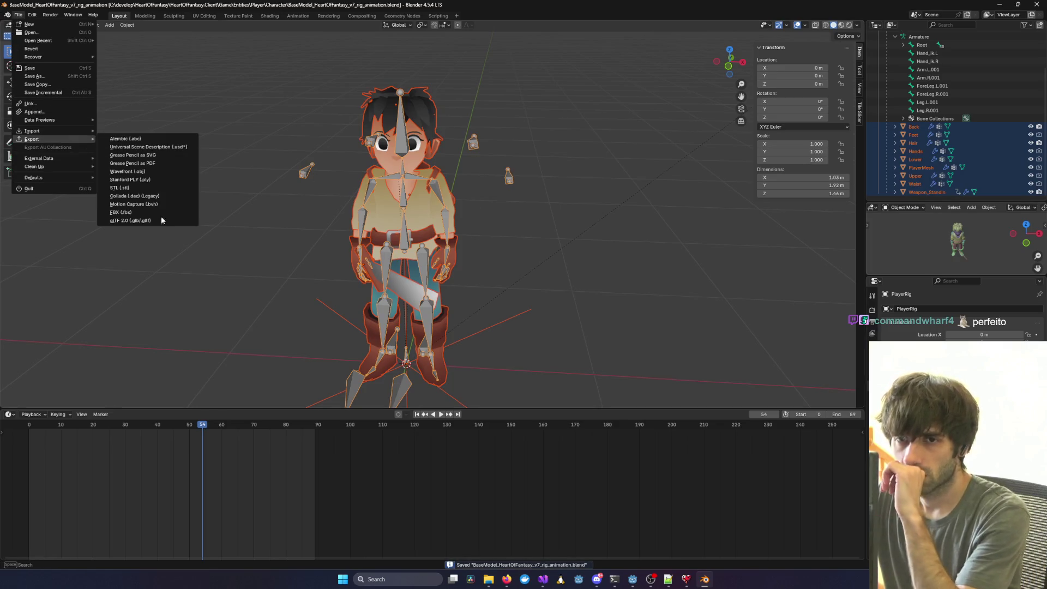
left_click(168, 218)
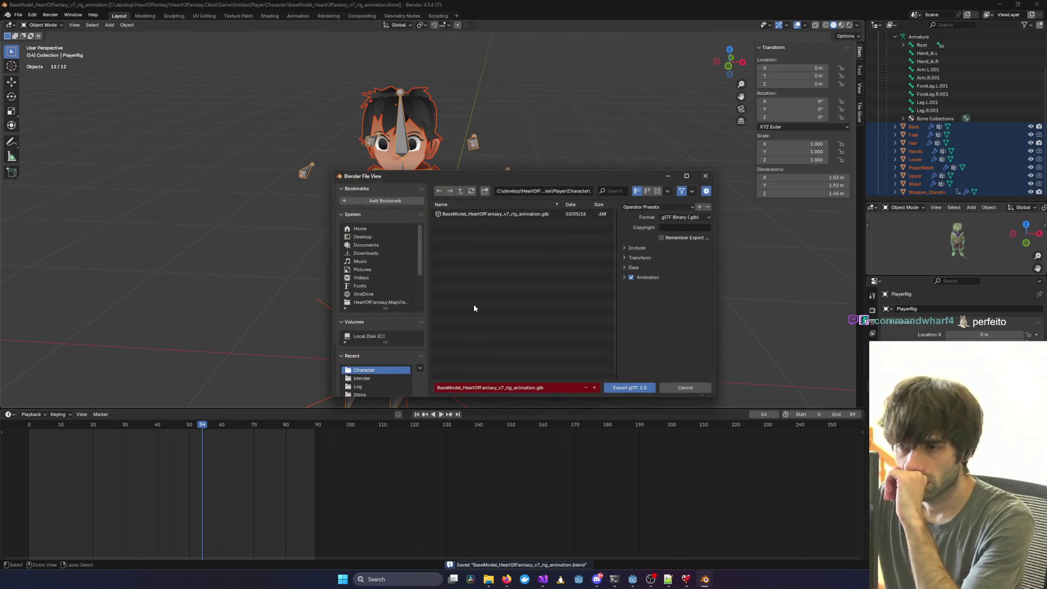
double_click(540, 217)
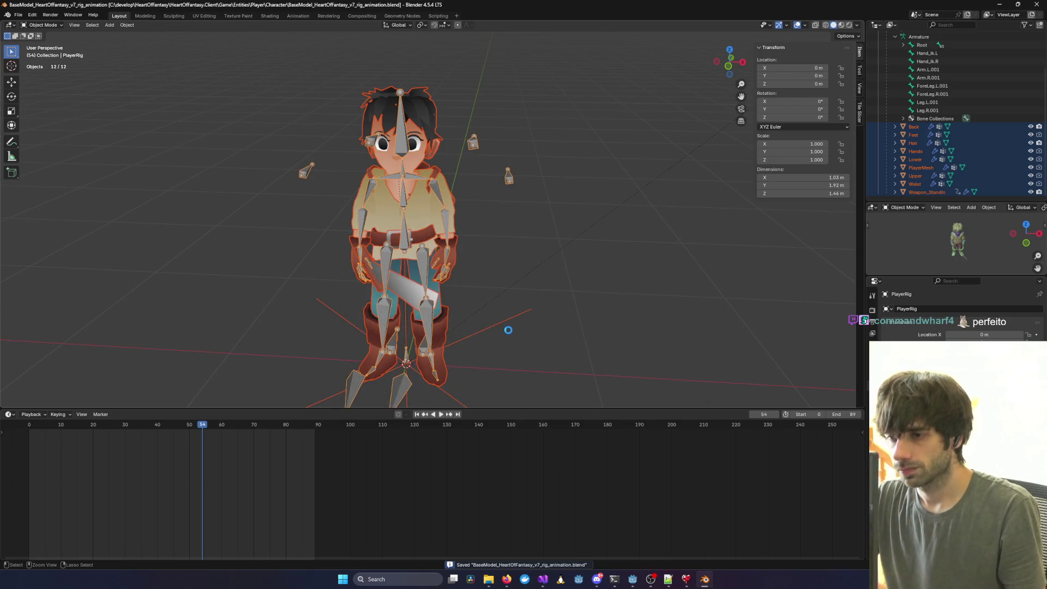
key("alt+Tab")
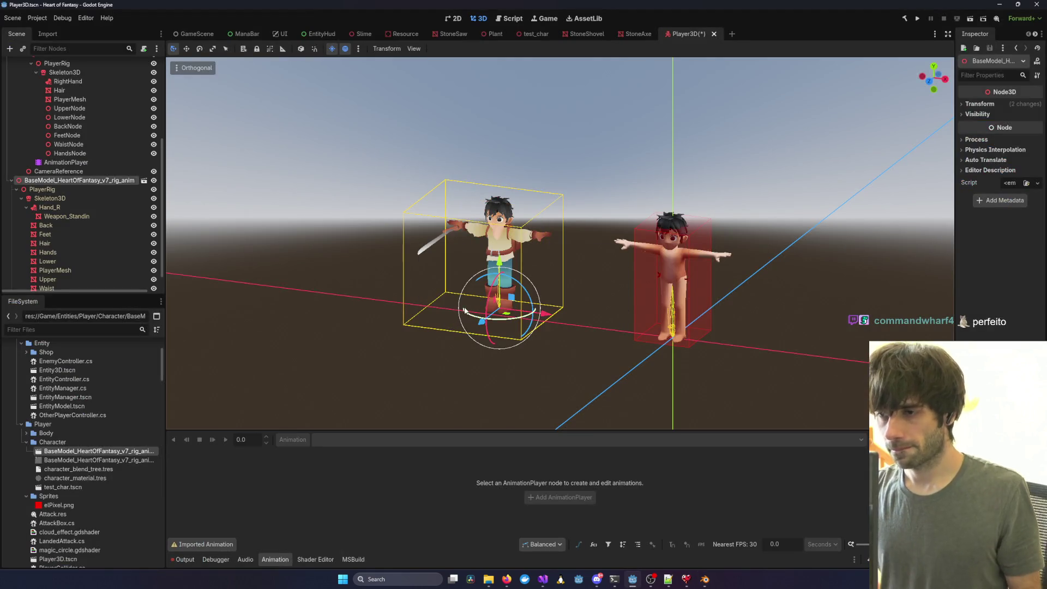
Delete the old BaseModel node and its children from the Player3D scene.
scroll(81, 226, "down", 1)
left_click(49, 190)
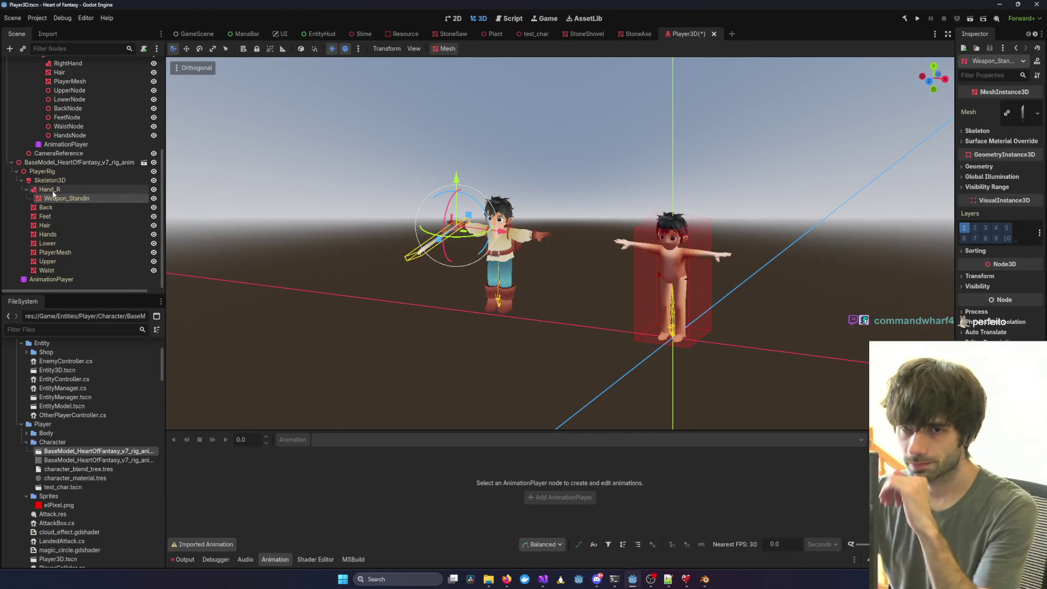
scroll(251, 257, "down", 5)
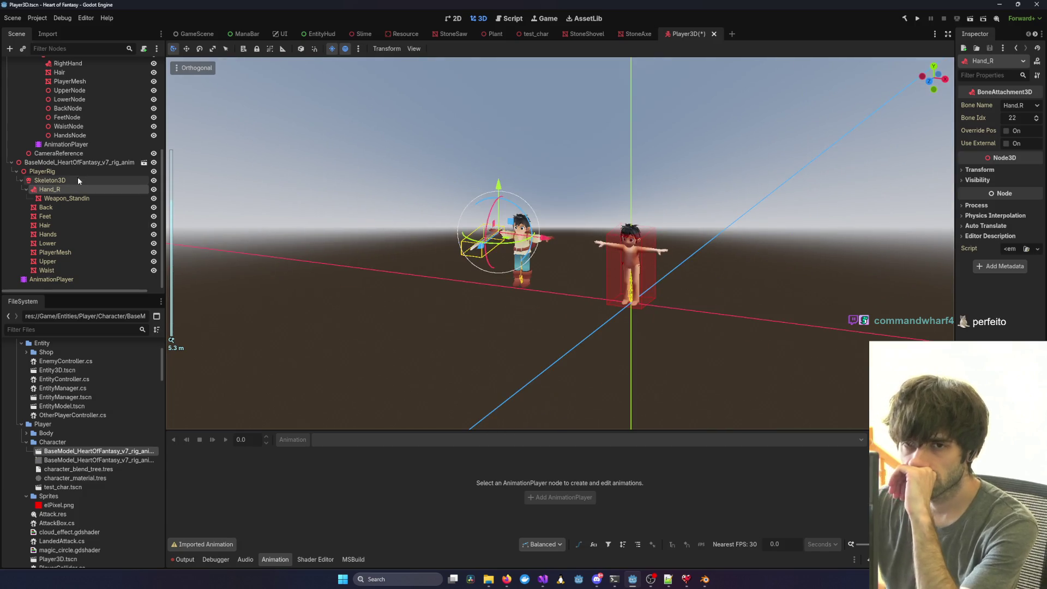
scroll(40, 182, "up", 3)
scroll(70, 197, "up", 2)
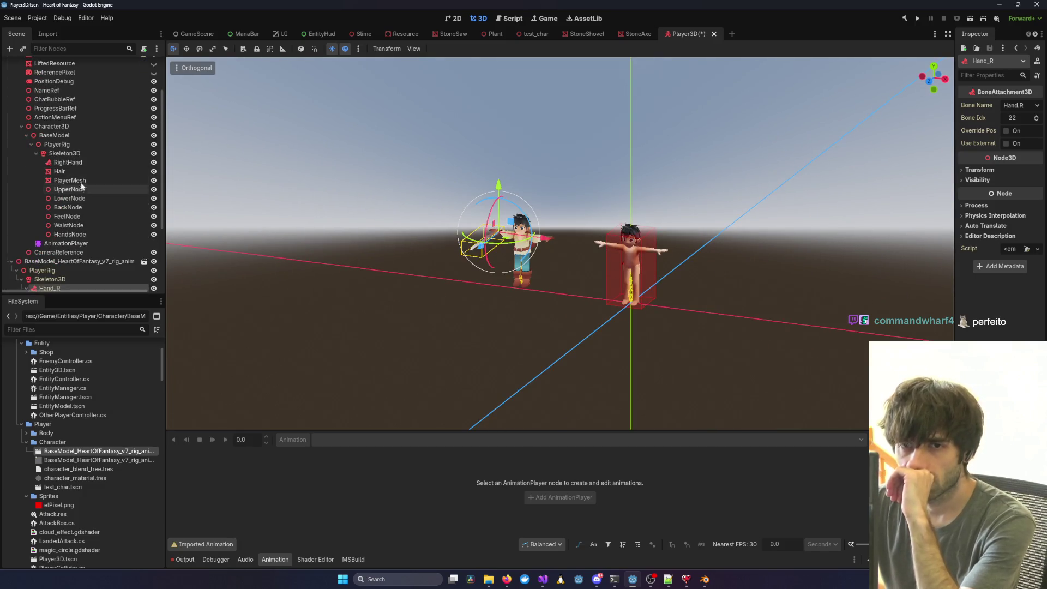
scroll(84, 162, "down", 5)
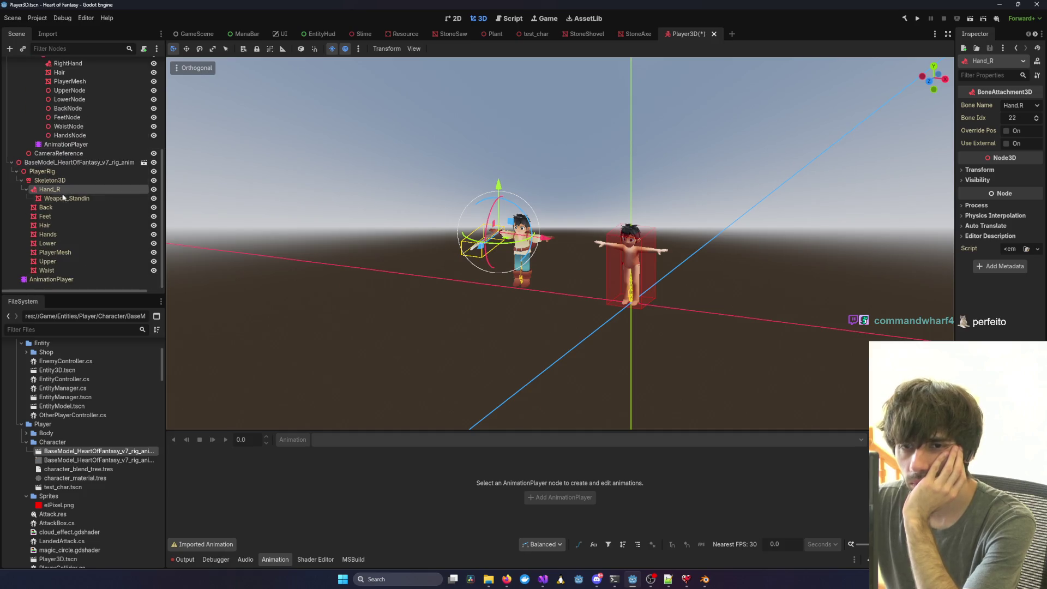
scroll(82, 205, "up", 7)
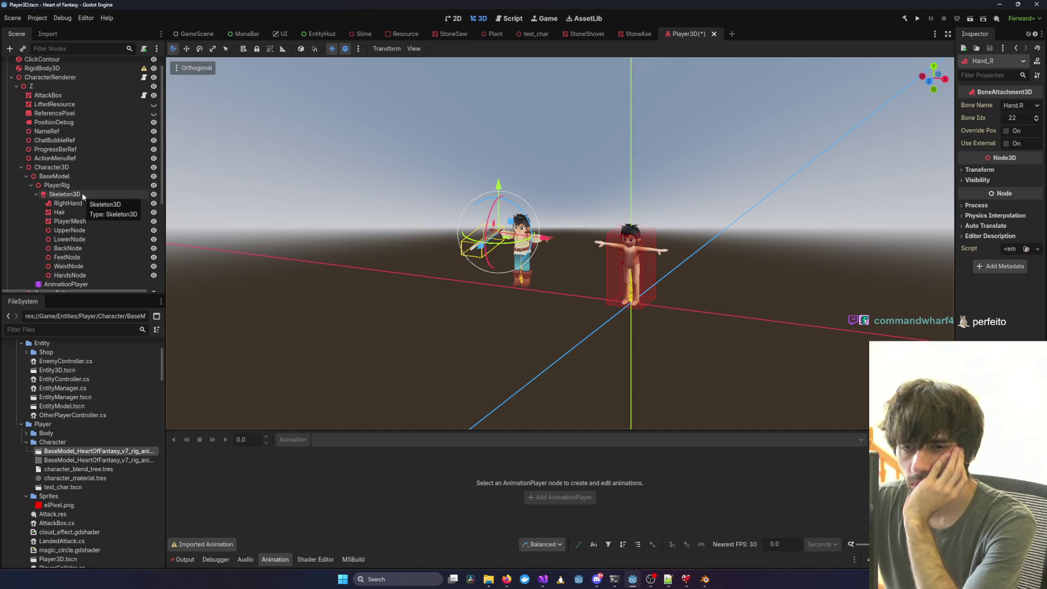
left_click(80, 177)
key("Delete")
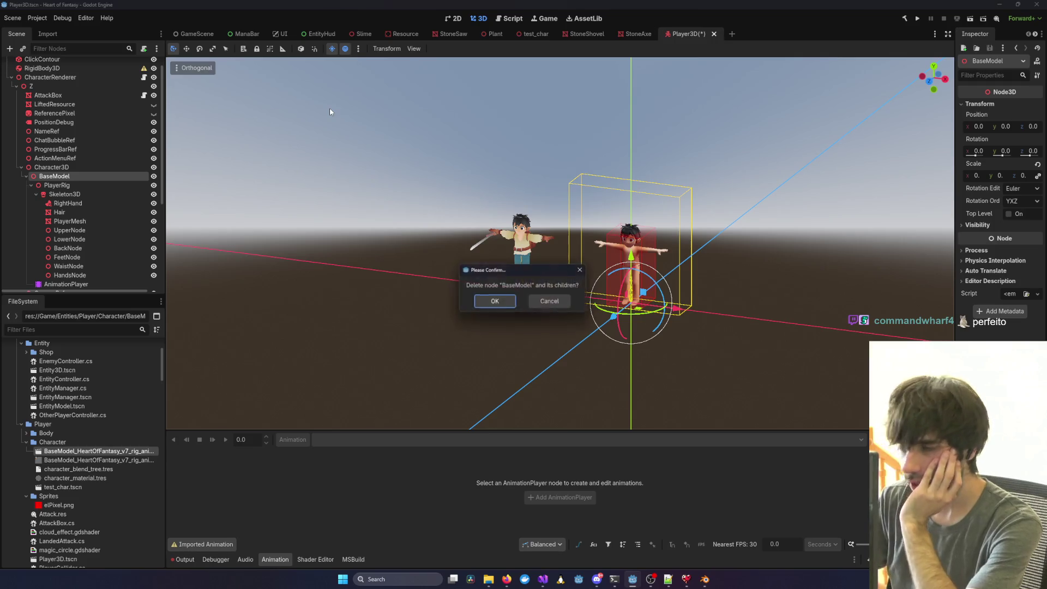
key("Return")
Undo an accidental reparent and rename the new rig instance to BaseModel.
left_click_drag(68, 185, 64, 169)
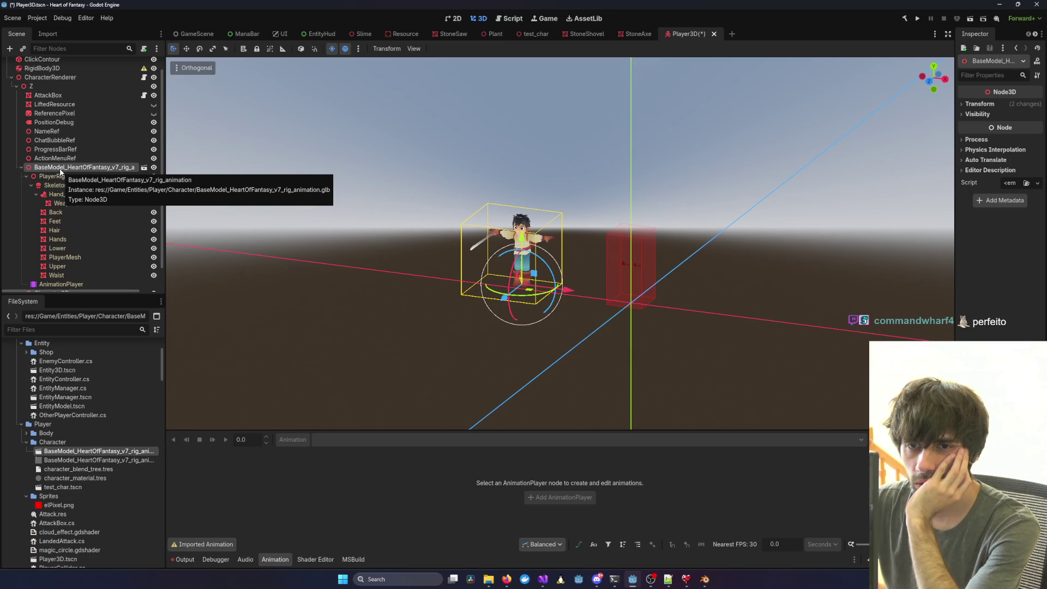
key("ctrl+z")
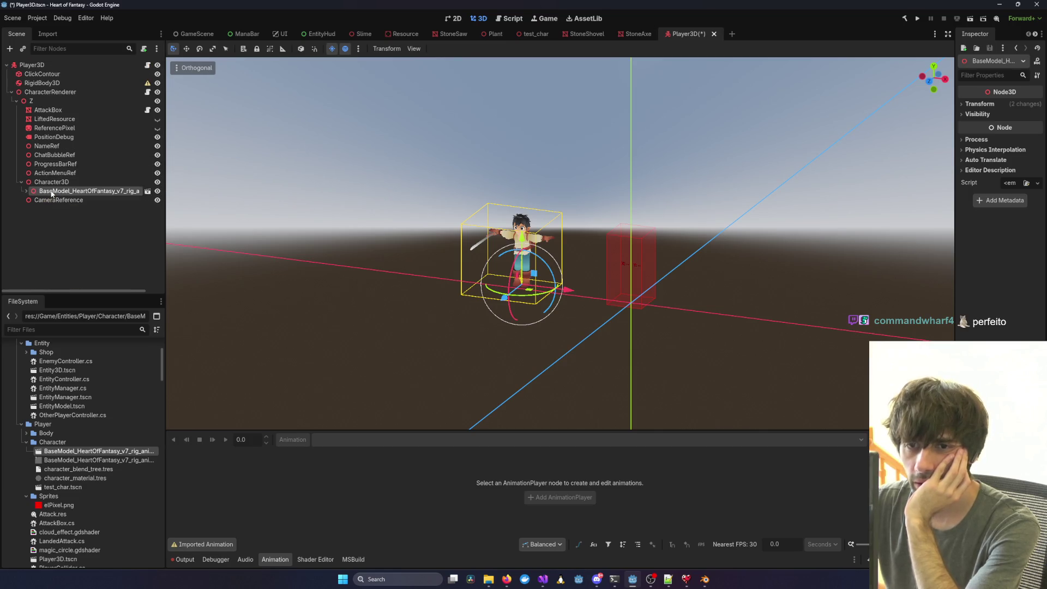
double_click(51, 191)
key("End")
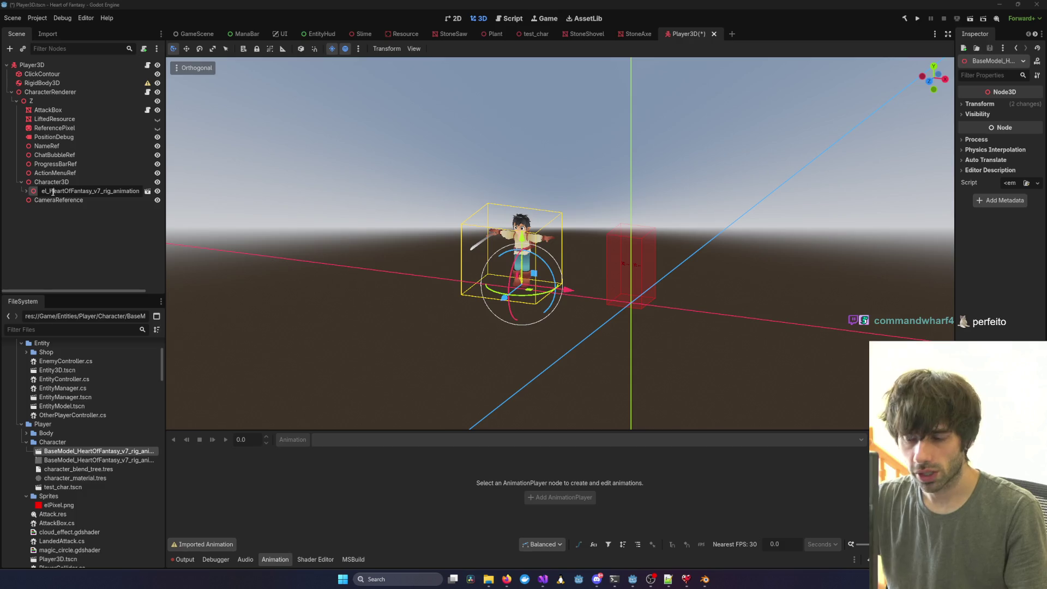
key("shift+Home")
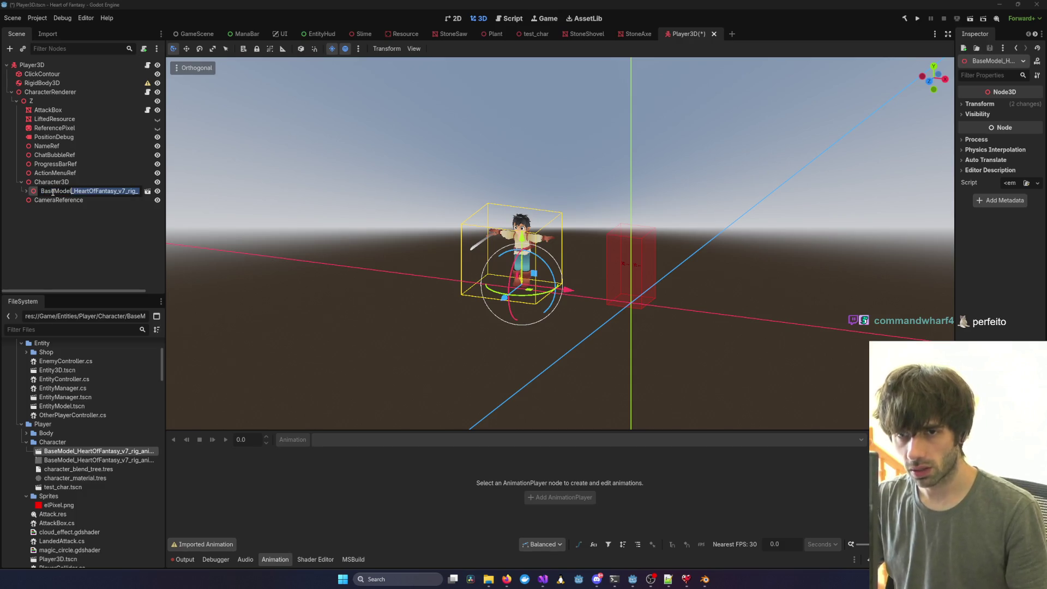
key("Delete")
key("Return")
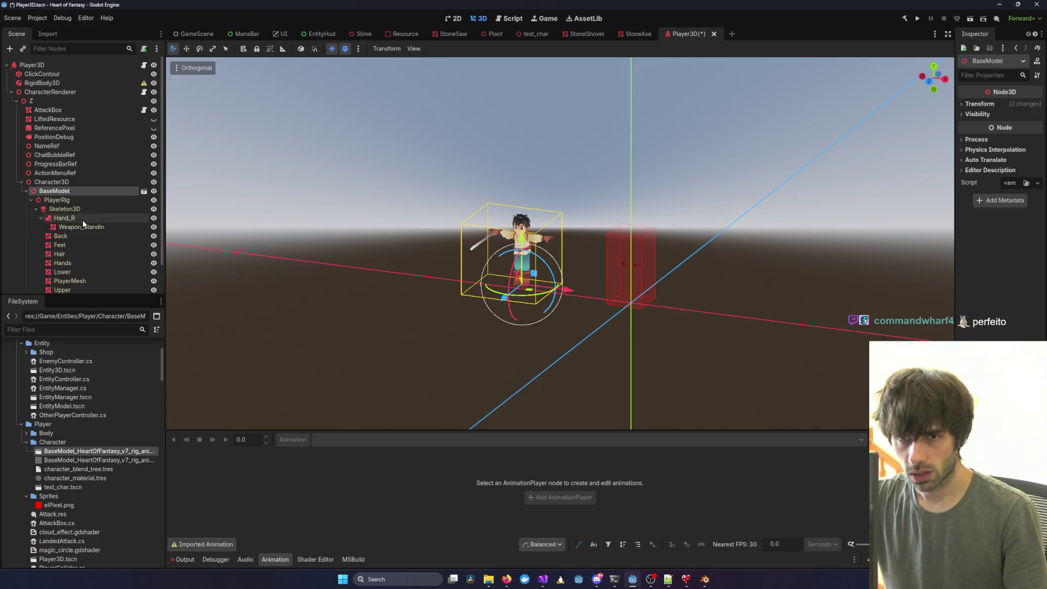
left_click(26, 191)
mouse_move(543, 575)
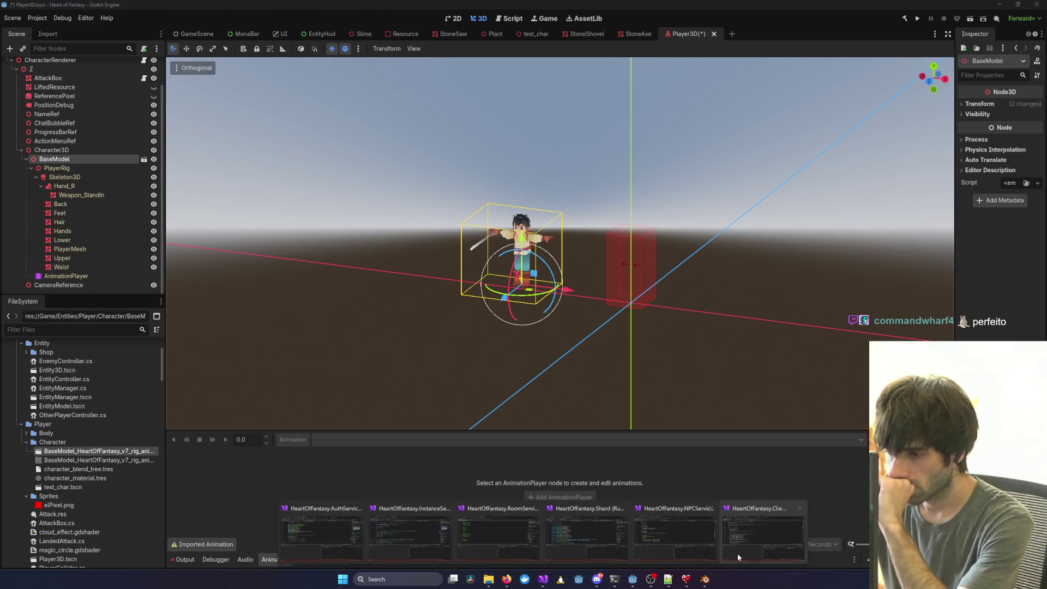
left_click(747, 551)
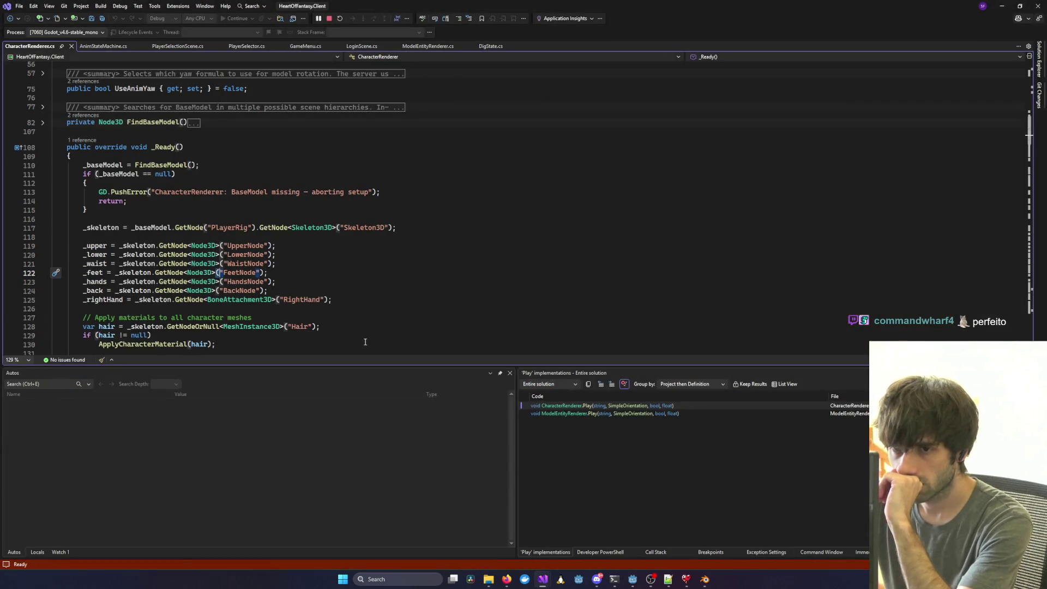
Change the RightHand node lookup to Hand_R, save, and stop the debug session.
double_click(304, 301)
key("alt+Tab")
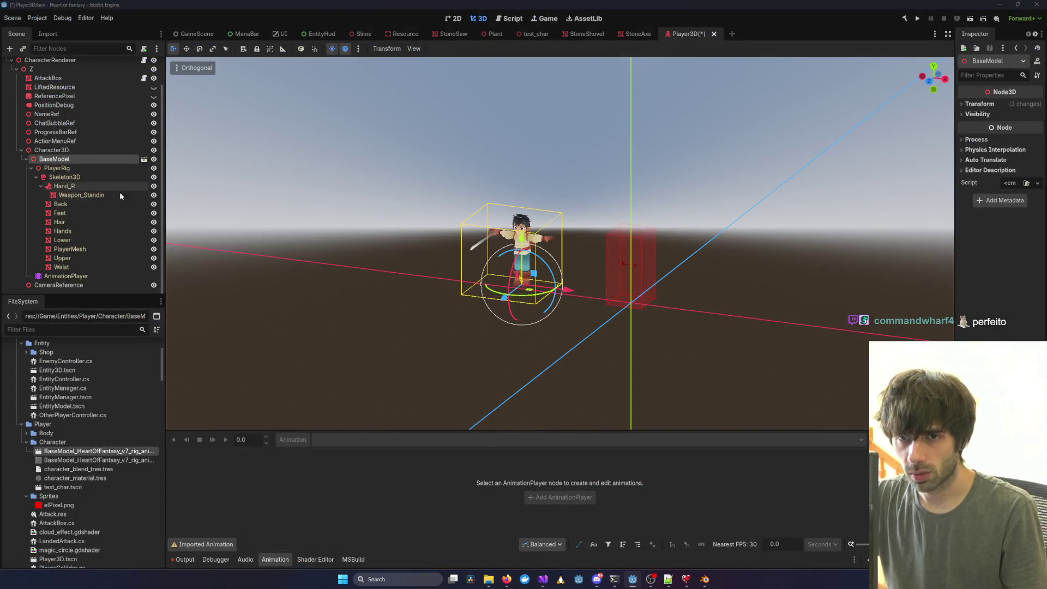
key("alt+Tab")
type("h")
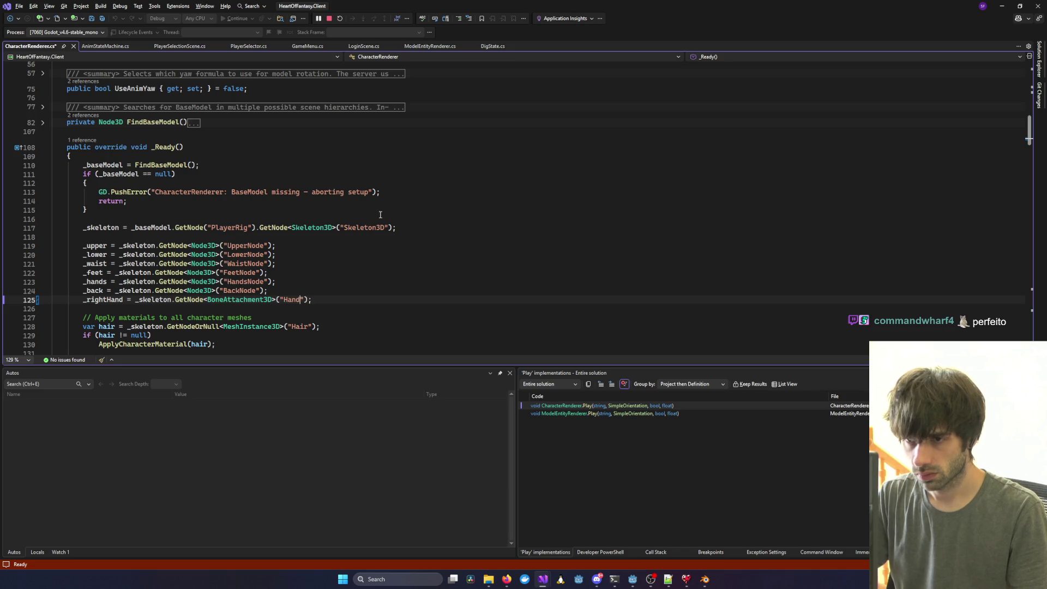
type("R")
key("ctrl+s")
left_click(380, 200)
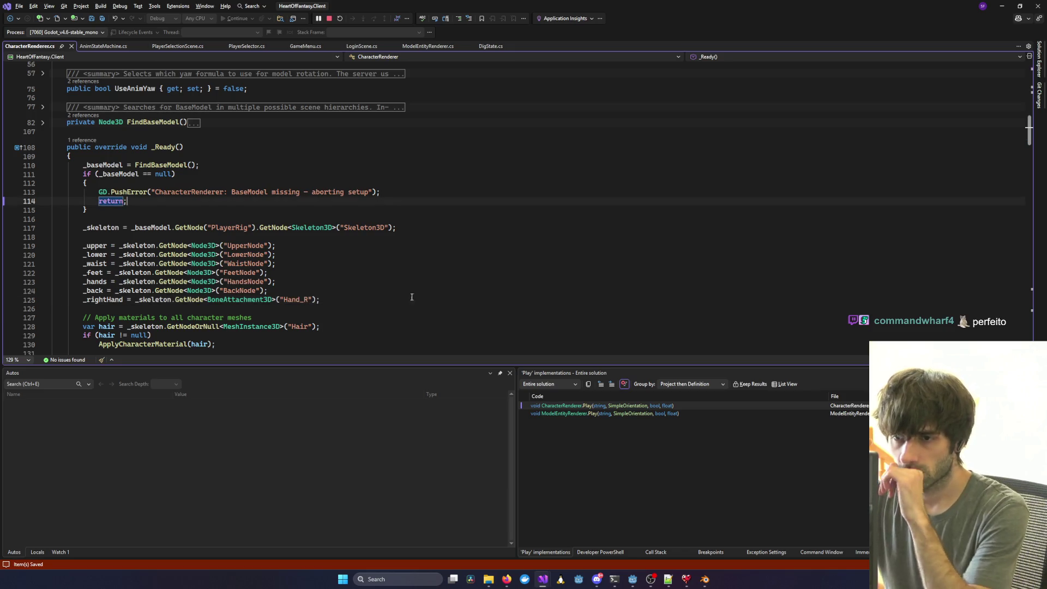
left_click(327, 18)
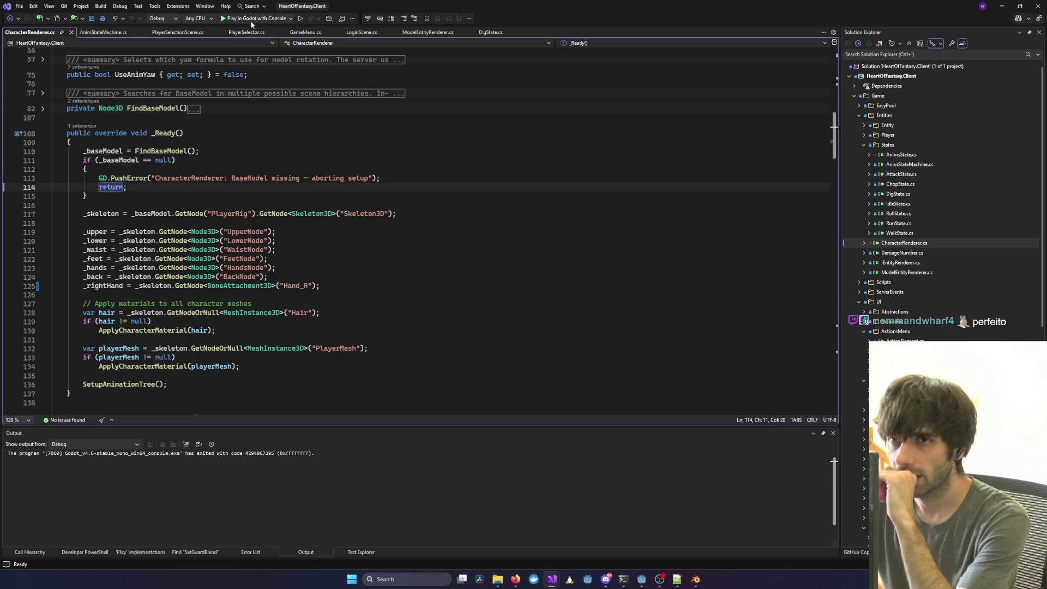
Shorten the Upper, Lower, Waist, Feet, Hands and Back lookups, save, and start a build.
left_click(244, 231)
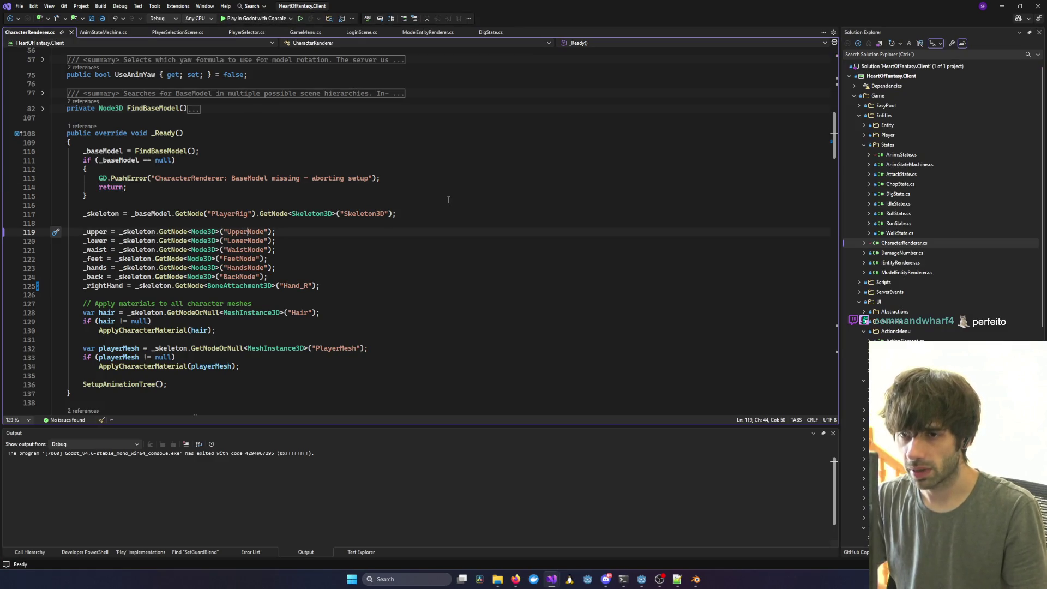
key("Delete")
key("Delete")
key("Delete")
key("alt+Tab")
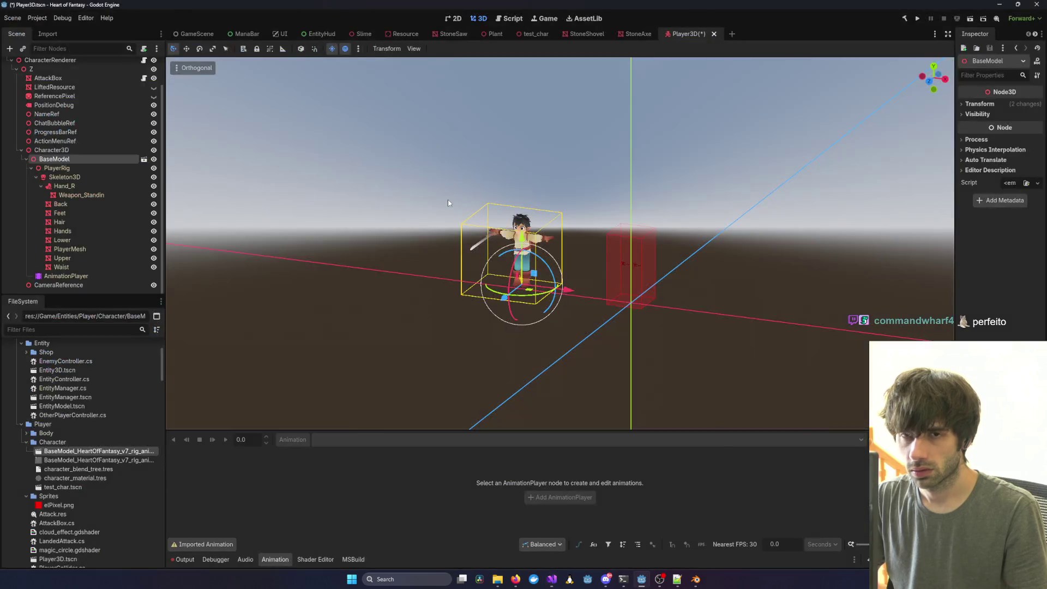
key("alt+Tab")
key("Down")
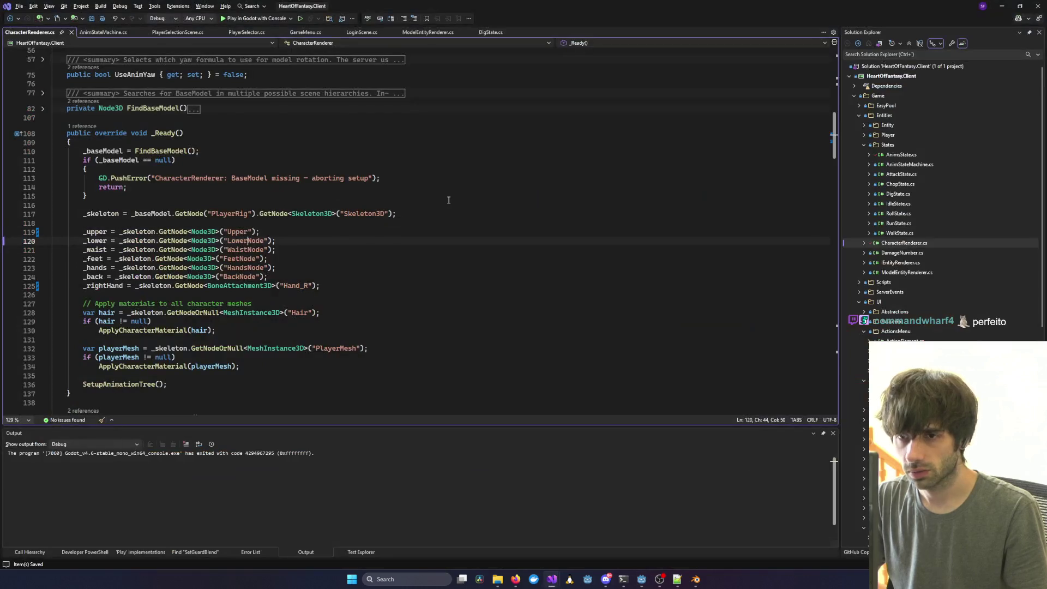
key("Delete")
key("Delete")
key("Delete")
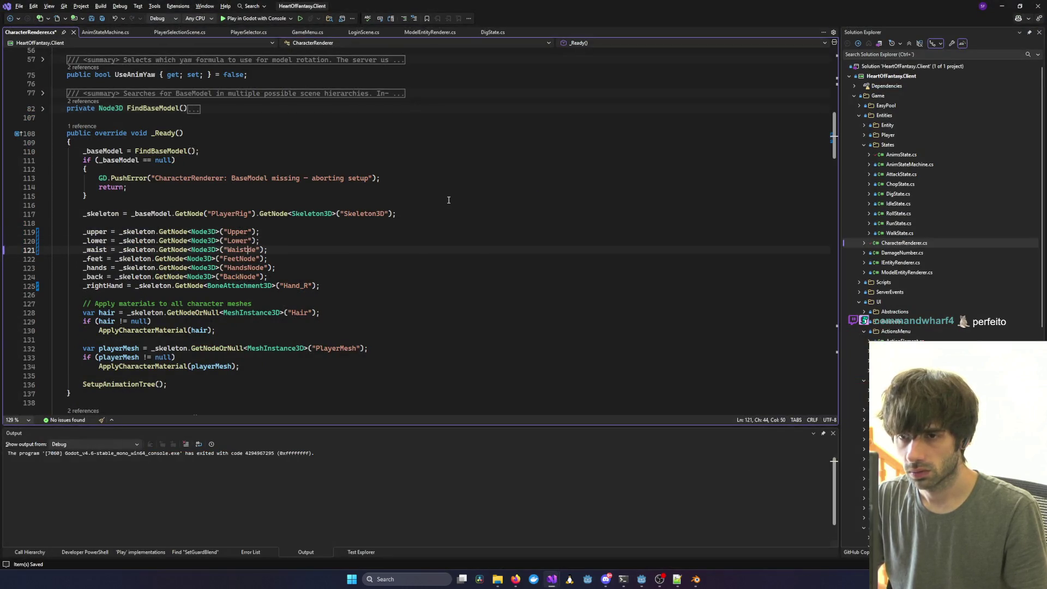
key("Delete")
key("Delete")
key("Down")
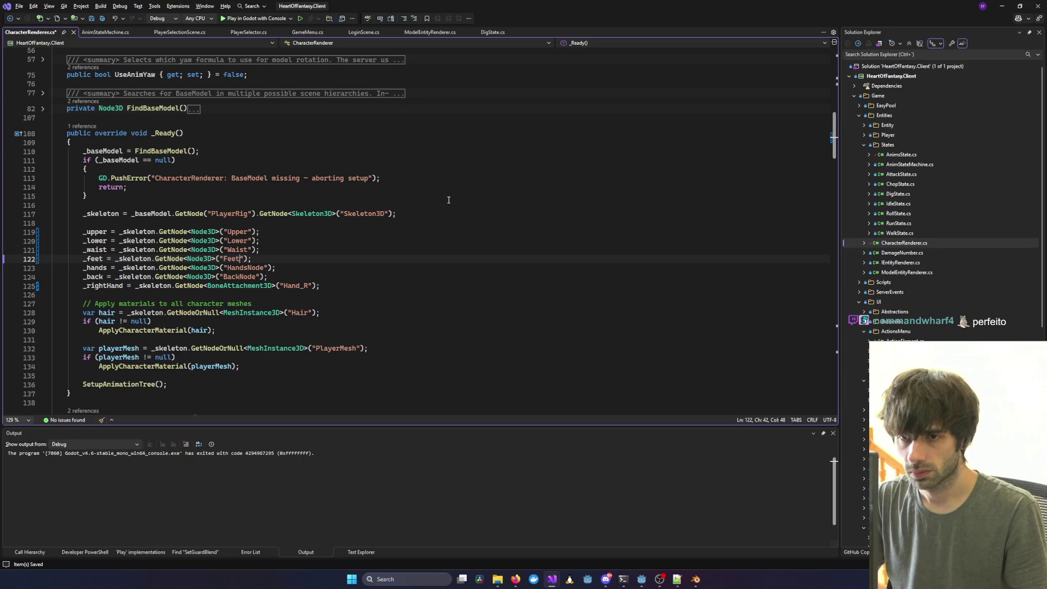
key("Down")
key("Right")
key("Right")
key("Delete")
key("Delete")
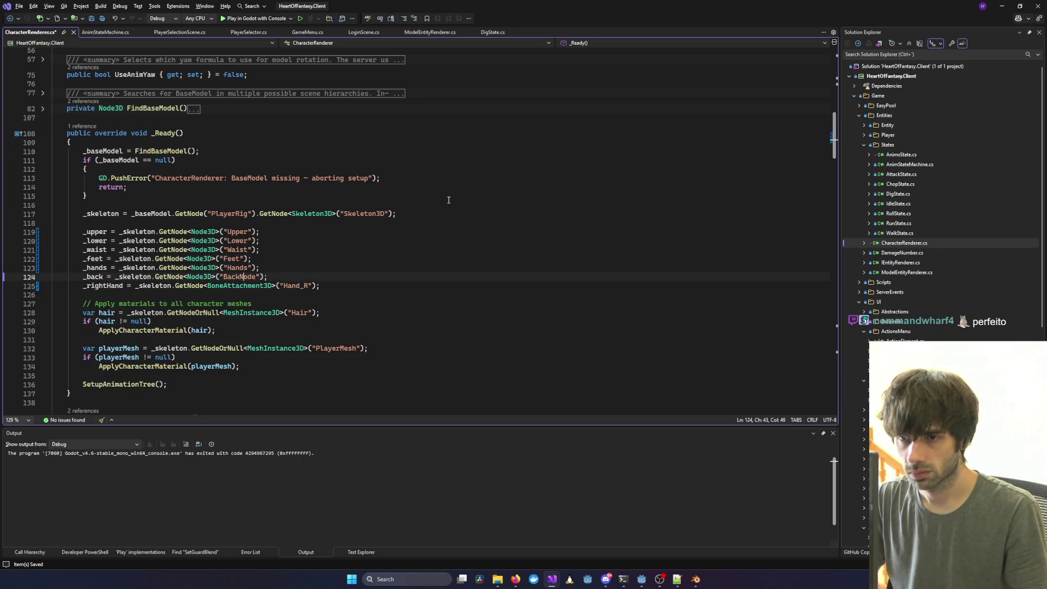
key("Delete")
key("ctrl+s")
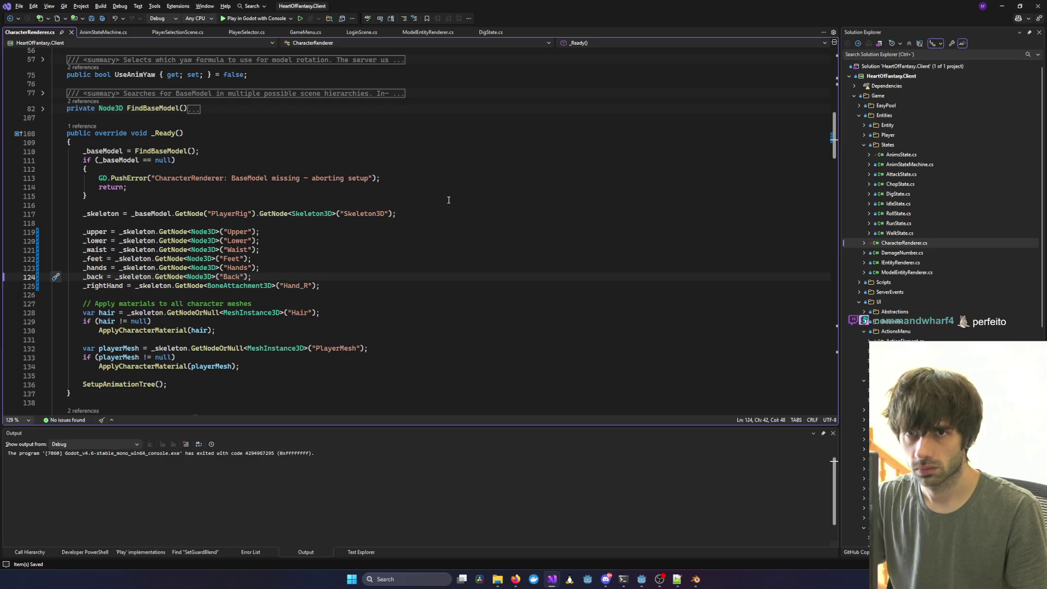
left_click(434, 221)
left_click(254, 18)
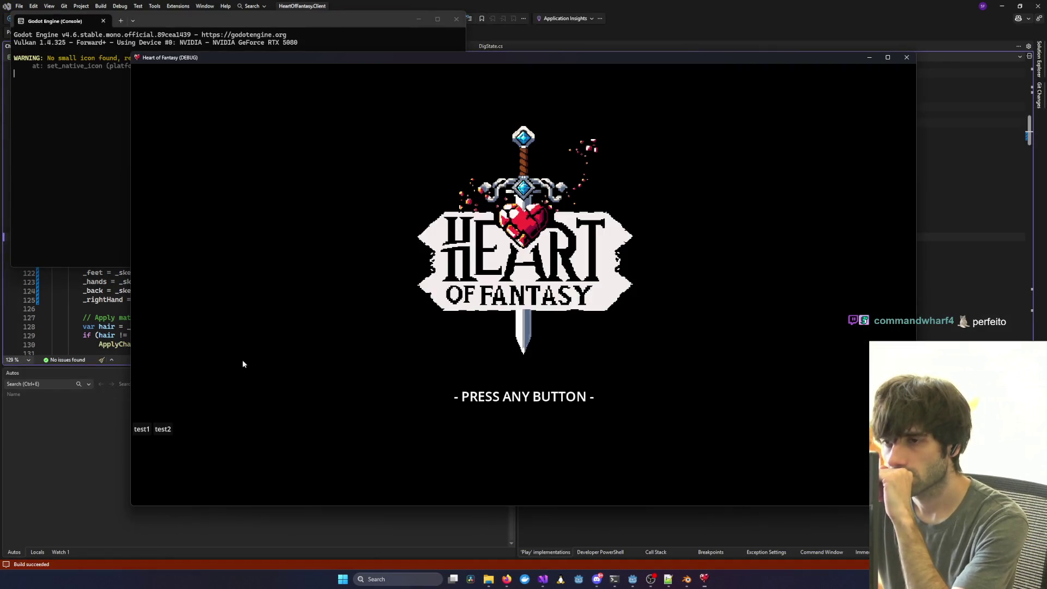
Close the game, slide BaseModel along X onto the collision shape, and save Player3D.
left_click(906, 58)
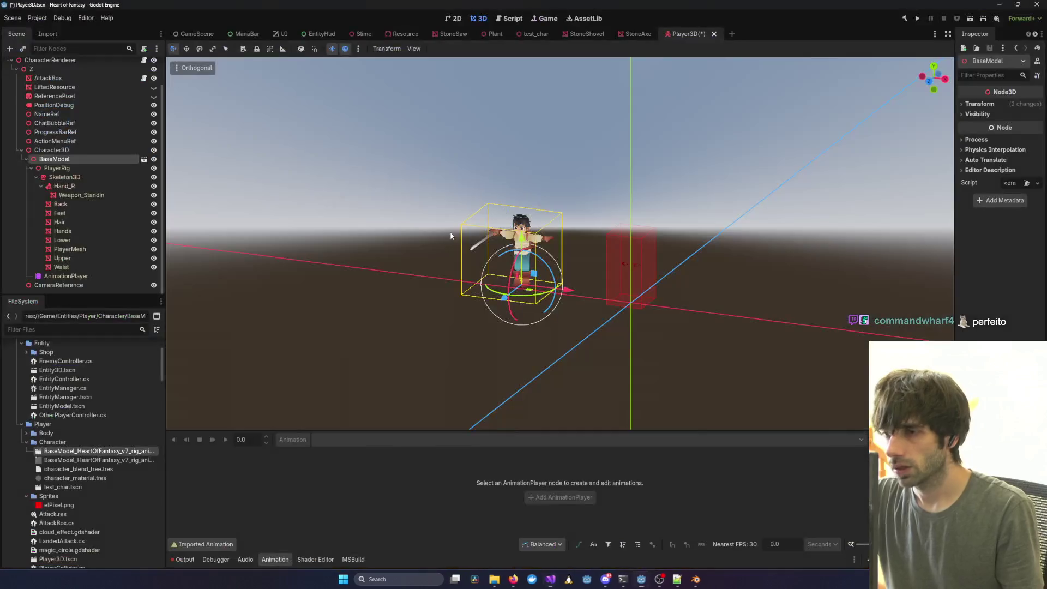
left_click_drag(581, 287, 672, 300)
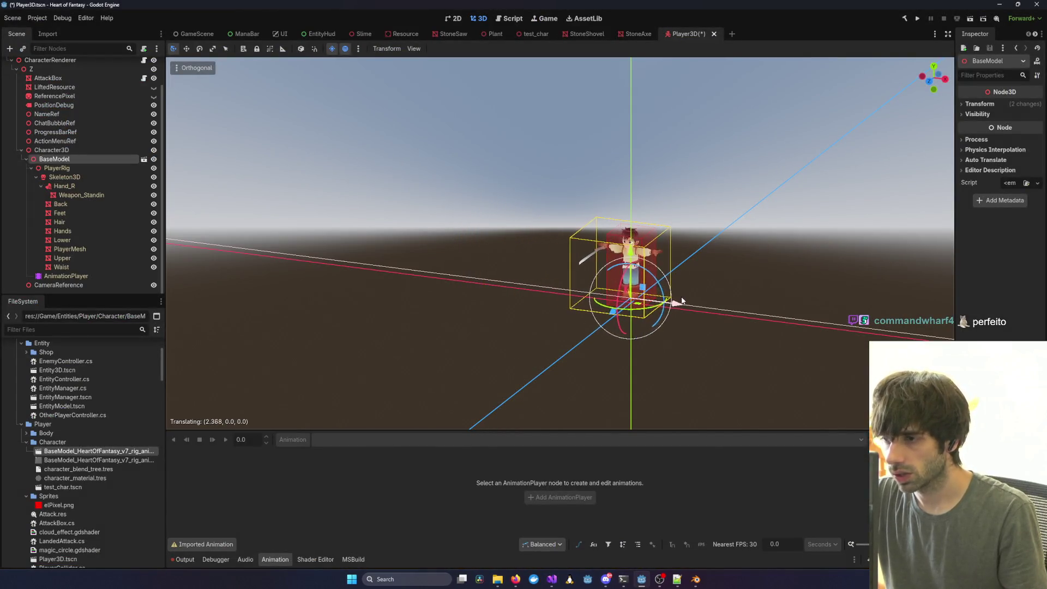
scroll(678, 299, "up", 10)
mouse_move(749, 295)
left_mouse_down()
mouse_move(864, 390)
mouse_move(612, 271)
mouse_move(665, 226)
left_mouse_up()
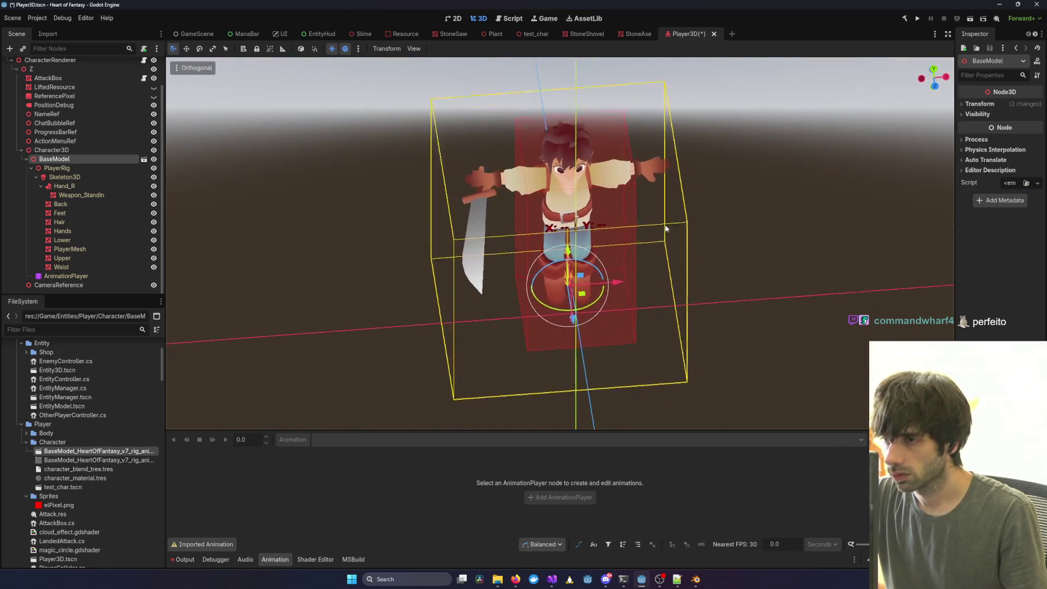
key("ctrl+s")
key("alt+Tab")
left_click(254, 18)
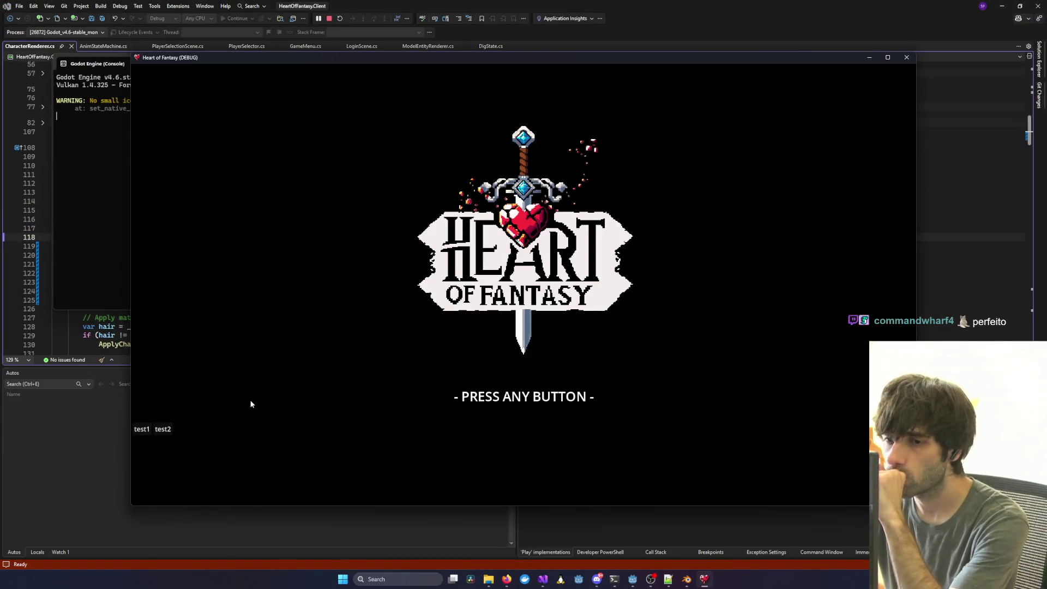
Log in with a test account, view character select, return to the menu, and close the game.
left_click(251, 404)
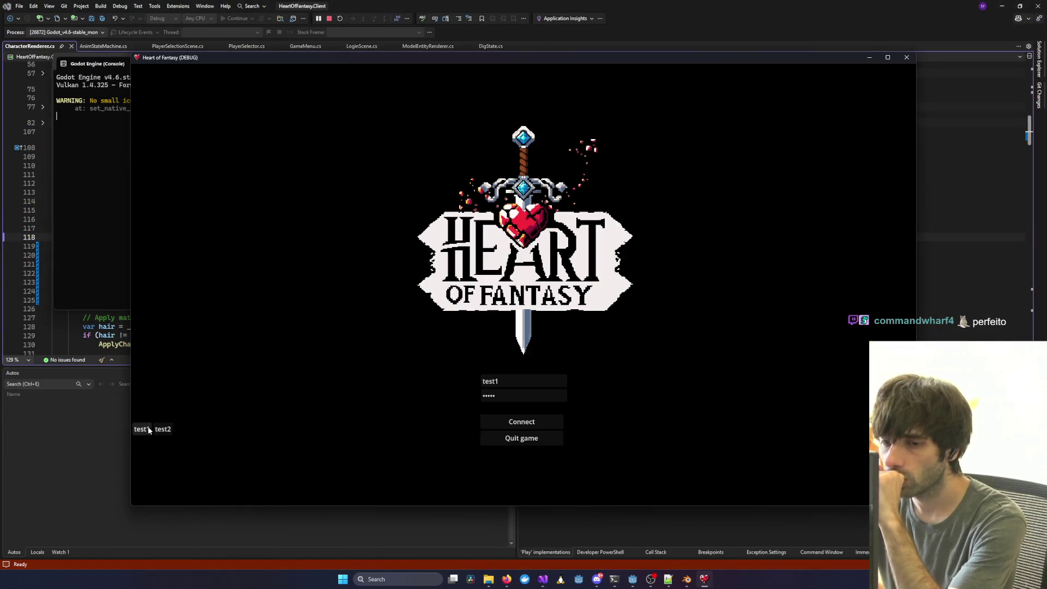
left_click(551, 425)
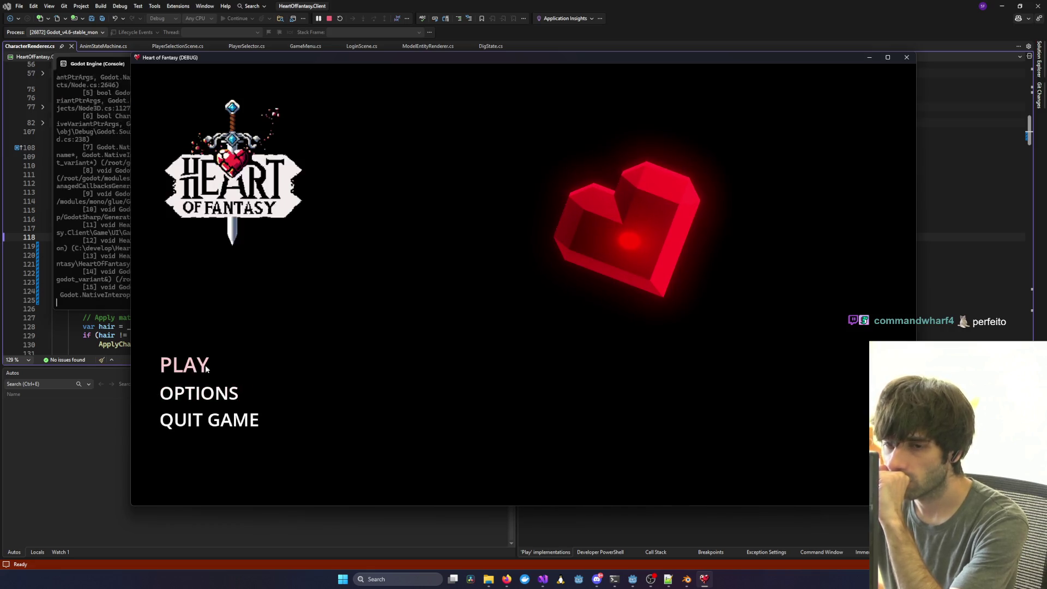
left_click(199, 362)
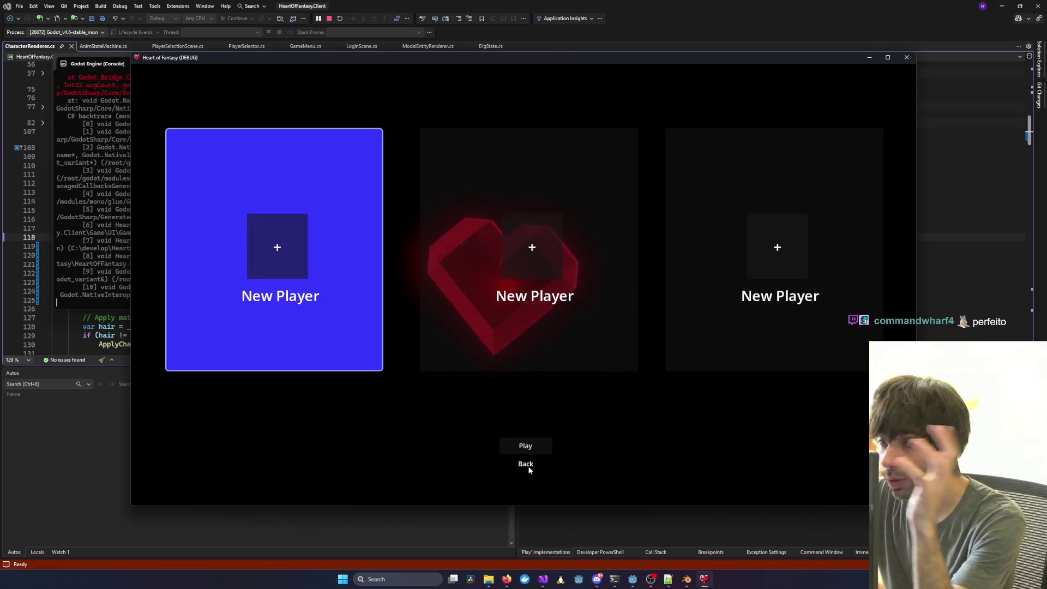
left_click(525, 464)
left_click(158, 207)
scroll(159, 200, "up", 6)
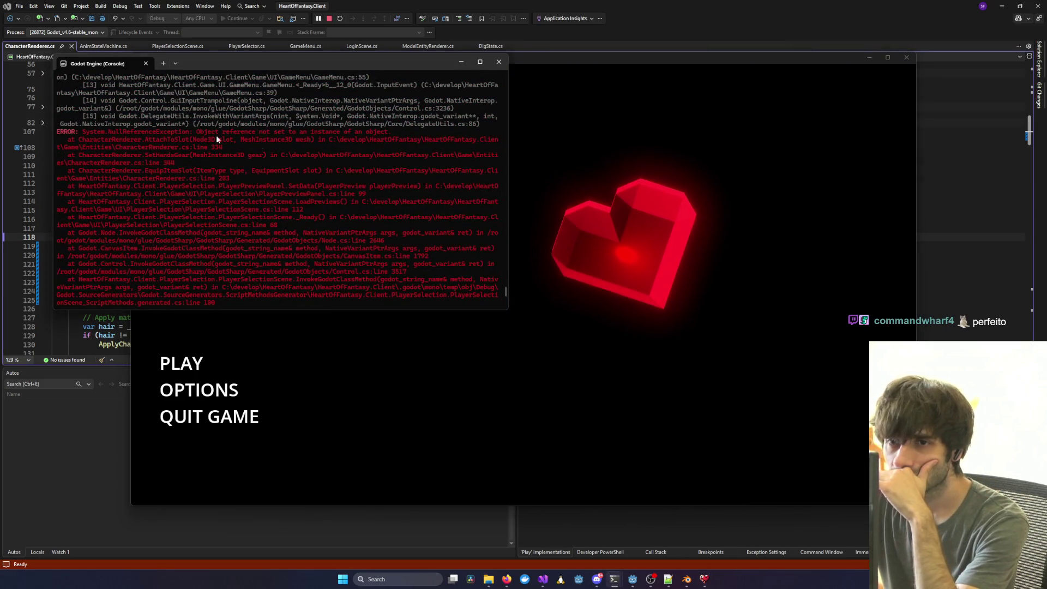
left_click(906, 57)
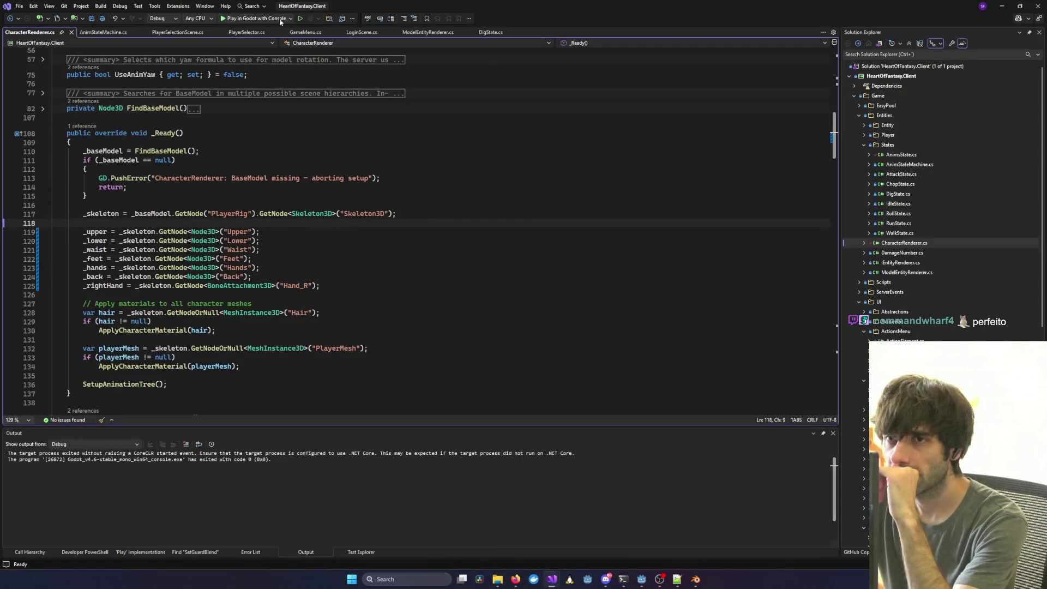
Relaunch the game under the debugger and get past the title screen.
left_click(253, 20)
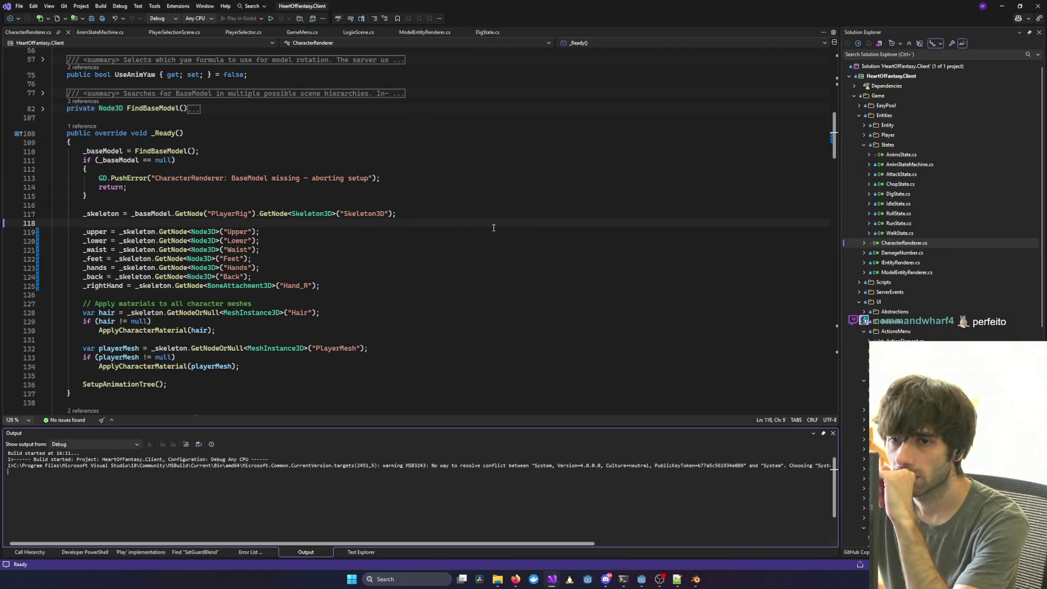
left_click(364, 296)
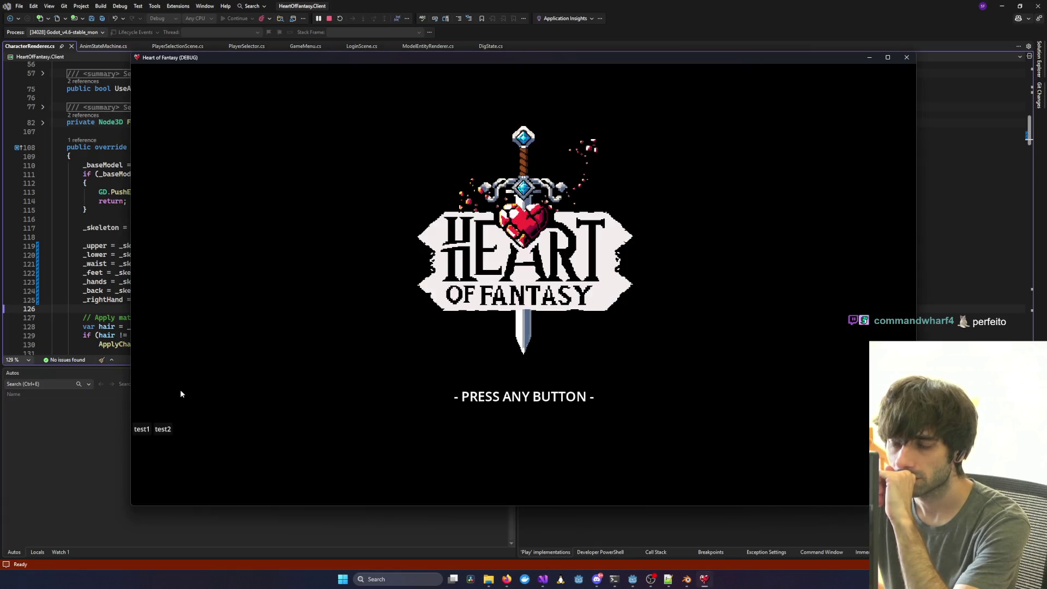
left_click(141, 429)
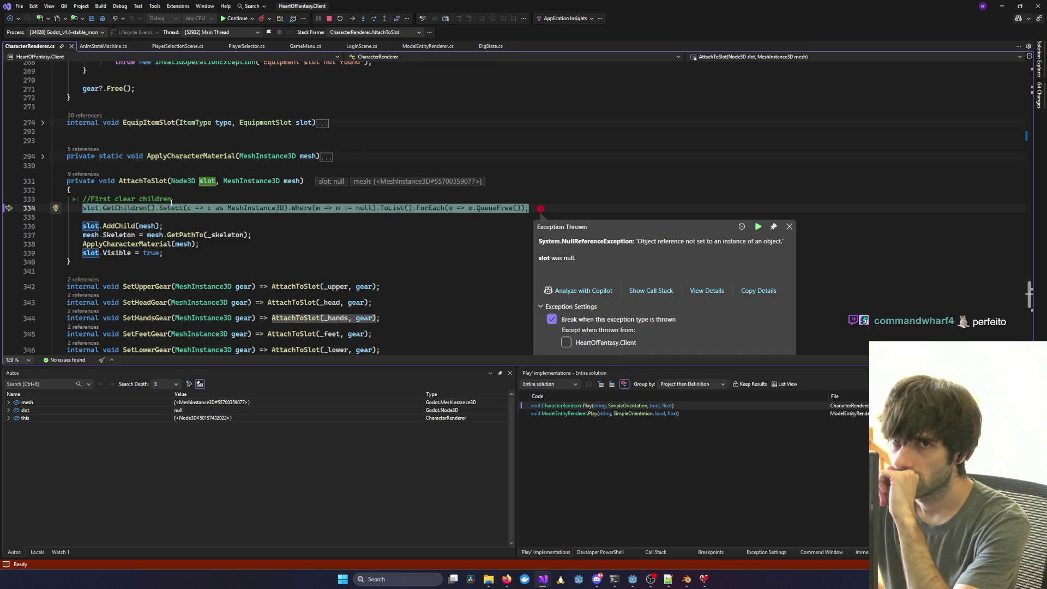
Open the exception's call stack and jump to the SetHandsGear and PlayerPreviewPanel SetData frames.
mouse_move(208, 182)
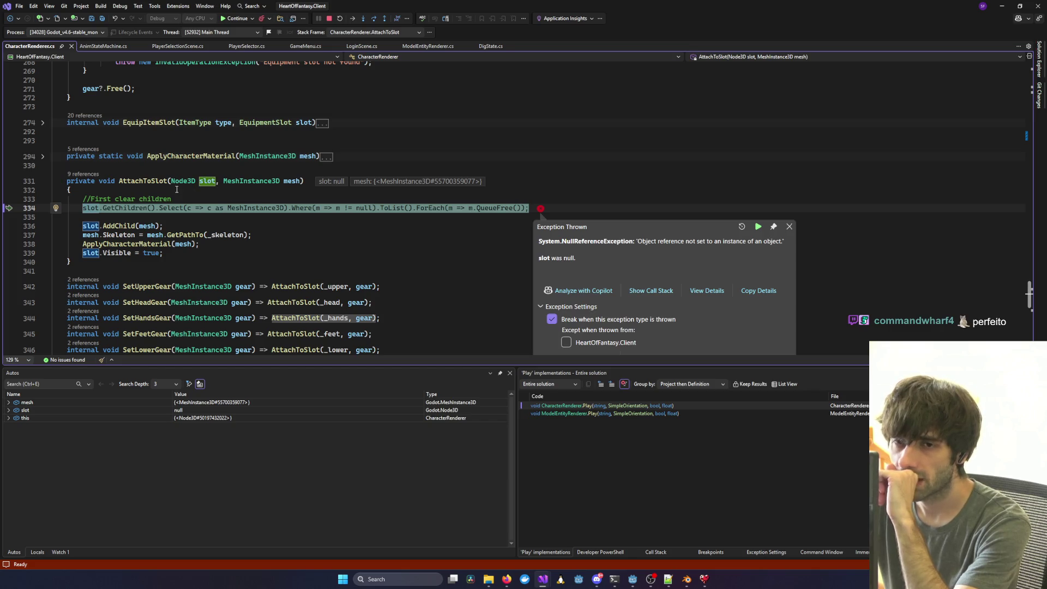
mouse_move(92, 206)
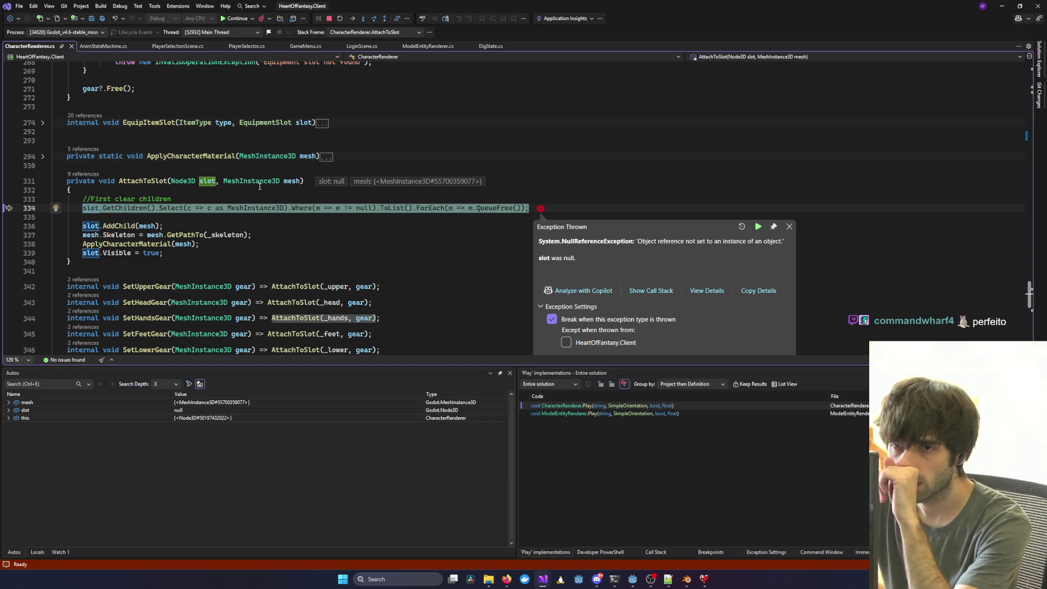
left_click(656, 552)
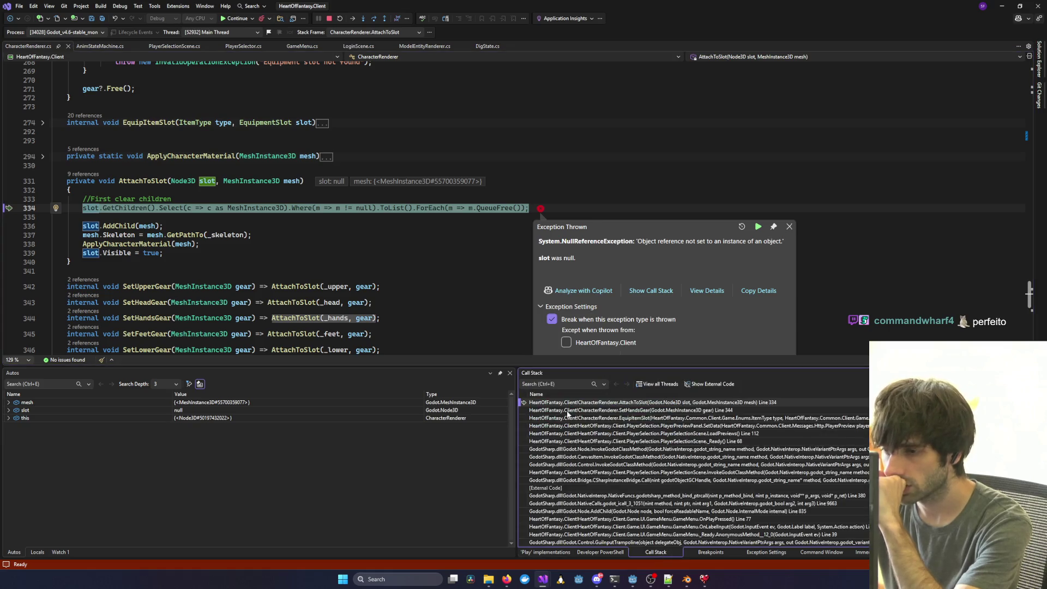
double_click(633, 410)
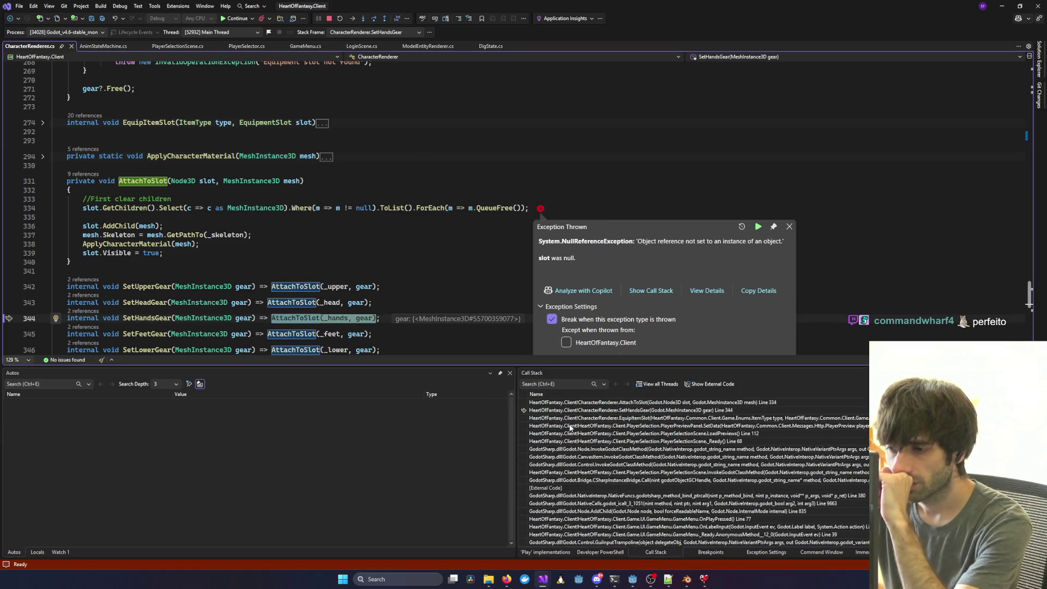
double_click(570, 425)
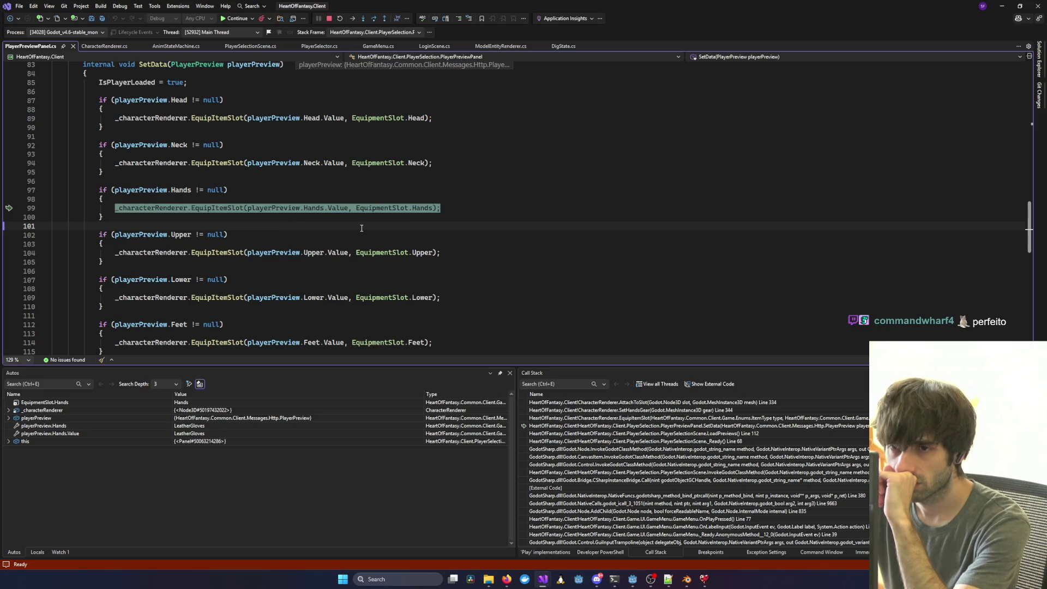
Trace through EquipItemSlot and SetHandsGear back up to the _Ready skeleton lookups.
mouse_move(309, 205)
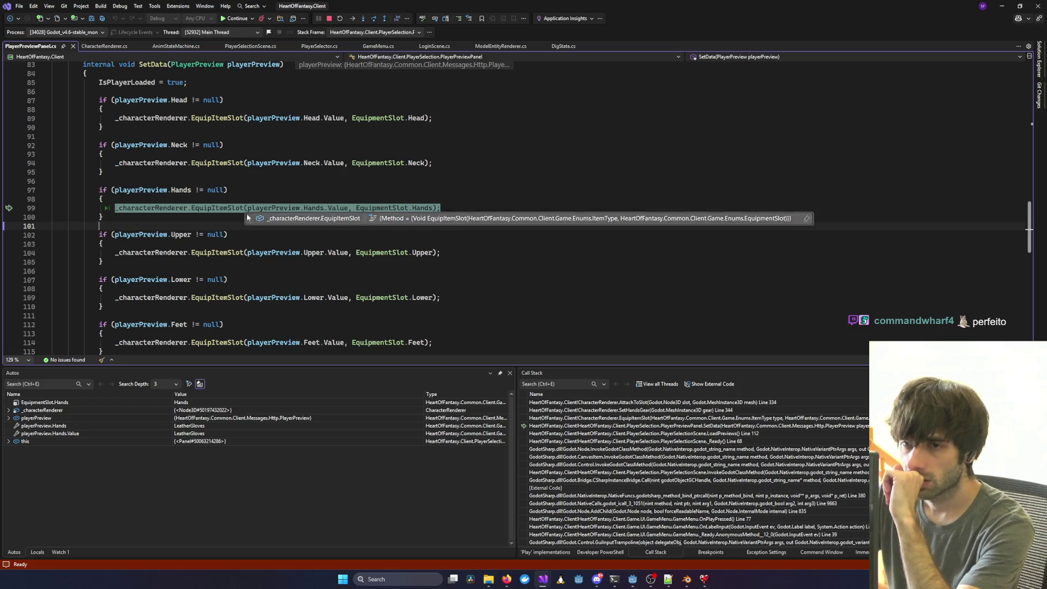
double_click(558, 418)
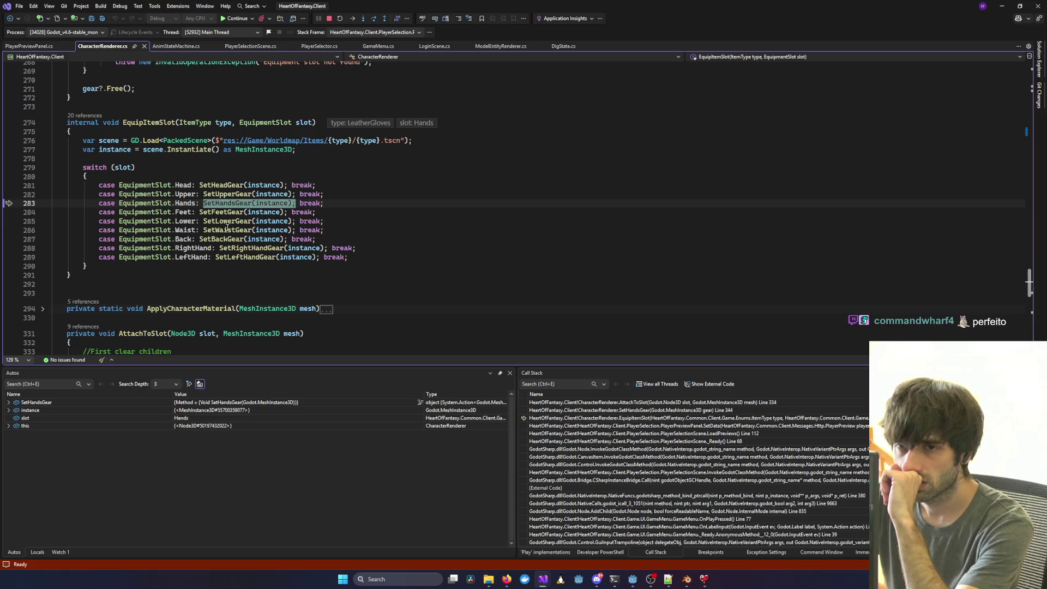
mouse_move(225, 202)
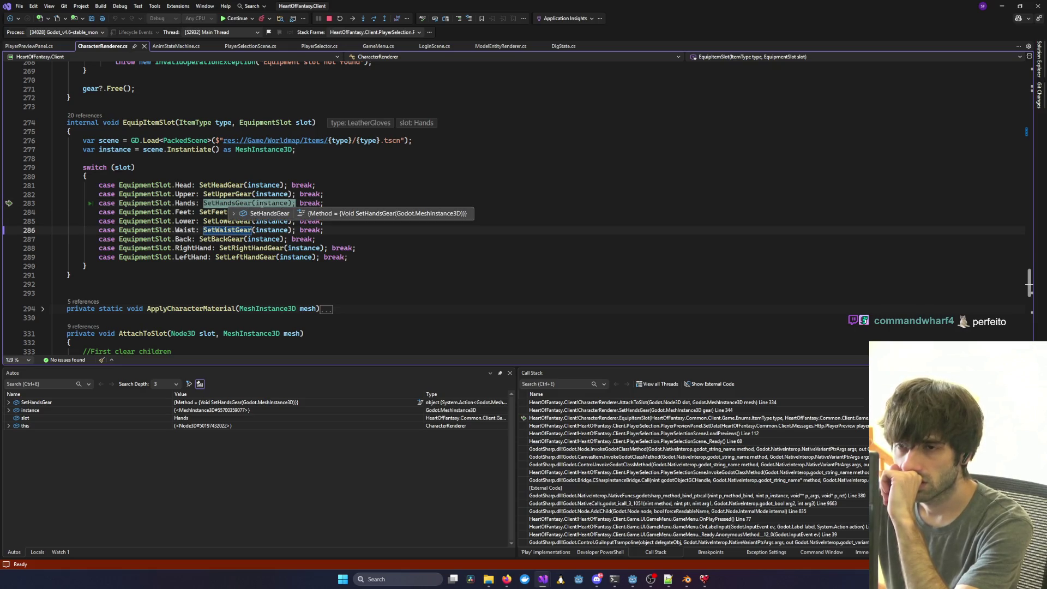
mouse_move(267, 205)
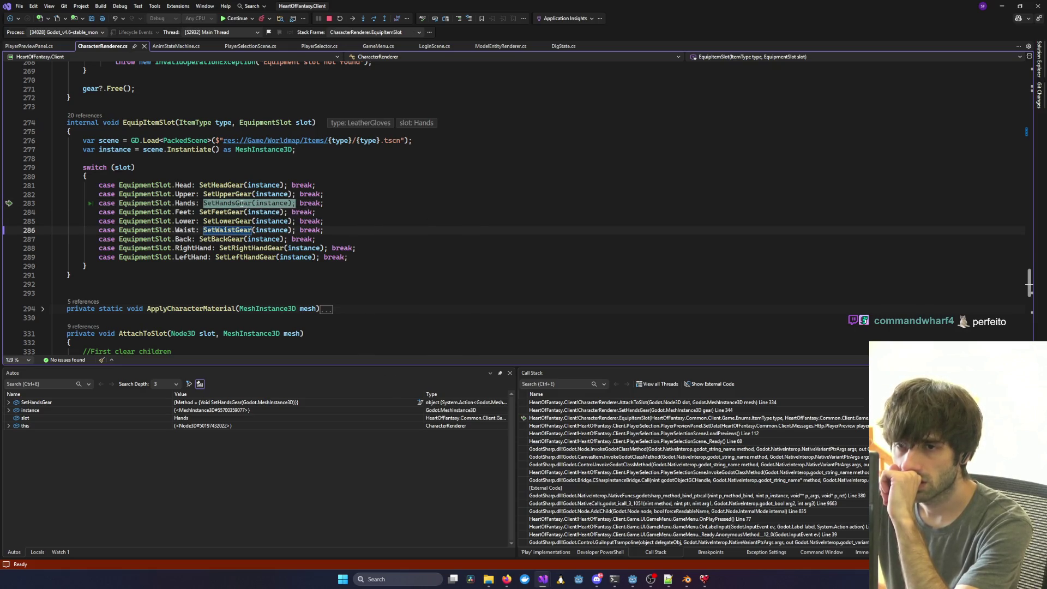
double_click(560, 410)
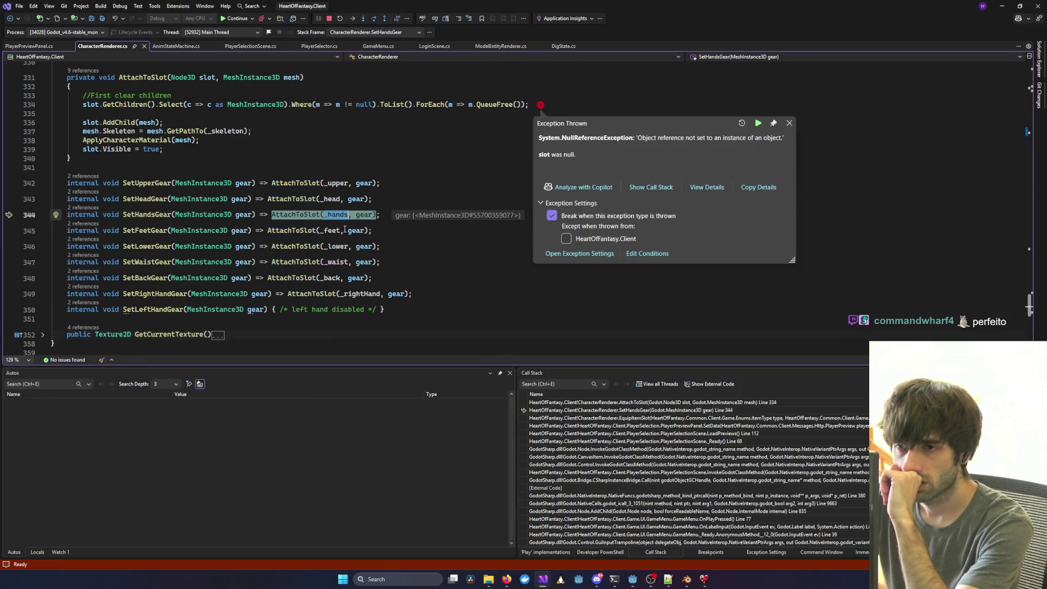
key("ctrl+minus")
scroll(252, 298, "up", 6)
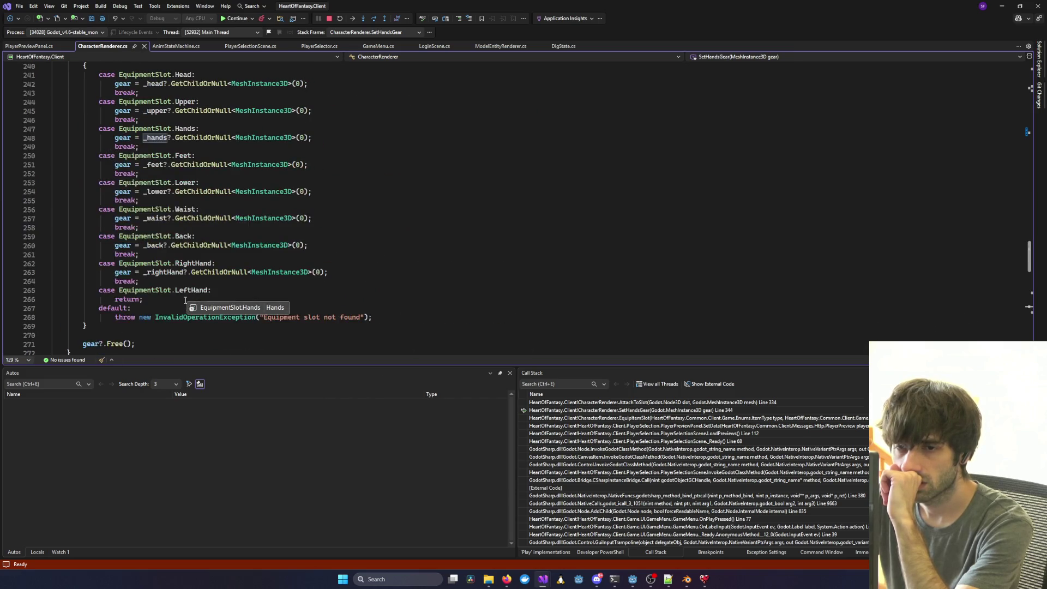
scroll(397, 207, "up", 6)
scroll(397, 208, "up", 2)
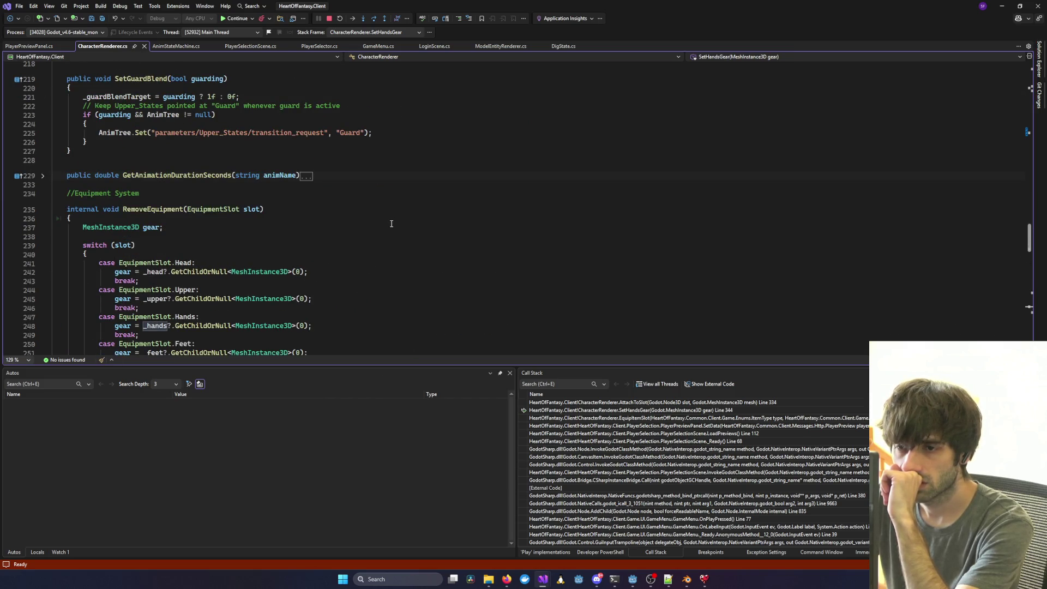
scroll(391, 223, "up", 20)
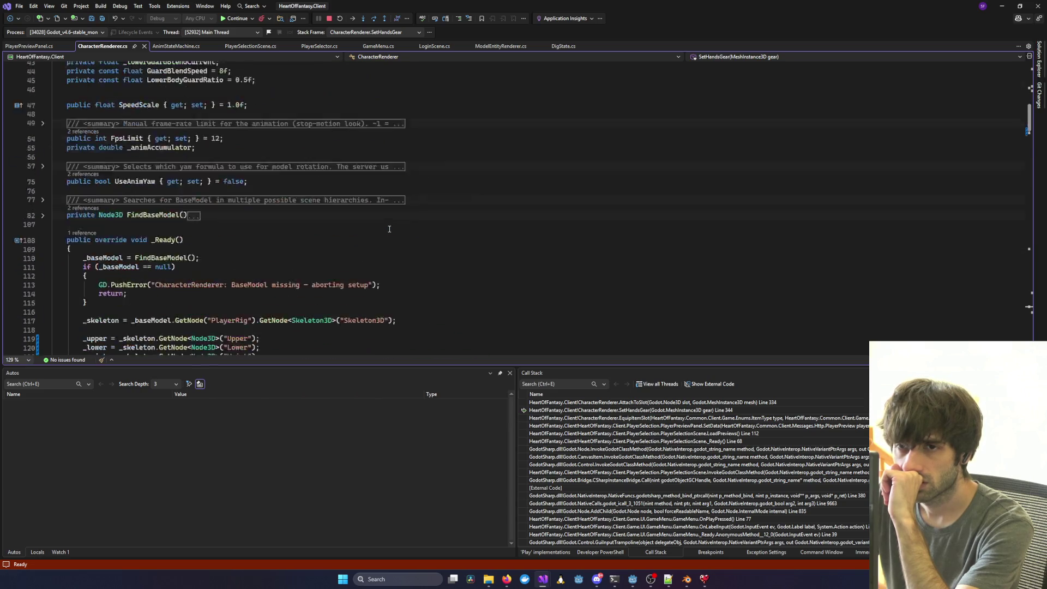
scroll(390, 229, "down", 2)
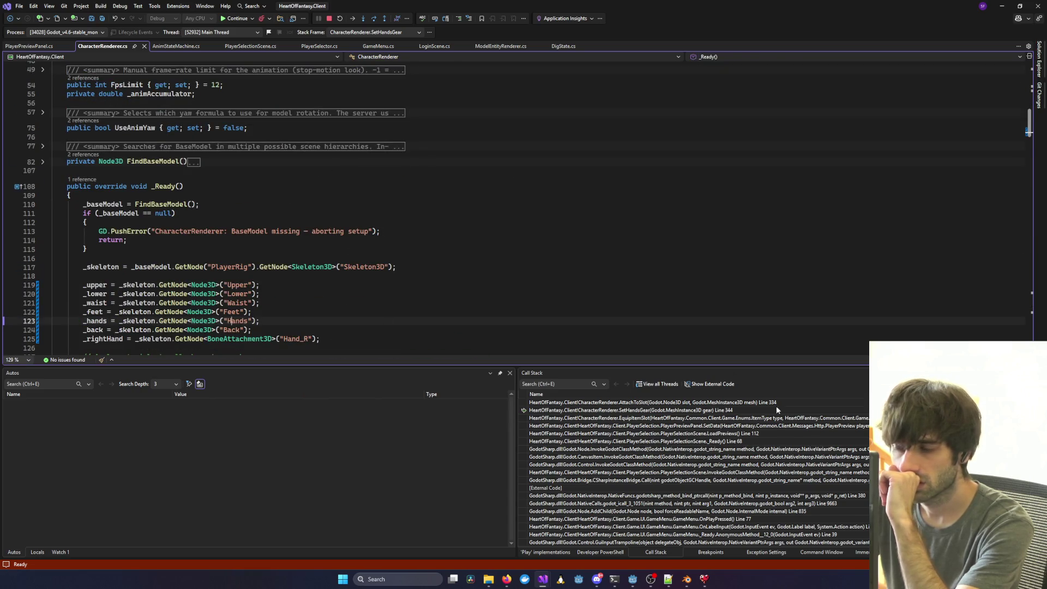
left_click(685, 579)
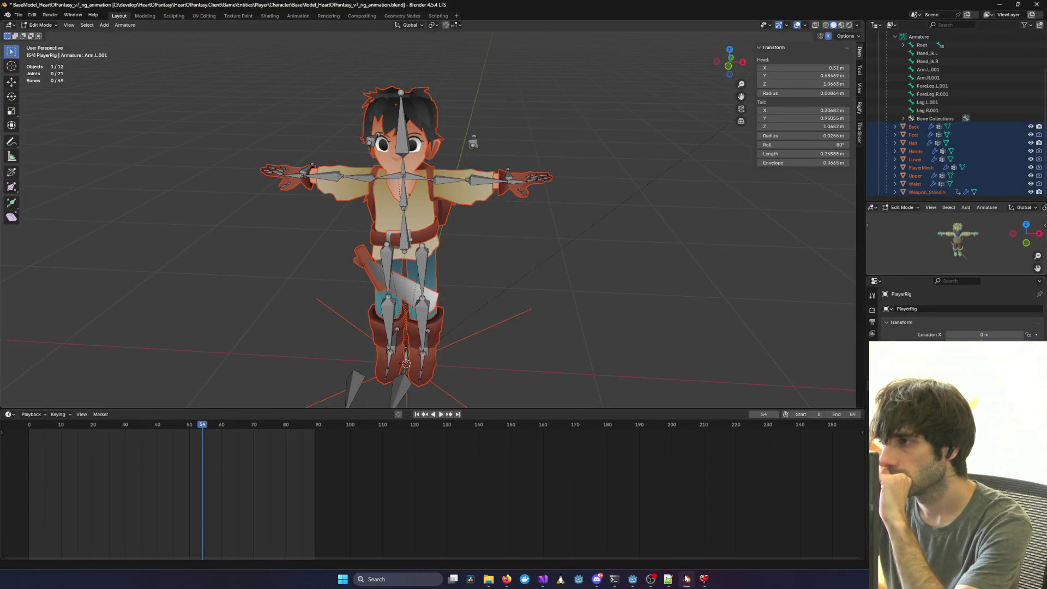
Check the Hands MeshInstance3D under Skeleton3D in Godot's Player3D scene.
left_click(686, 579)
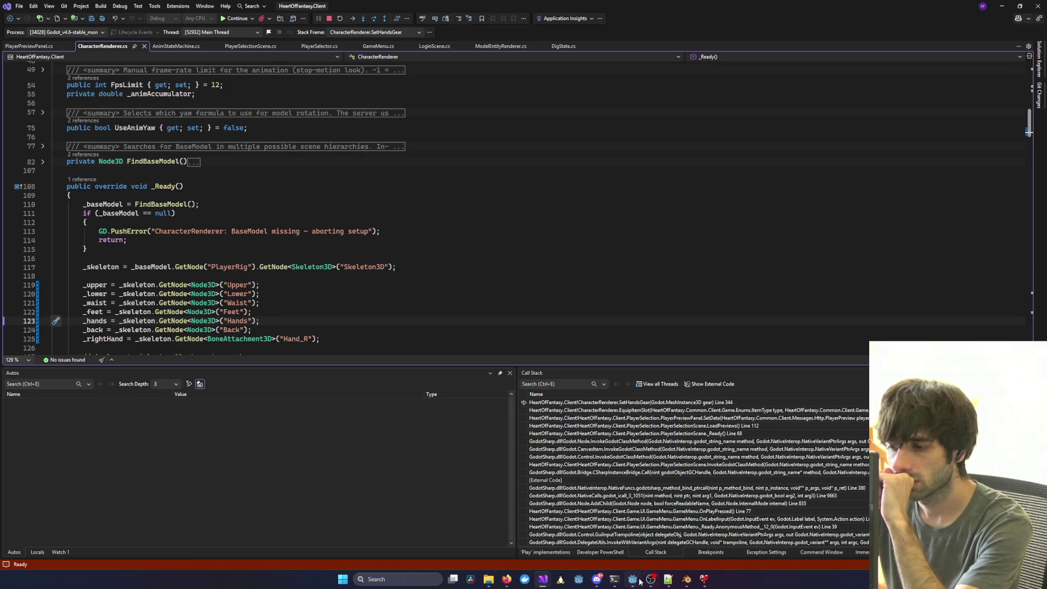
left_click(632, 579)
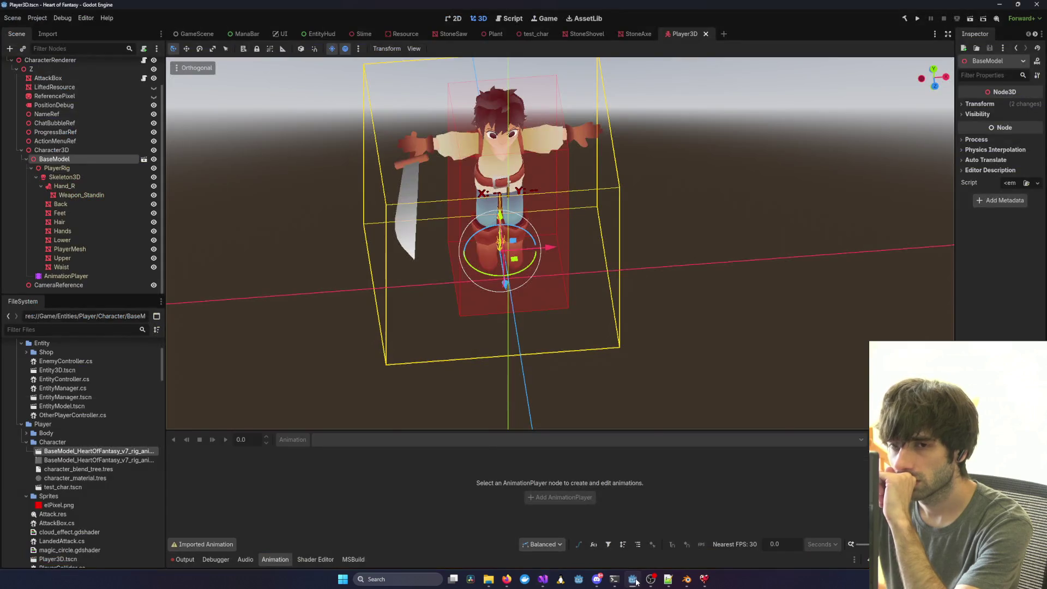
left_click(80, 231)
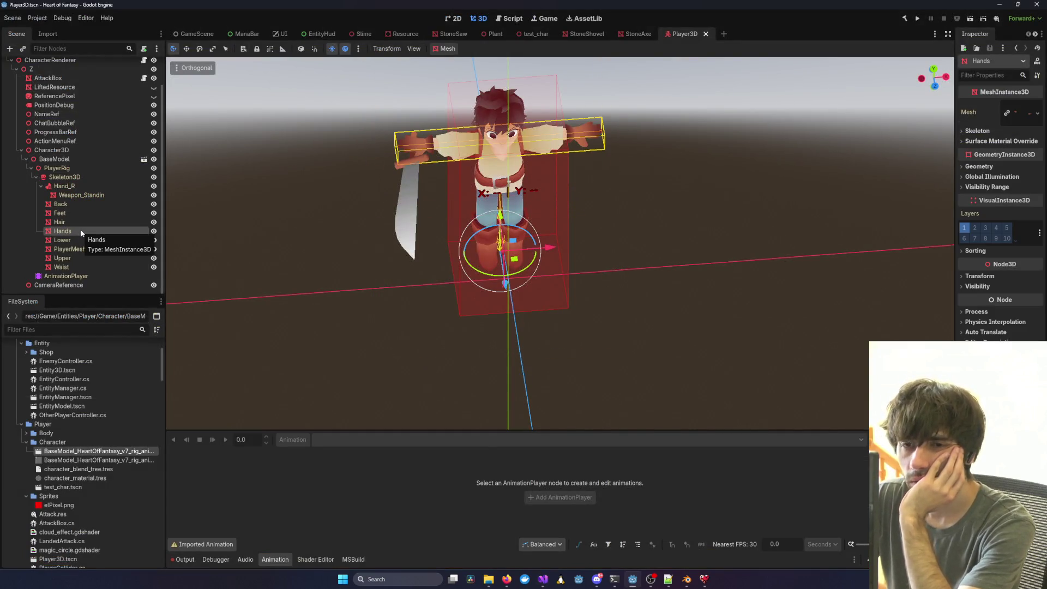
left_click(43, 187)
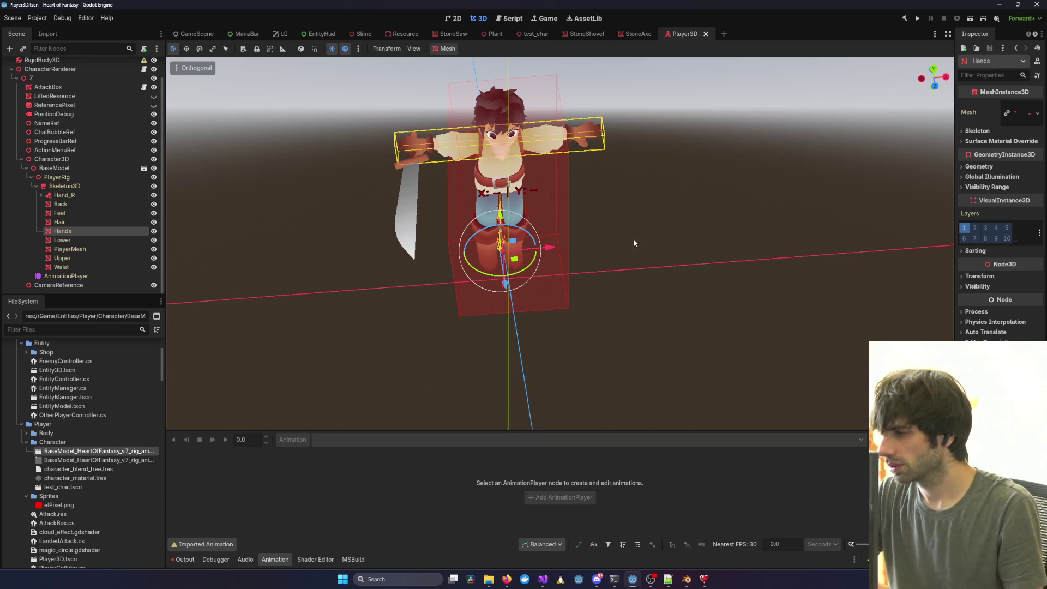
key("alt+Tab")
scroll(211, 303, "down", 1)
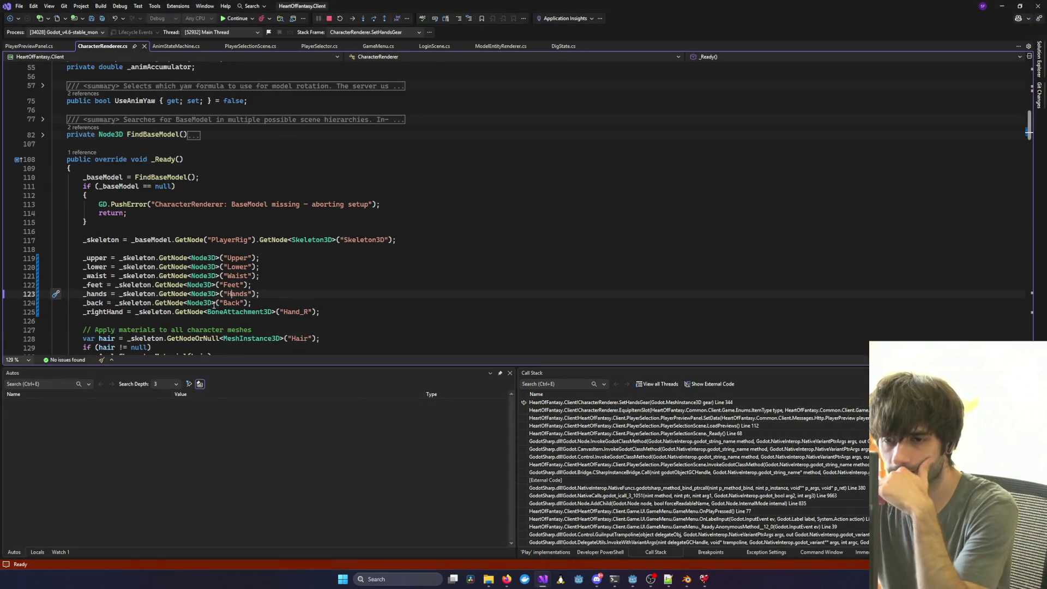
Break on the _upper lookup at line 119, rerun and log in, step over it, then stop.
left_click(9, 258)
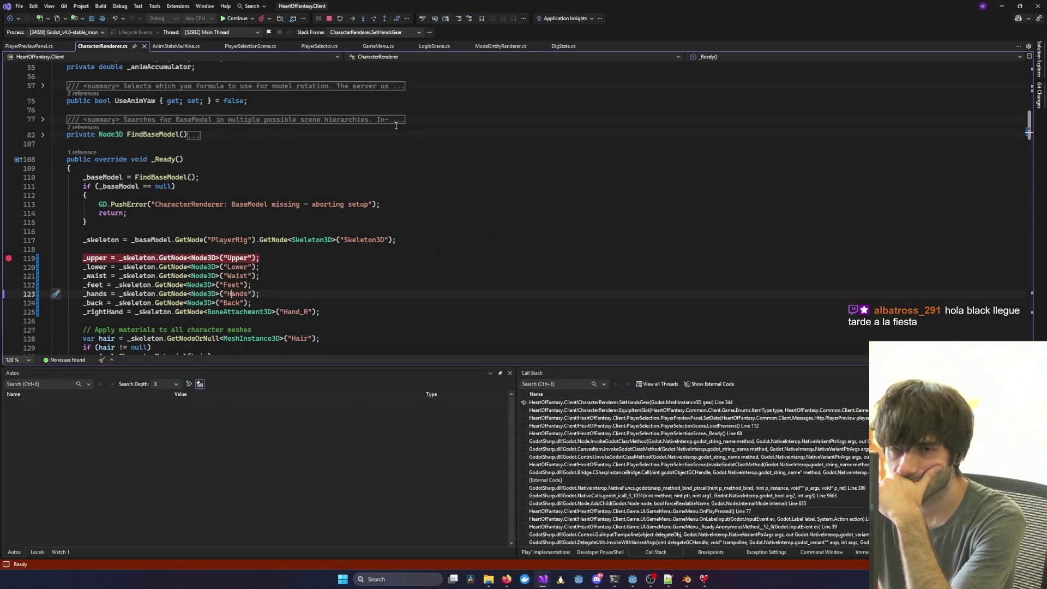
left_click(328, 18)
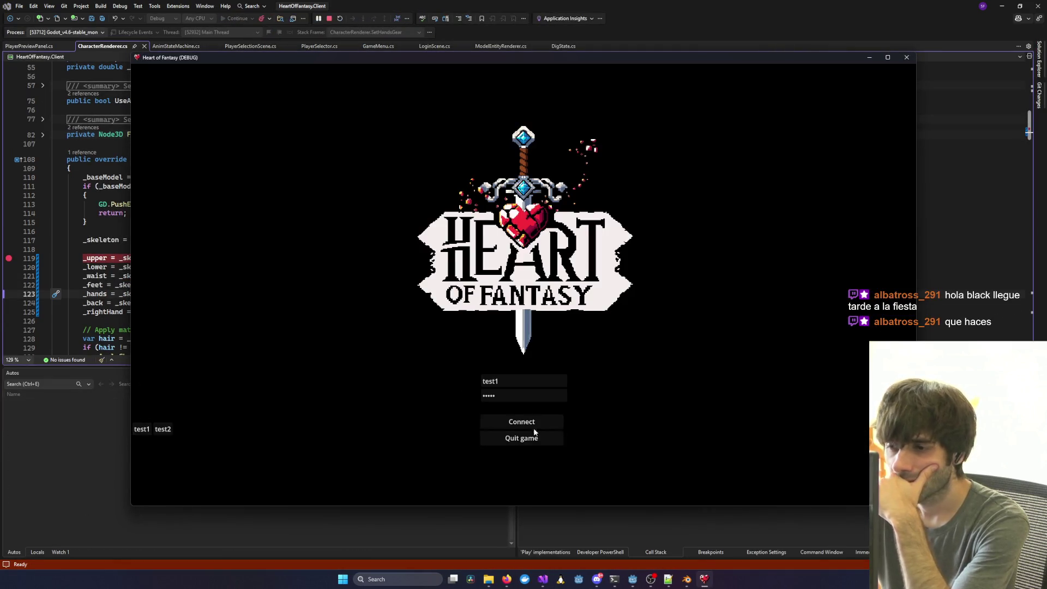
left_click(534, 422)
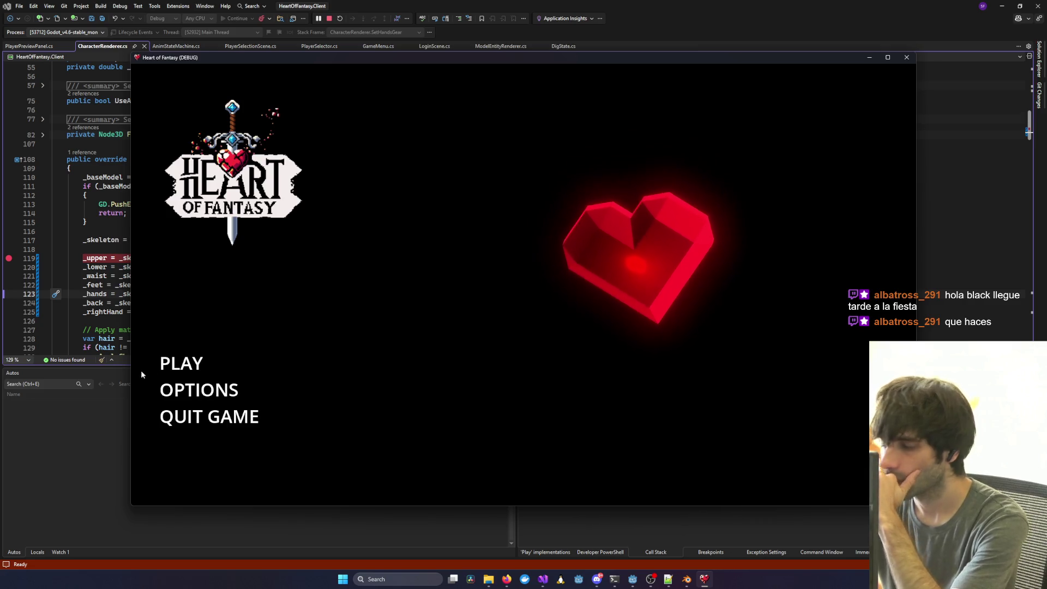
left_click(169, 364)
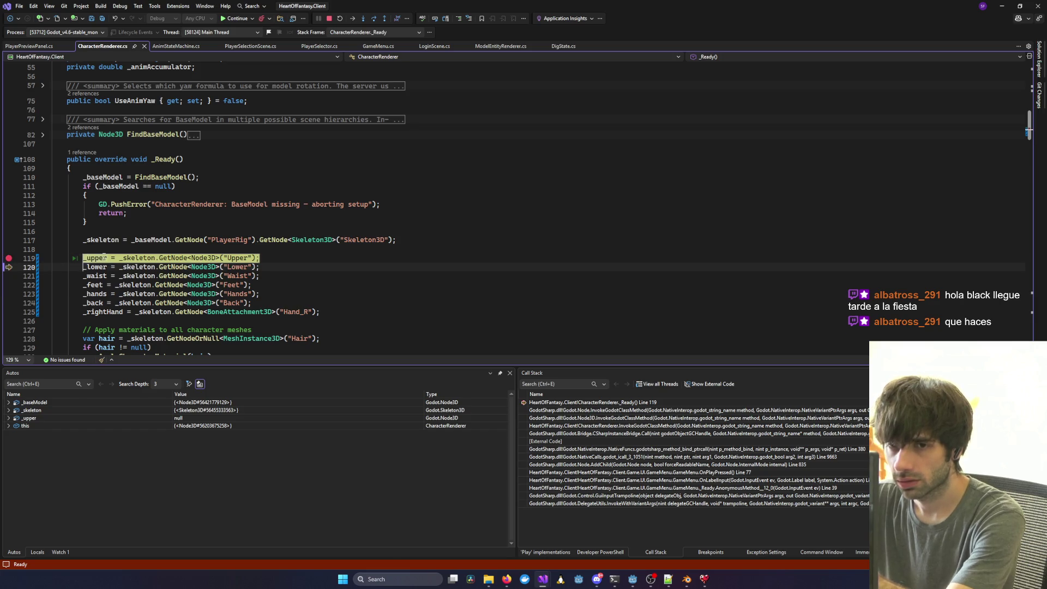
key("F10")
left_click(328, 20)
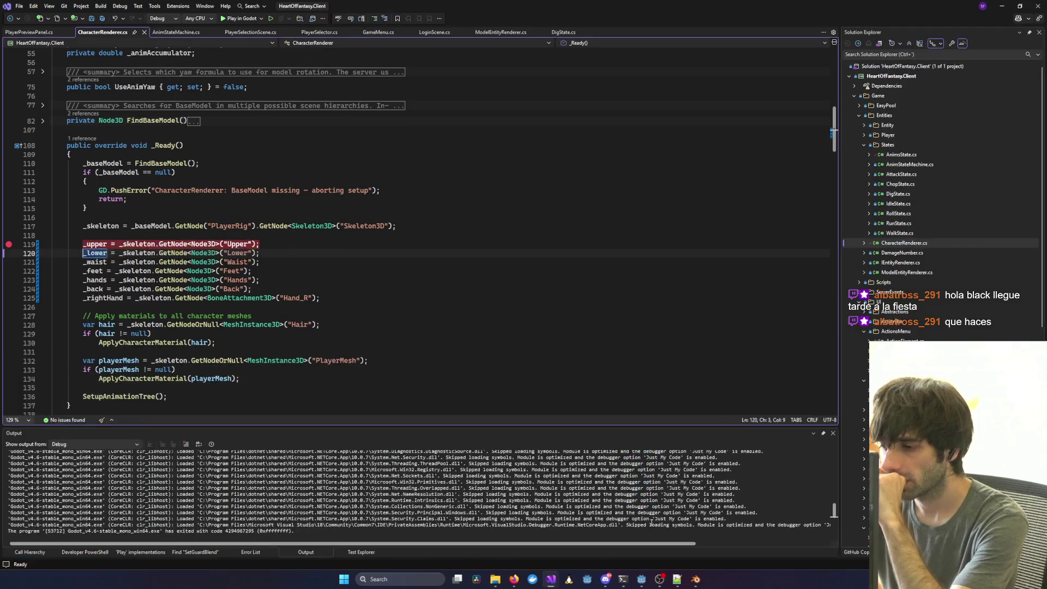
left_click(636, 583)
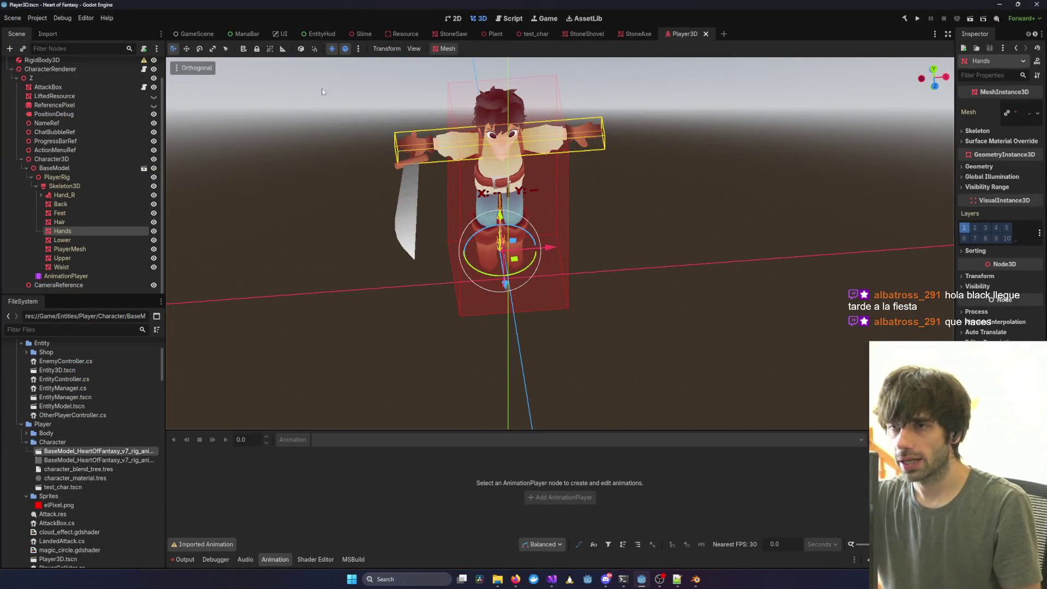
Filter files by 'Pre', open PlayerPreviewPanel.tscn, and delete its old BaseModel node.
left_click(53, 331)
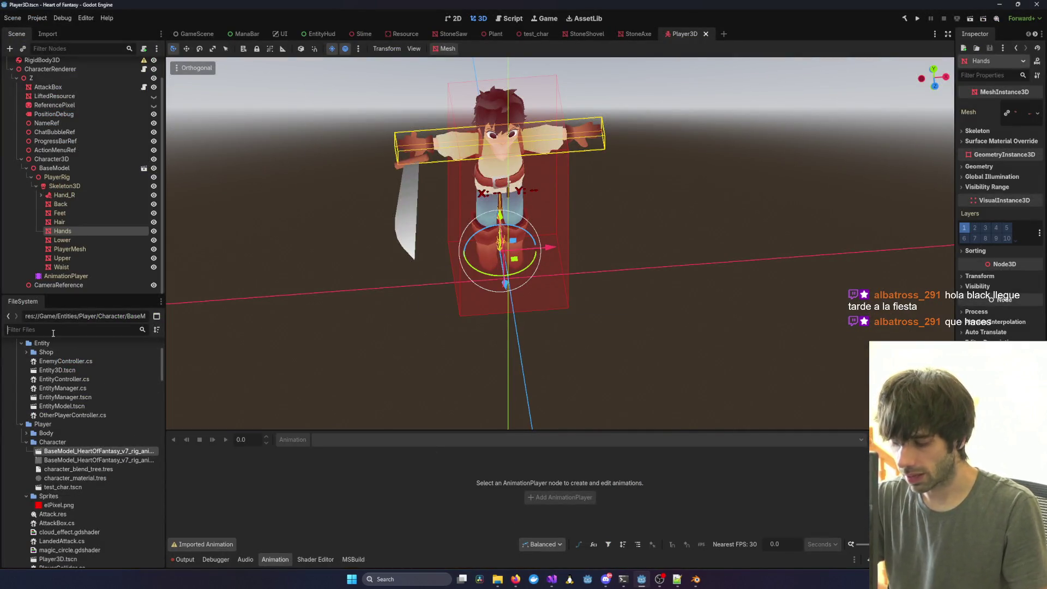
type("Pre")
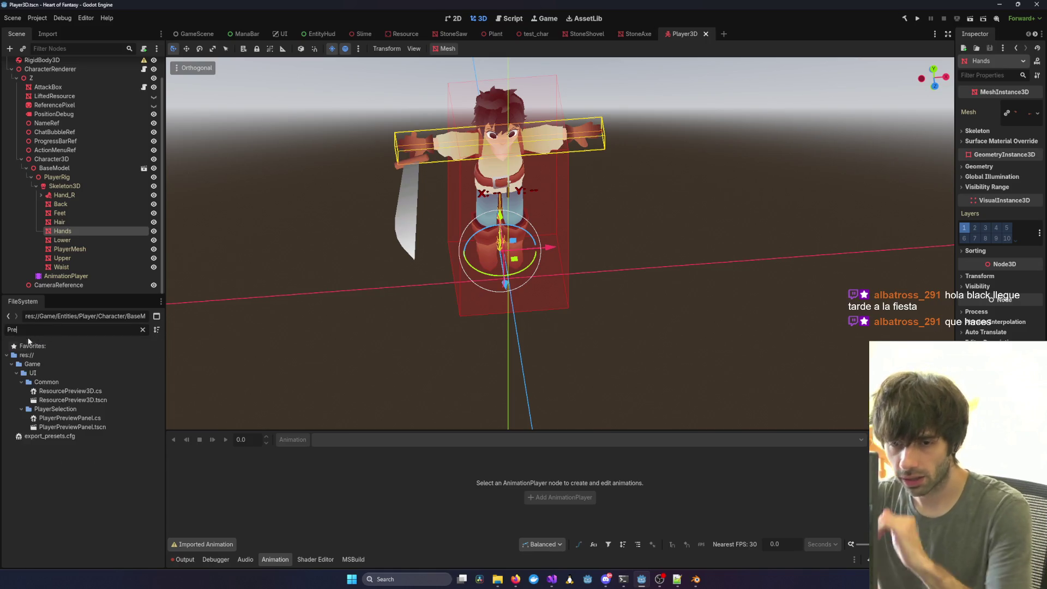
double_click(95, 427)
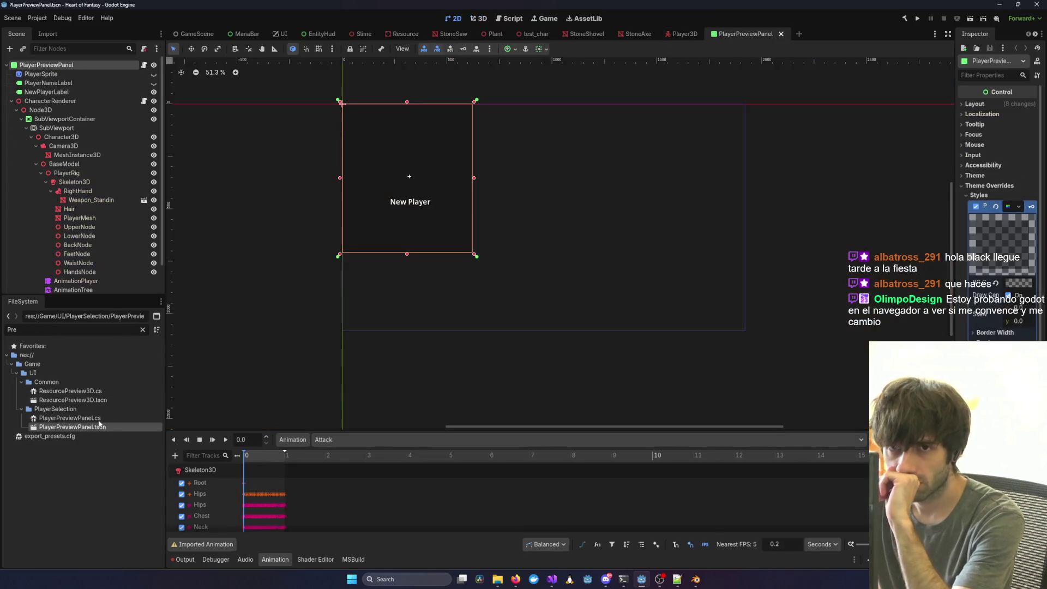
scroll(112, 200, "down", 2)
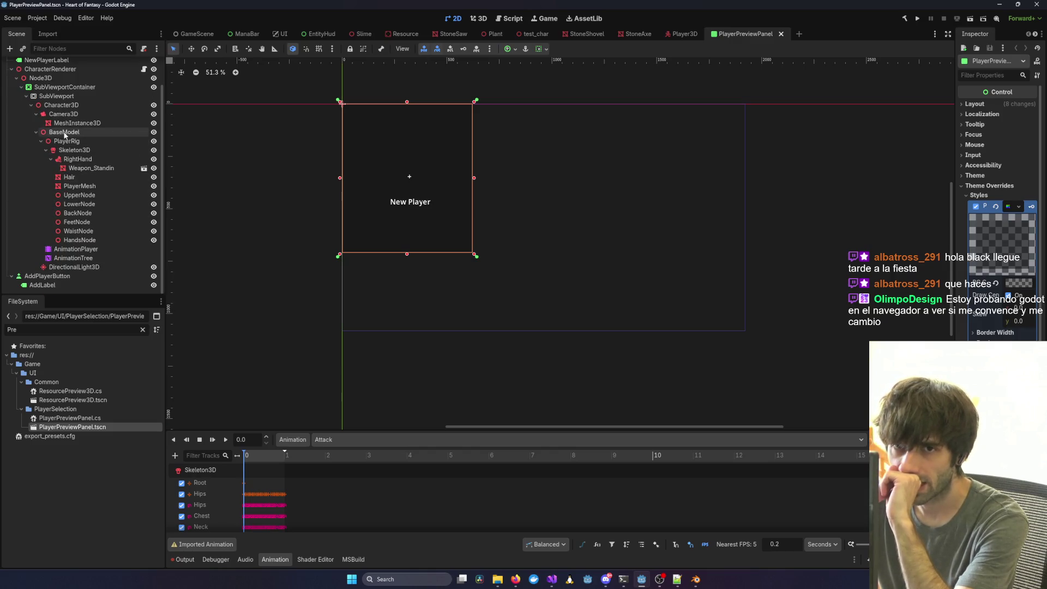
left_click(64, 133)
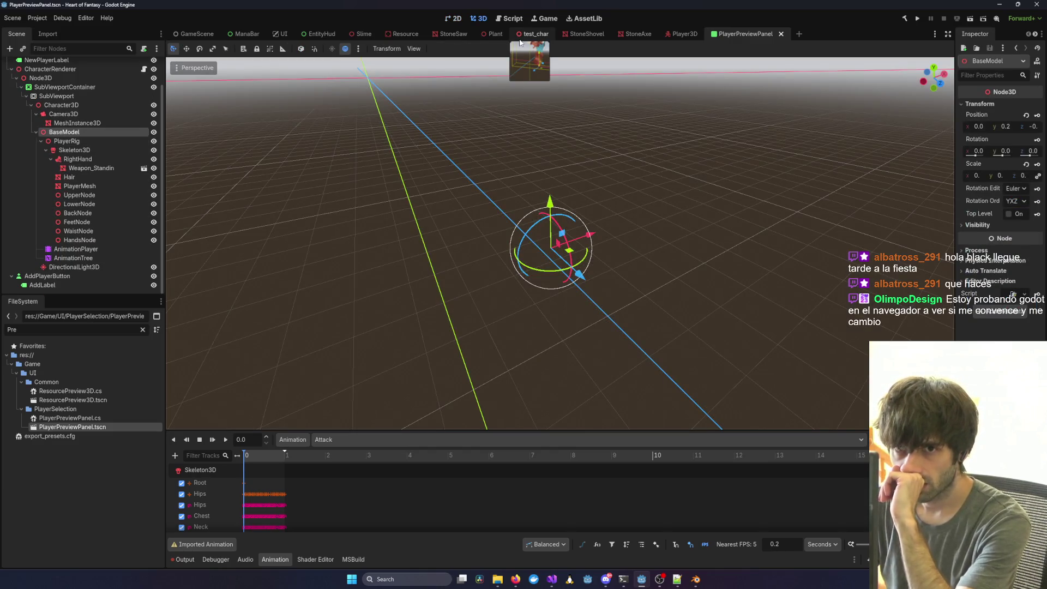
key("Delete")
key("Return")
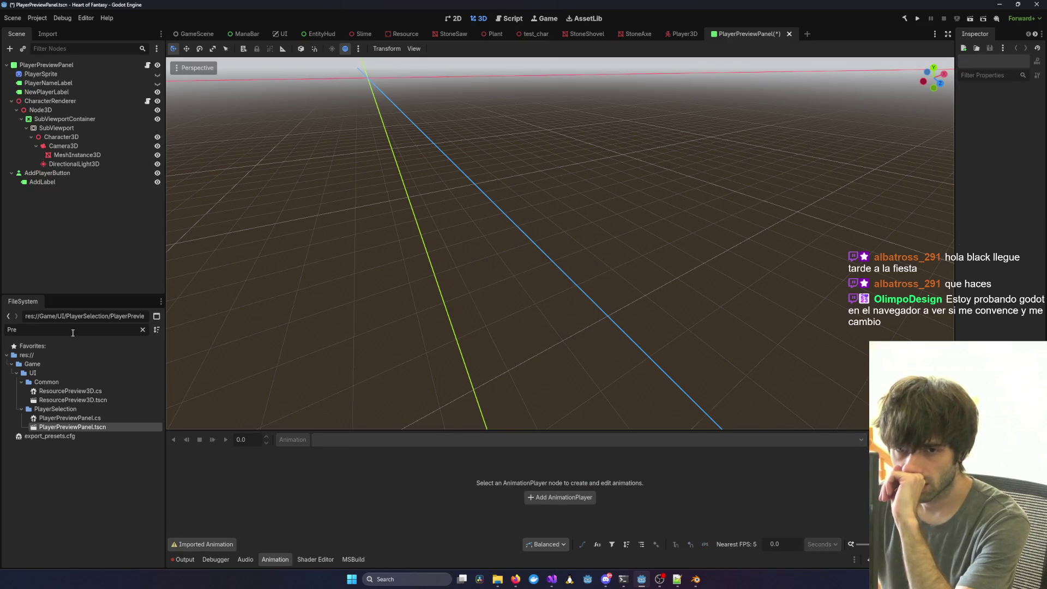
Add BaseModel_HeartOfFantasy_v7_rig_animation.glb to the scene and place it under Character3D.
double_click(73, 331)
key("BackSpace")
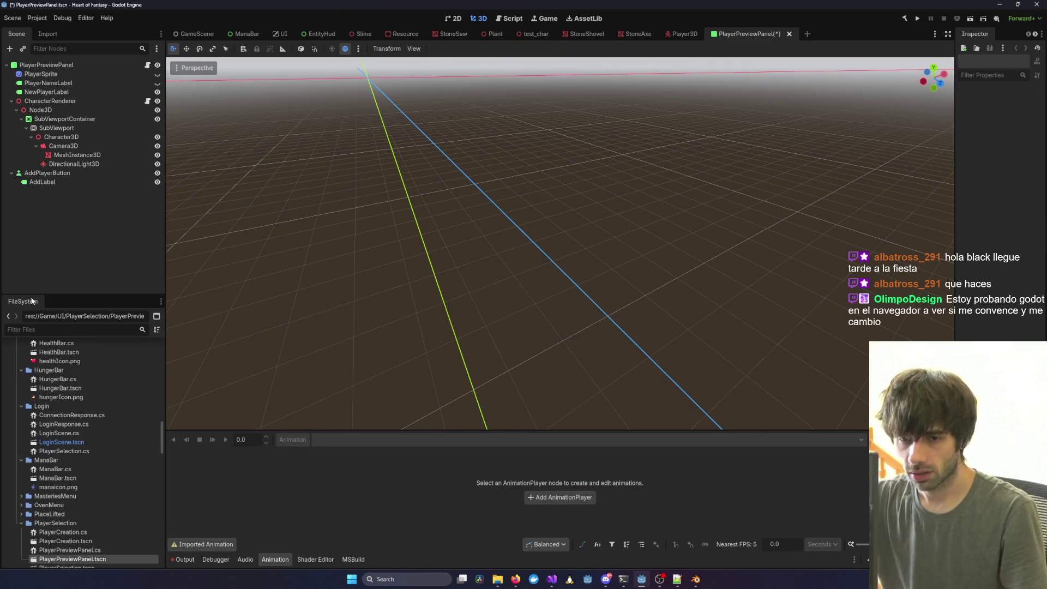
scroll(100, 411, "up", 10)
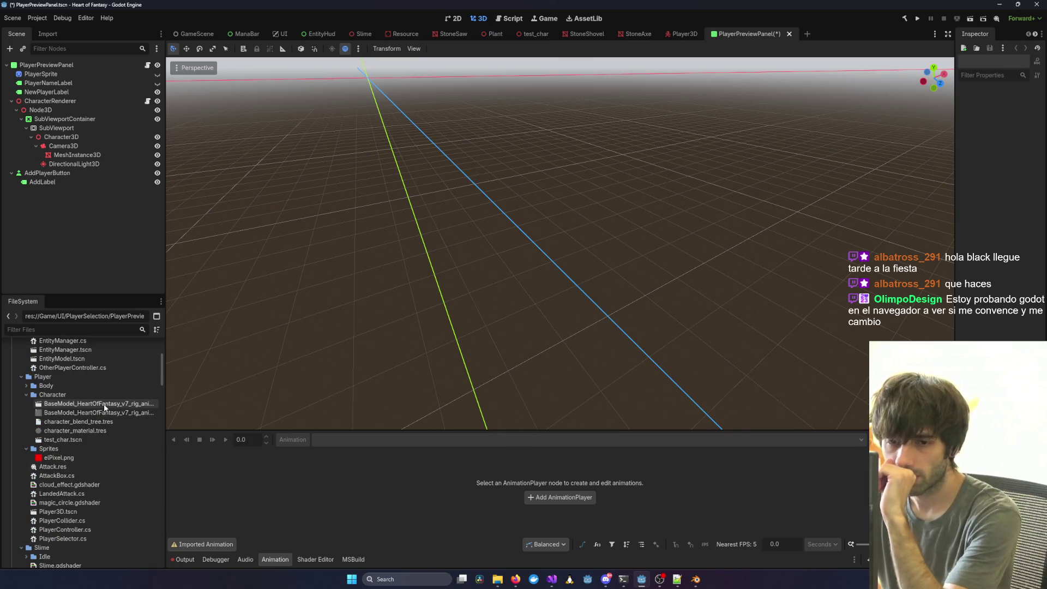
mouse_move(105, 408)
left_mouse_down()
mouse_move(111, 273)
mouse_move(99, 176)
mouse_move(105, 445)
mouse_move(350, 330)
mouse_move(131, 189)
mouse_move(62, 162)
mouse_move(77, 158)
mouse_move(62, 102)
mouse_move(431, 338)
left_mouse_up()
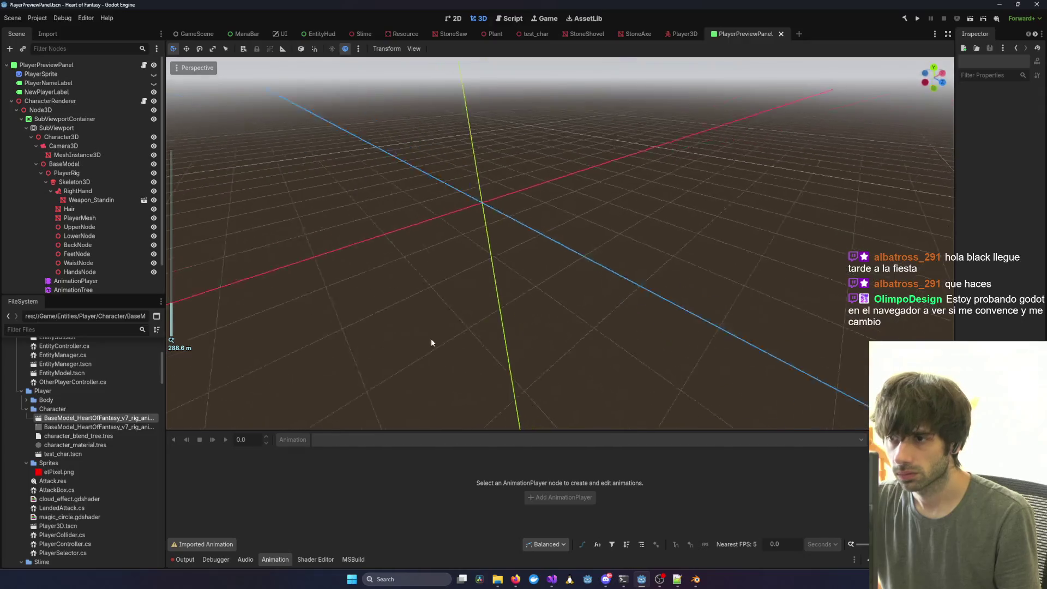
scroll(620, 311, "up", 5)
left_click(70, 208)
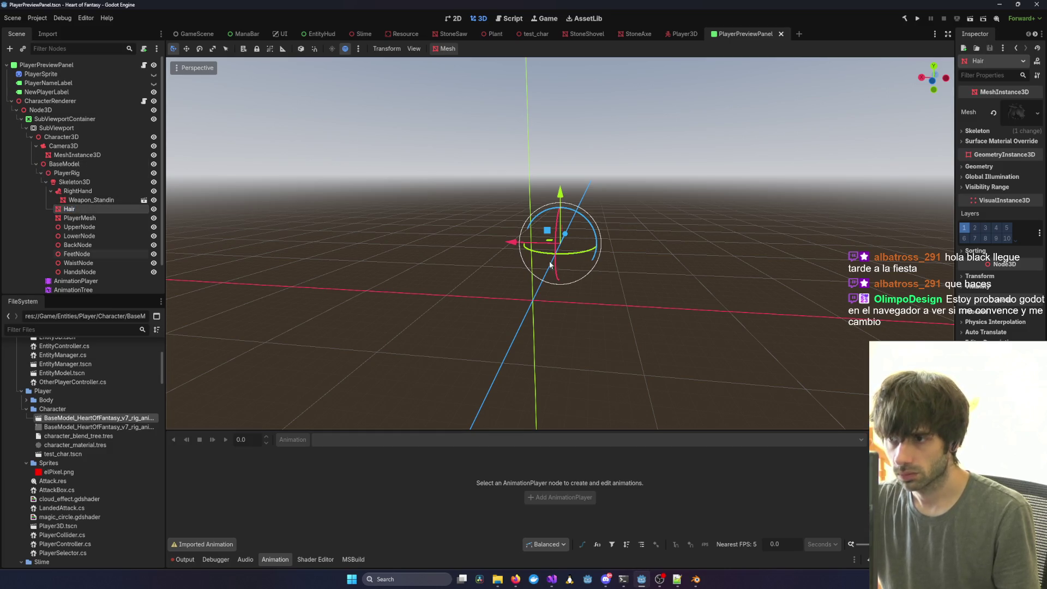
scroll(537, 266, "up", 5)
scroll(536, 265, "up", 10)
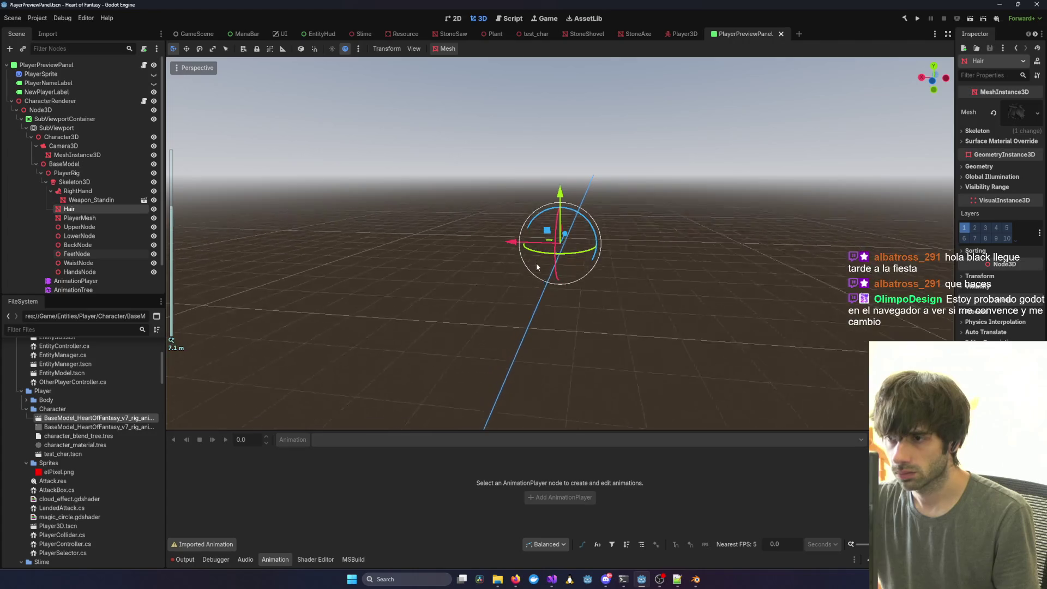
mouse_move(517, 288)
left_mouse_down()
mouse_move(593, 367)
mouse_move(509, 361)
mouse_move(483, 337)
left_mouse_up()
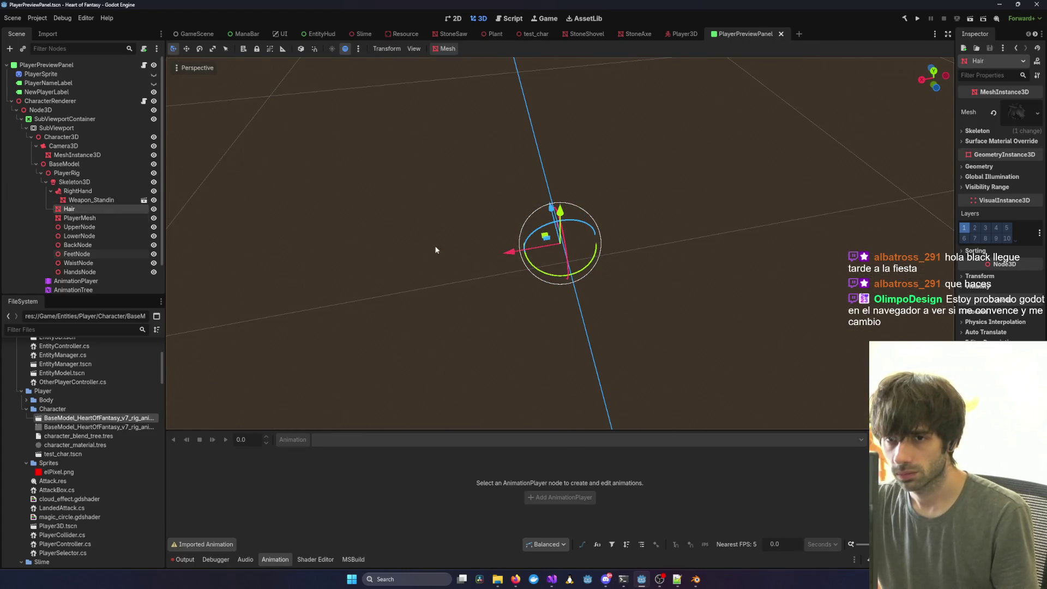
left_click_drag(435, 247, 439, 236)
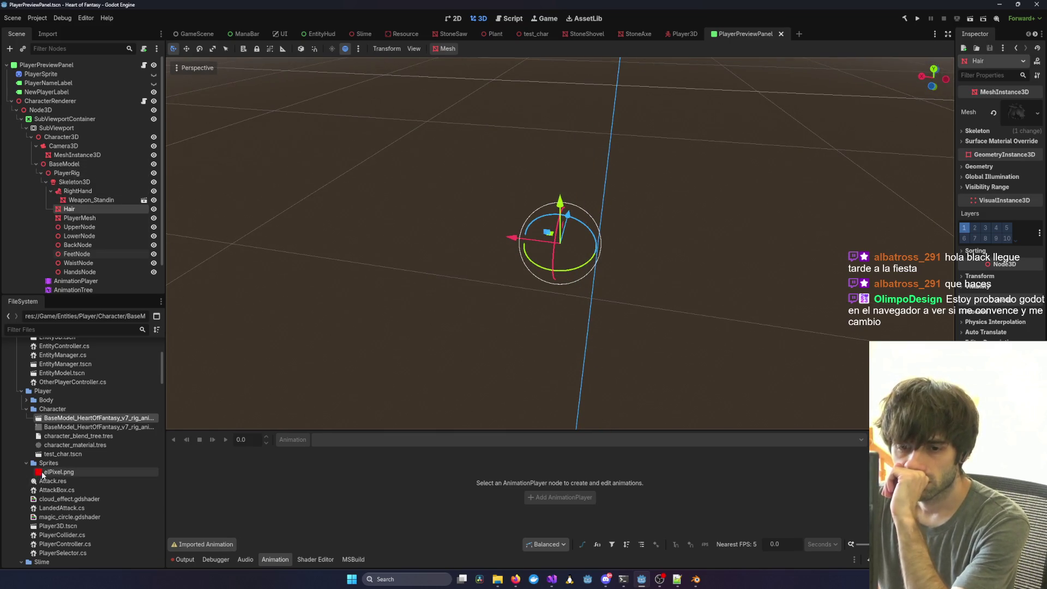
mouse_move(82, 418)
left_mouse_down()
mouse_move(89, 202)
mouse_move(58, 135)
left_mouse_up()
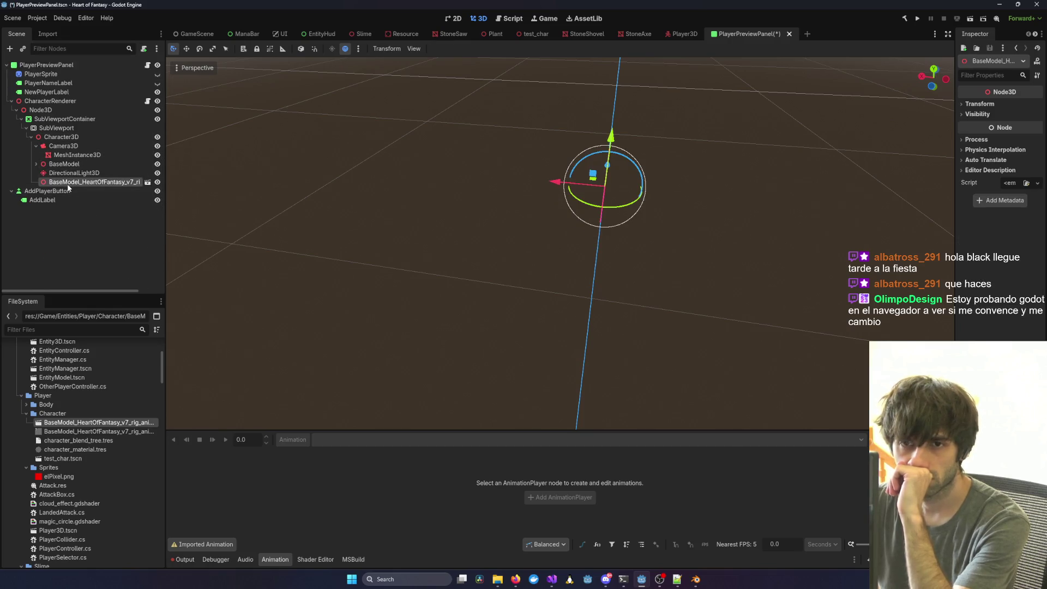
Enable Editable Children on the new v7 rig instance in PlayerPreviewPanel.
left_click(62, 165)
key("Delete")
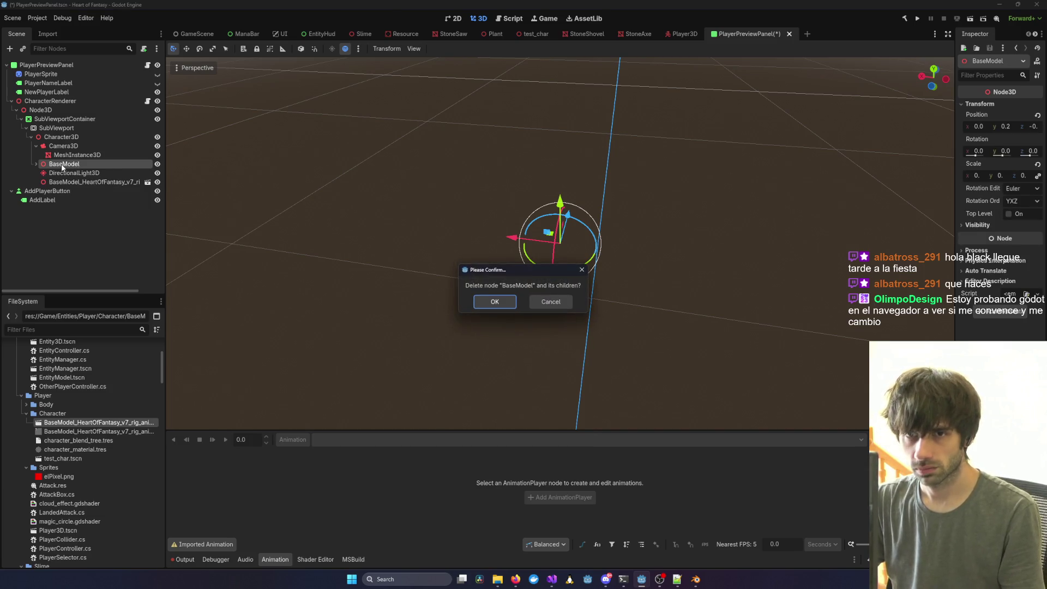
key("Escape")
left_click(36, 163)
scroll(78, 229, "down", 2)
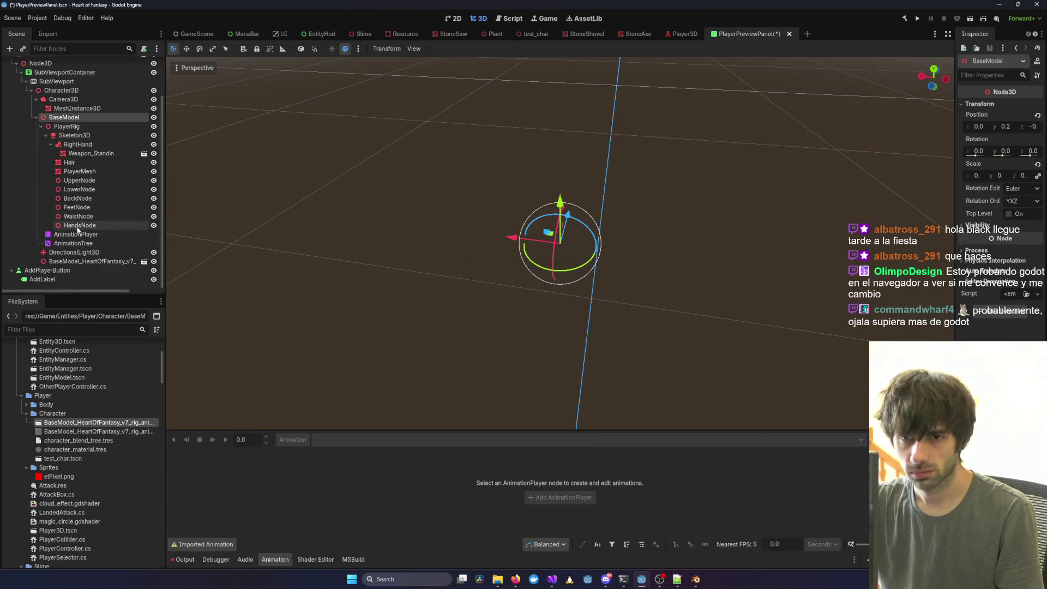
left_click(82, 261)
right_click(60, 264)
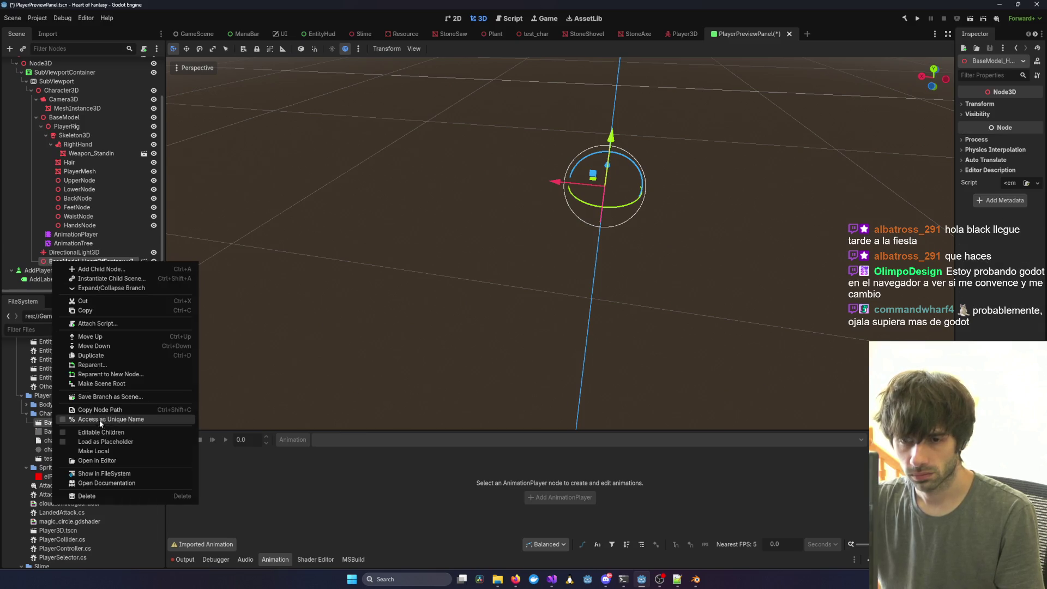
left_click(101, 432)
Move the AnimationTree under the new rig and remove the old BaseModel.
scroll(77, 218, "down", 2)
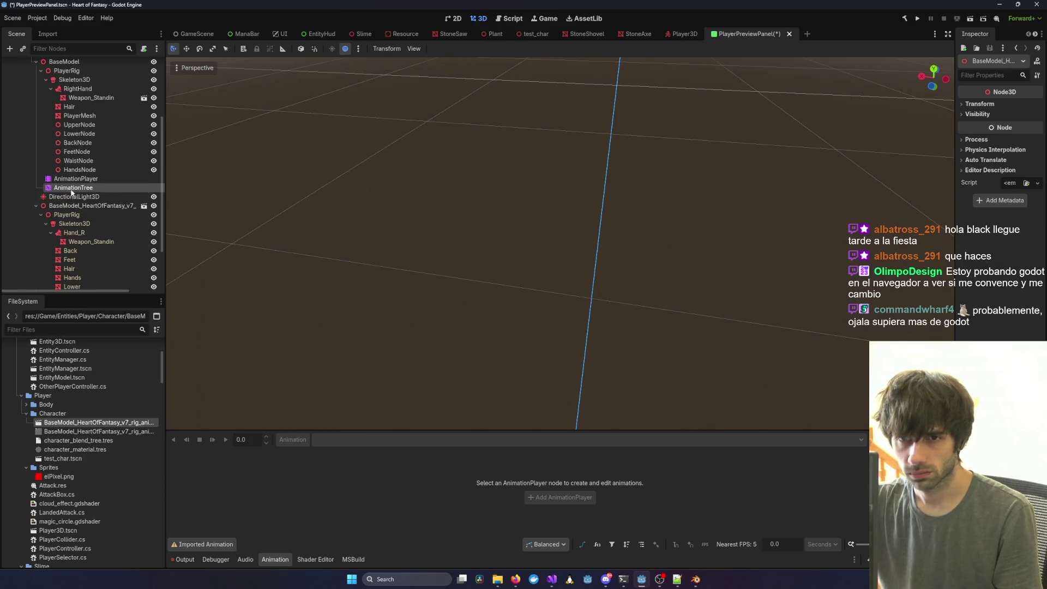
mouse_move(71, 191)
left_mouse_down()
mouse_move(96, 293)
mouse_move(68, 177)
mouse_move(84, 145)
left_mouse_up()
scroll(71, 174, "up", 5)
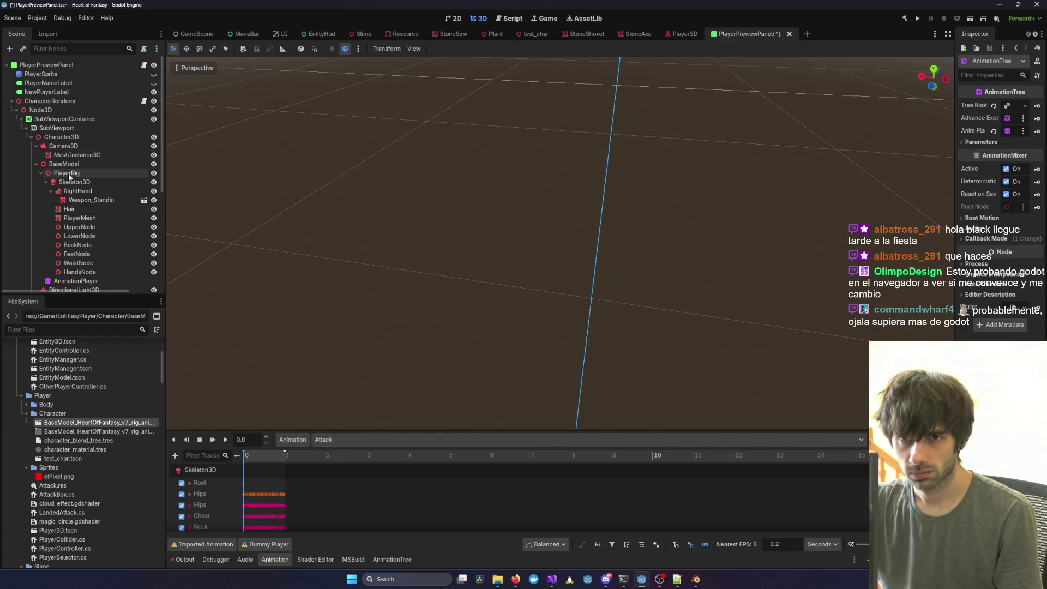
left_click(68, 165)
key("Delete")
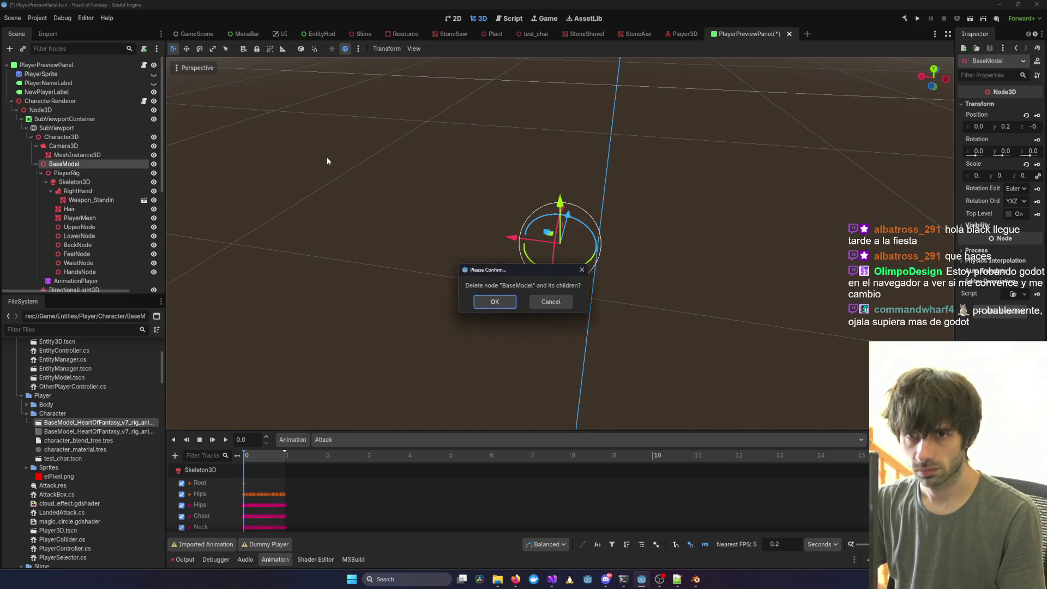
key("Escape")
left_click(89, 180)
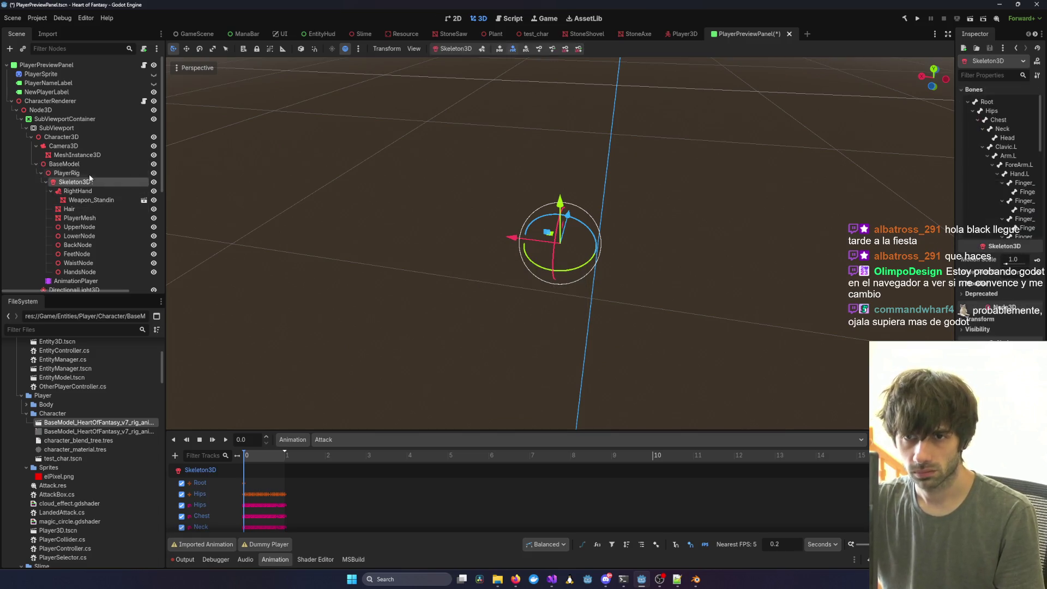
key("ctrl+z")
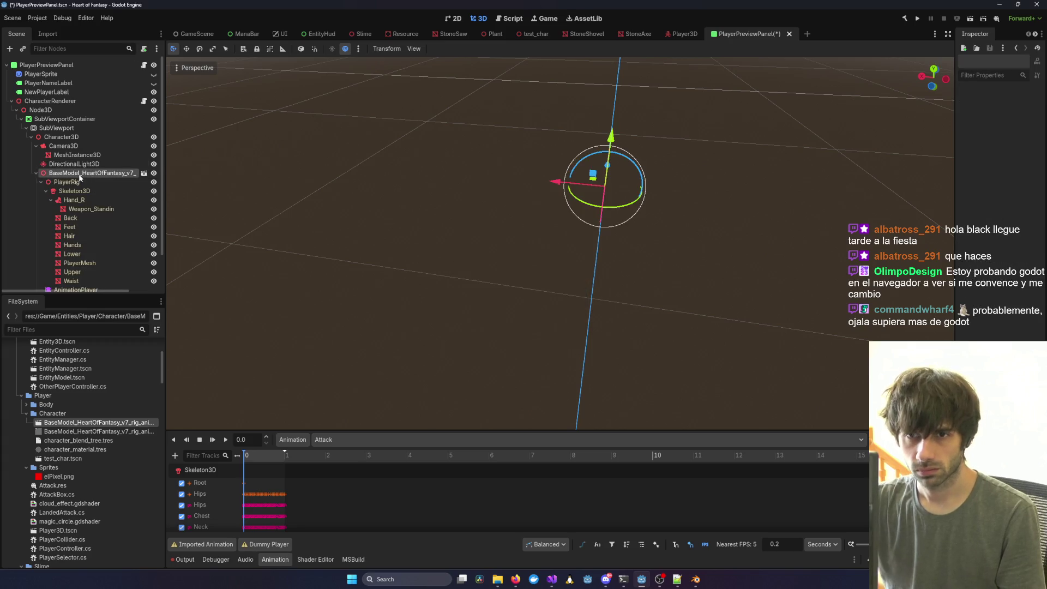
Rename the new rig instance to BaseModel and save the PlayerPreviewPanel scene.
double_click(79, 173)
type("BaseModel")
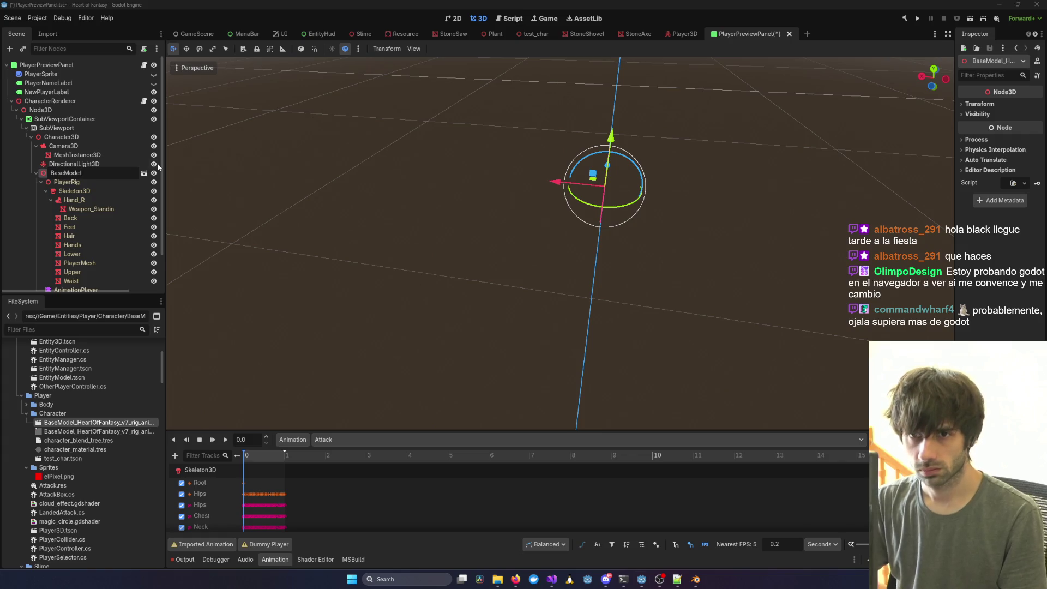
key("Return")
key("ctrl+s")
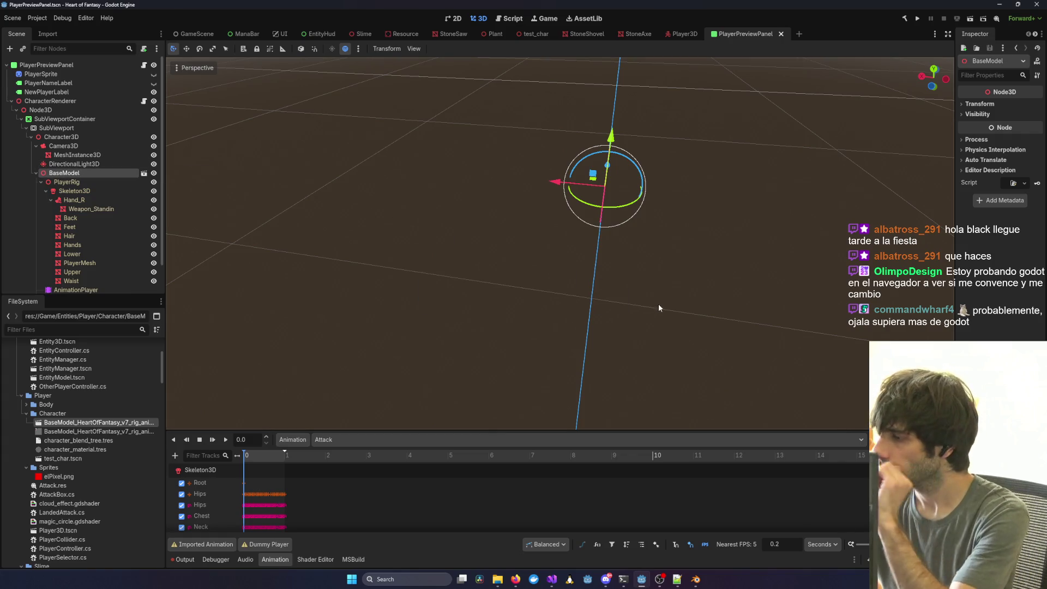
Check the new rig's AnimationPlayer, AnimationTree and Skeleton3D nodes before returning to Visual Studio.
key("alt+Tab")
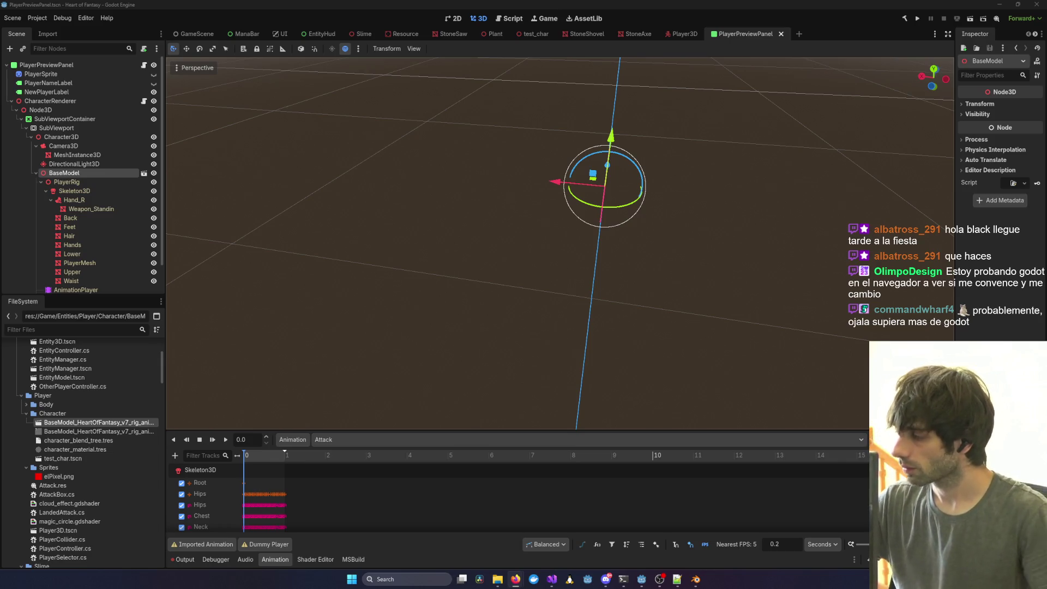
scroll(121, 254, "down", 2)
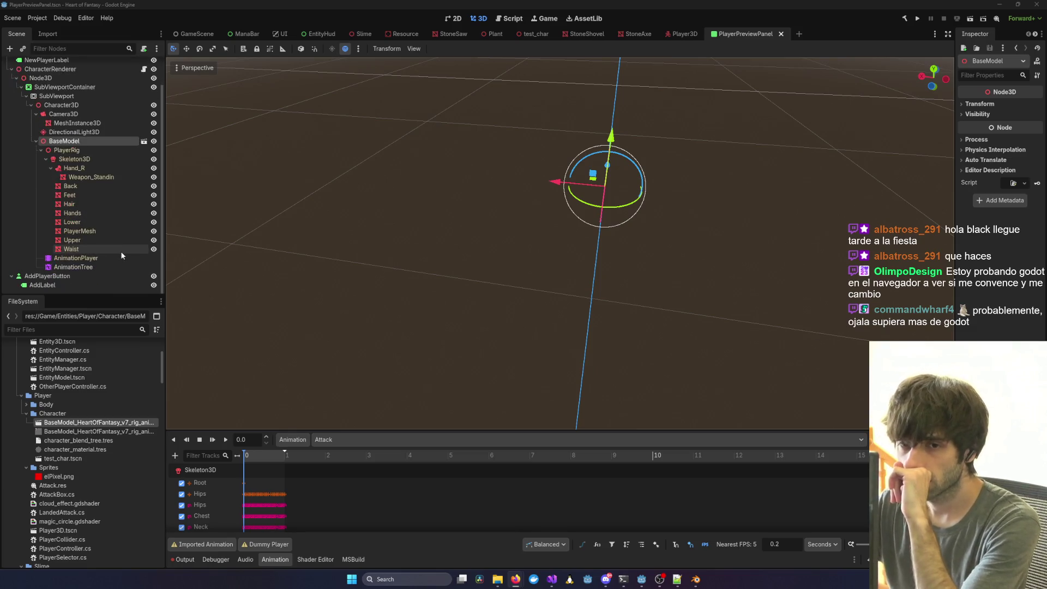
left_click(104, 259)
left_click(100, 266)
left_click(99, 259)
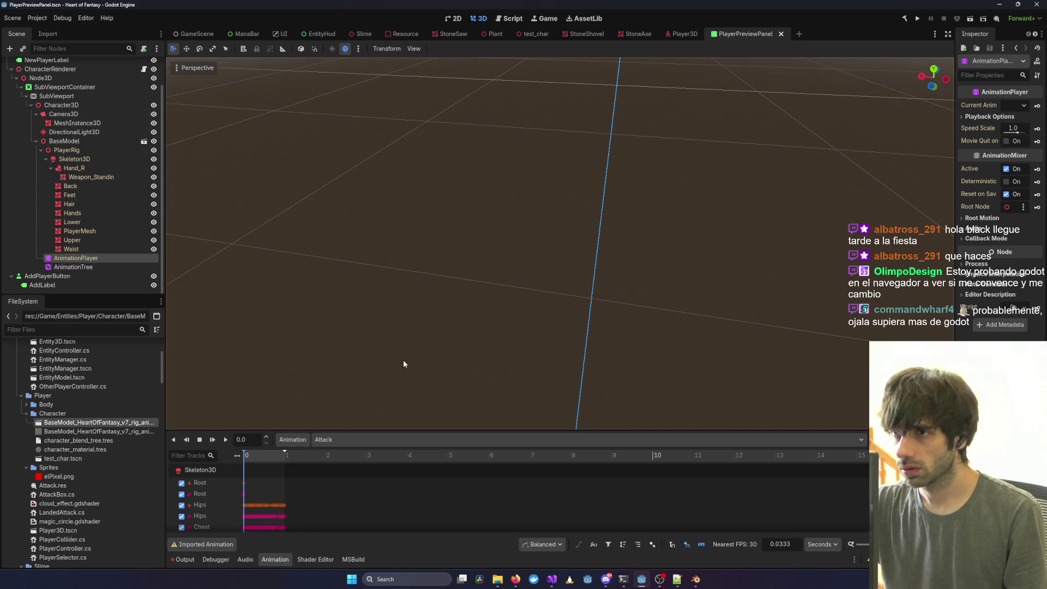
scroll(403, 363, "up", 5)
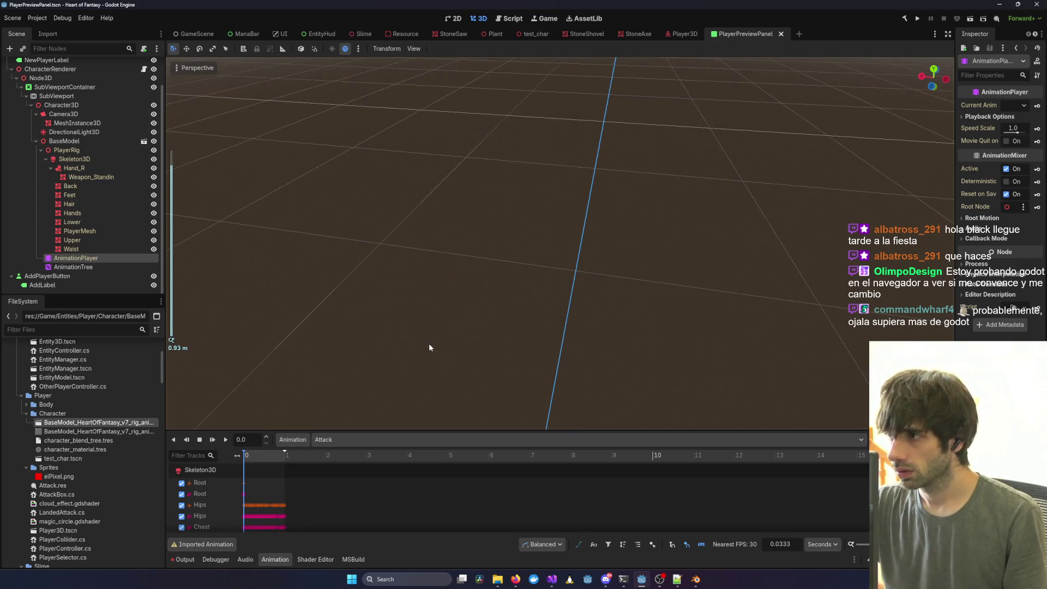
left_click(68, 162)
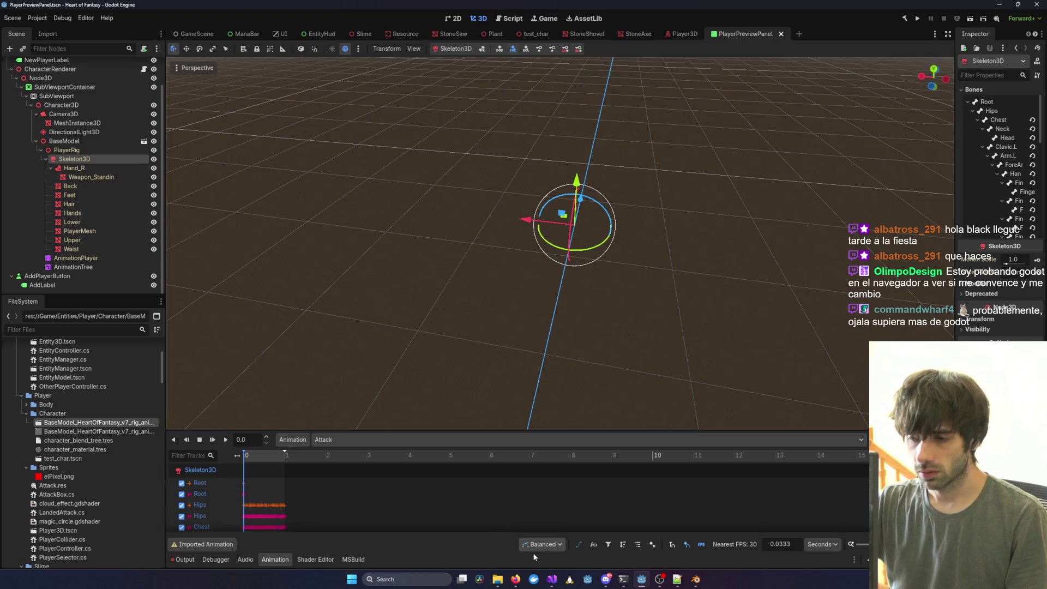
mouse_move(552, 579)
left_click(740, 535)
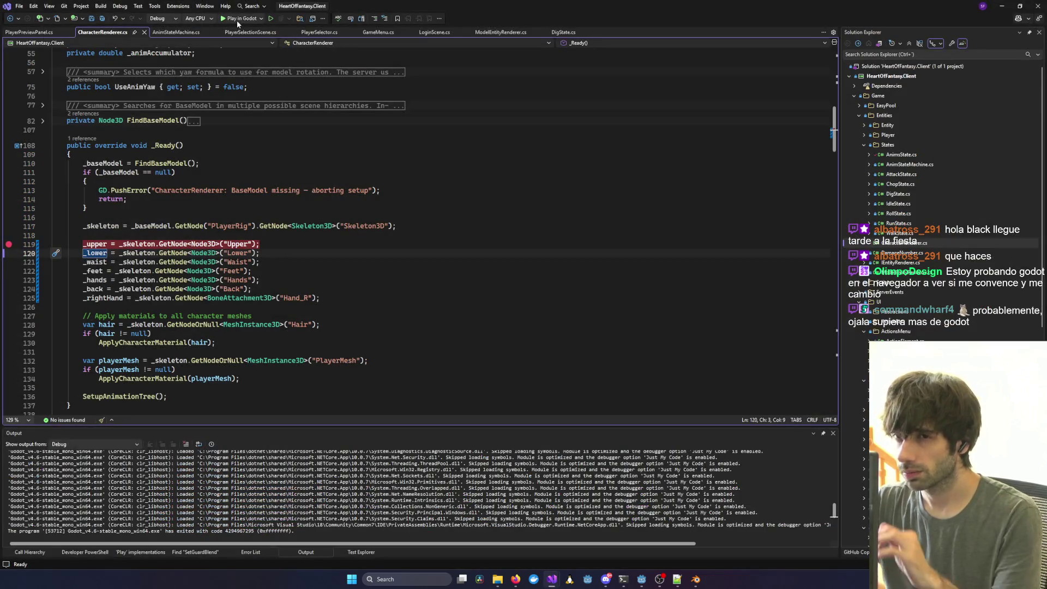
Debug the game through login and Play, stepping past line 119 to find _upper null.
left_click(237, 21)
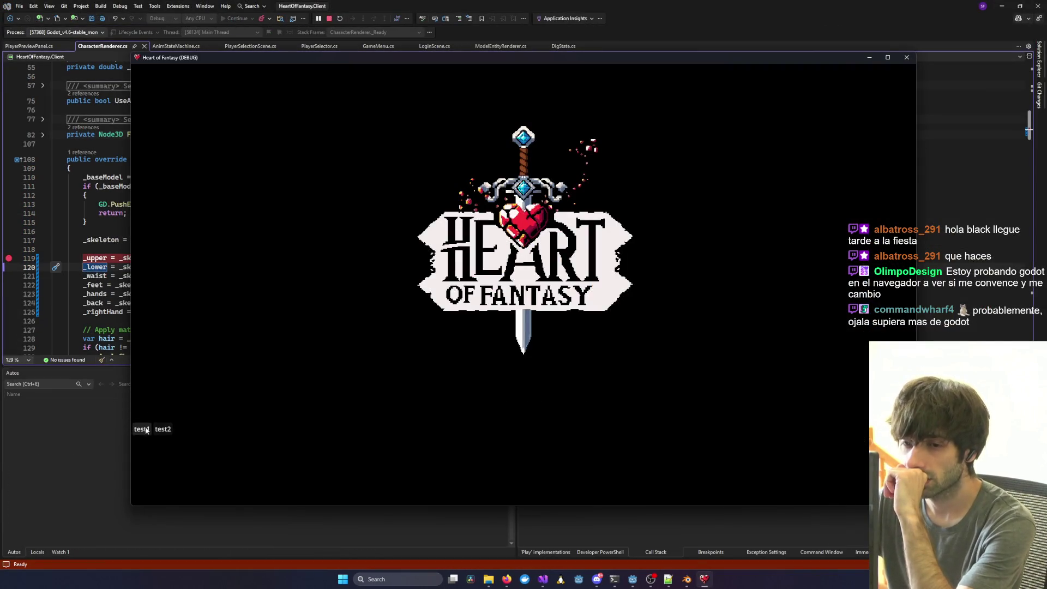
left_click(146, 430)
left_click(502, 418)
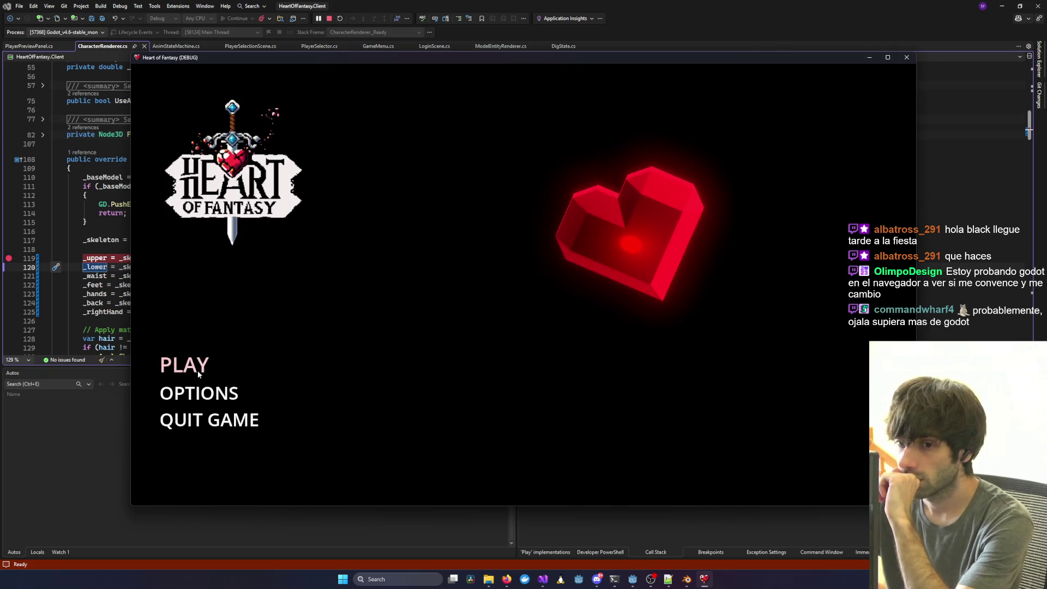
left_click(198, 371)
key("F10")
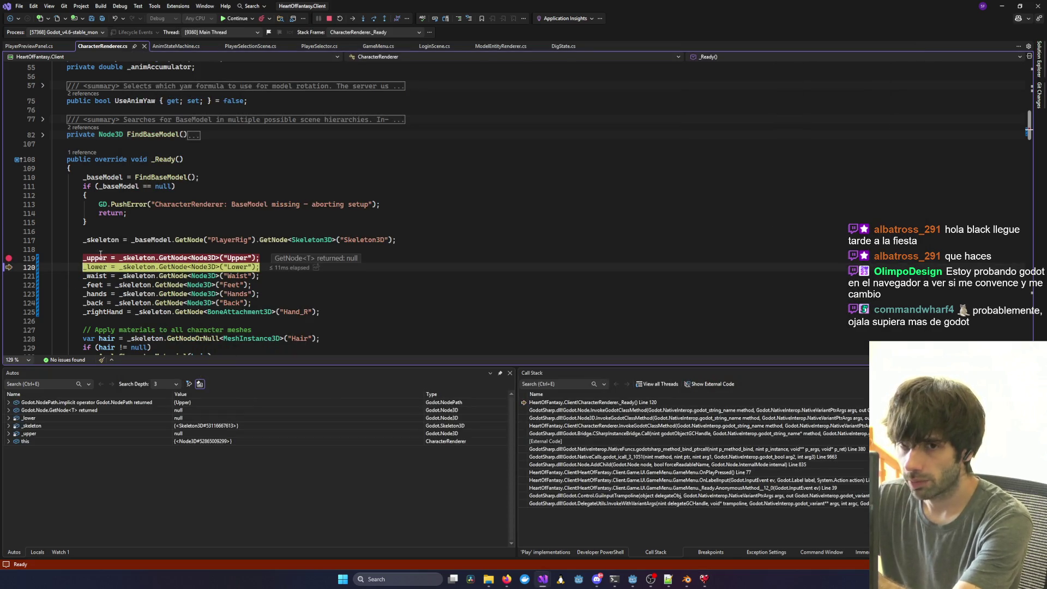
mouse_move(97, 258)
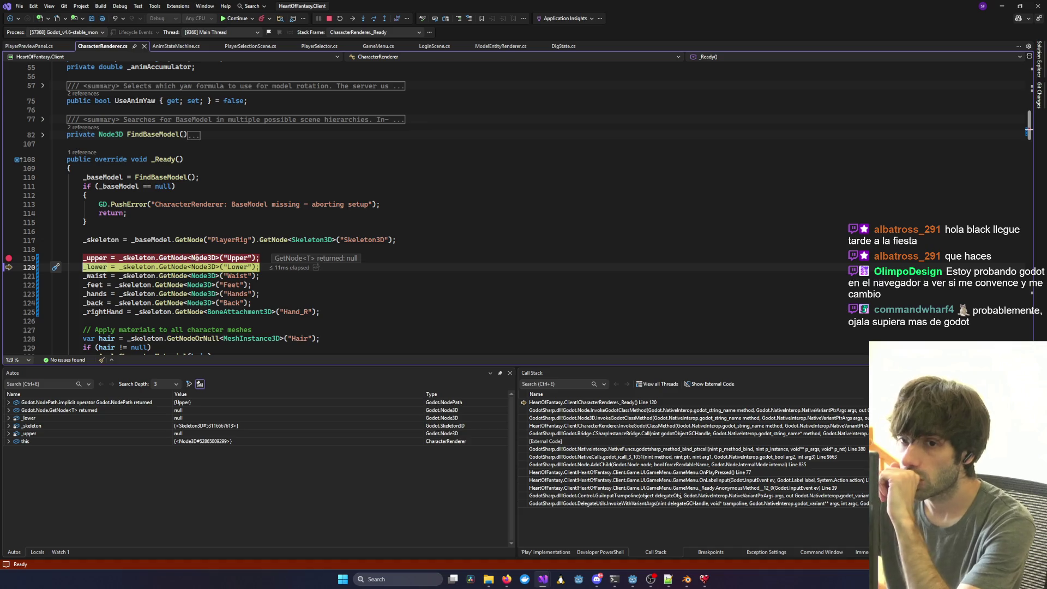
mouse_move(234, 258)
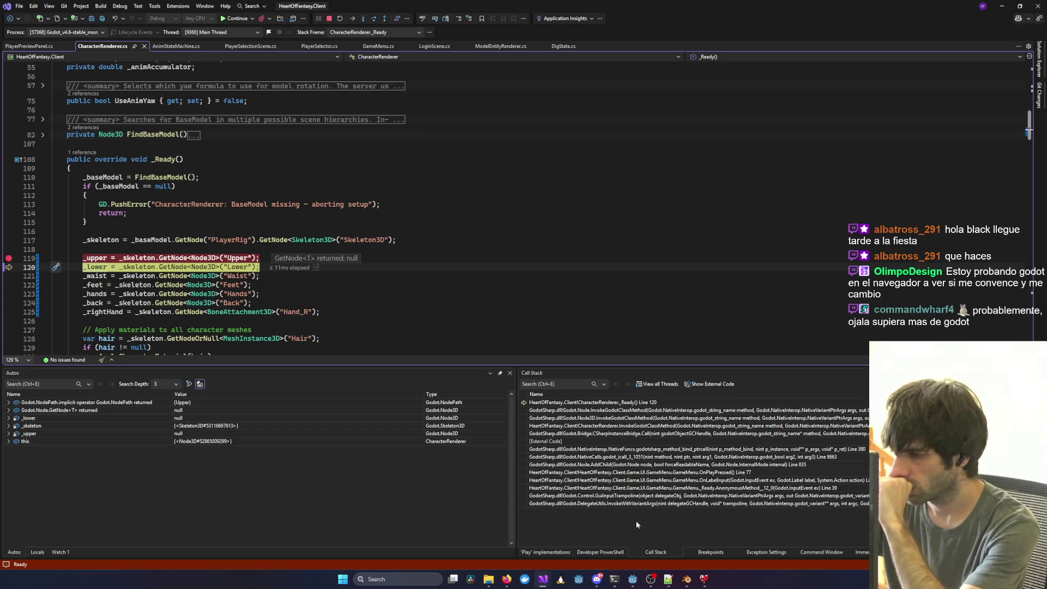
Bring the Godot editor's PlayerPreviewPanel scene to the front.
left_click(686, 579)
left_click(686, 579)
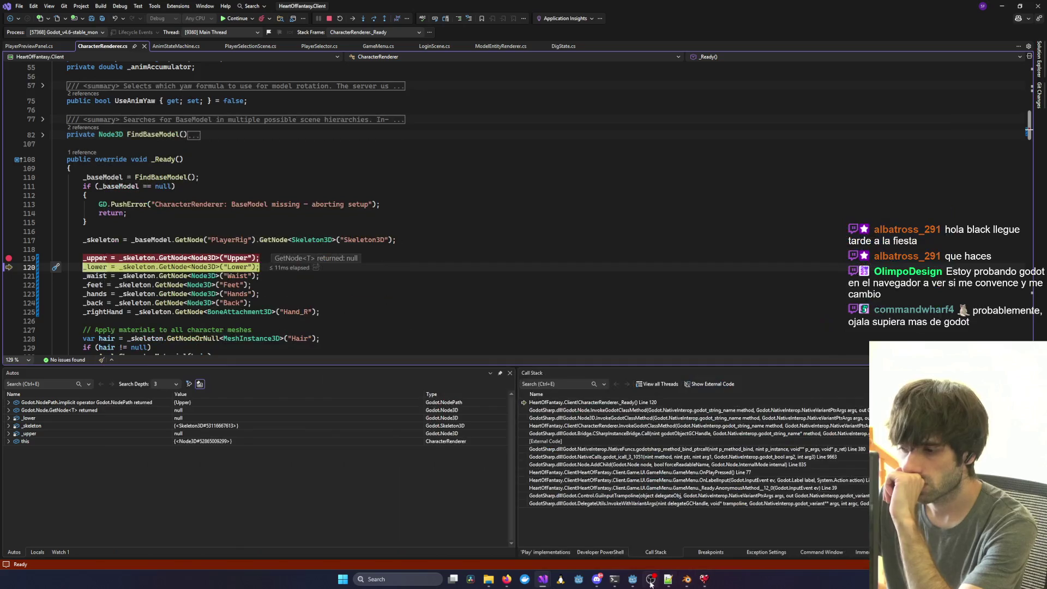
left_click(634, 583)
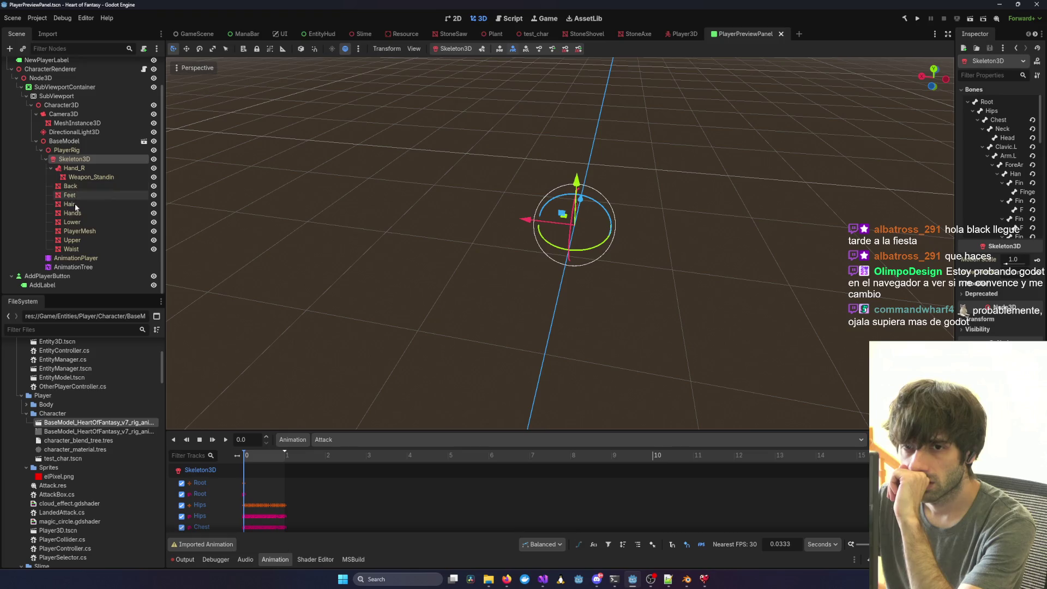
Select Upper under BaseModel's PlayerRig/Skeleton3D to view its MeshInstance3D properties.
left_click(74, 240)
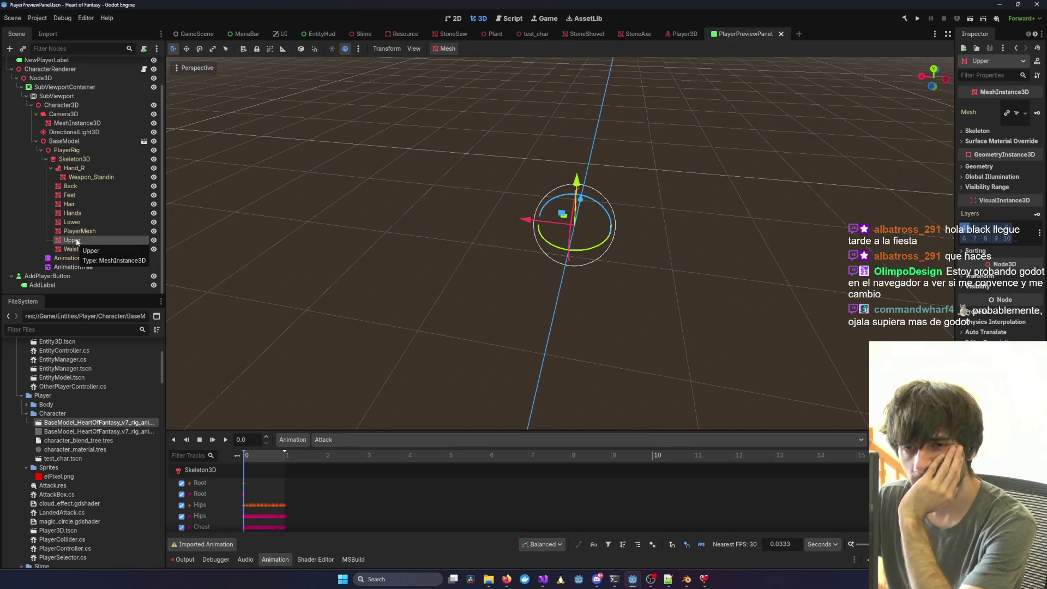
scroll(49, 175, "up", 1)
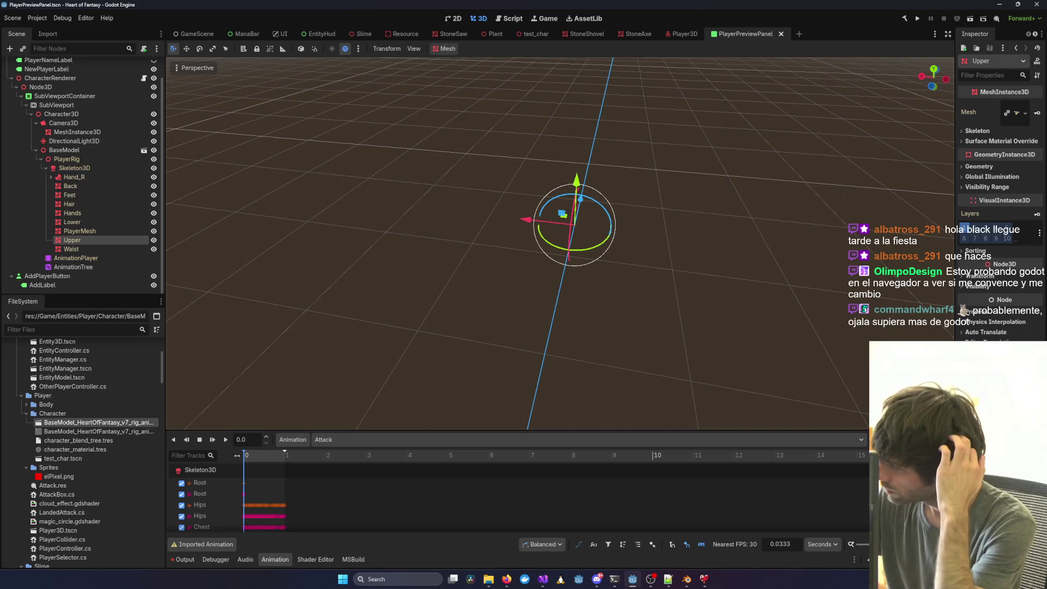
key("alt+Tab")
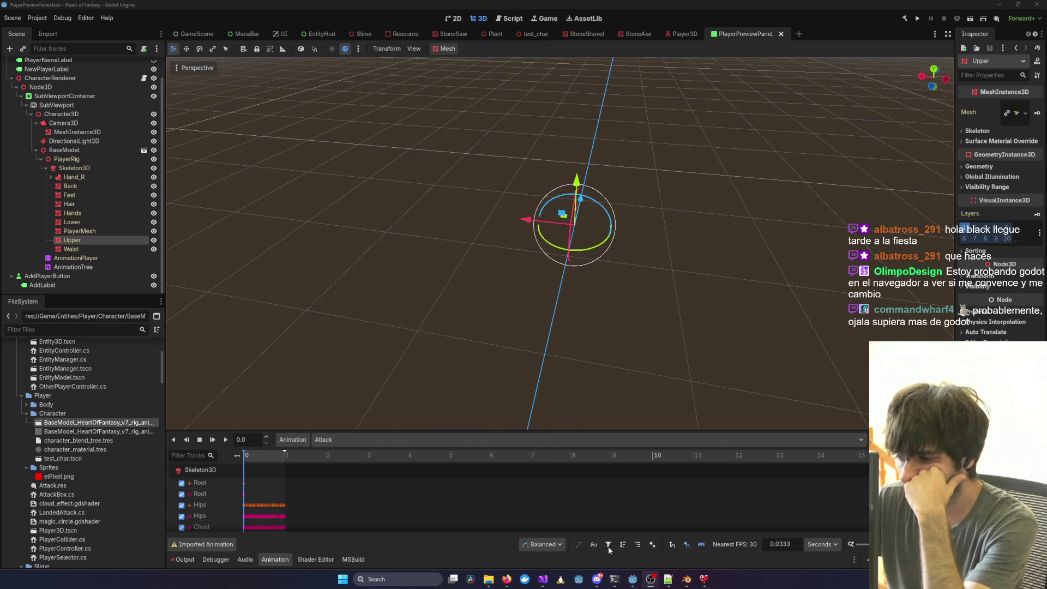
Walk up the Call Stack through Node _Ready, Node3D, CharacterRenderer invoke and CSharpInstanceBridge.Call.
mouse_move(542, 579)
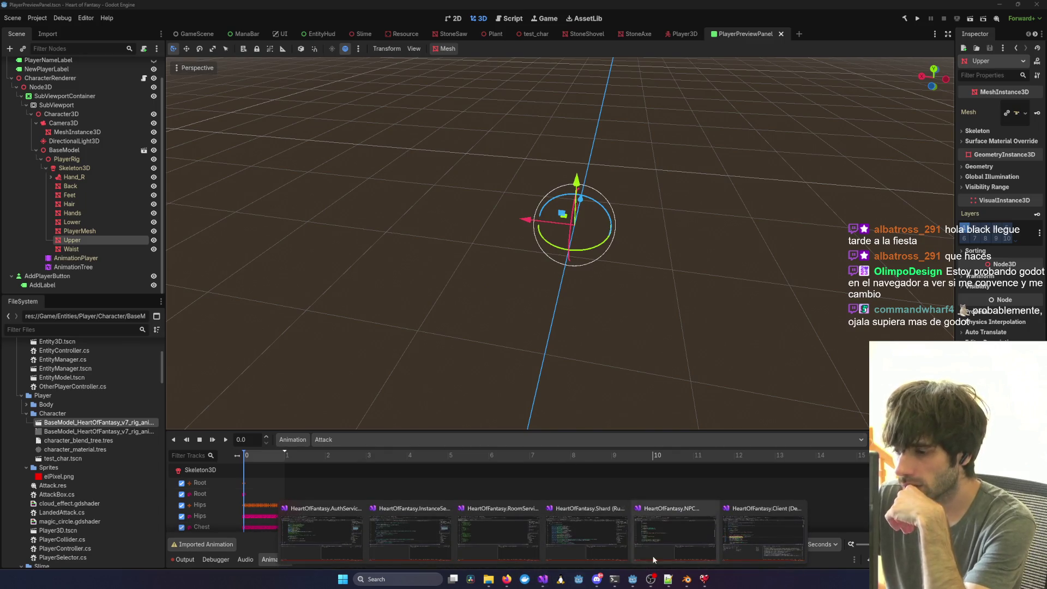
left_click(763, 531)
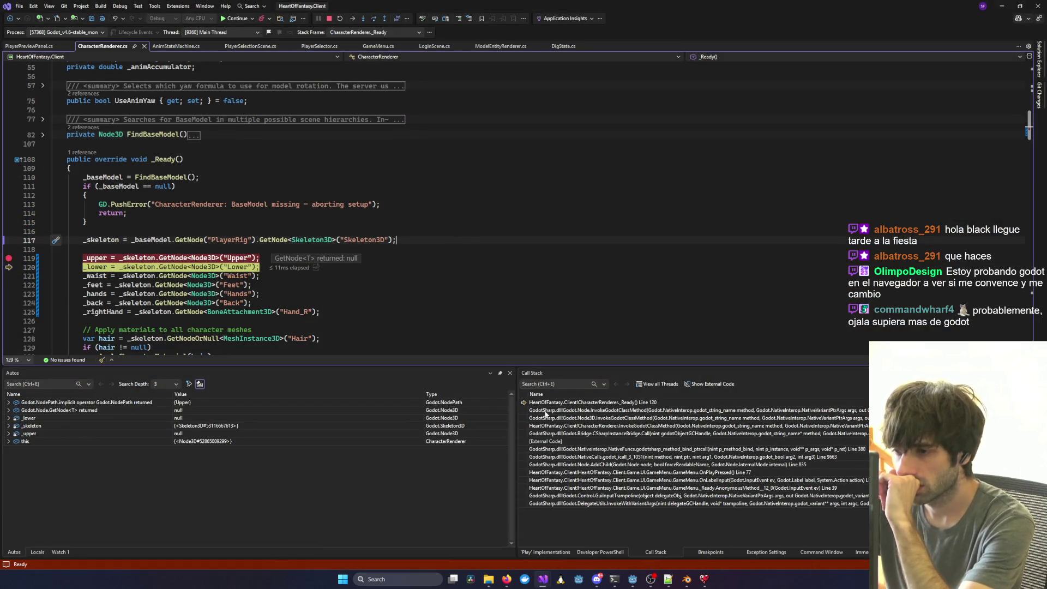
double_click(556, 410)
double_click(541, 418)
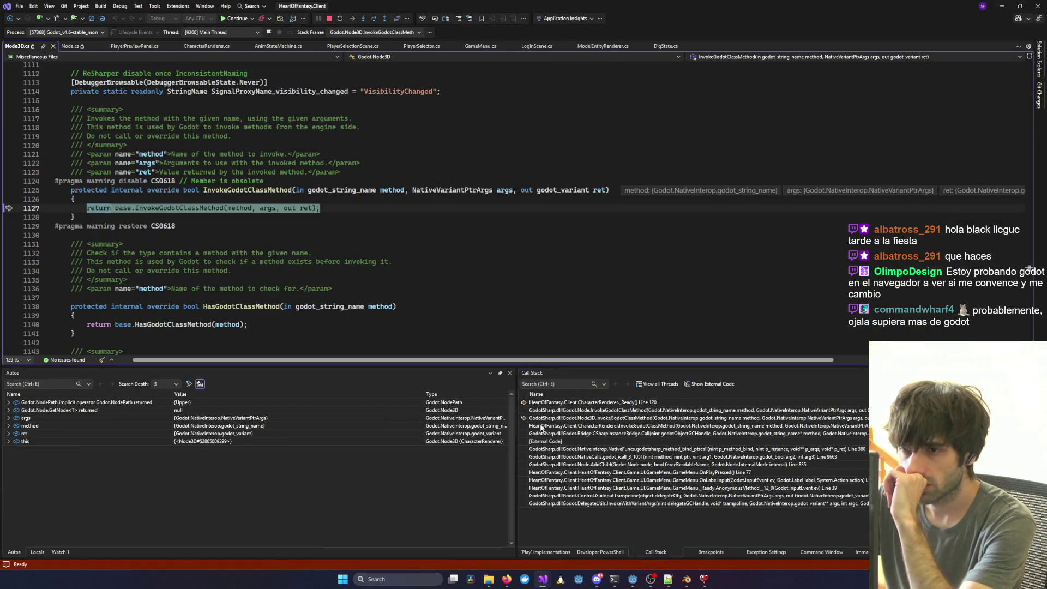
double_click(543, 426)
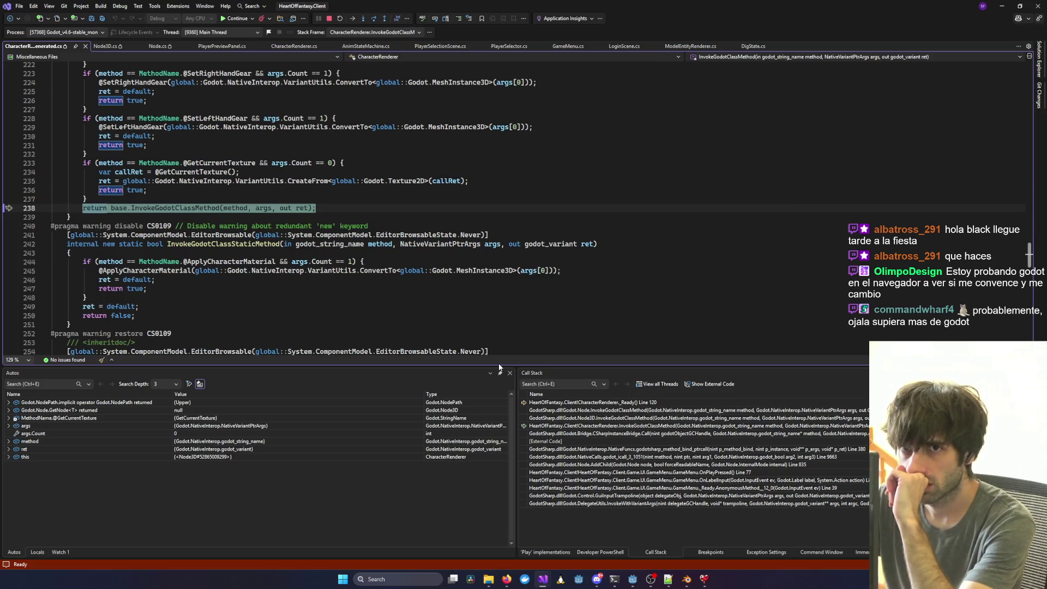
double_click(541, 434)
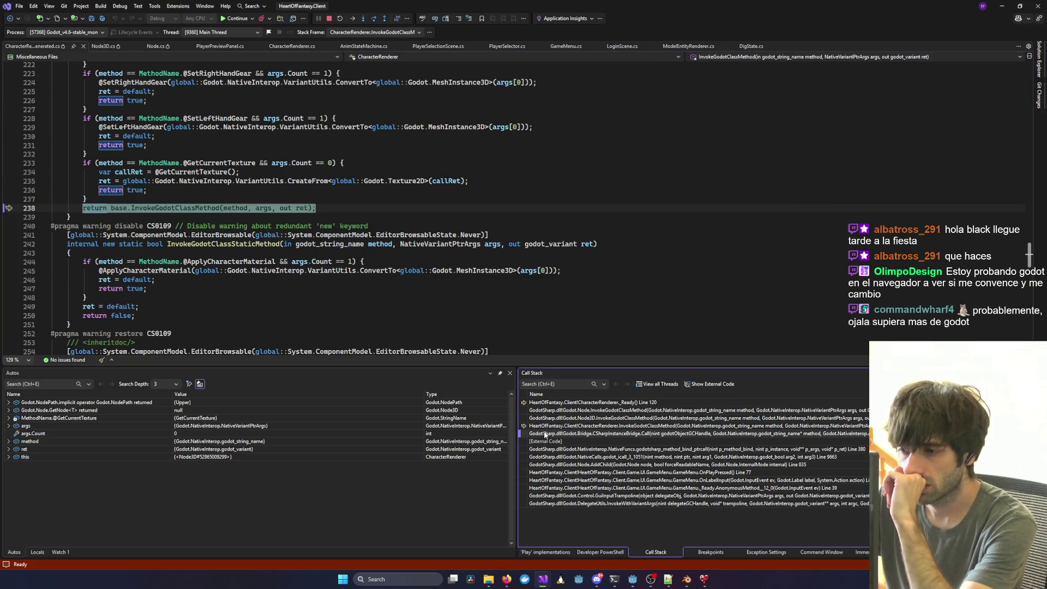
key("Escape")
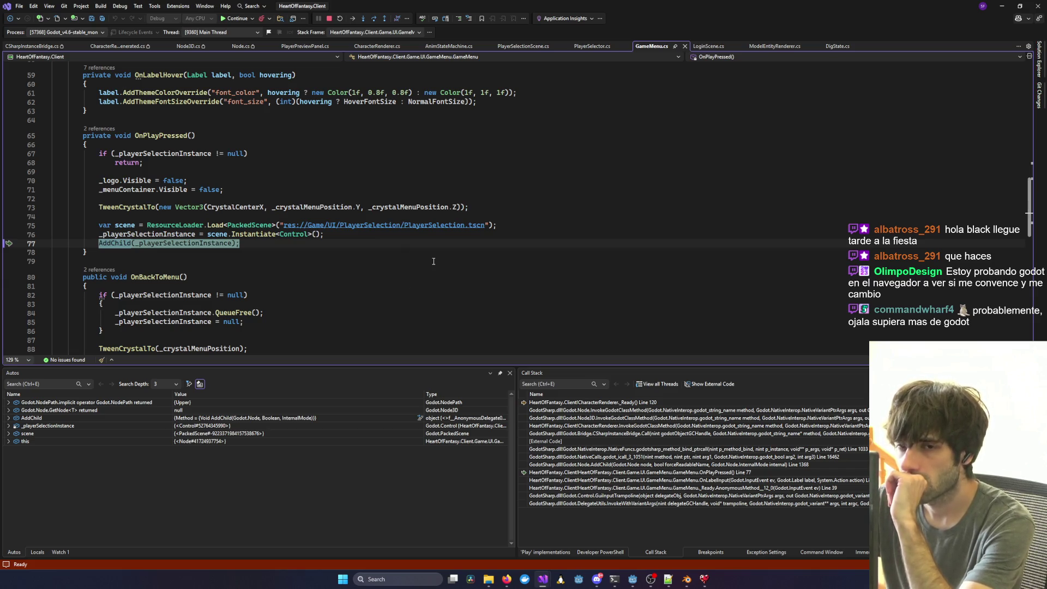
Check _playerSelectionInstance in OnPlayPressed, stop debugging, and return to Godot.
mouse_move(181, 243)
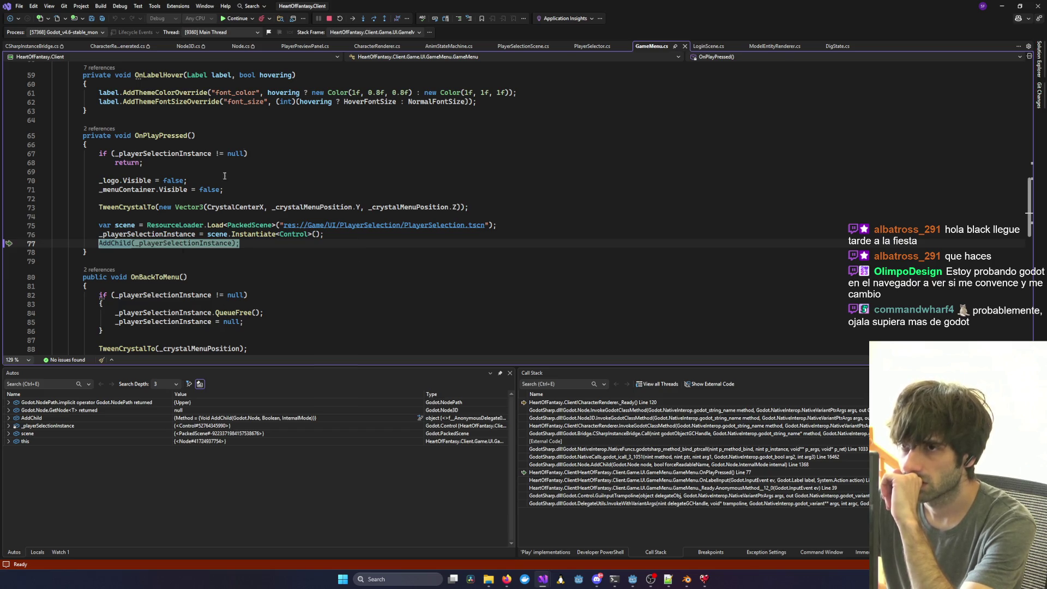
left_click(328, 21)
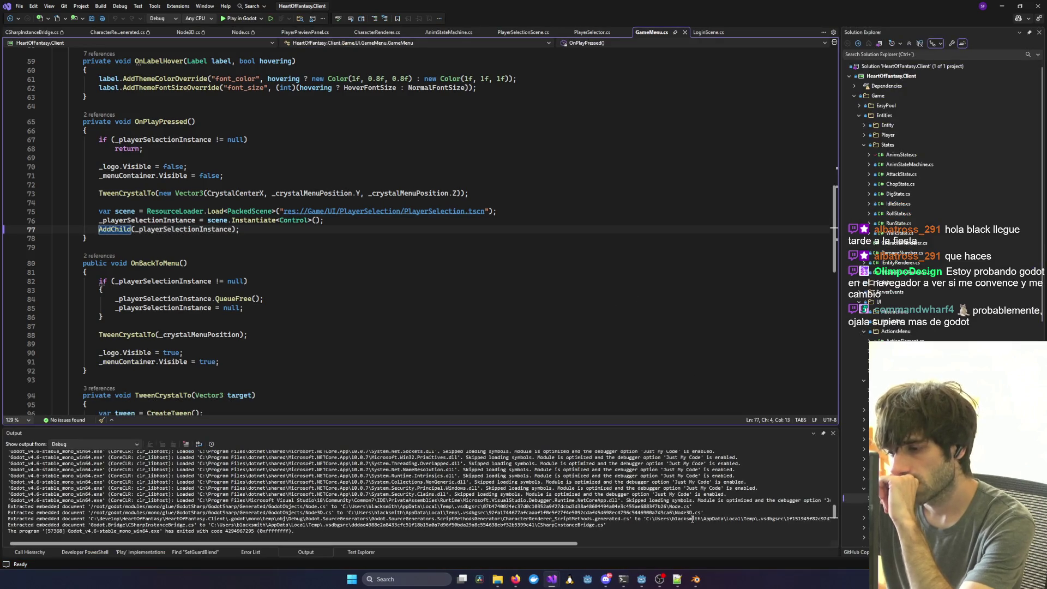
left_click(638, 580)
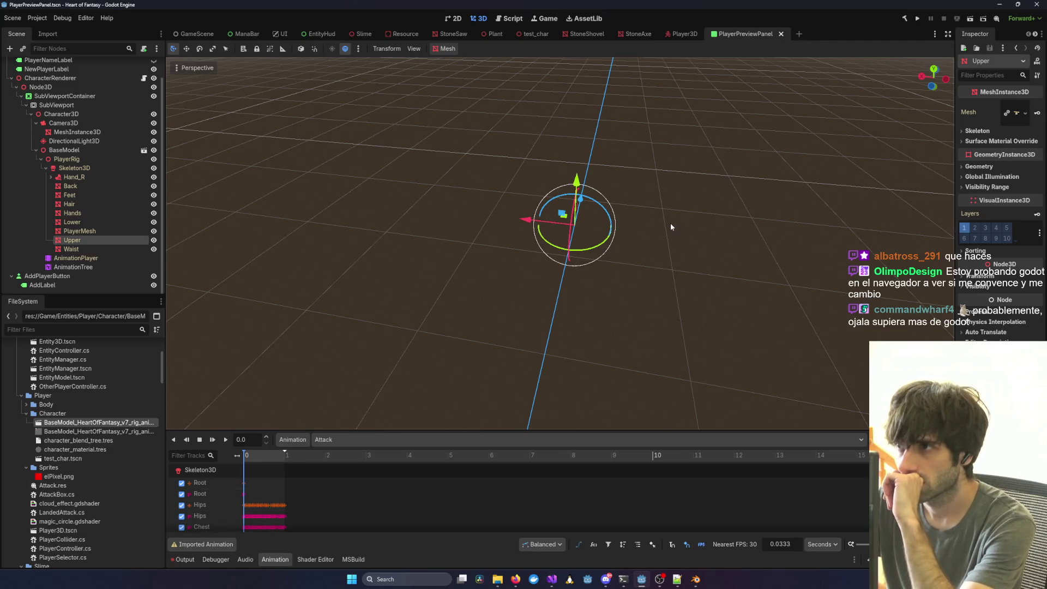
Filter the FileSystem for 'PlayerSe' and open PlayerSelection.tscn.
left_click(83, 330)
type("PlayerSel")
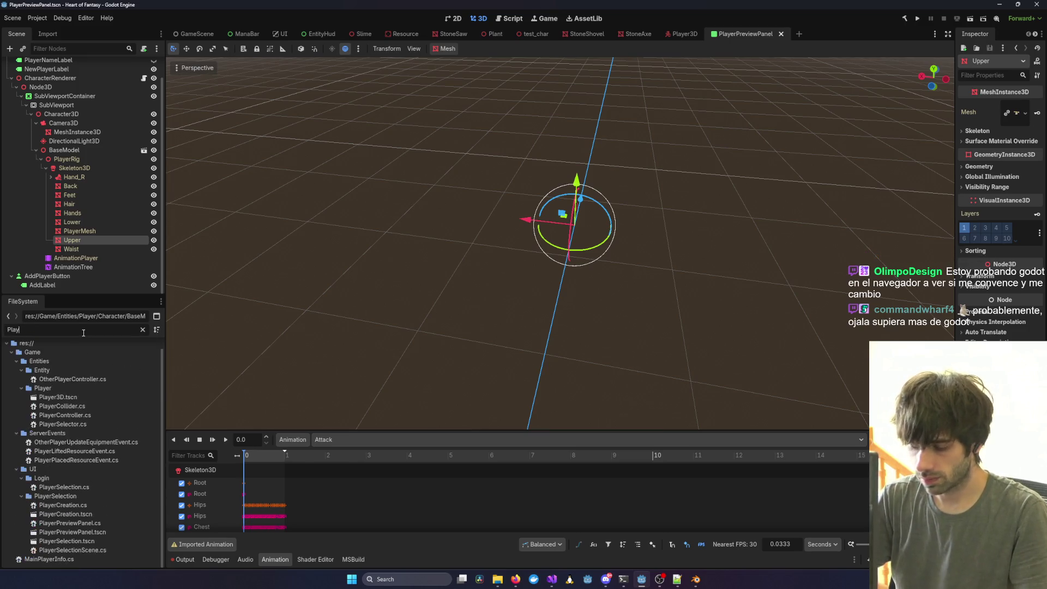
key("BackSpace")
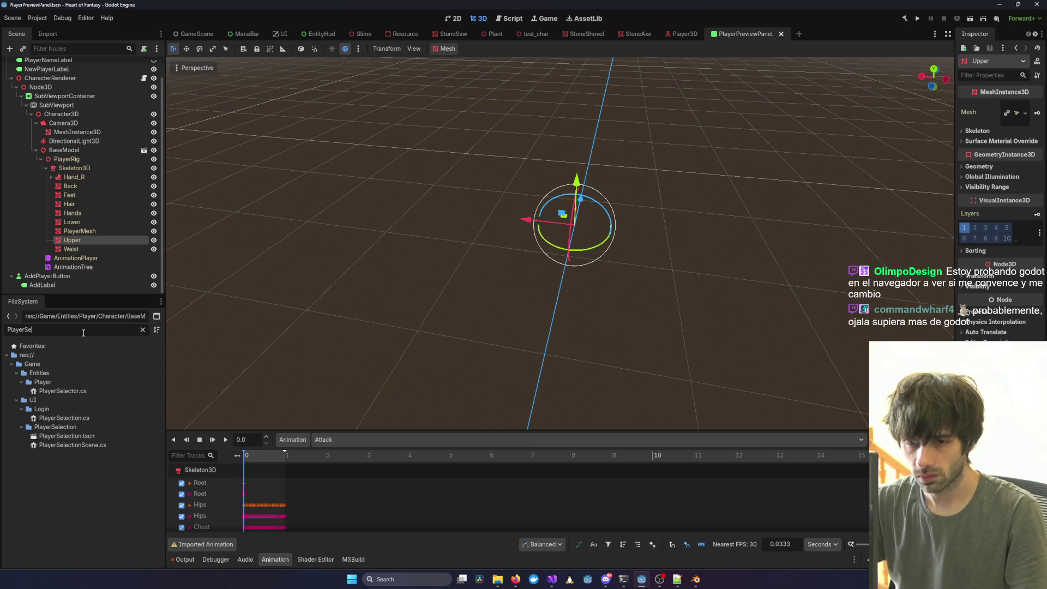
double_click(87, 436)
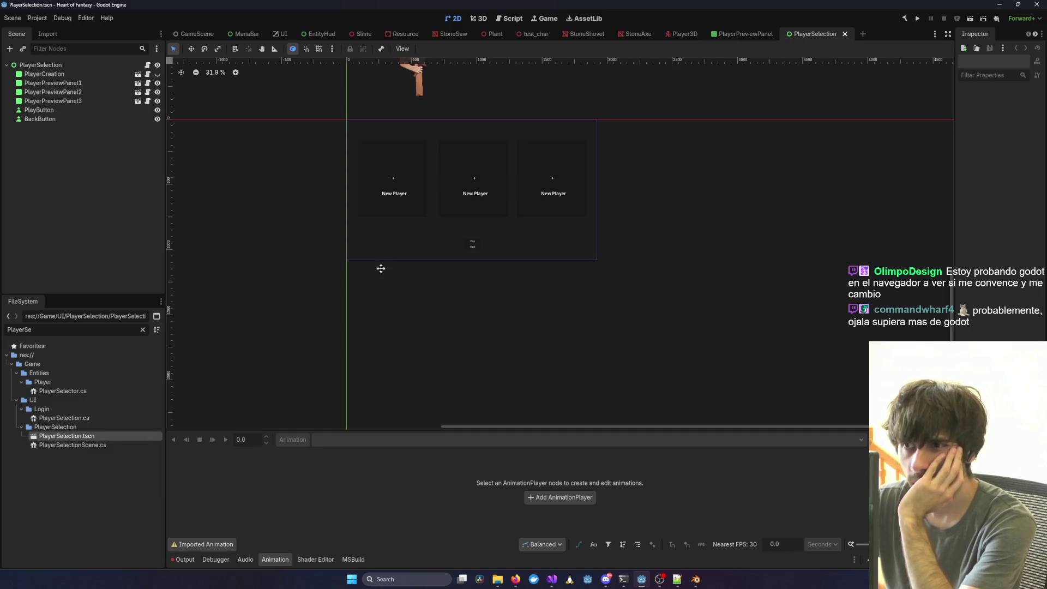
Toggle the PlayerCreation node's visibility on and off to see the character.
left_click_drag(380, 268, 375, 391)
left_click(401, 189)
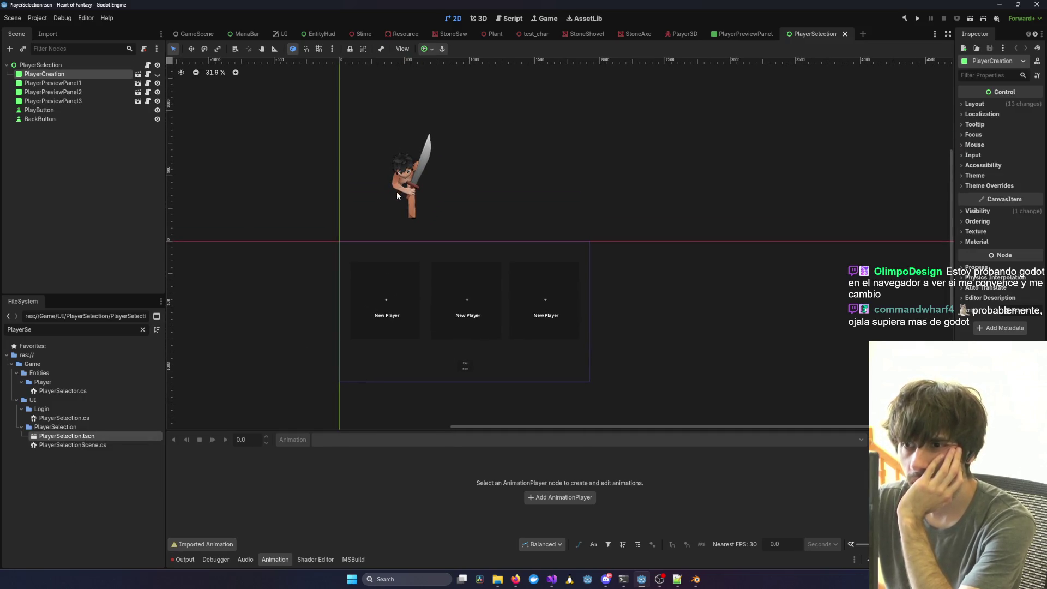
mouse_move(374, 214)
left_mouse_down()
mouse_move(455, 297)
mouse_move(458, 317)
left_mouse_up()
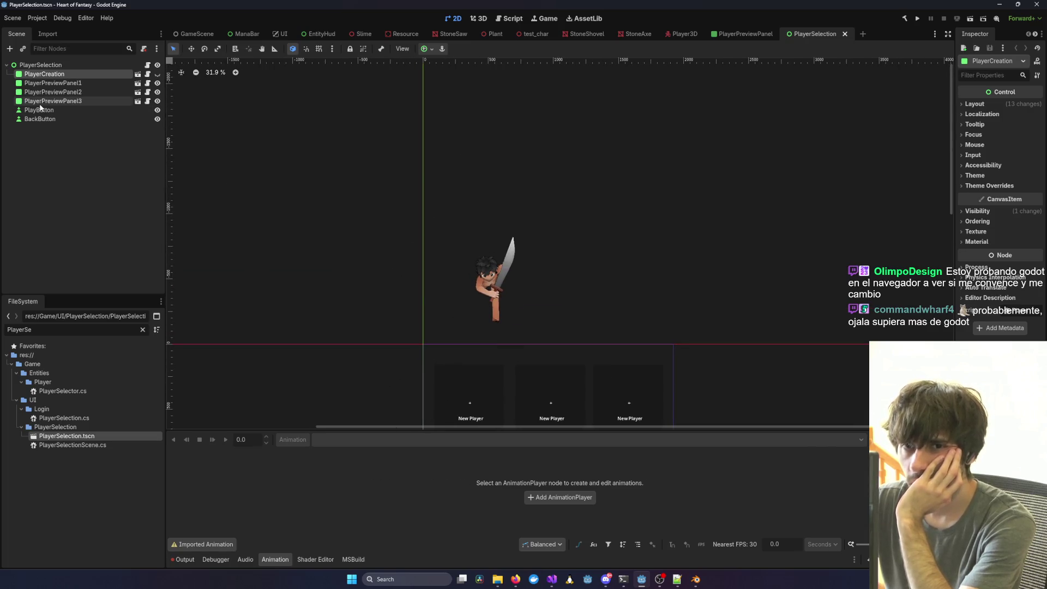
left_click(158, 74)
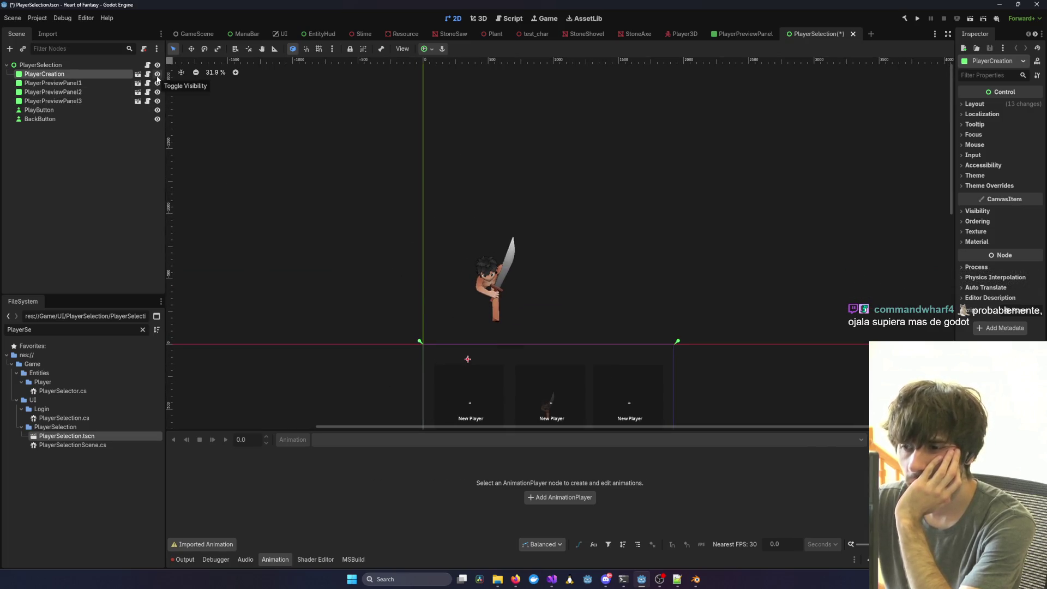
left_click(158, 78)
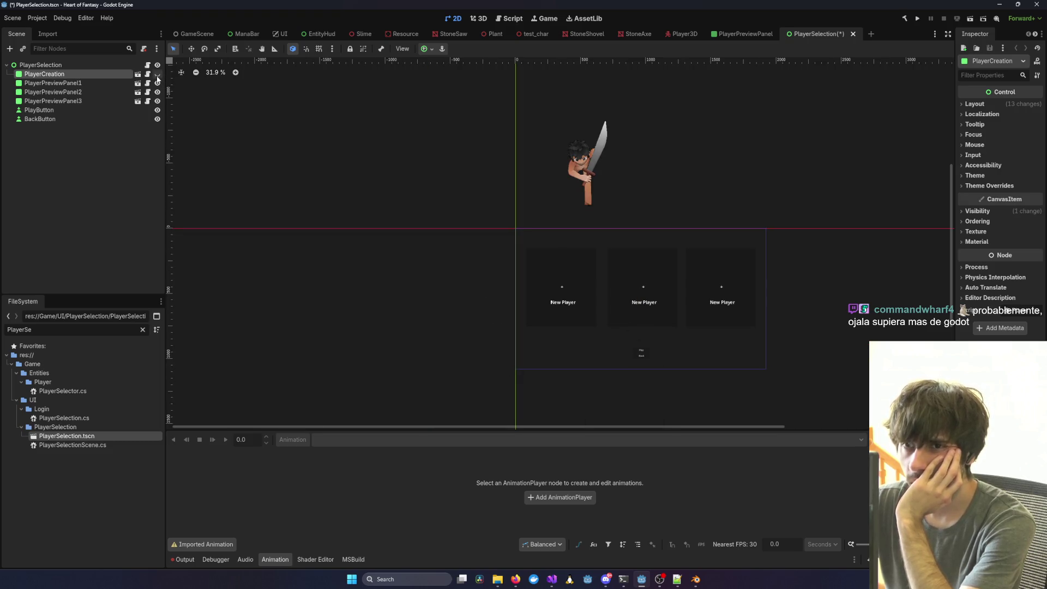
left_click(87, 82)
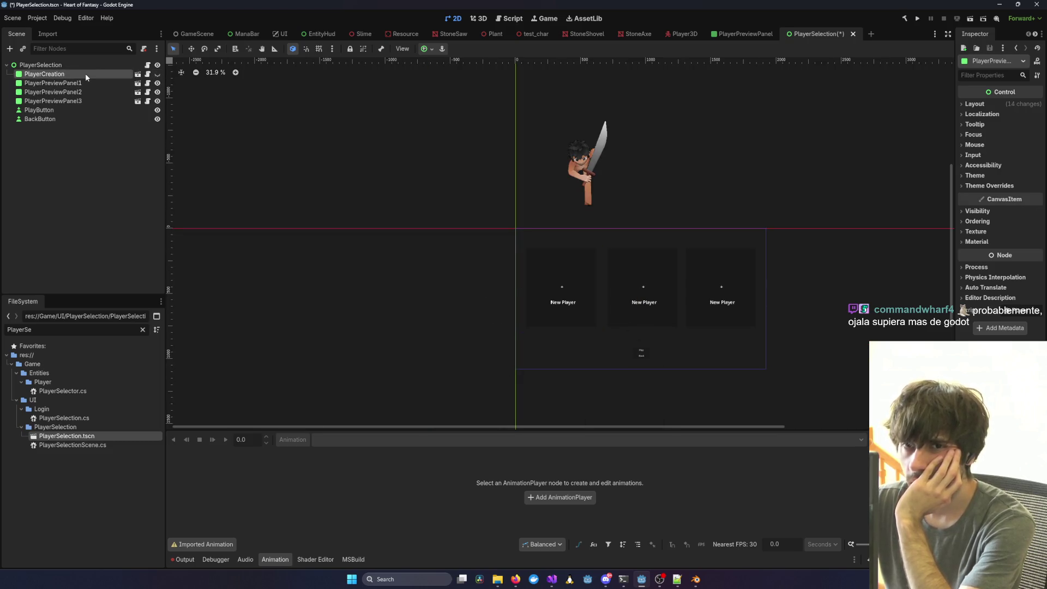
left_click(85, 73)
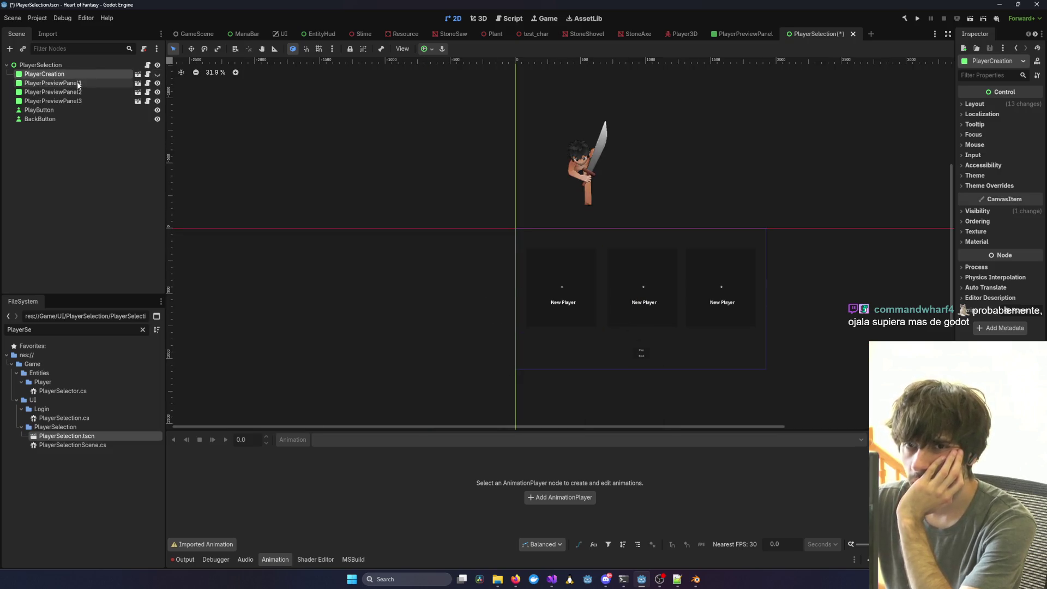
Filter the FileSystem for 'playerCre' and open the PlayerCreation scene.
double_click(46, 330)
type("playerCr")
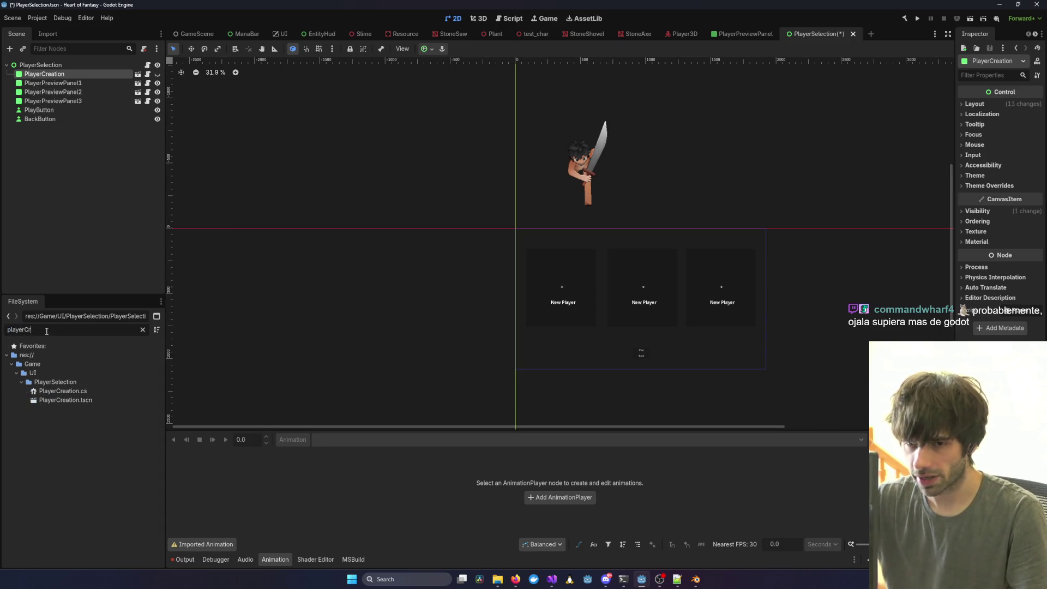
type("e")
double_click(96, 399)
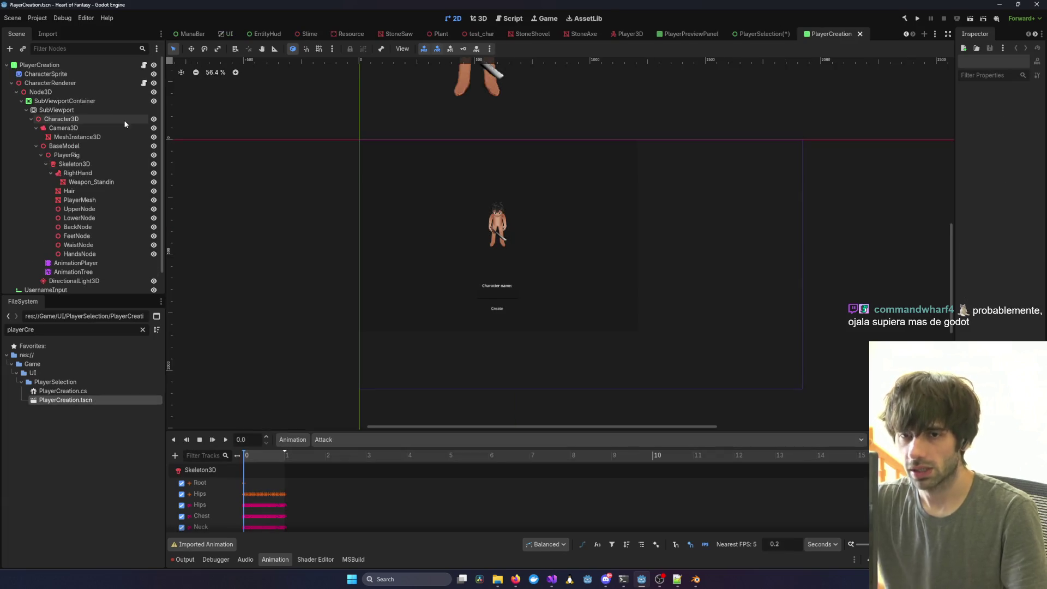
Instance the v7 rig model from the Player entities folder into the SubViewport.
left_click(88, 146)
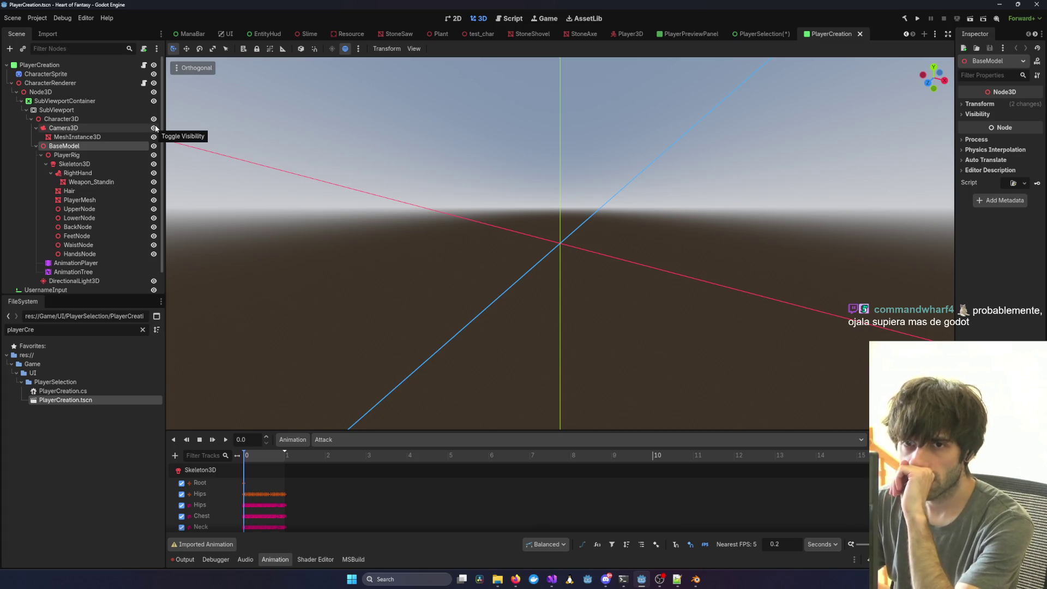
left_click(36, 146)
double_click(61, 330)
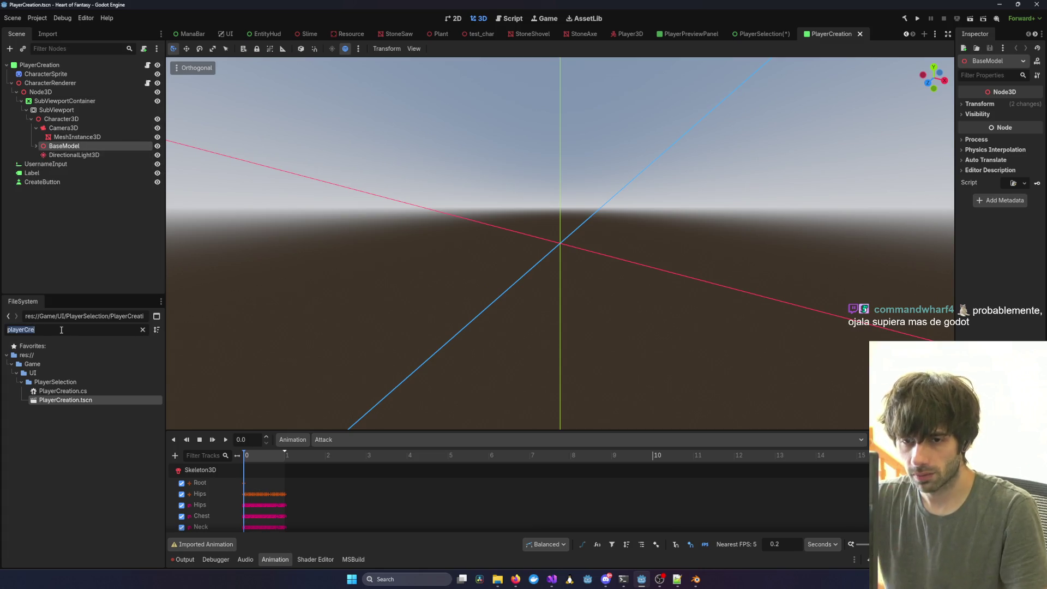
type("Playe")
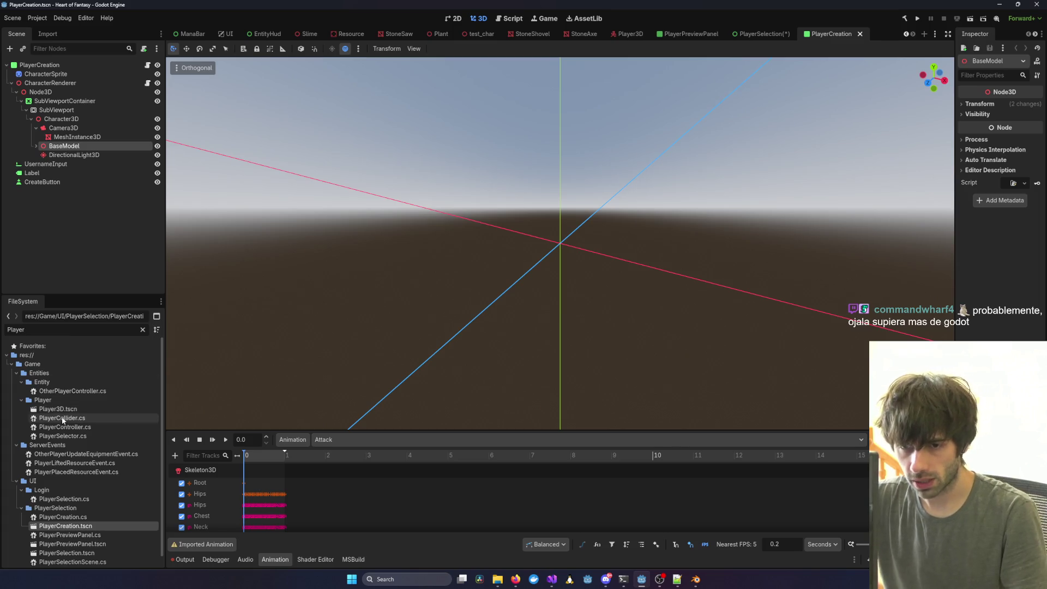
left_click(60, 401)
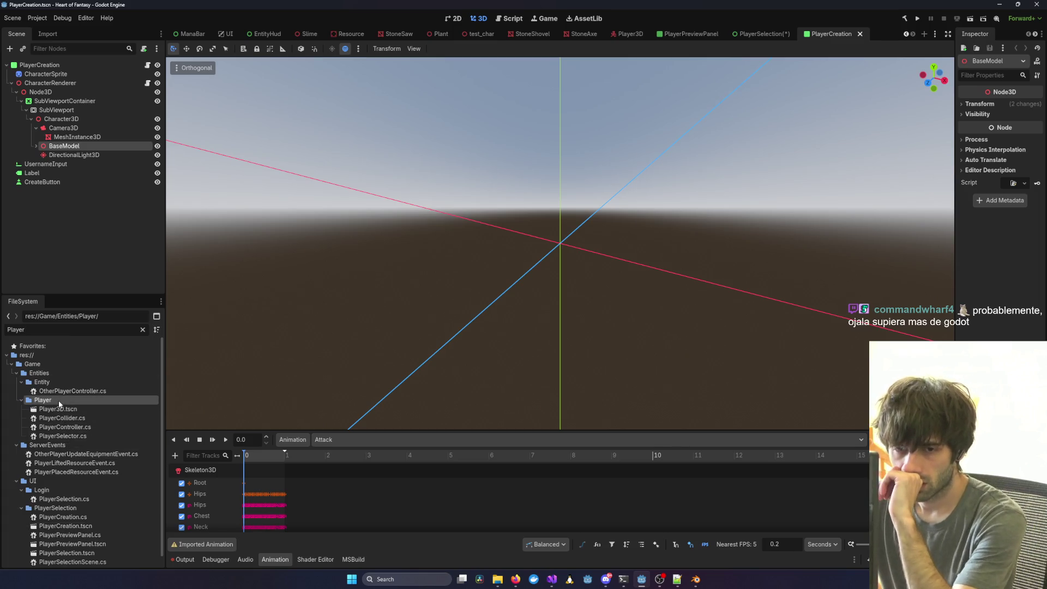
left_click(143, 330)
mouse_move(87, 480)
left_mouse_down()
mouse_move(103, 491)
mouse_move(82, 452)
mouse_move(108, 130)
mouse_move(66, 146)
mouse_move(59, 123)
left_mouse_up()
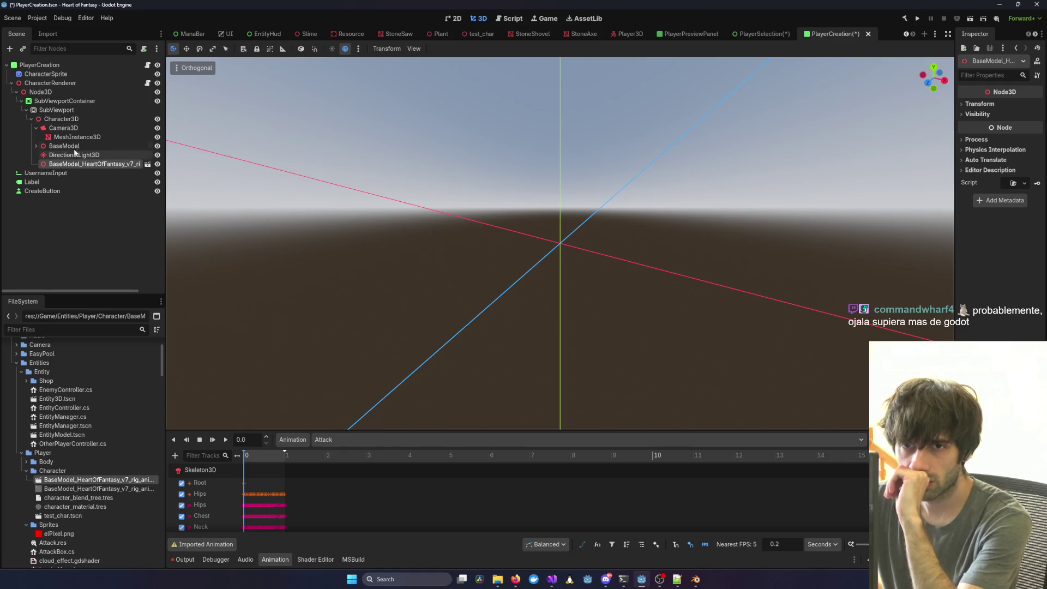
Enable Editable Children on the new v7 rig node.
left_click(72, 146)
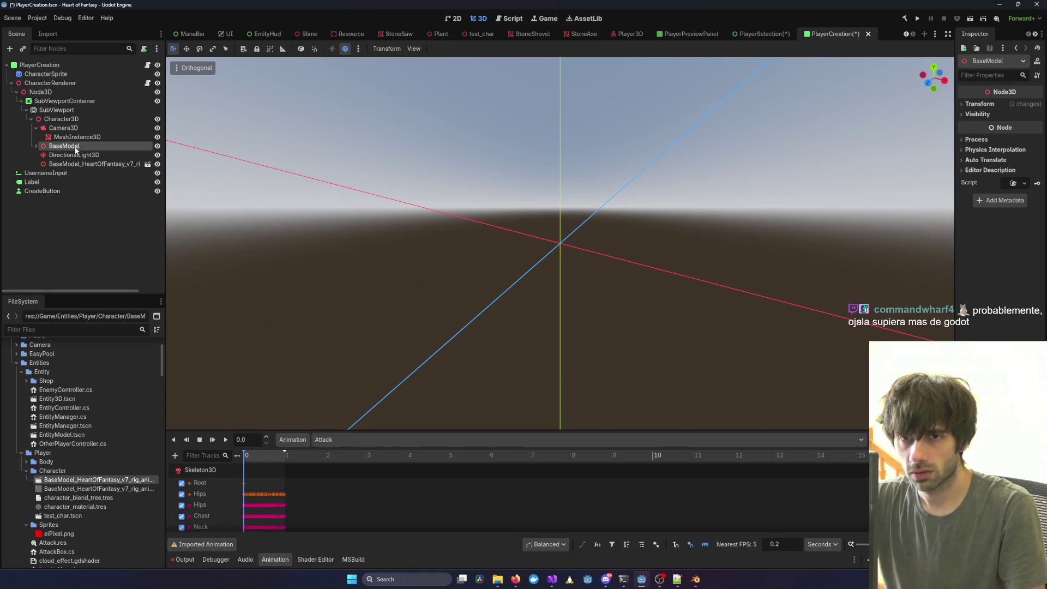
left_click(36, 146)
scroll(81, 191, "down", 2)
right_click(64, 252)
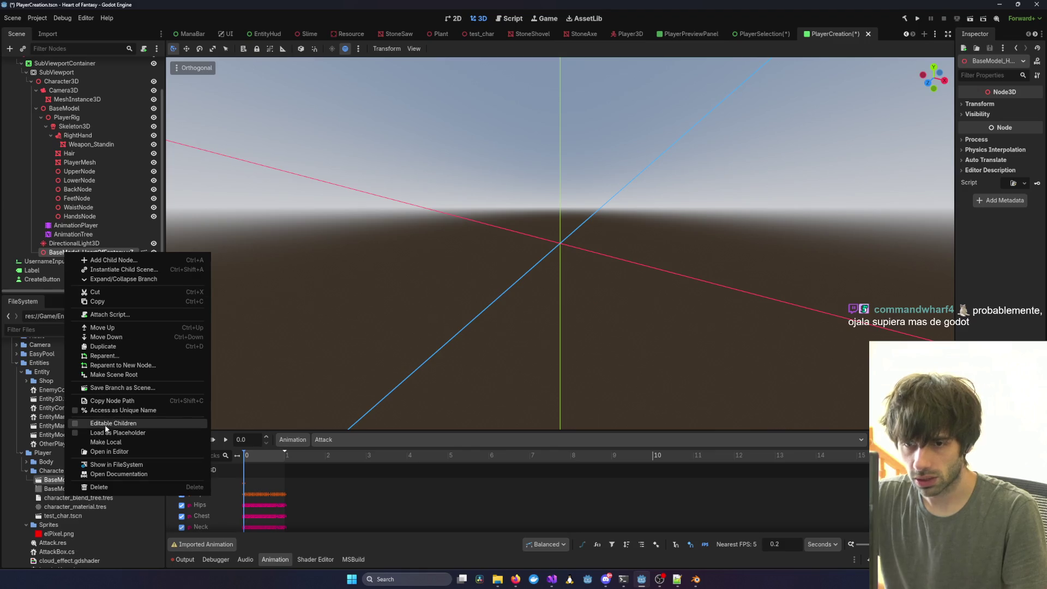
left_click(100, 424)
scroll(67, 162, "down", 3)
mouse_move(71, 150)
left_mouse_down()
mouse_move(76, 231)
mouse_move(74, 136)
left_mouse_up()
scroll(77, 232, "down", 2)
scroll(80, 163, "up", 5)
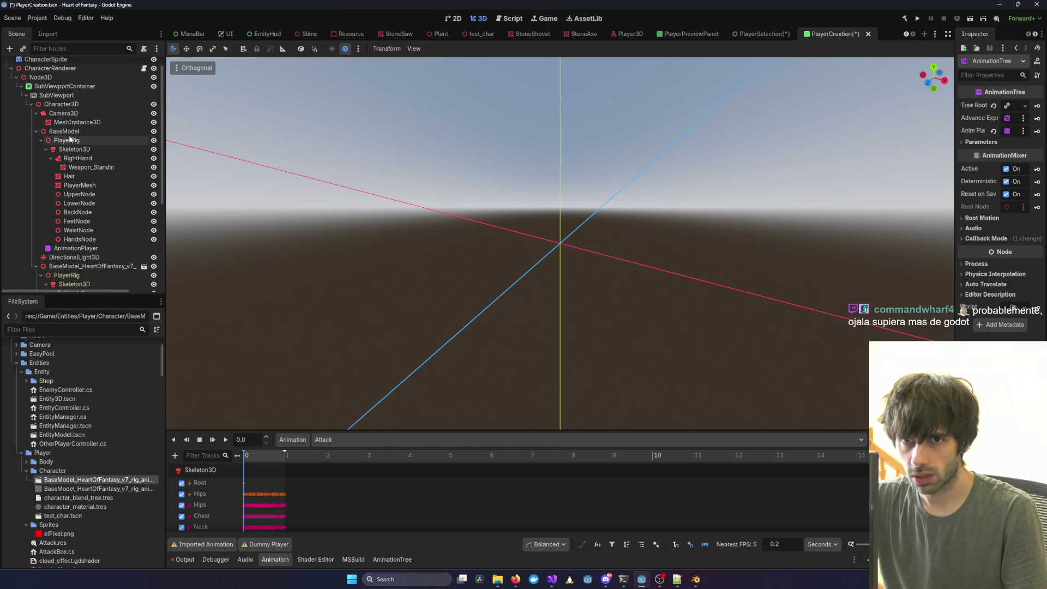
Delete the old BaseModel, rename the v7 rig to BaseModel, and save PlayerCreation.
left_click(65, 132)
key("Delete")
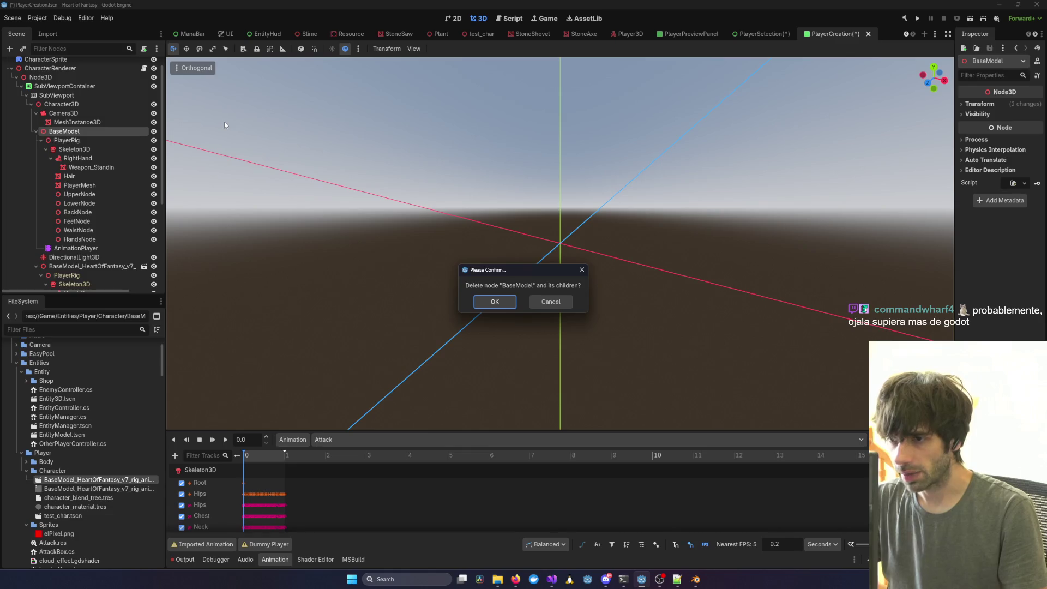
key("Return")
left_click(77, 141)
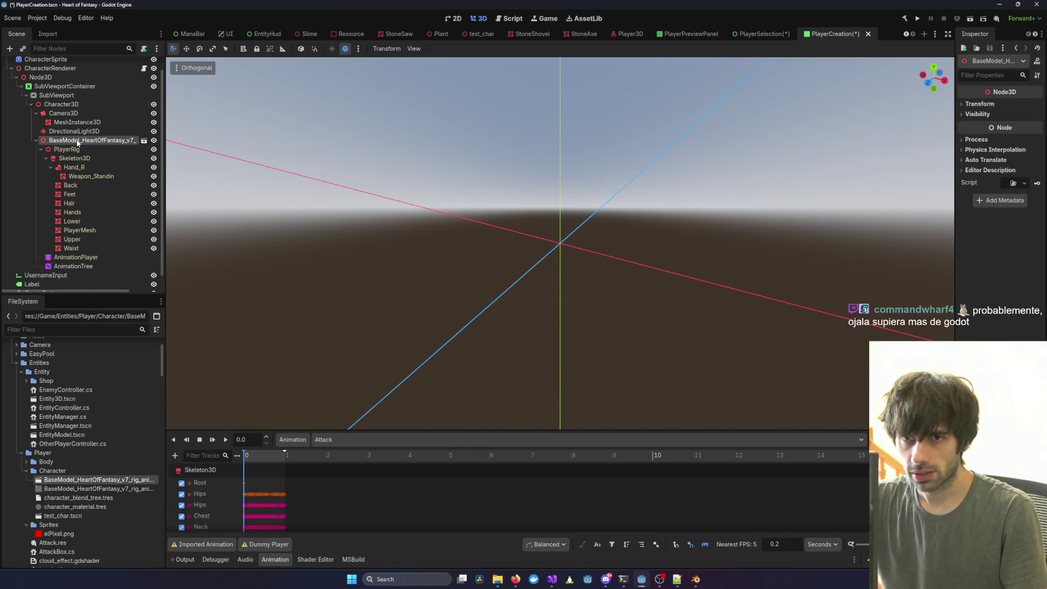
type("BaseModel")
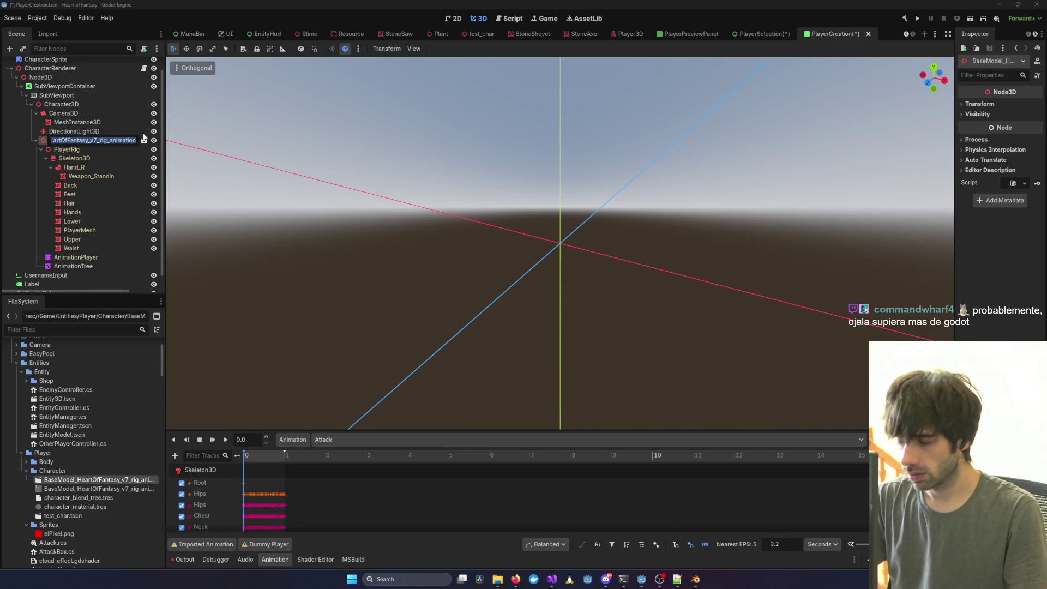
key("Return")
key("Return")
key("ctrl+s")
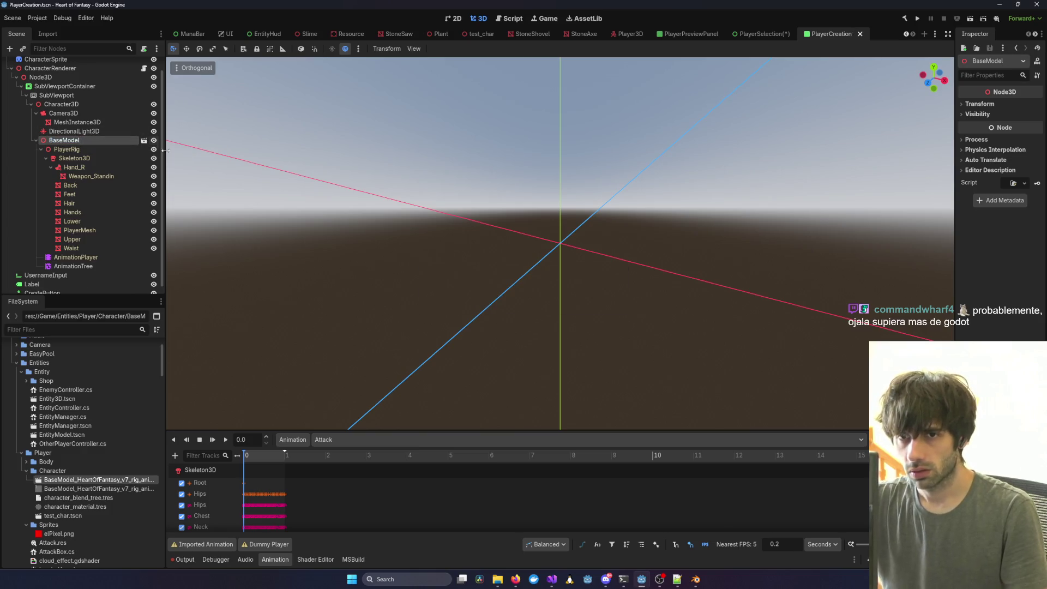
mouse_move(551, 579)
left_click(786, 542)
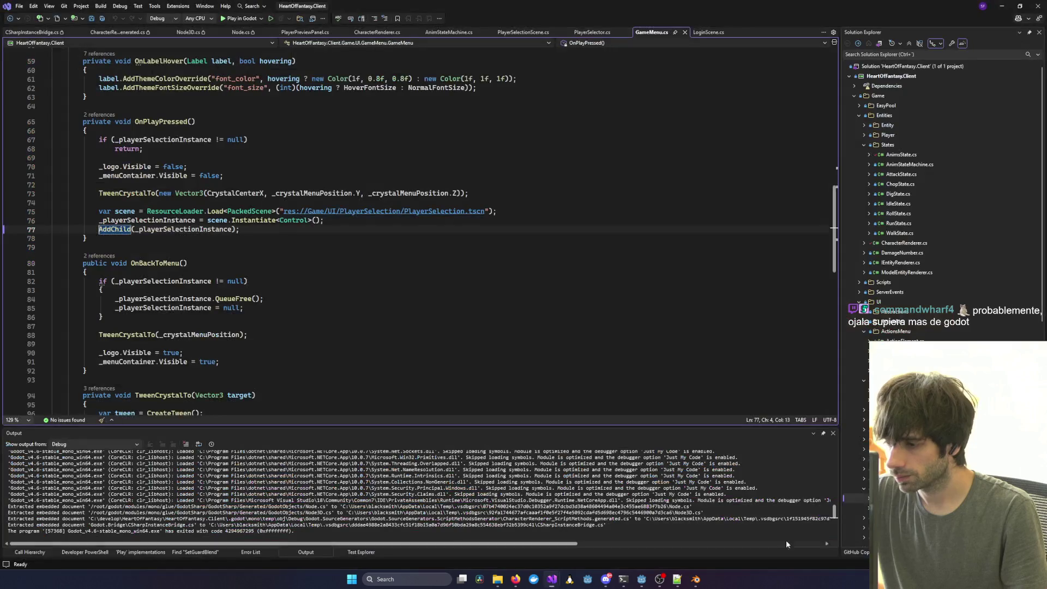
Debug the game, log in, step past line 119 and remove that breakpoint.
left_click(238, 18)
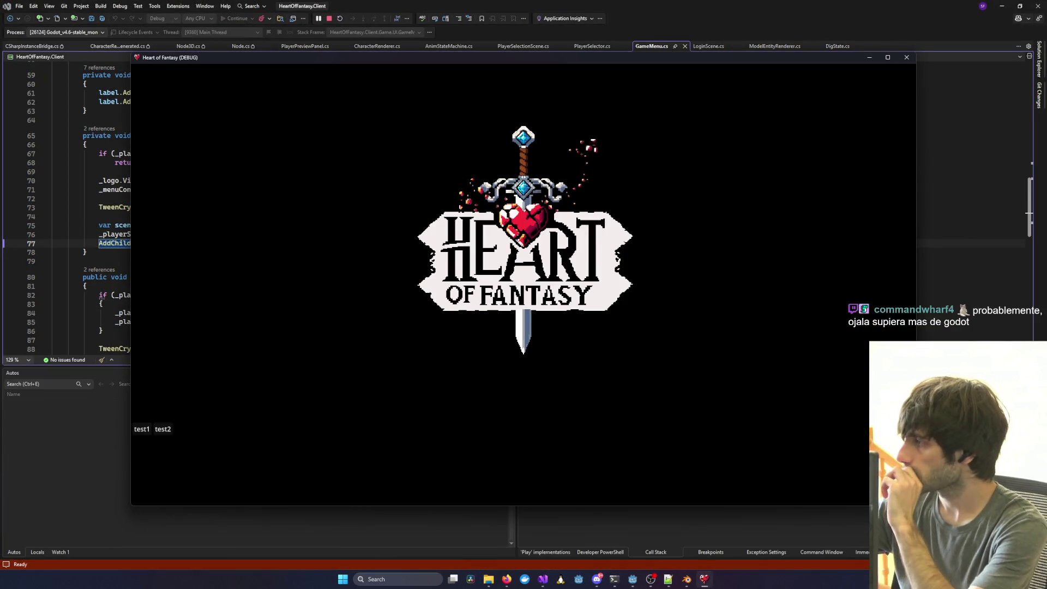
left_click(141, 429)
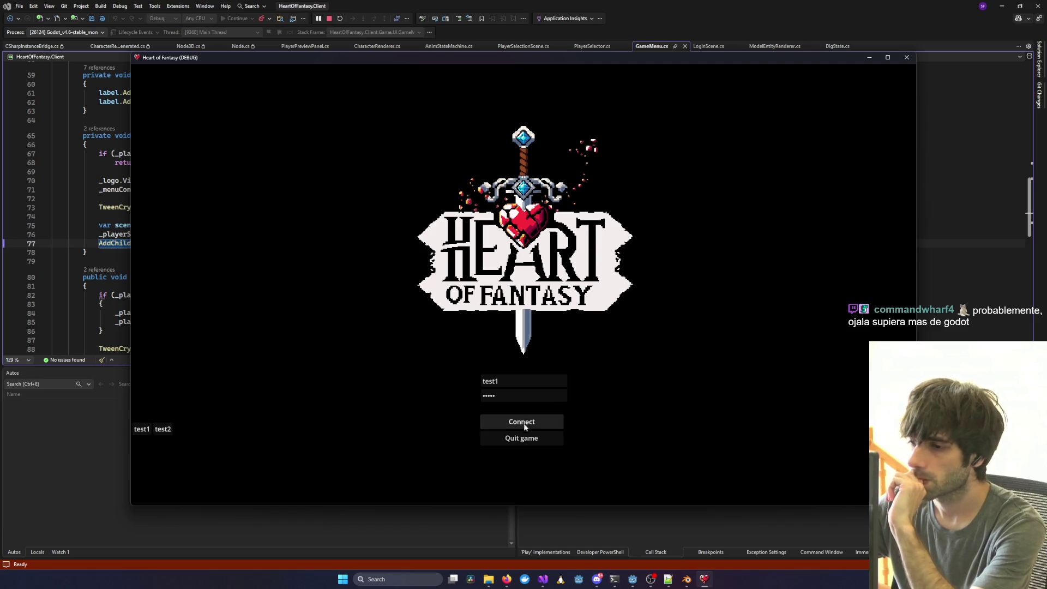
left_click(179, 362)
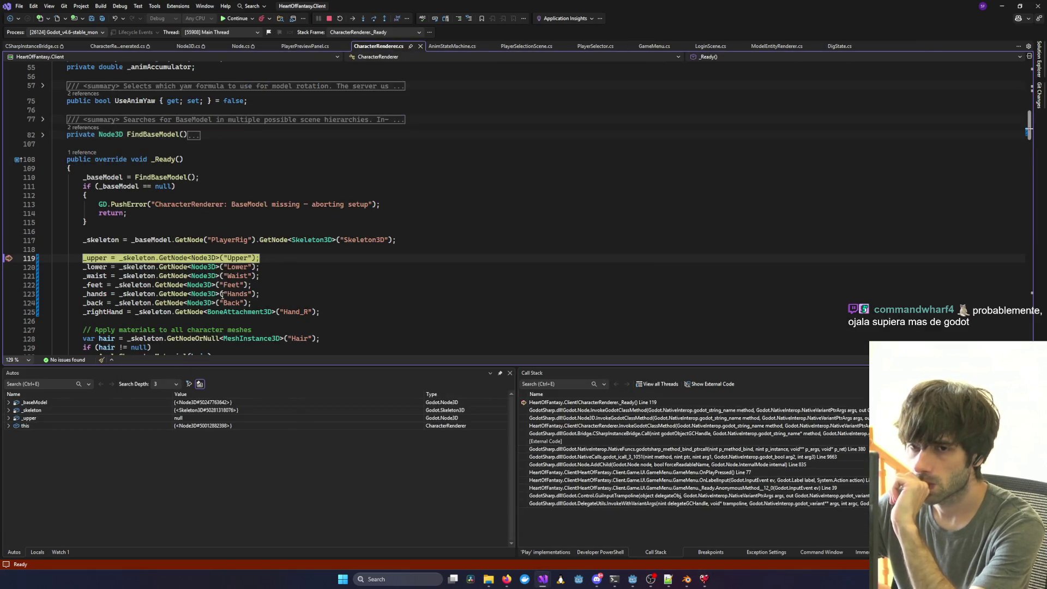
key("F10")
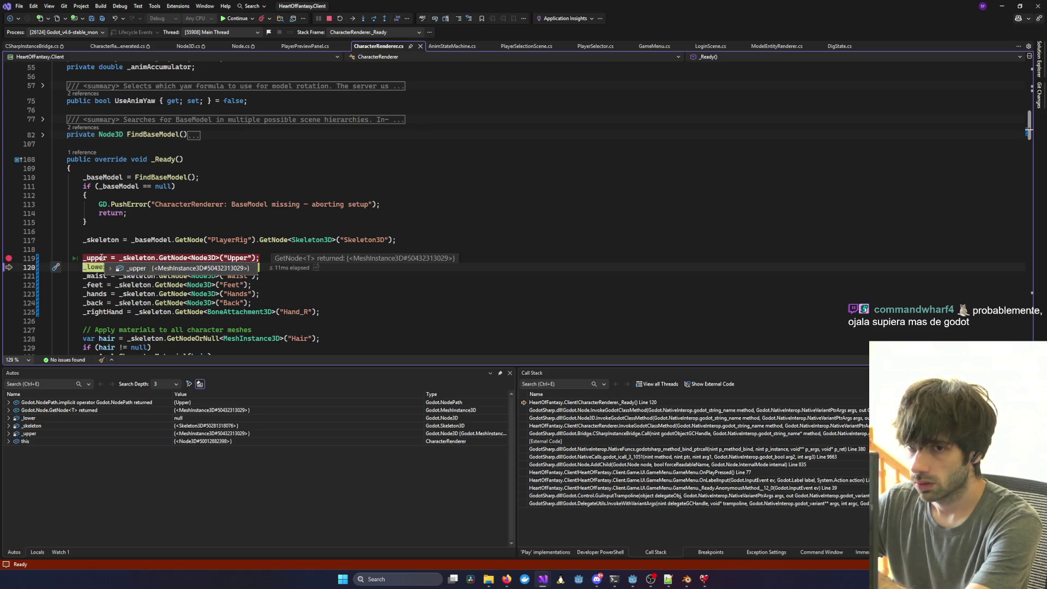
left_click(8, 258)
Continue, pick the first character and press Play, hitting the AnimTree NullReferenceException at line 145.
left_click(322, 230)
key("F5")
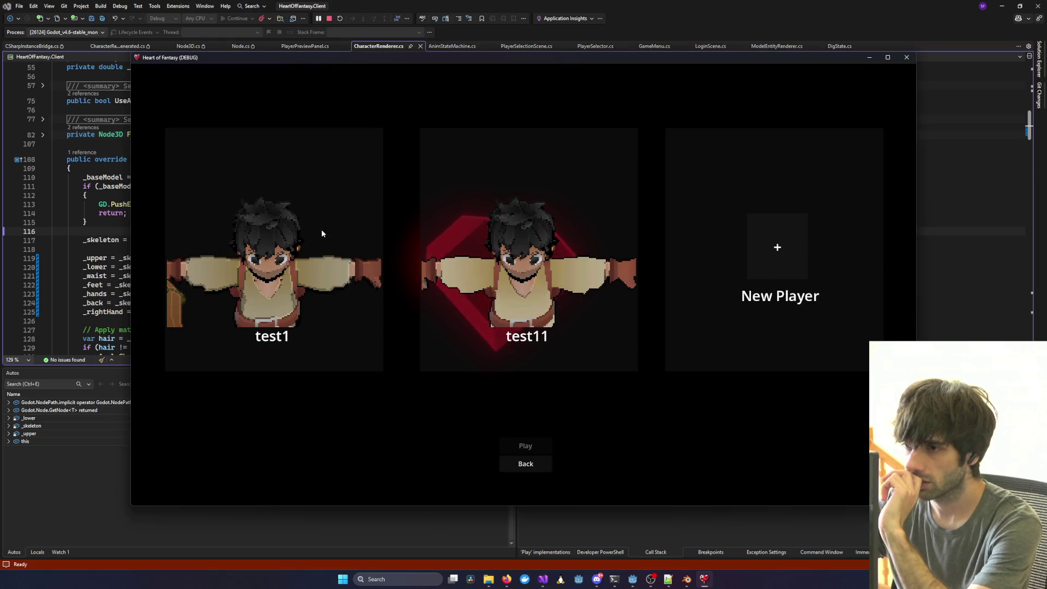
left_click(322, 229)
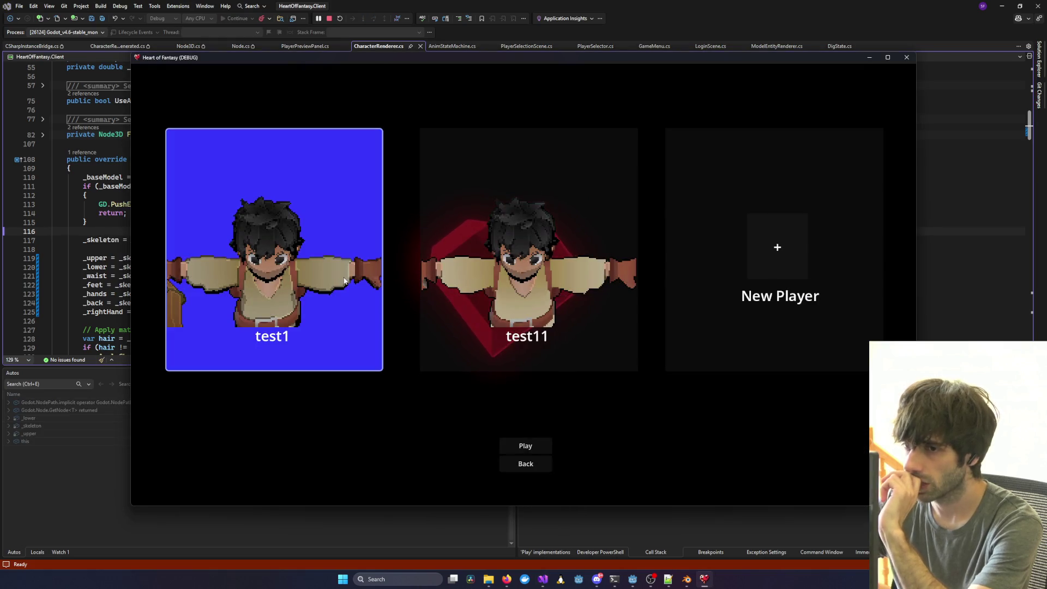
left_click(510, 446)
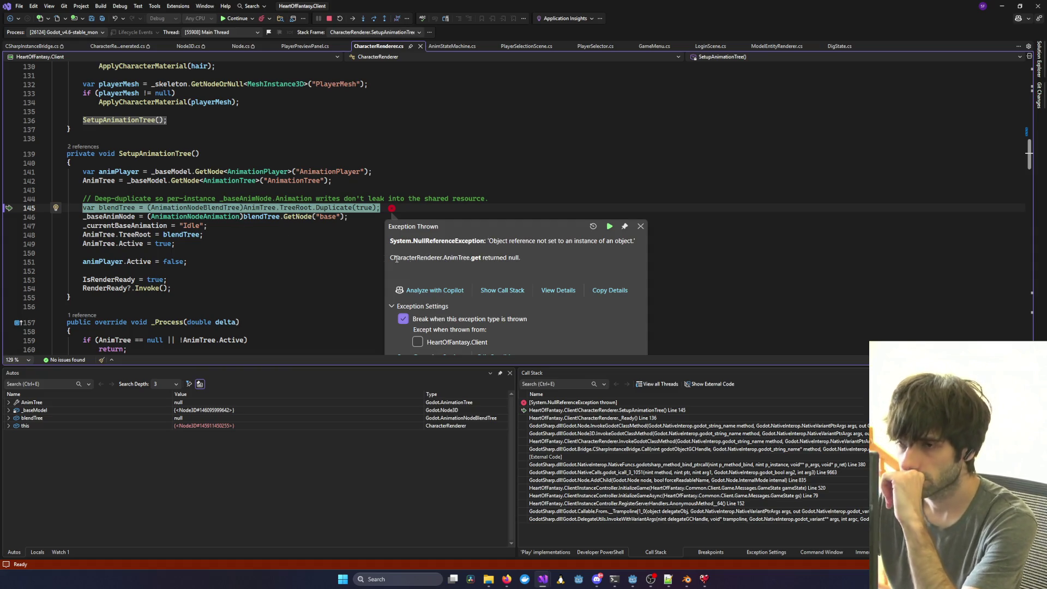
Inspect the AnimTree assignment on line 142 in SetupAnimationTree, then stop debugging.
scroll(360, 254, "up", 5)
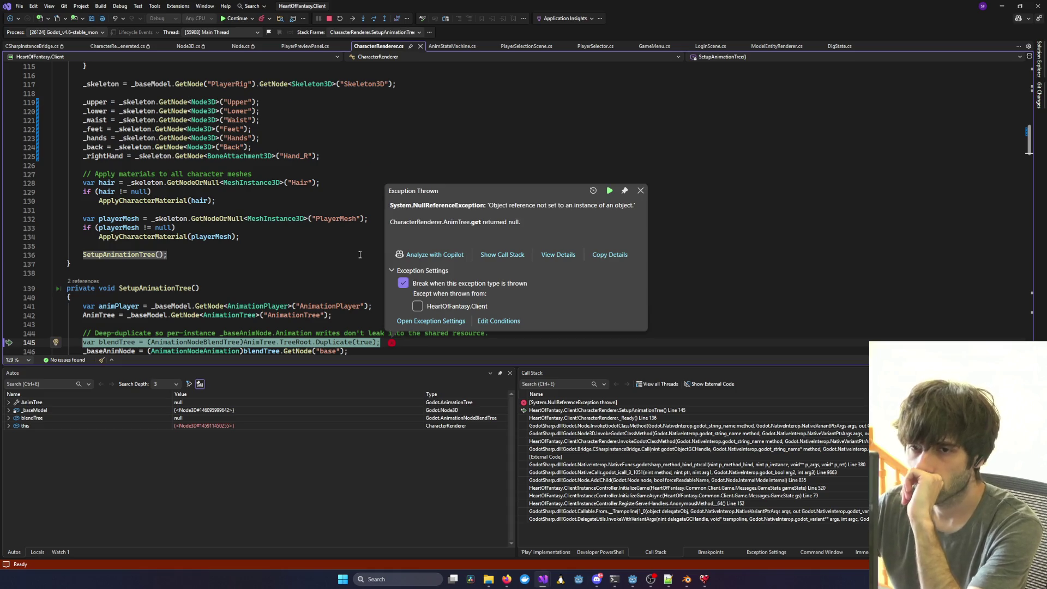
scroll(360, 255, "down", 3)
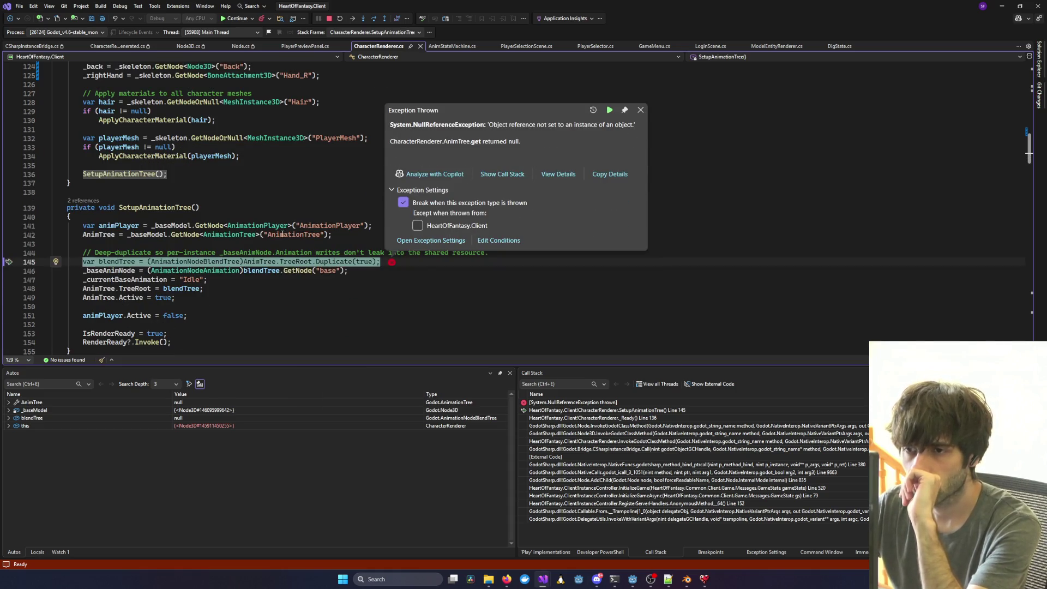
left_click(99, 234)
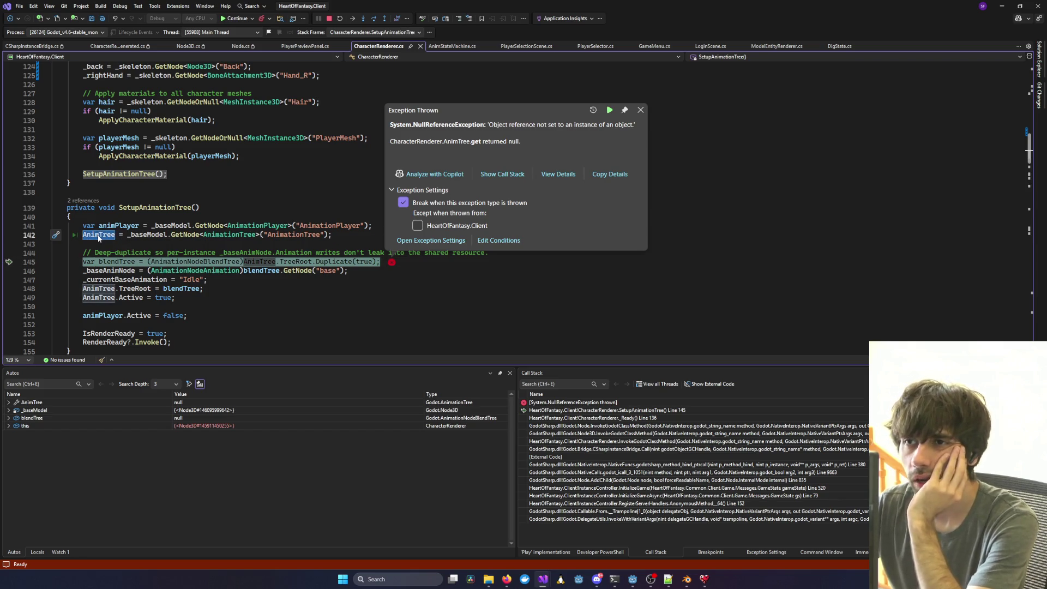
left_click(331, 18)
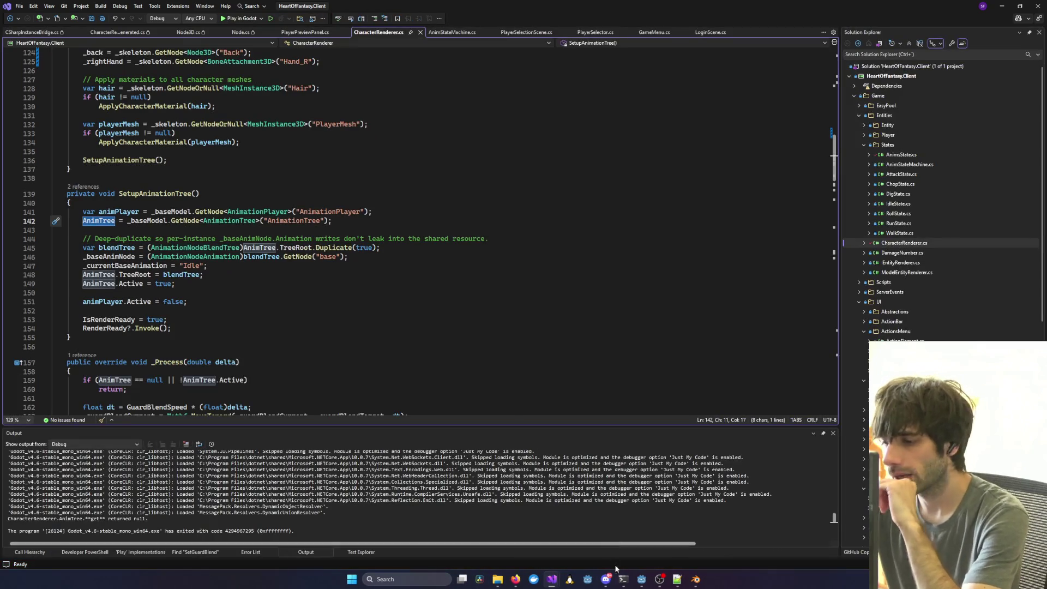
mouse_move(644, 575)
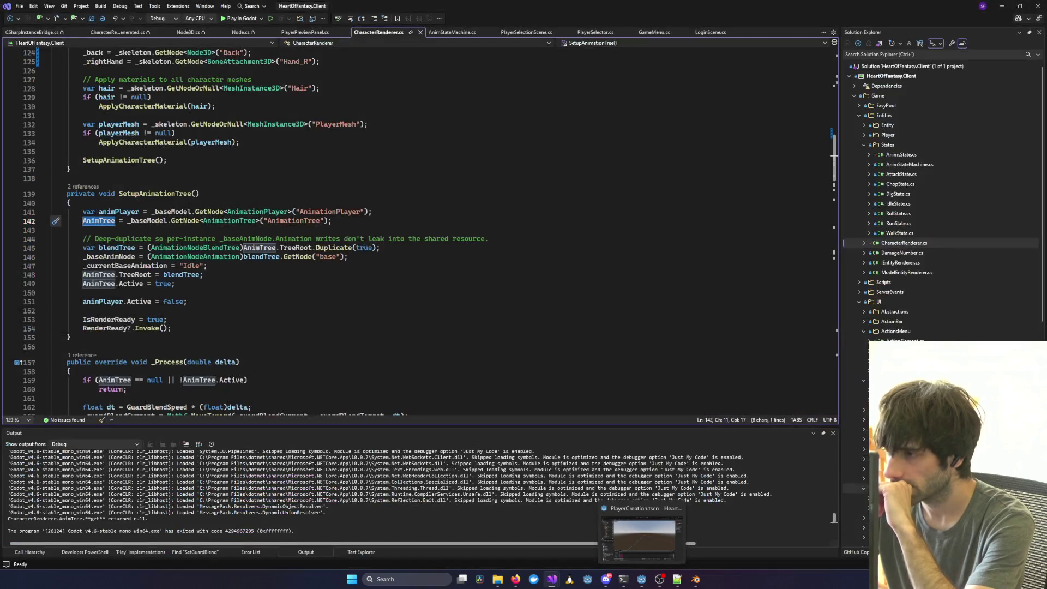
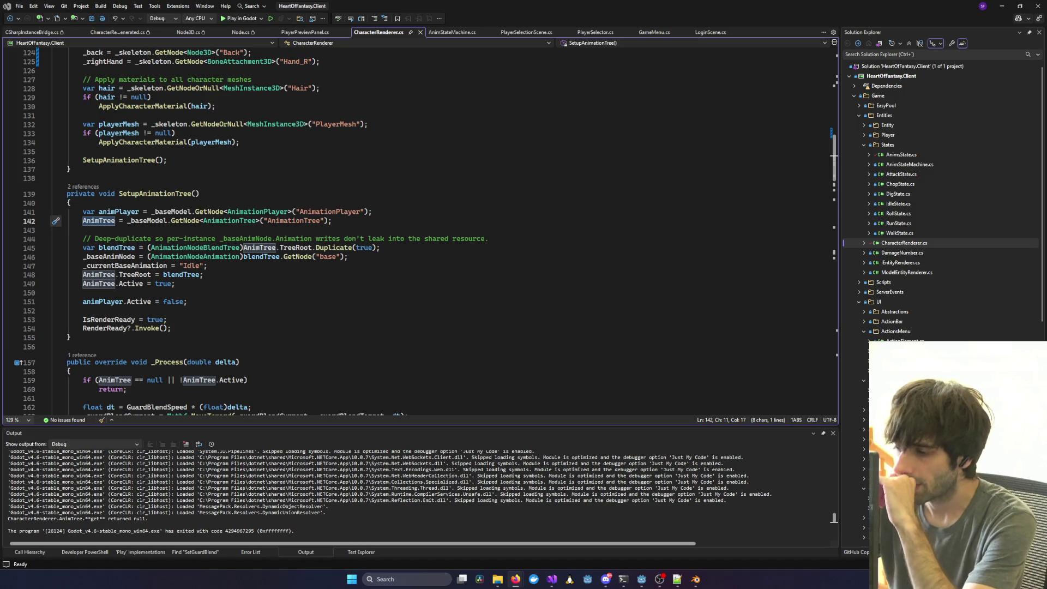
In Godot, look over the PlayerSelection scene, then return to the PlayerCreation scene.
left_click(641, 579)
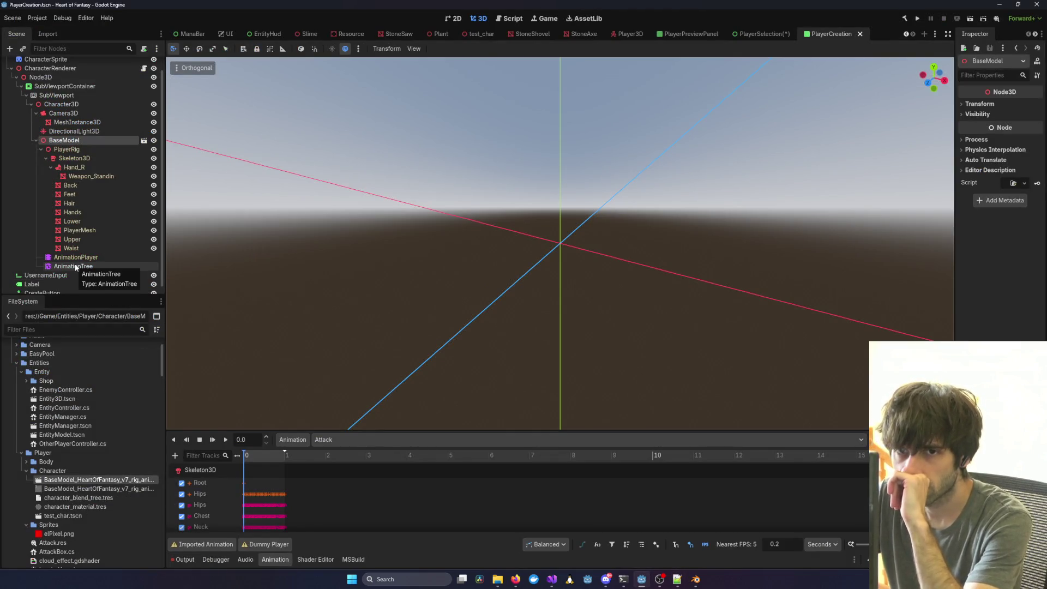
left_click(765, 34)
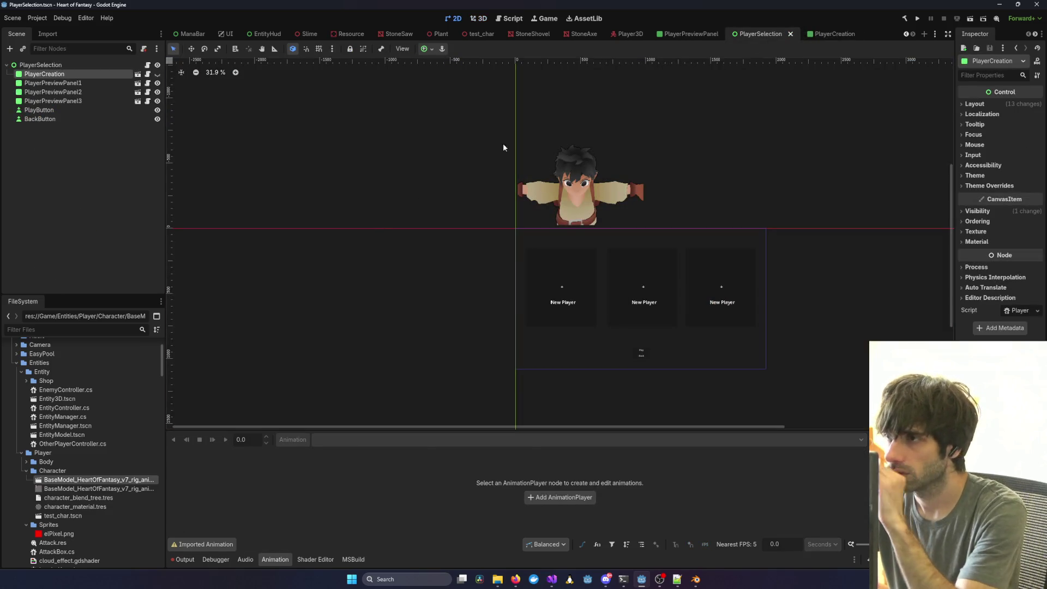
left_click(837, 34)
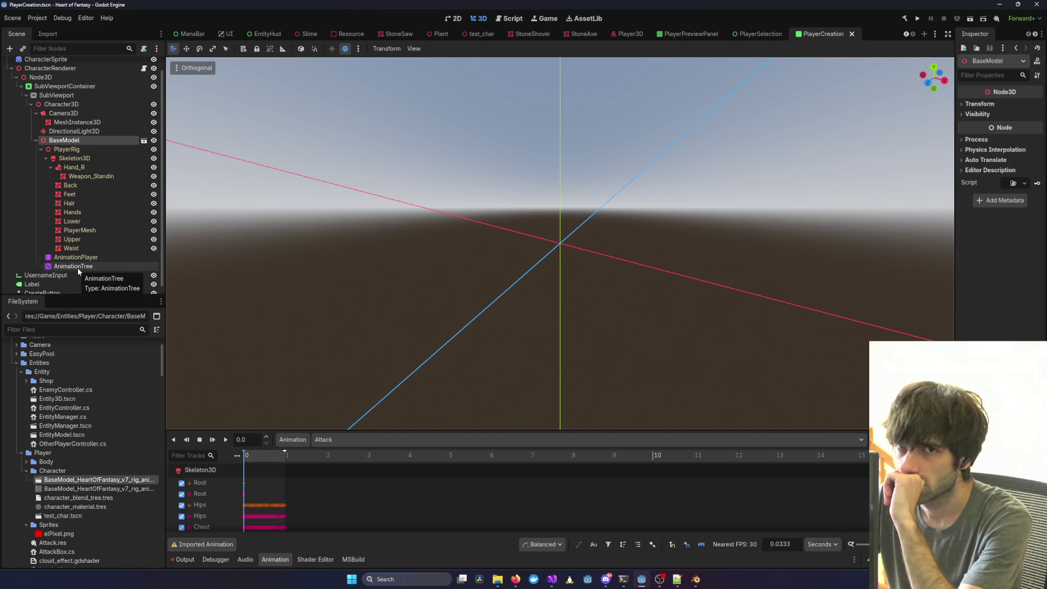
scroll(78, 270, "up", 1)
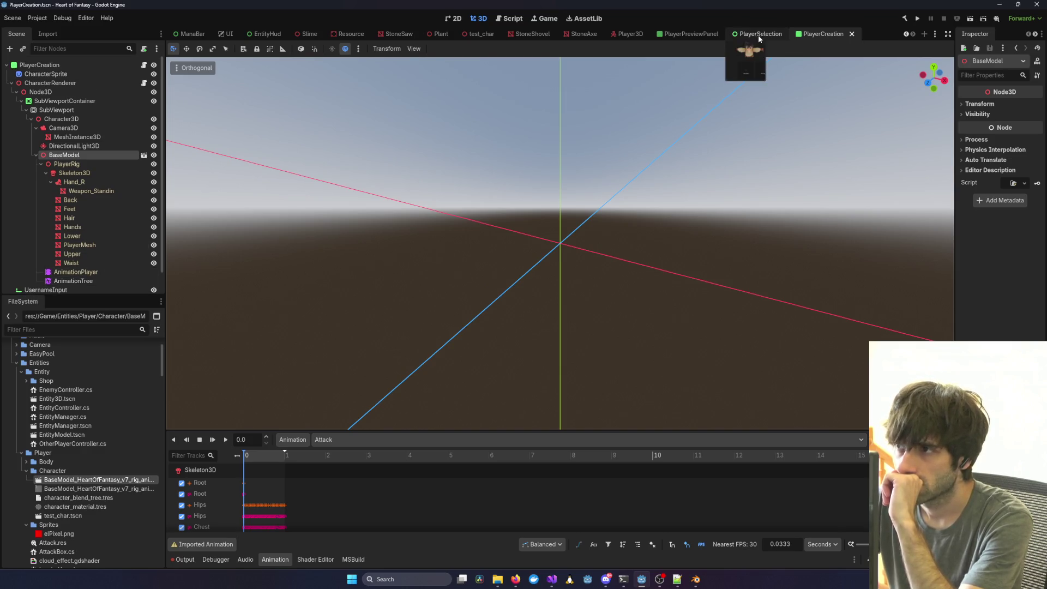
Start a .NET build of the client project, then bring back CharacterRenderer.cs in Visual Studio.
mouse_move(552, 579)
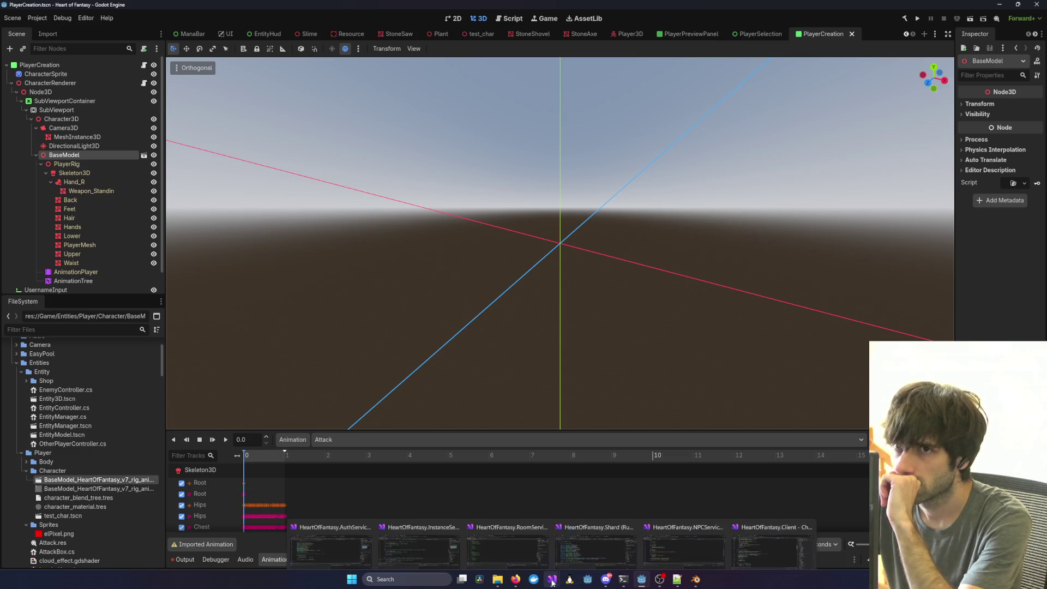
left_click(771, 537)
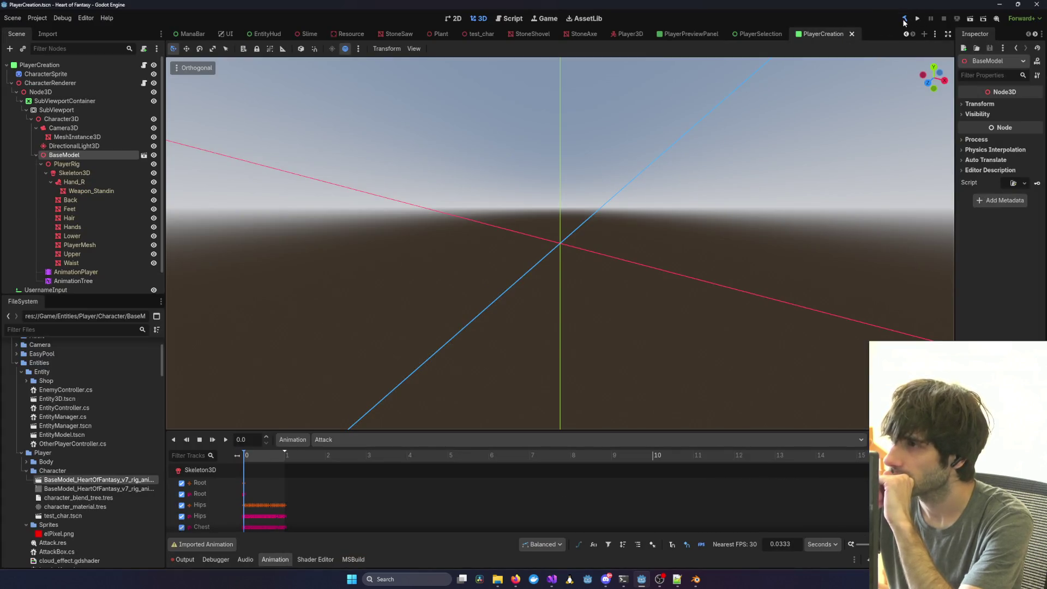
left_click(904, 19)
mouse_move(550, 580)
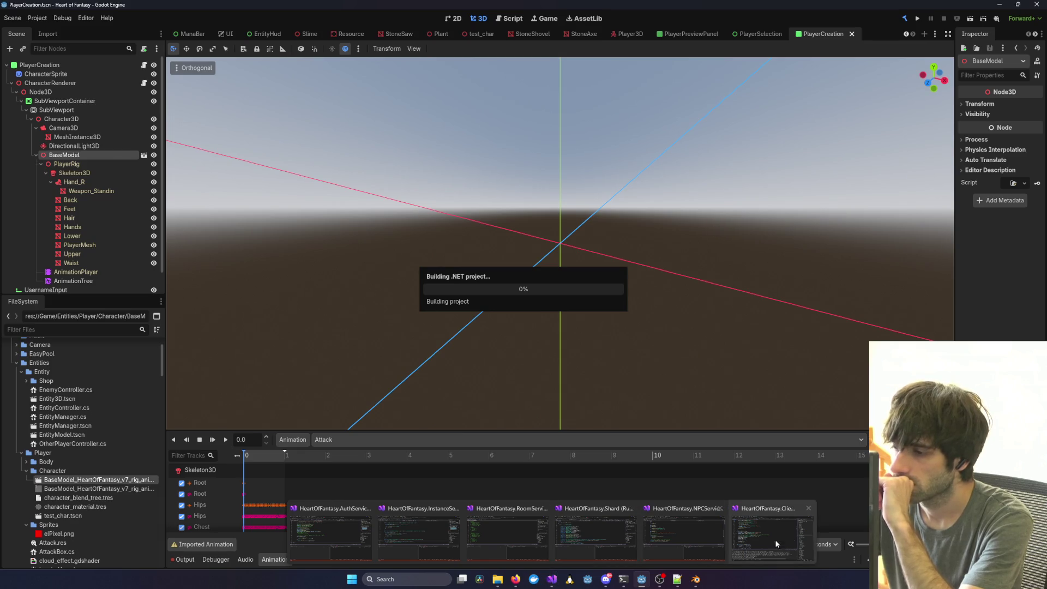
left_click(791, 538)
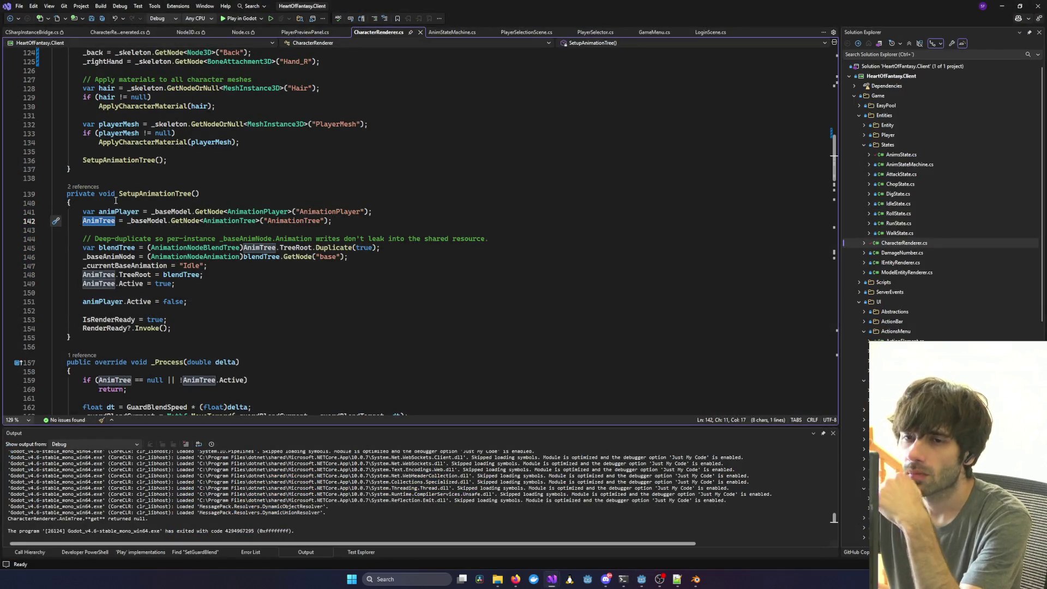
Launch the game under the debugger, log in, and enter with the first character.
left_click(150, 218)
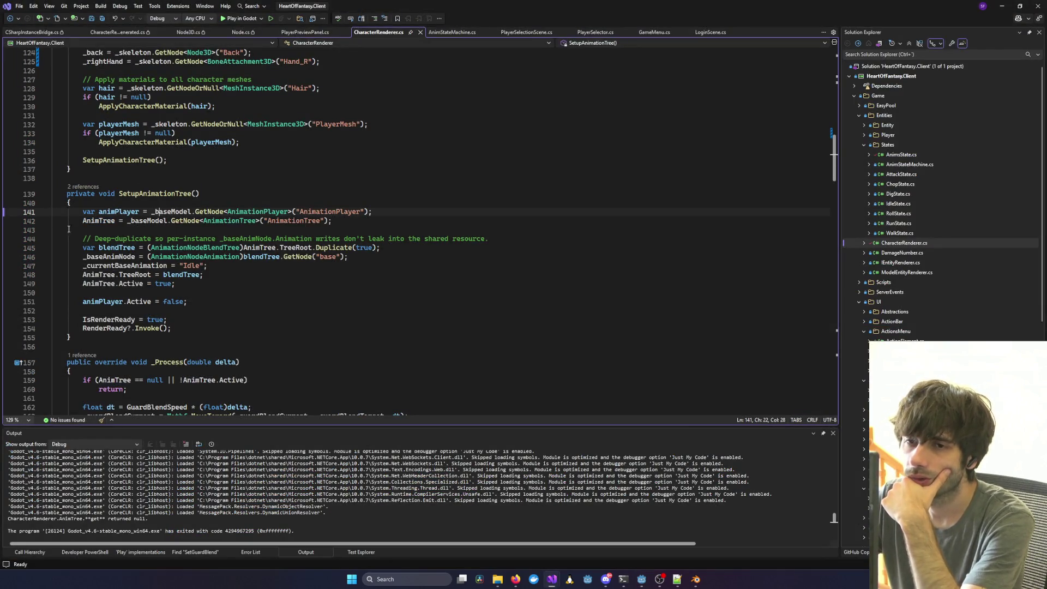
mouse_move(620, 6)
left_mouse_down()
mouse_move(622, 546)
mouse_move(745, 3)
left_mouse_up()
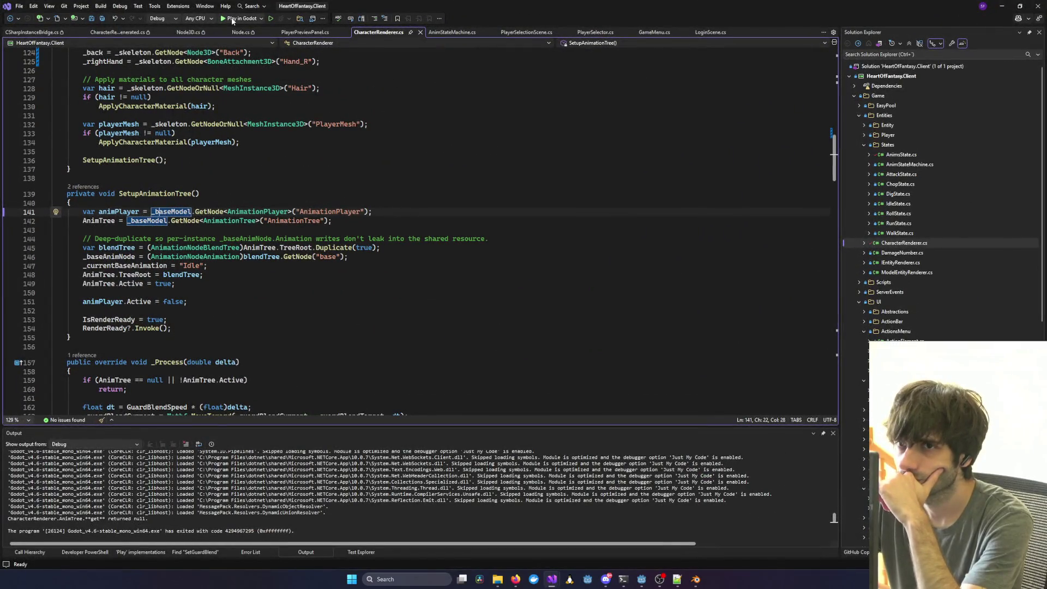
left_click(232, 19)
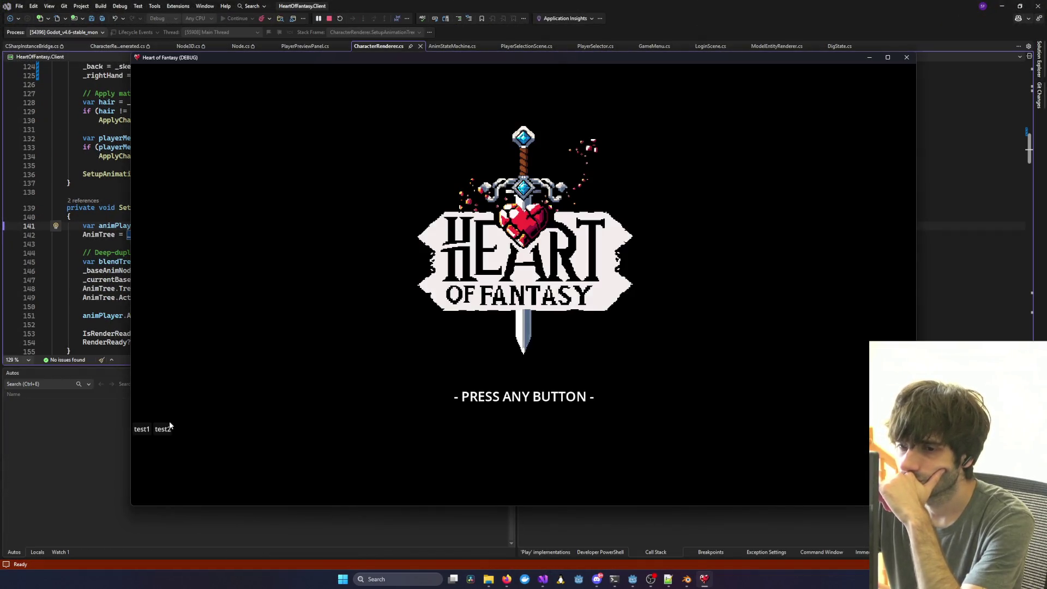
left_click(163, 429)
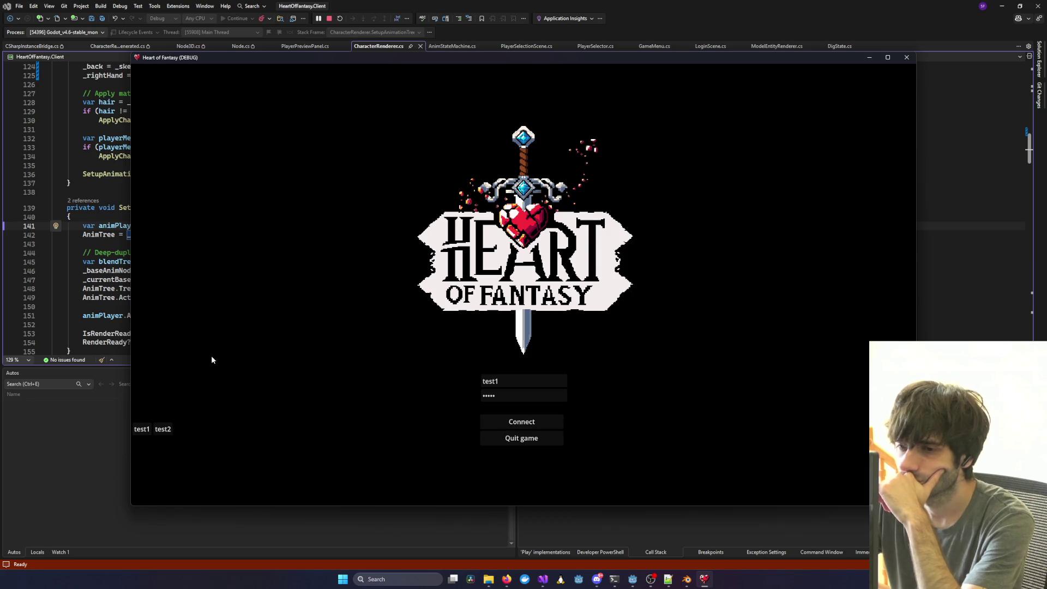
left_click(200, 371)
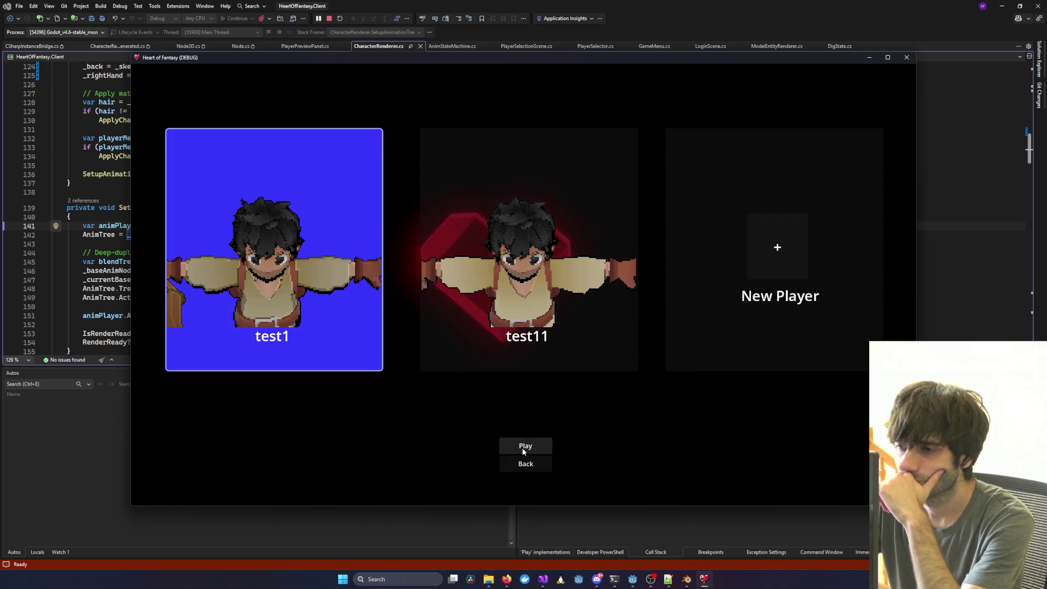
left_click(522, 448)
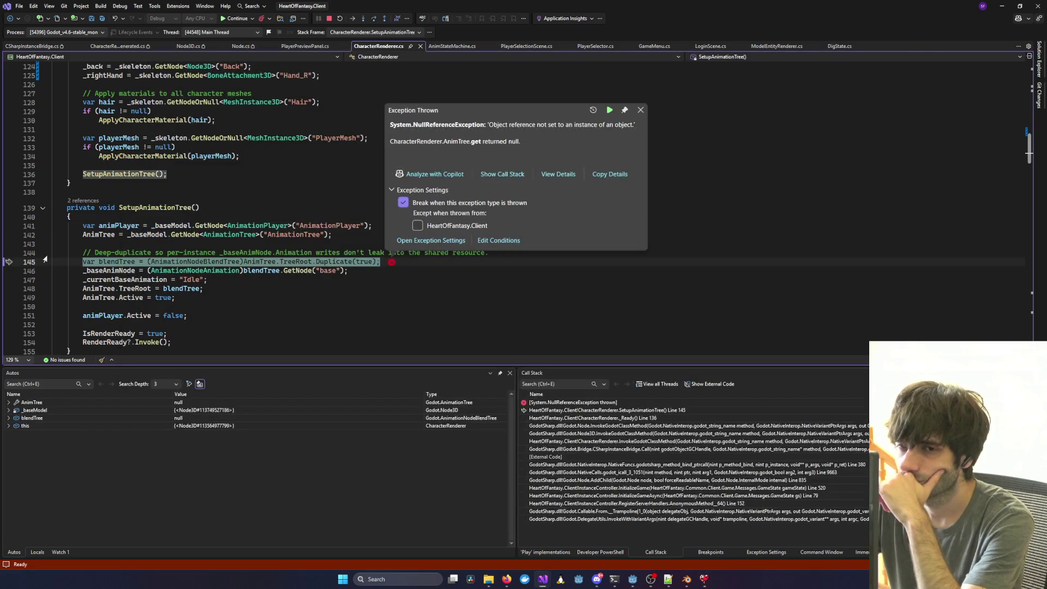
Trace the call stack to InstanceController.InitializeGame at line 520, then stop debugging.
double_click(548, 441)
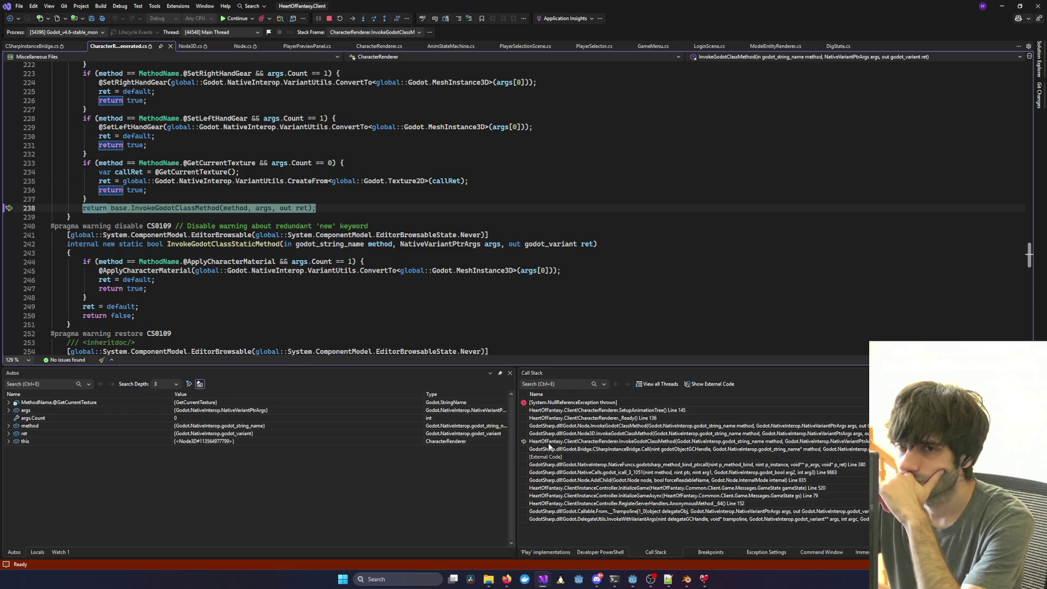
double_click(541, 487)
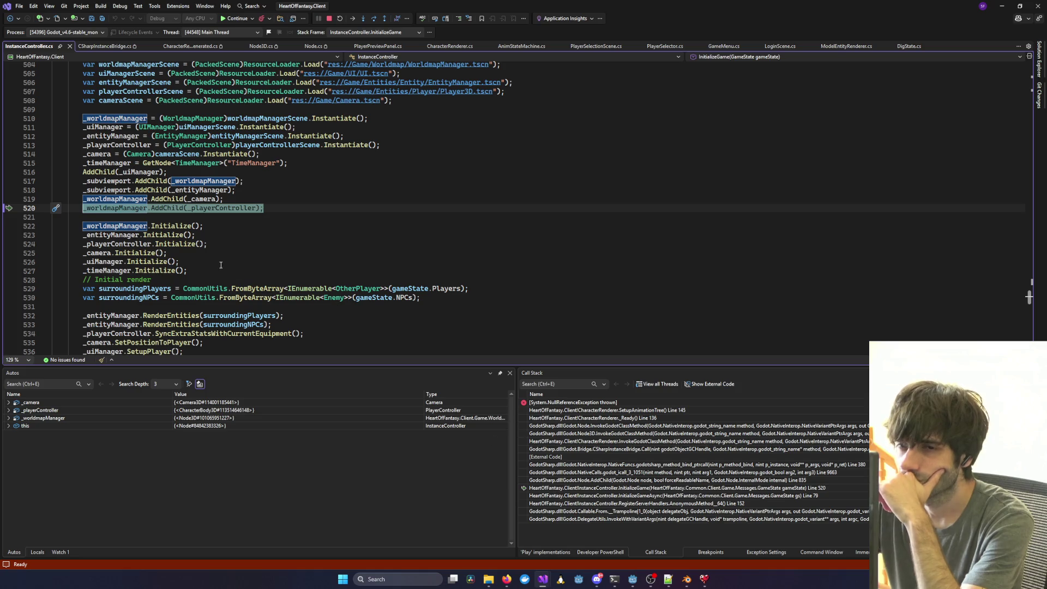
scroll(198, 220, "up", 2)
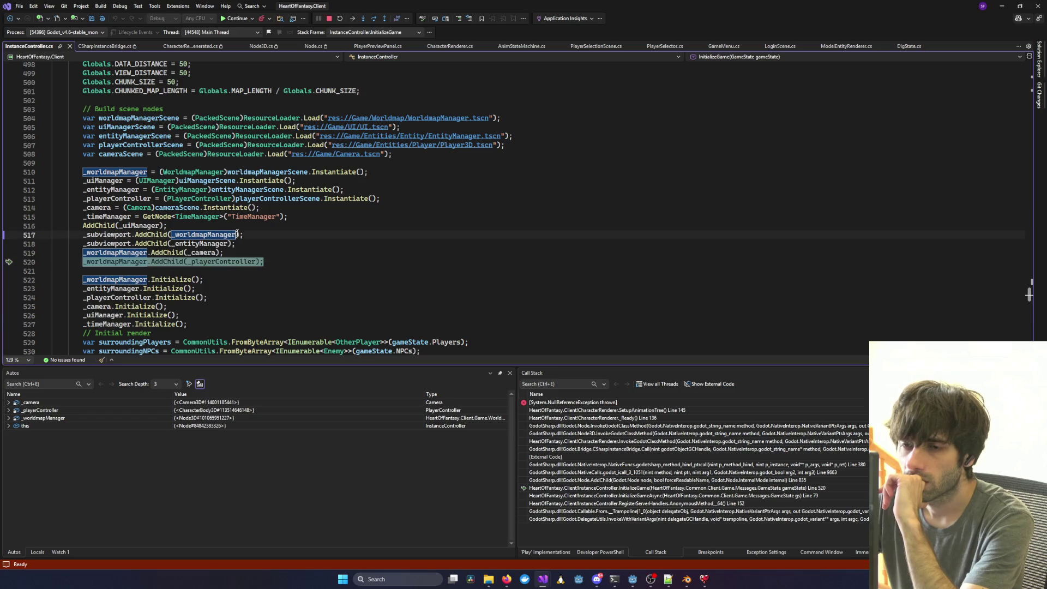
mouse_move(224, 264)
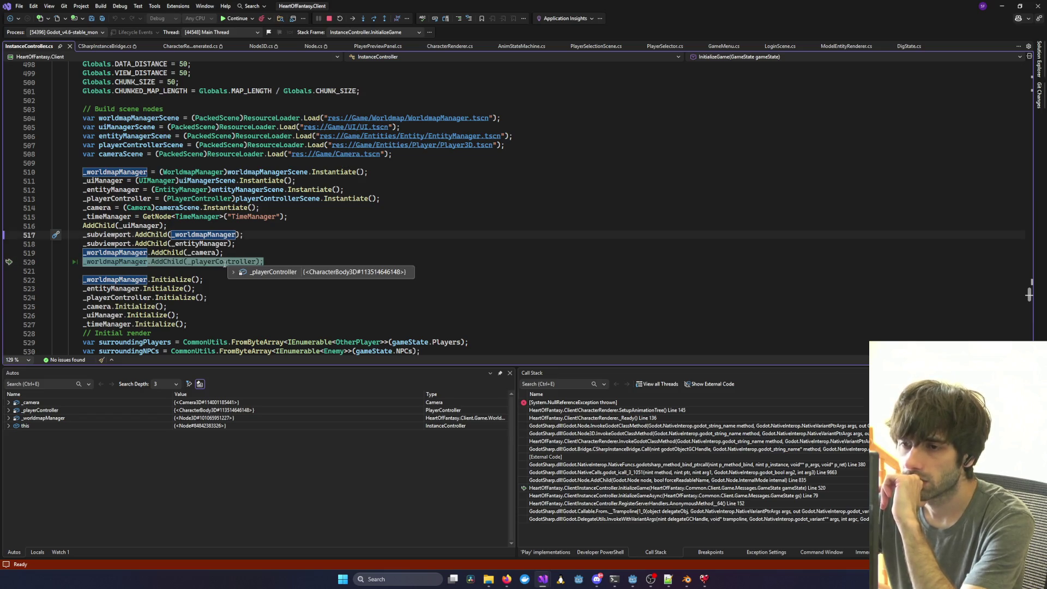
left_click(329, 18)
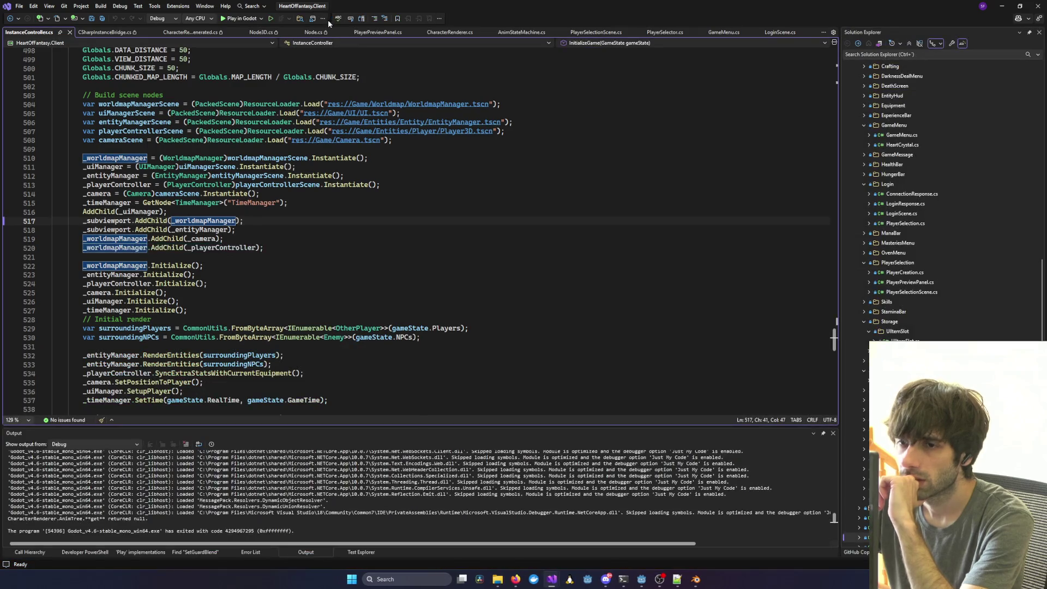
Set a breakpoint on InstanceController.cs line 513 and rerun the game under the debugger.
left_click(211, 249)
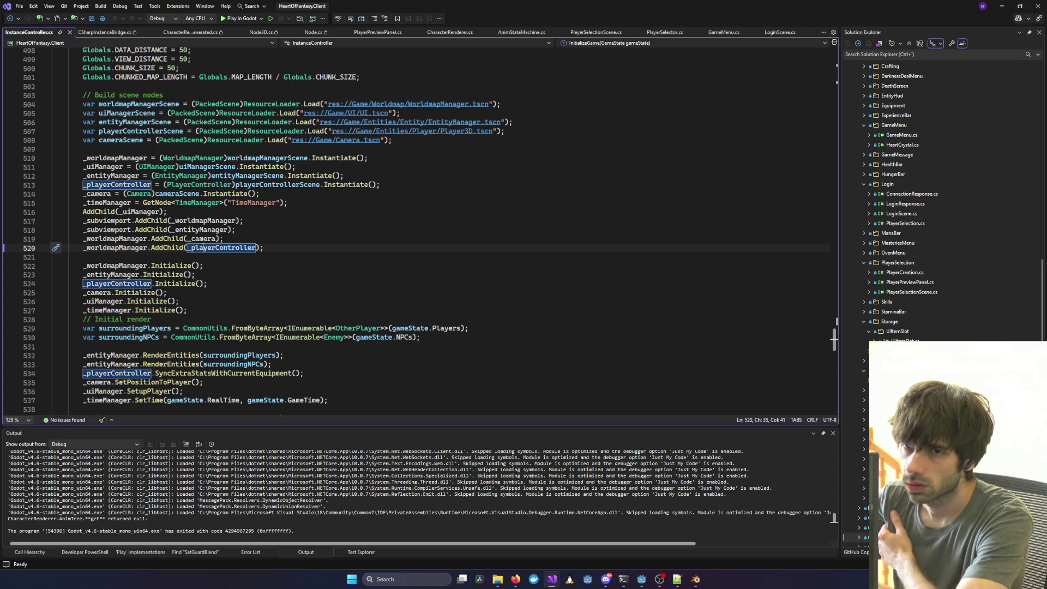
left_click(20, 187)
key("F5")
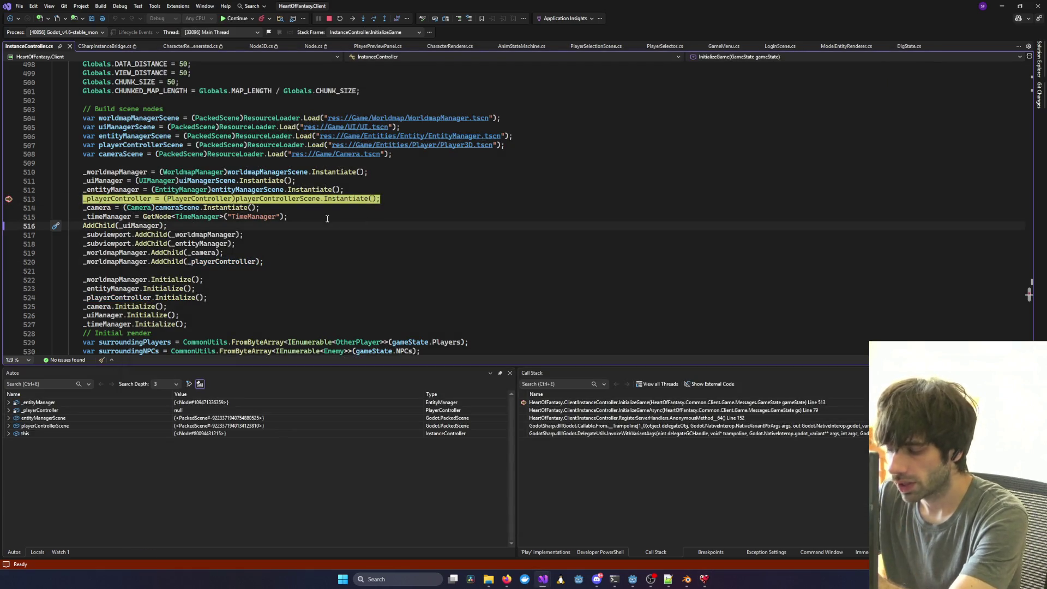
Step through InitializeGame to line 520, into AddChild, and on until the crash.
key("F10")
mouse_move(125, 199)
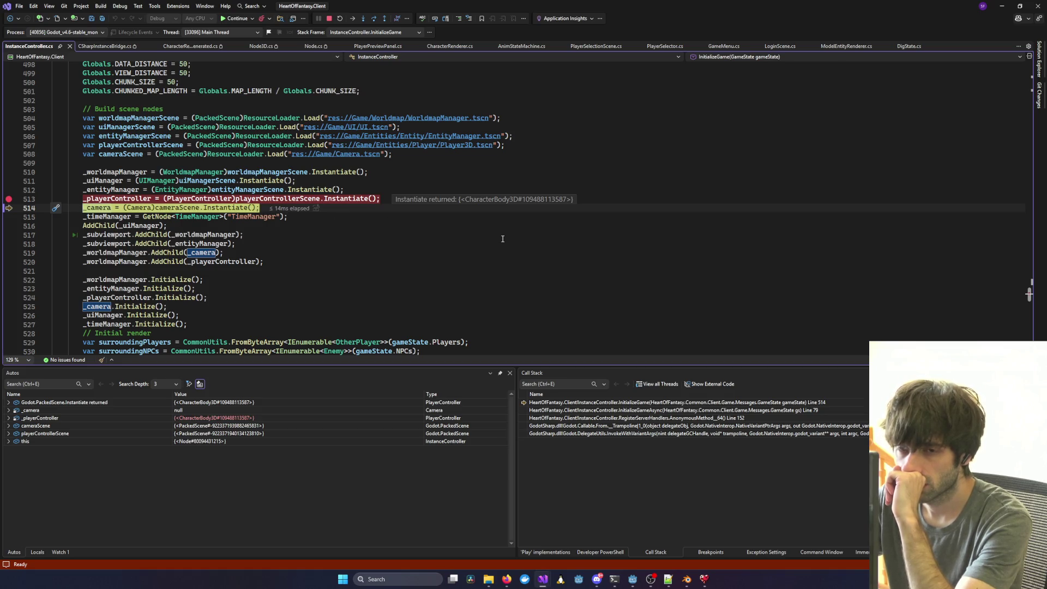
key("F10")
key("F10")
key("F10")
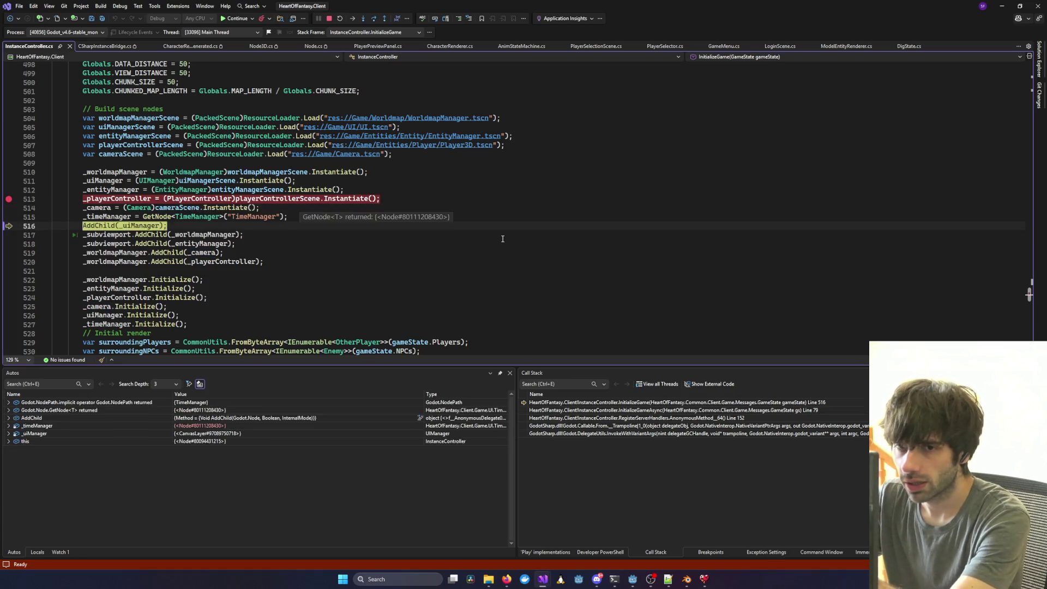
key("F10")
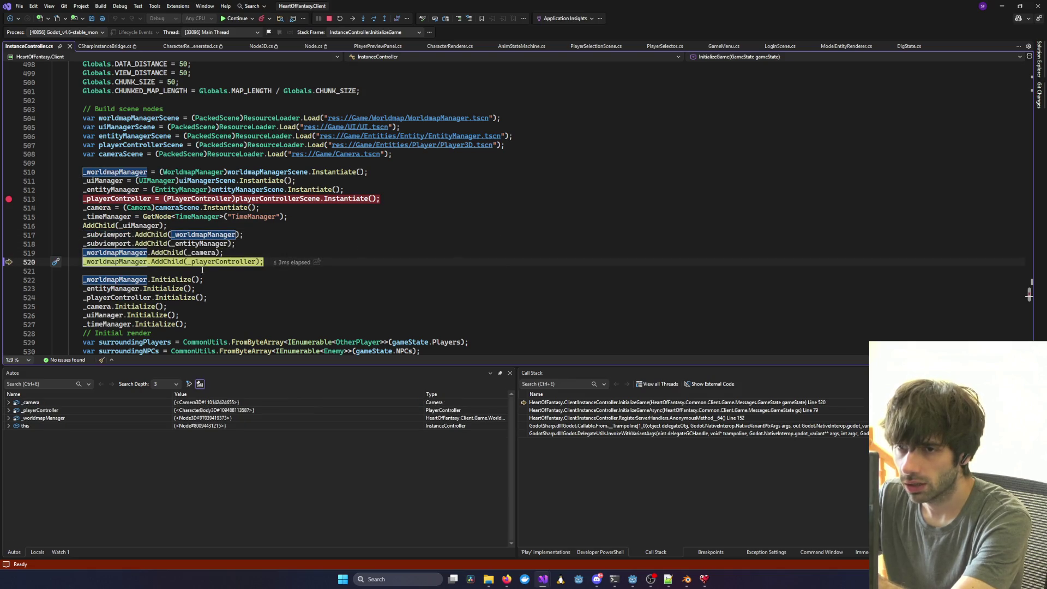
mouse_move(209, 265)
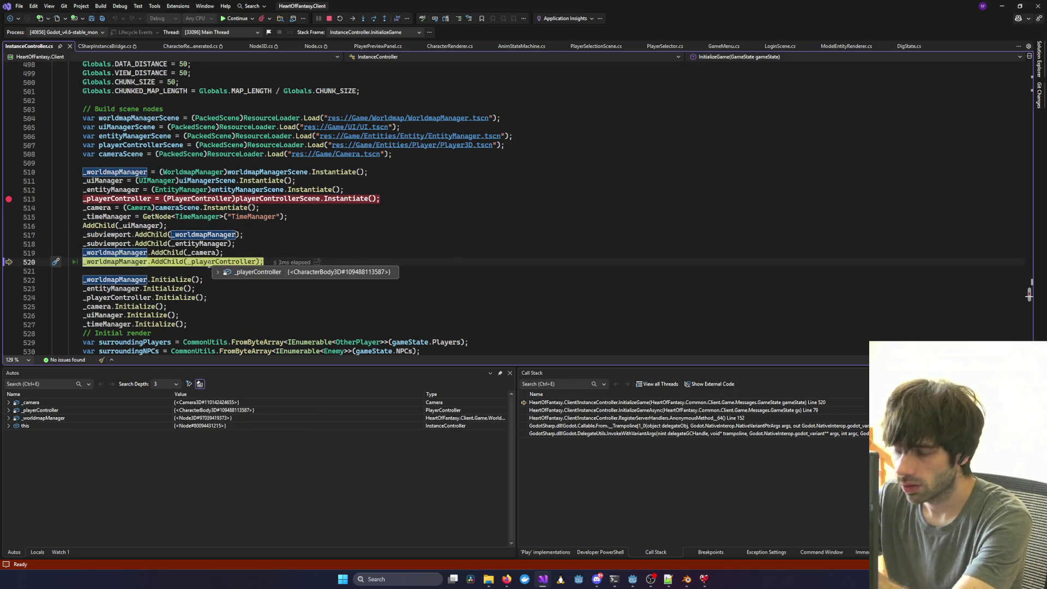
key("F11")
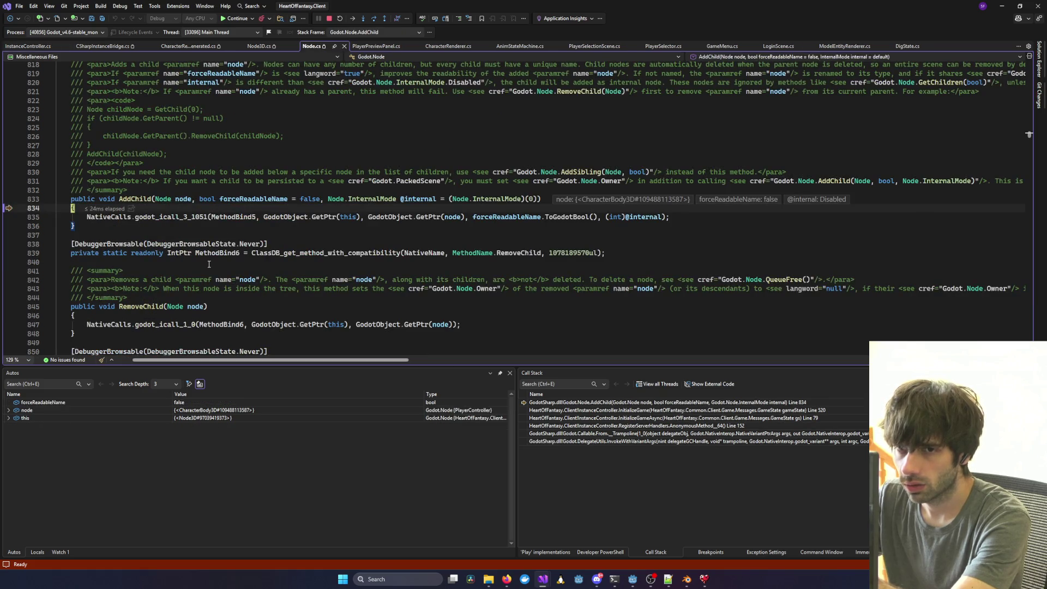
key("F10")
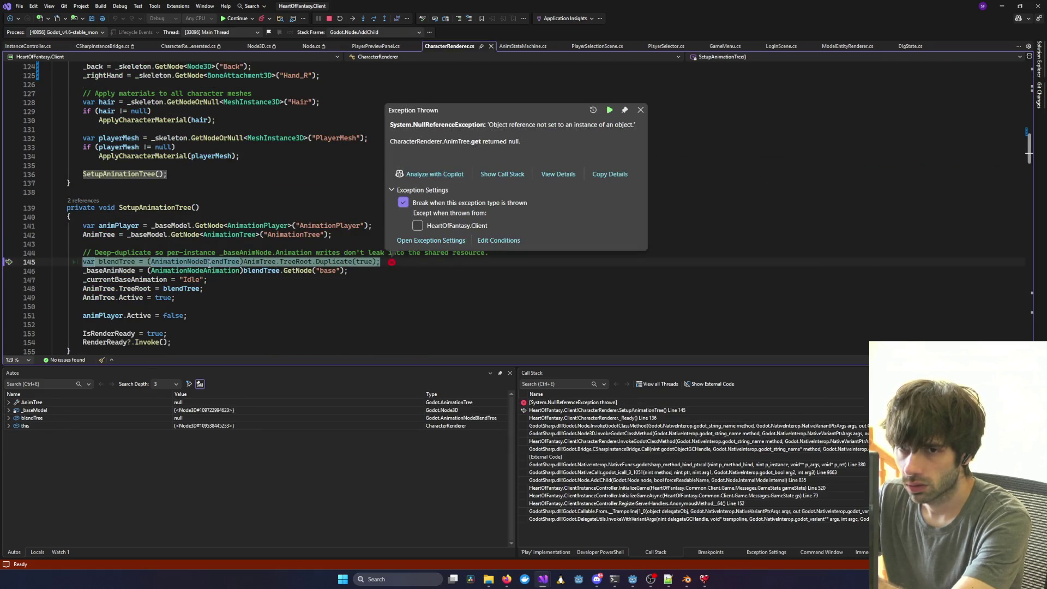
Inspect the early return in _Ready near the line 145 exception, then stop the crashed session.
mouse_move(161, 236)
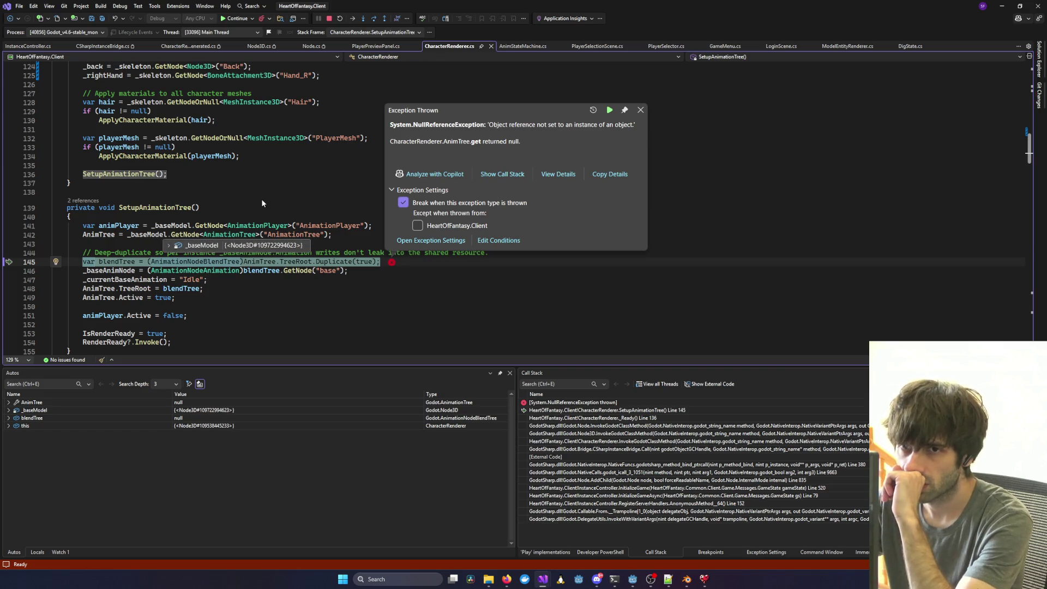
scroll(264, 190, "up", 5)
scroll(263, 189, "up", 6)
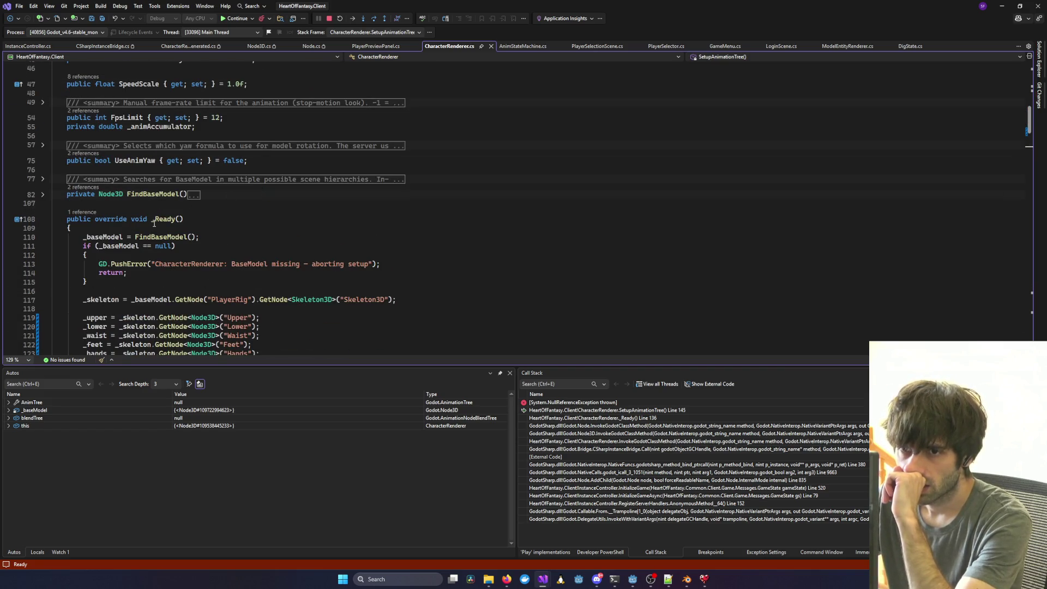
double_click(112, 273)
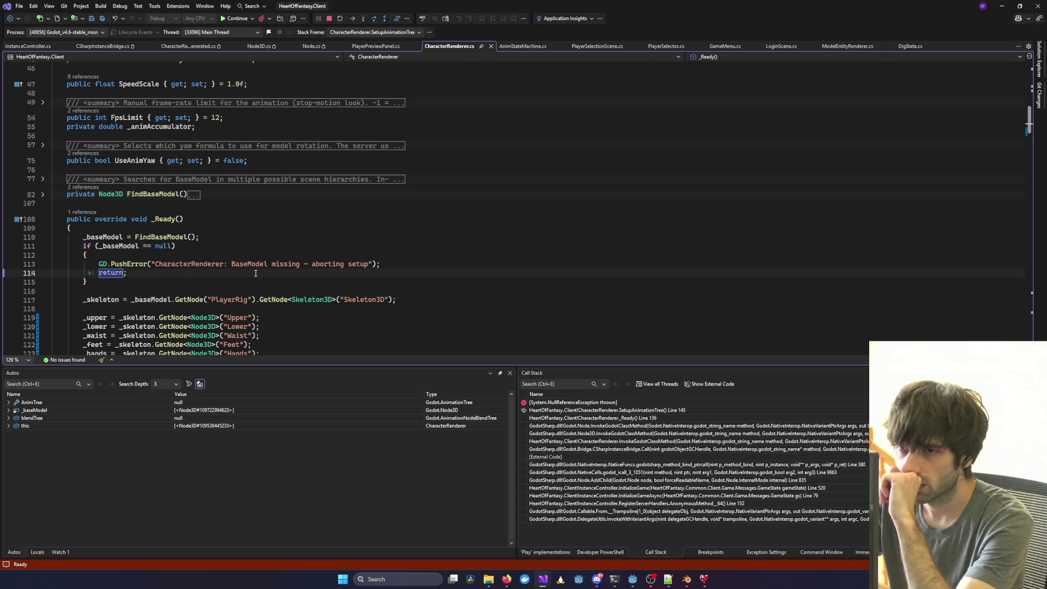
scroll(255, 272, "down", 4)
scroll(255, 272, "down", 6)
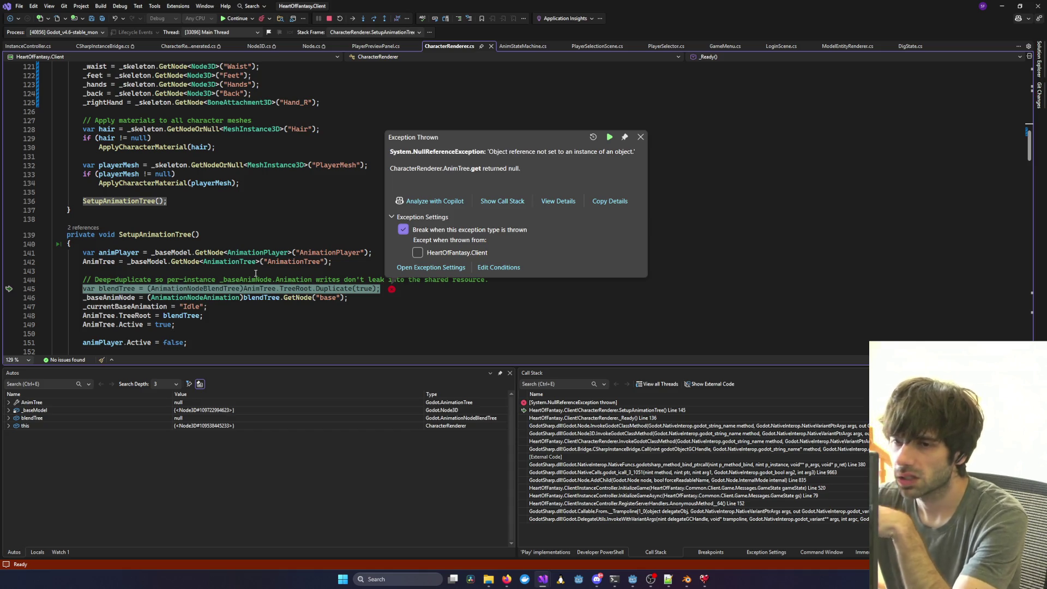
left_click(329, 18)
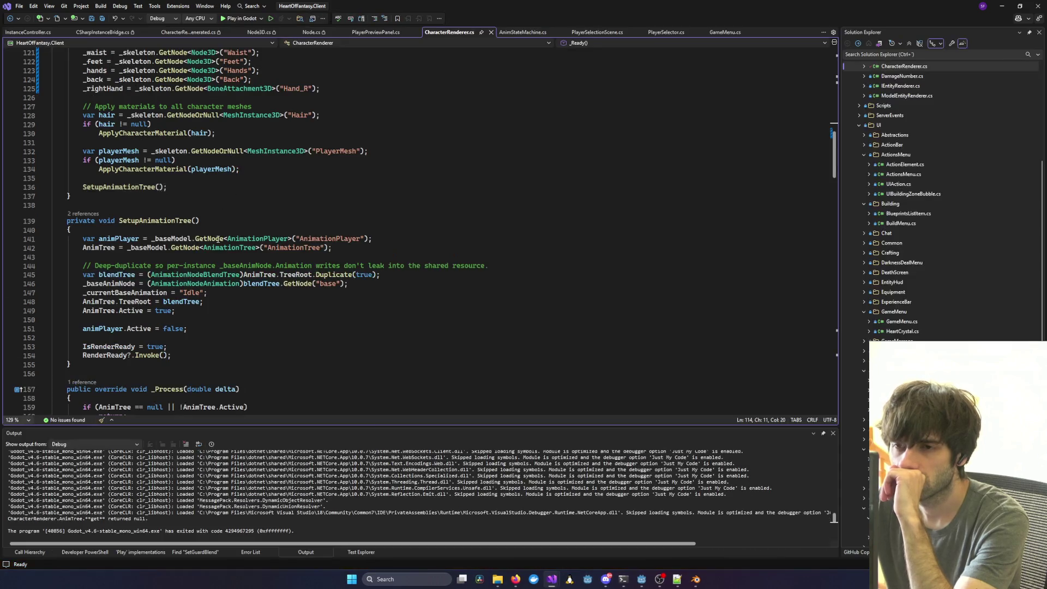
Highlight the animPlayer and AnimTree usages in SetupAnimationTree, then bring up Godot's PlayerCreation scene.
double_click(136, 240)
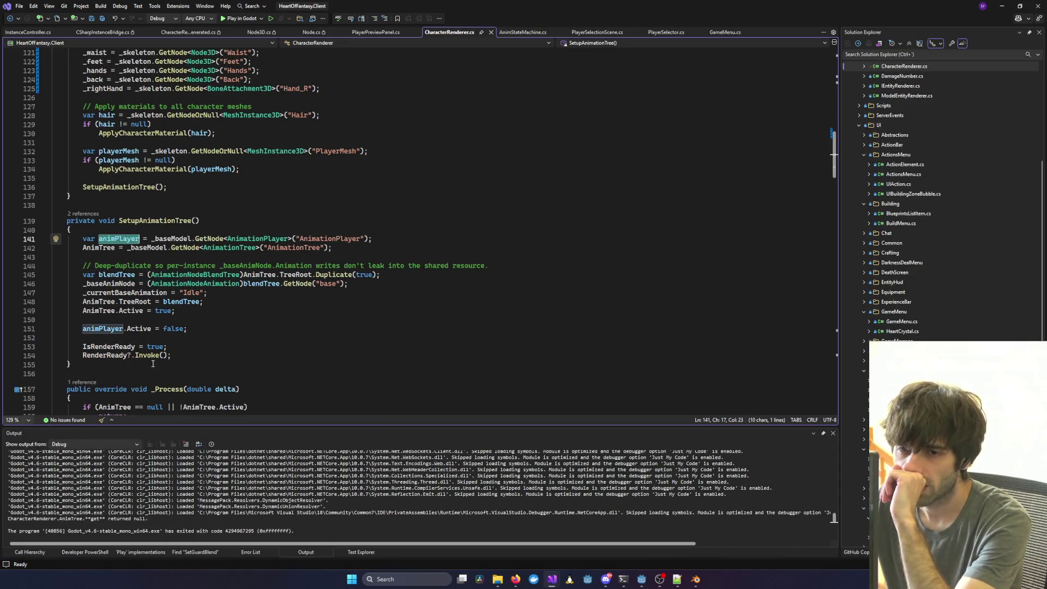
mouse_move(129, 278)
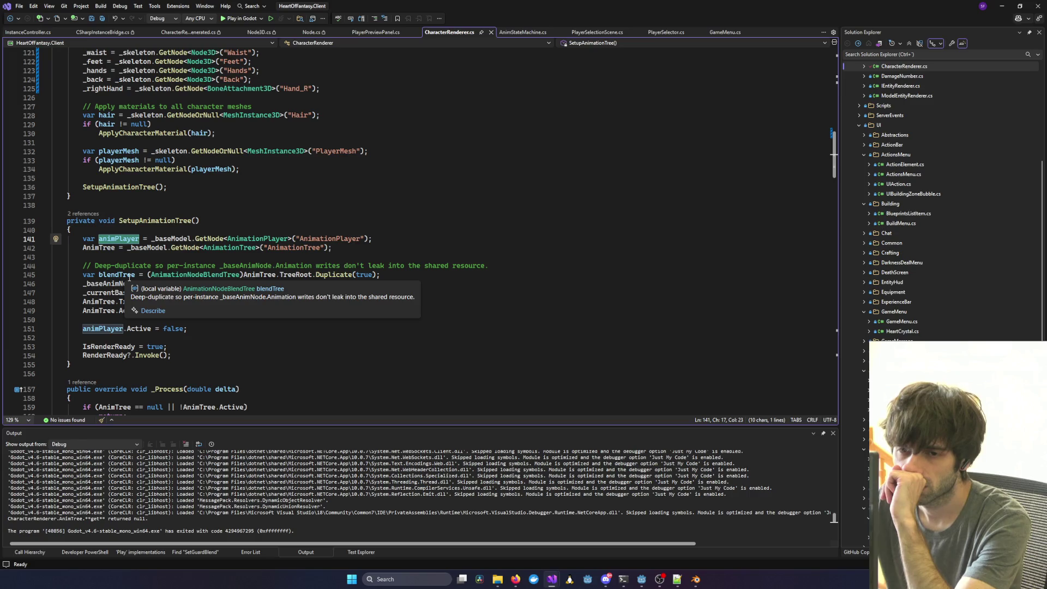
double_click(103, 250)
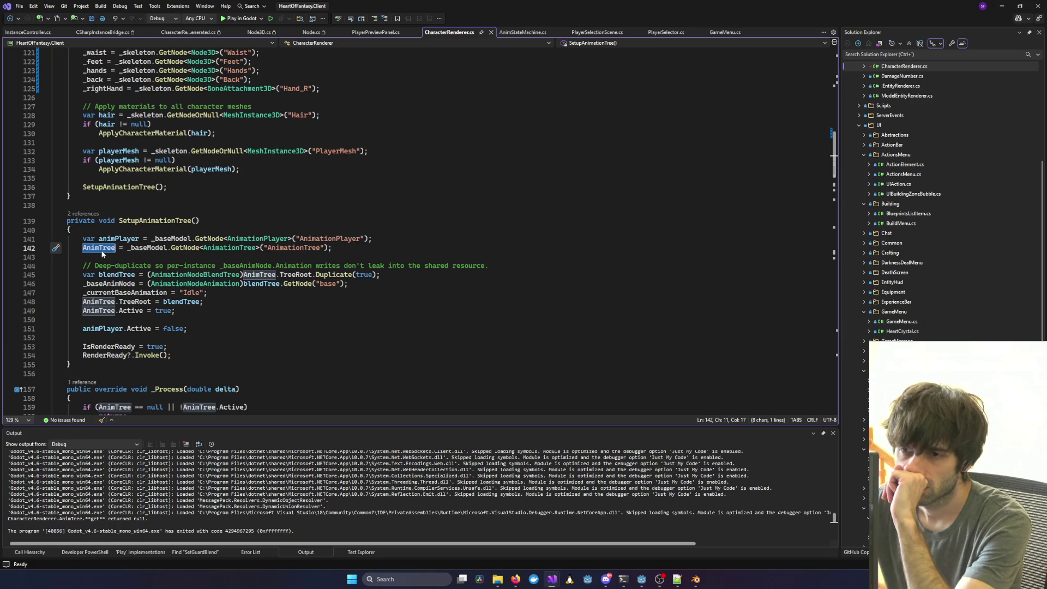
left_click(648, 581)
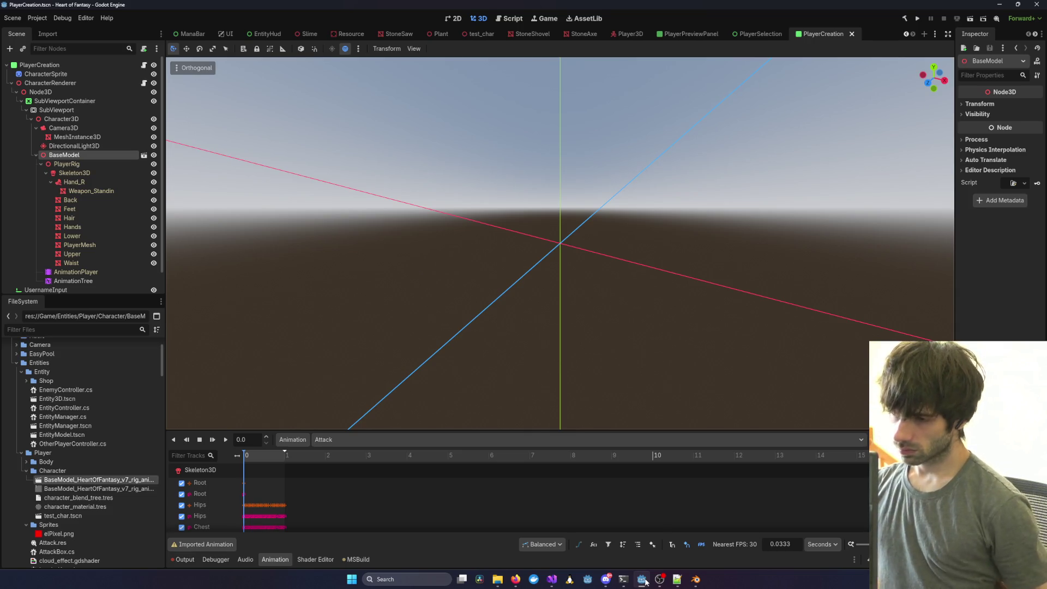
Return from Godot to CharacterRenderer.cs's SetupAnimationTree in Visual Studio.
left_click(643, 580)
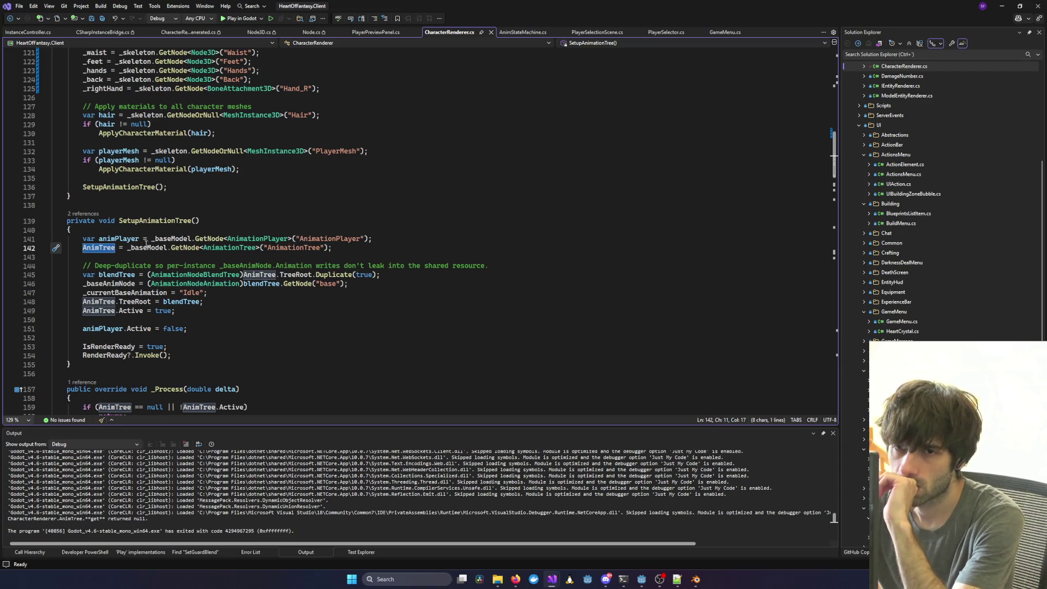
Debug the game with a breakpoint on line 142's AnimTree lookup, logging in and playing to reach it.
double_click(149, 249)
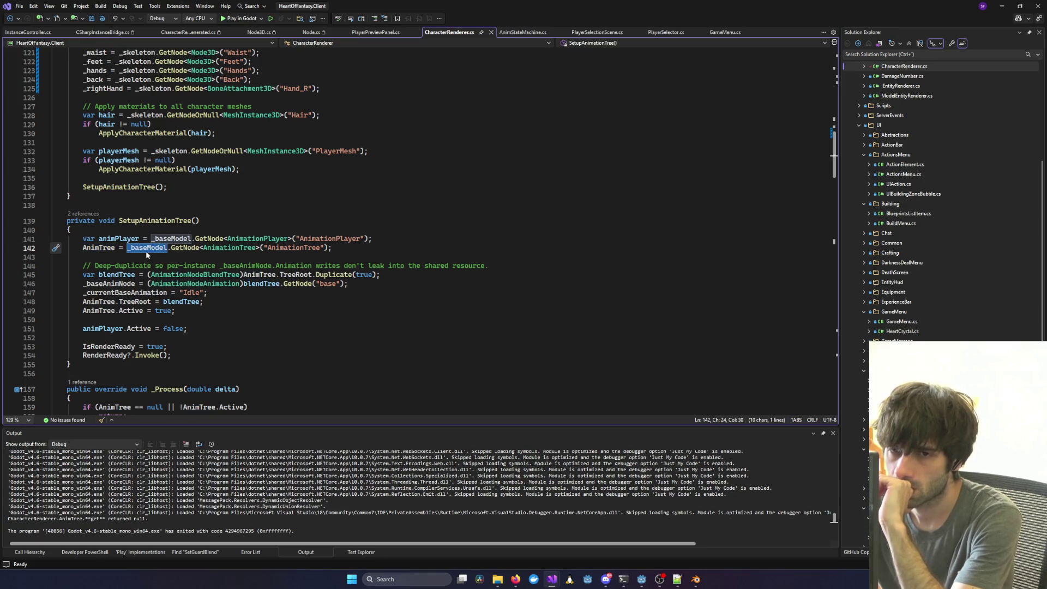
mouse_move(143, 250)
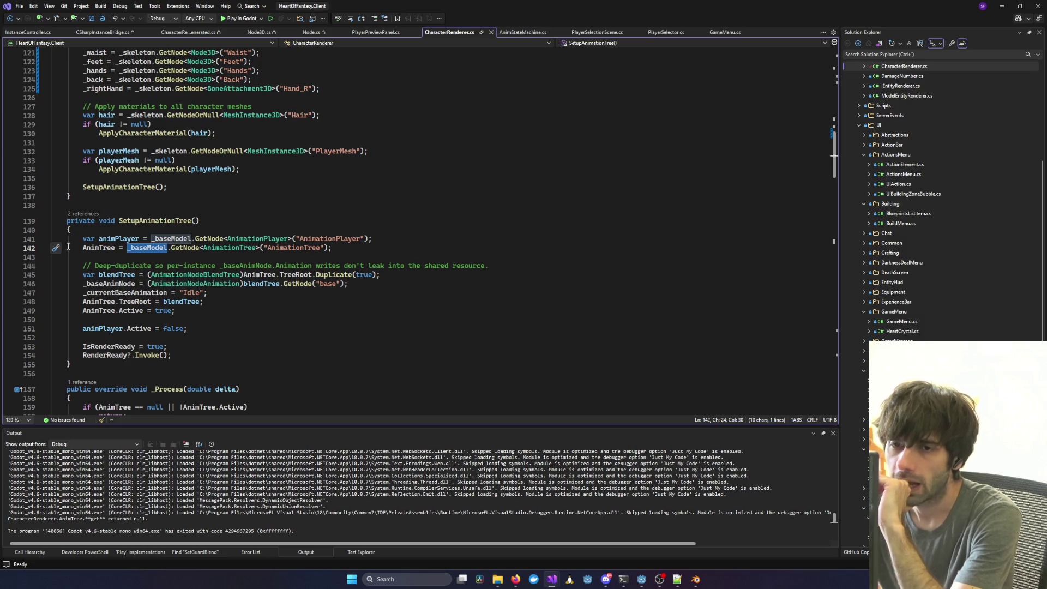
left_click(233, 19)
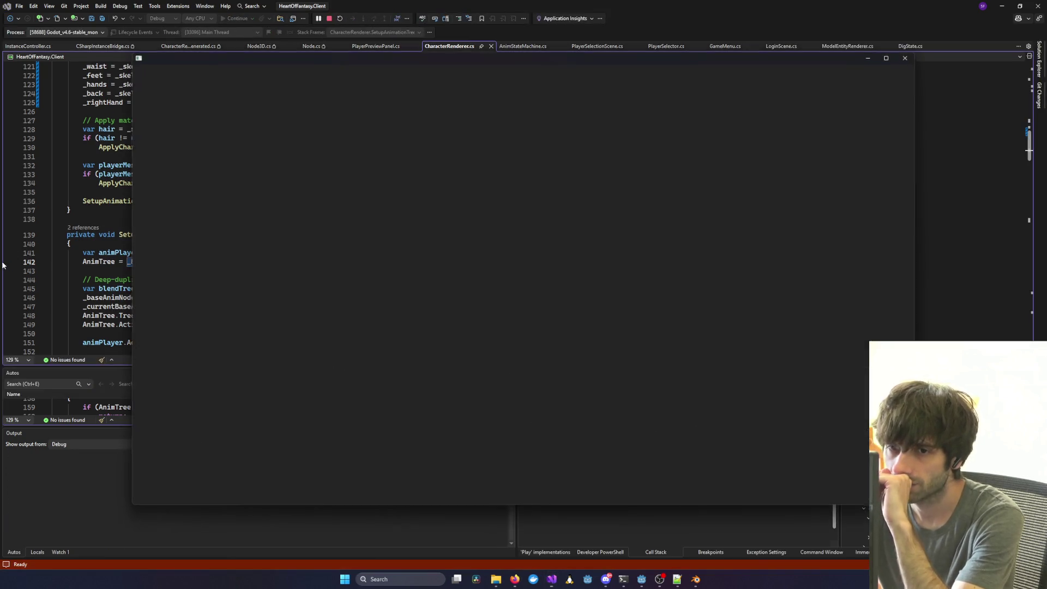
left_click(8, 263)
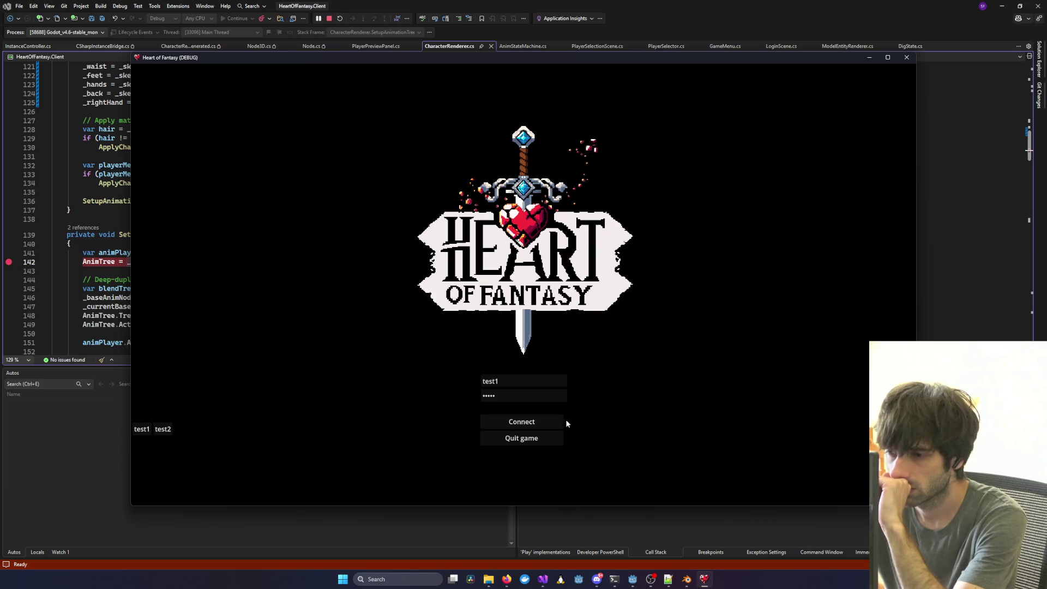
left_click(559, 422)
left_click(163, 361)
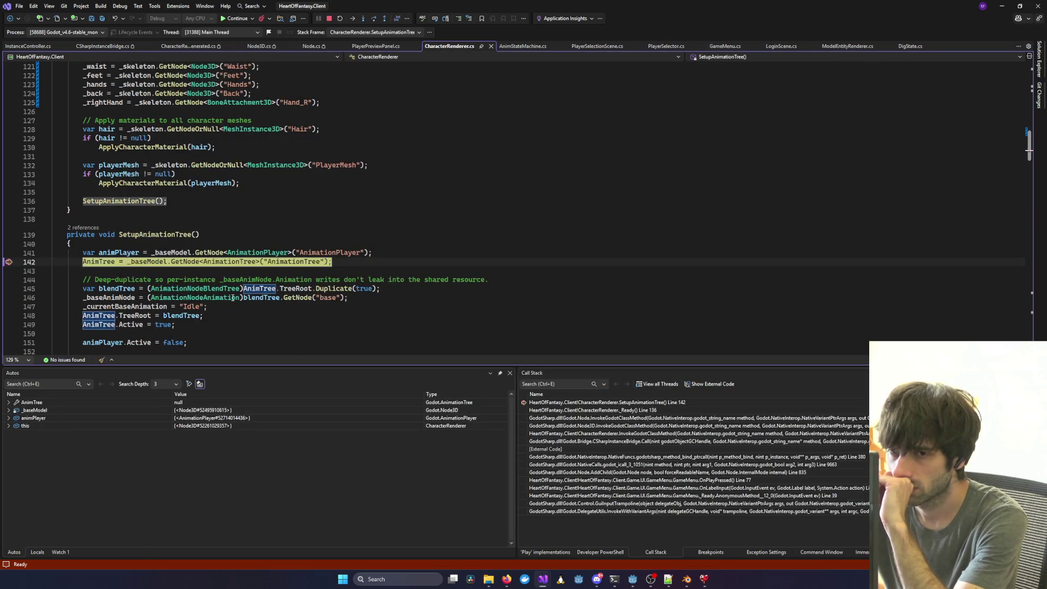
Step through SetupAnimationTree past the AnimTree lookup down to line 149.
left_click(213, 288)
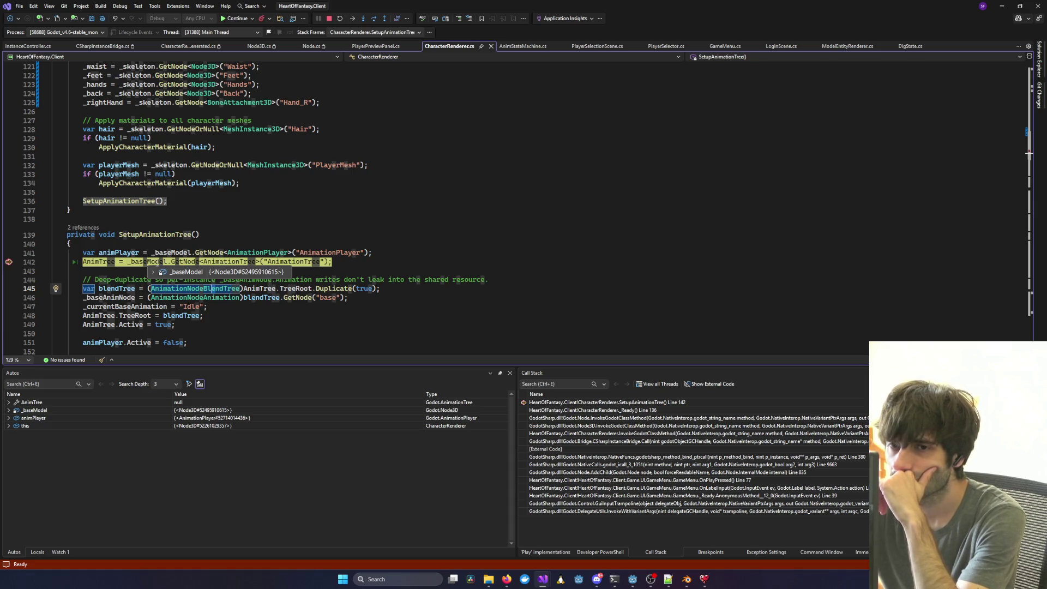
key("F10")
mouse_move(104, 262)
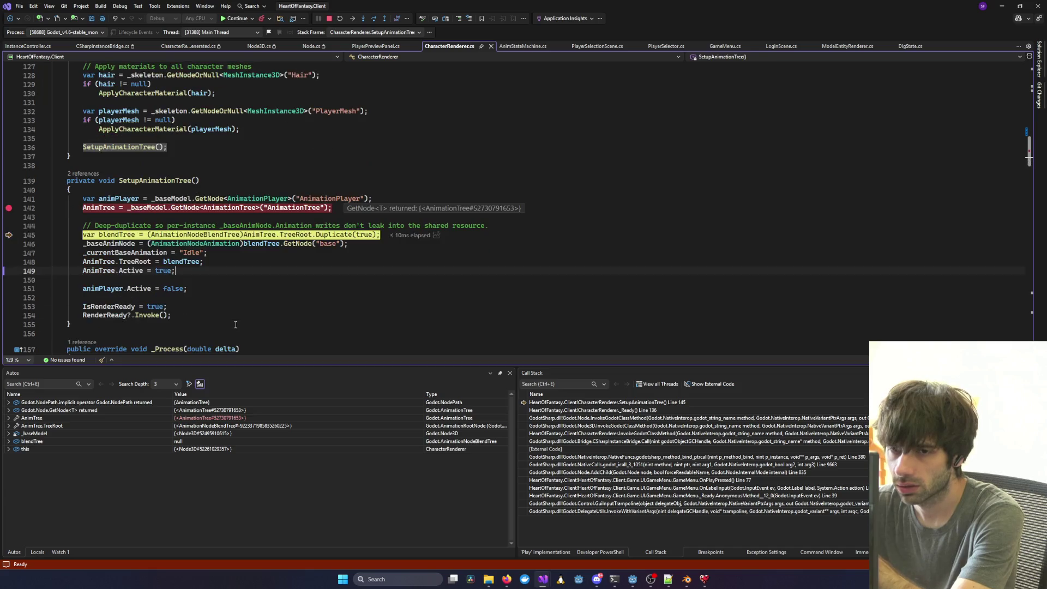
scroll(236, 324, "down", 2)
key("F10")
key("F10")
key("F10")
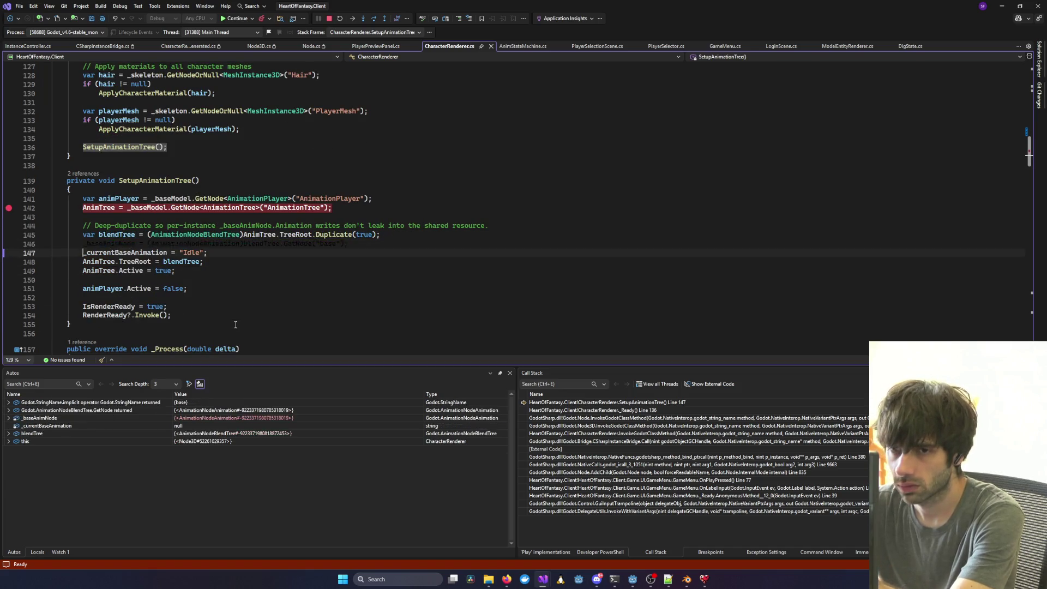
key("F10")
key("F10")
key("F10")
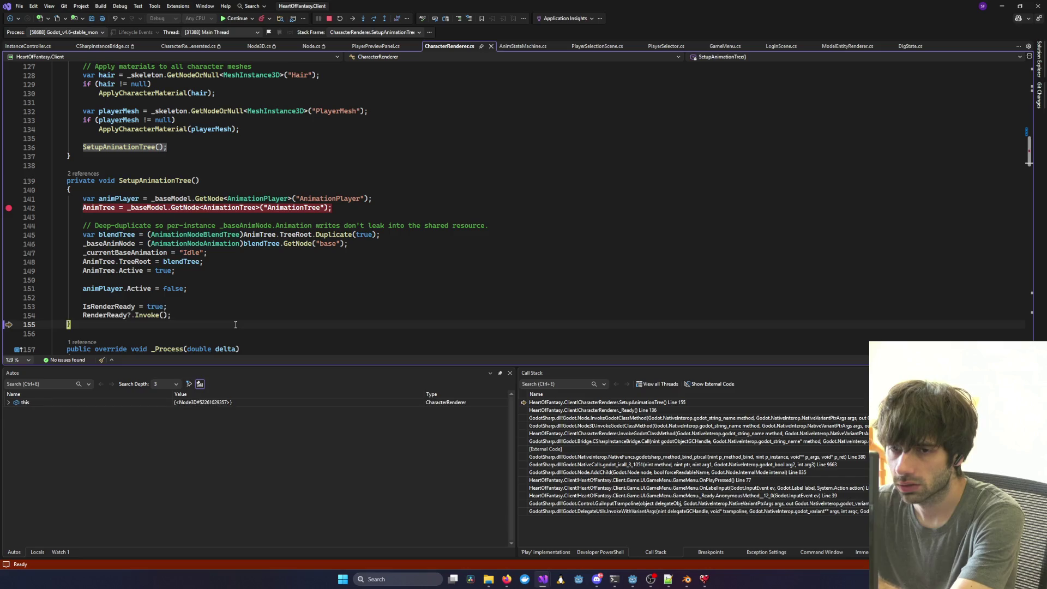
Step out through Node.cs and the instance bridge back to line 142, then resume execution.
scroll(208, 294, "up", 4)
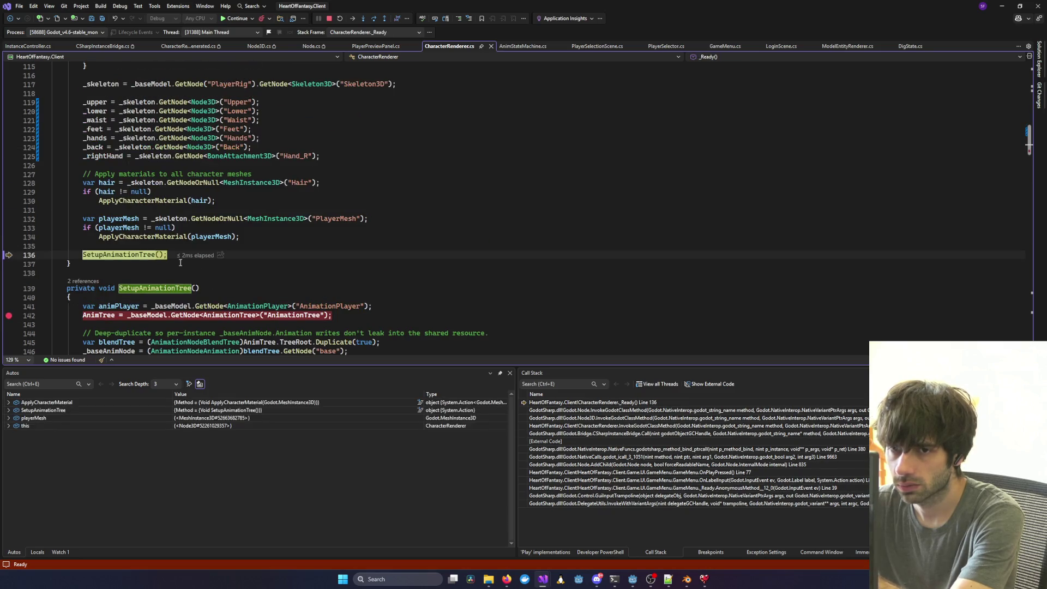
key("F10")
key("F10")
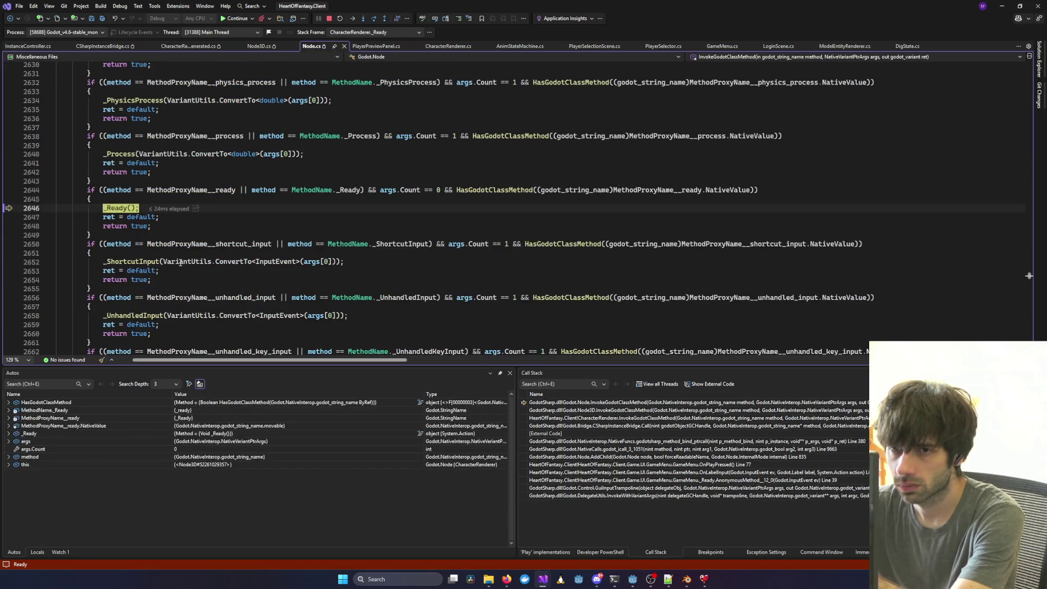
key("F10")
key("F10")
key("F10")
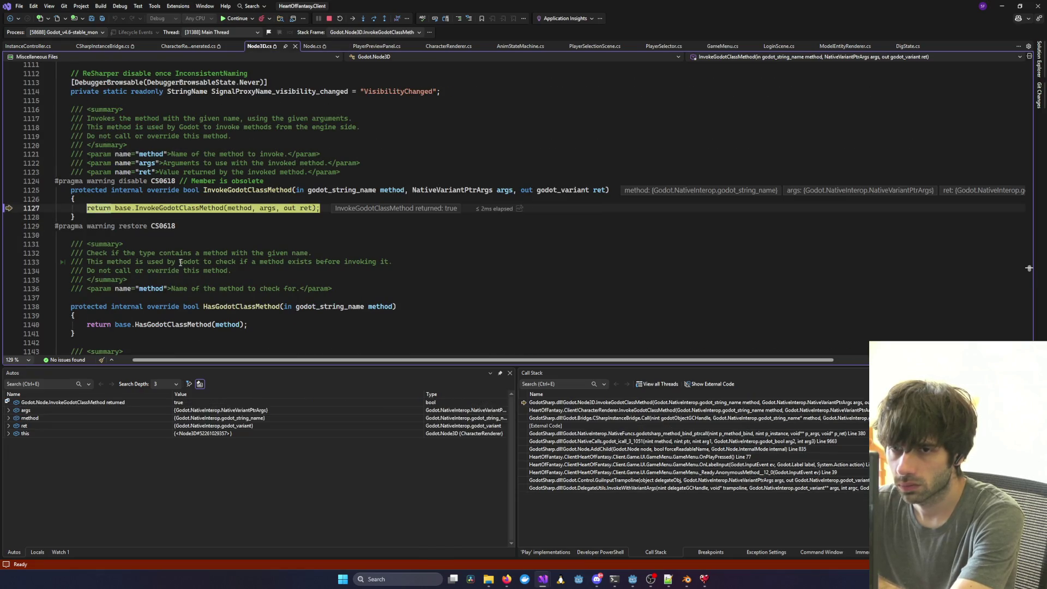
key("F10")
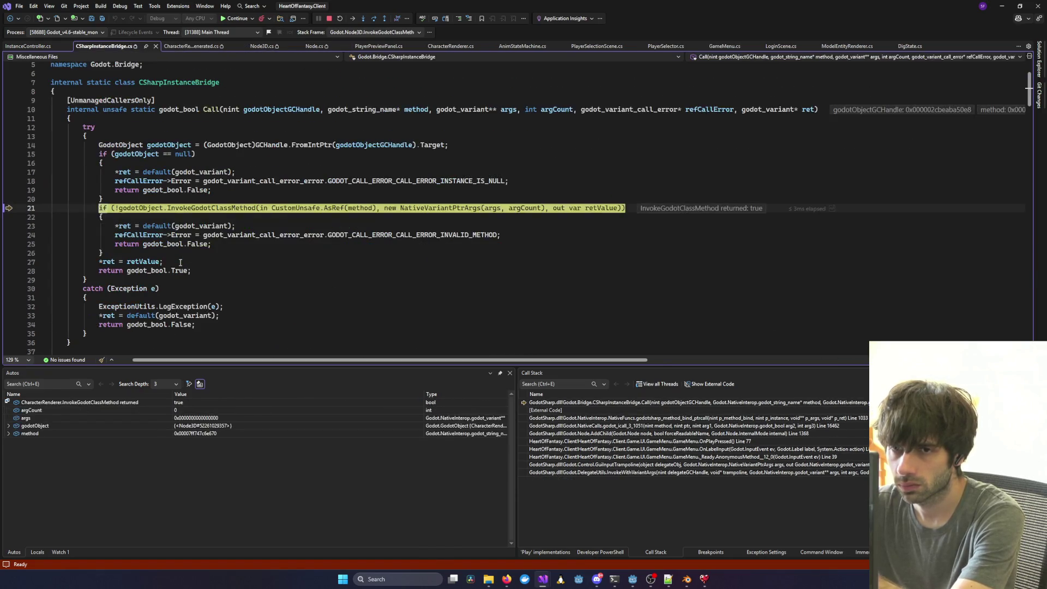
key("F10")
key("F10")
key("F10")
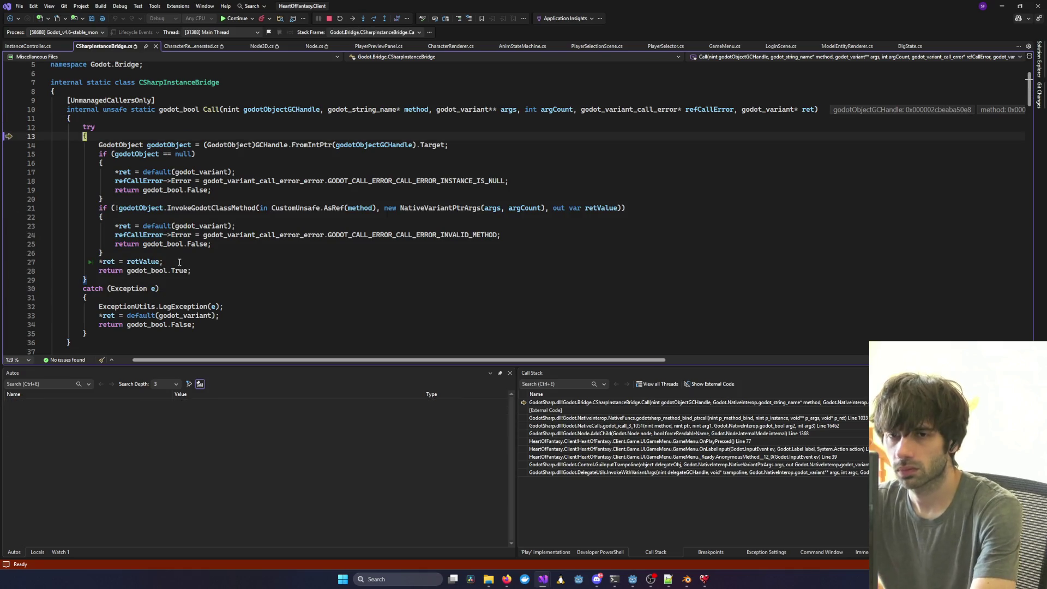
key("F10")
key("F10")
key("F10")
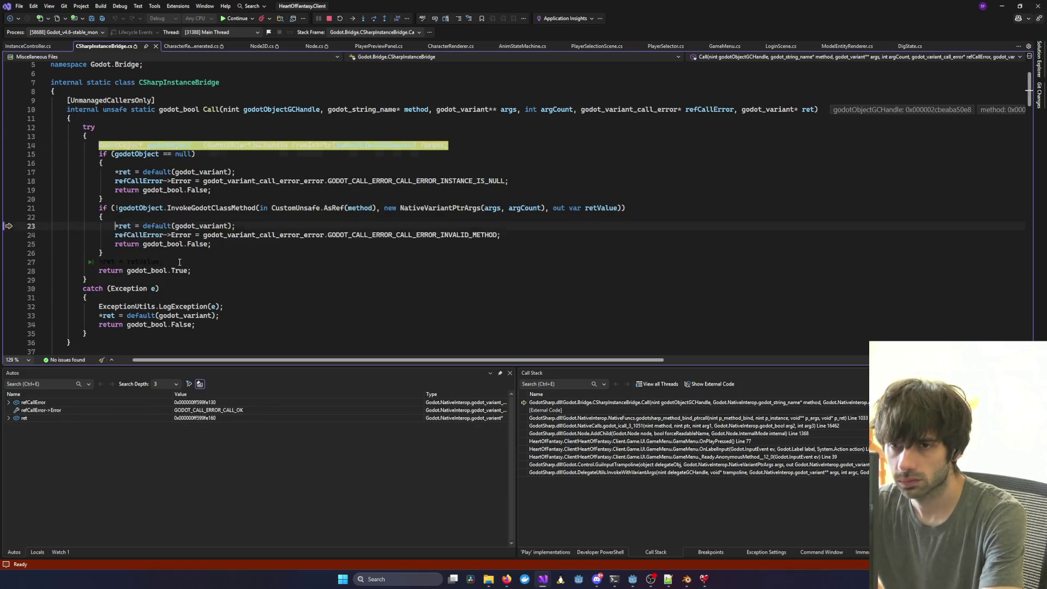
key("F10")
key("F10")
key("F10")
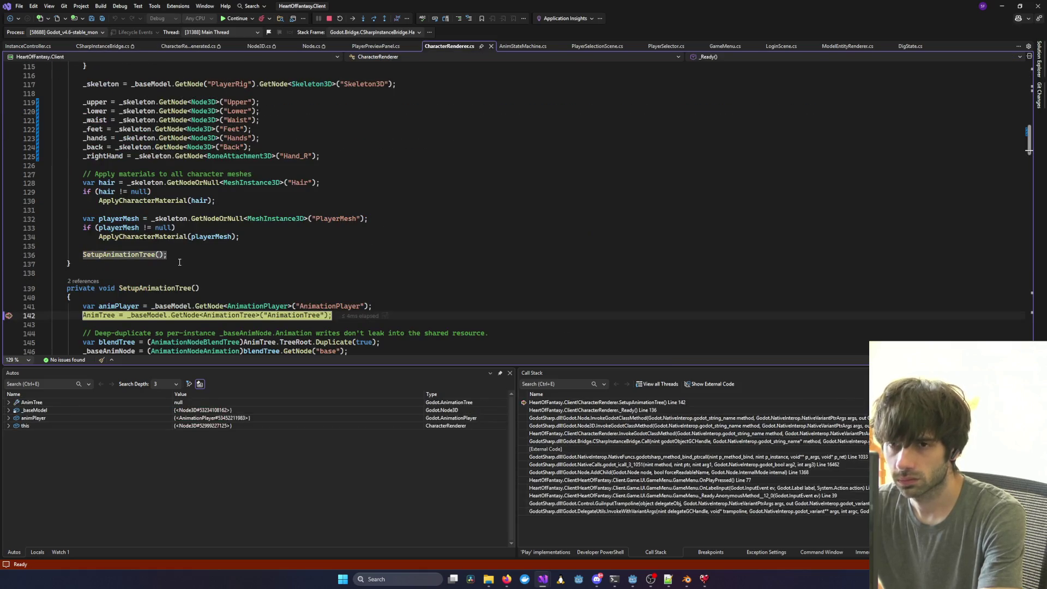
key("F5")
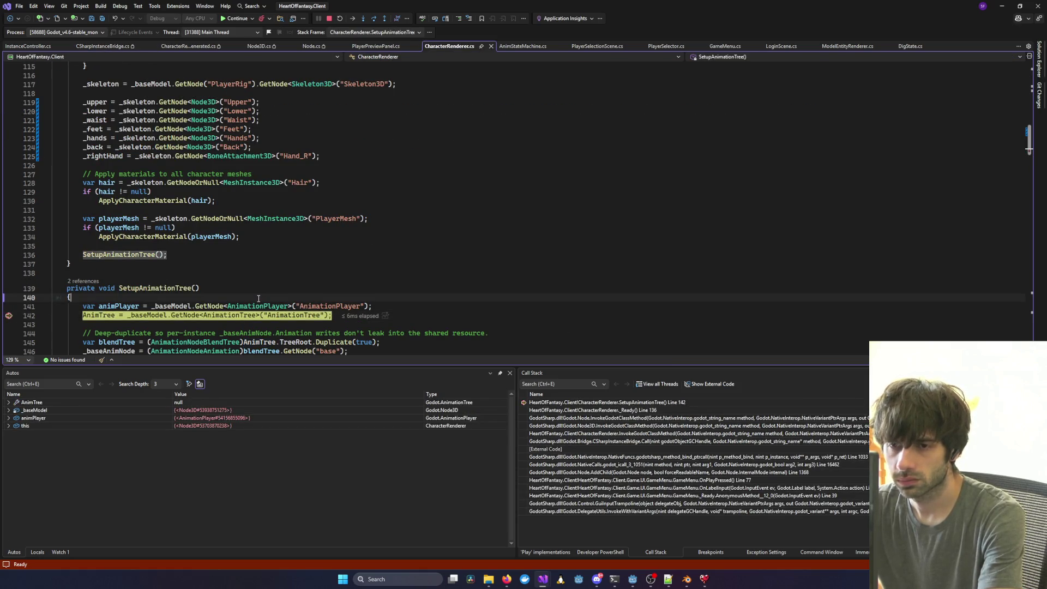
key("F5")
key("F5")
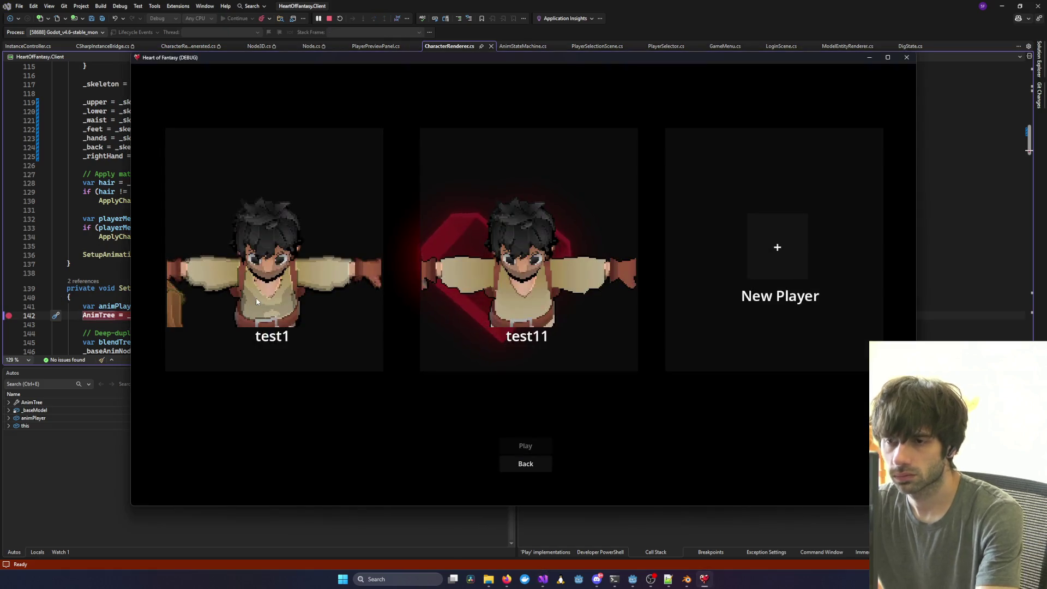
Enter the game with the chosen character, stepping InitializeGame into AddChild and back to line 523.
left_click(515, 446)
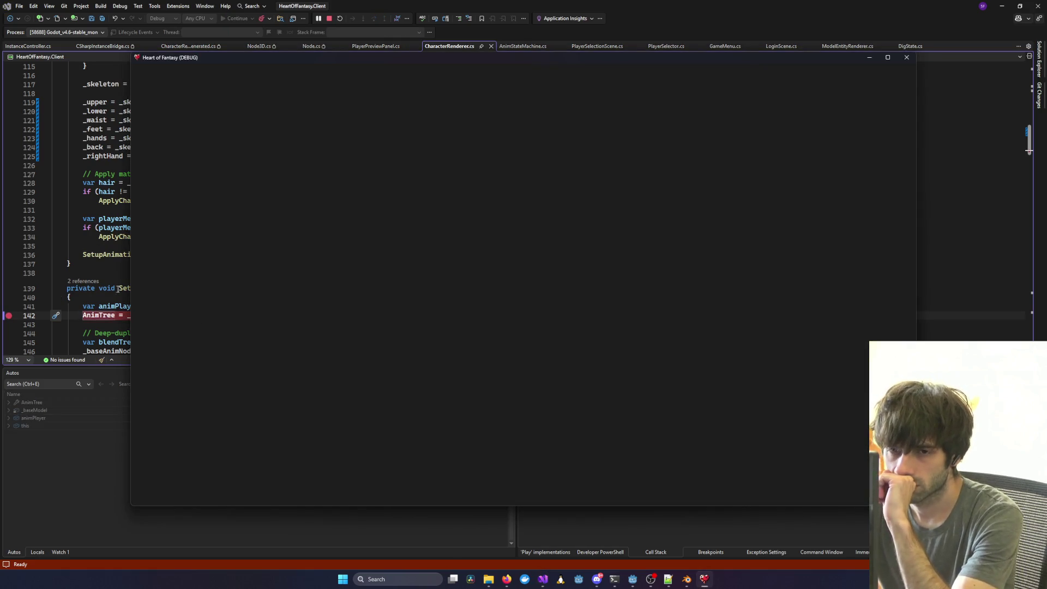
mouse_move(133, 224)
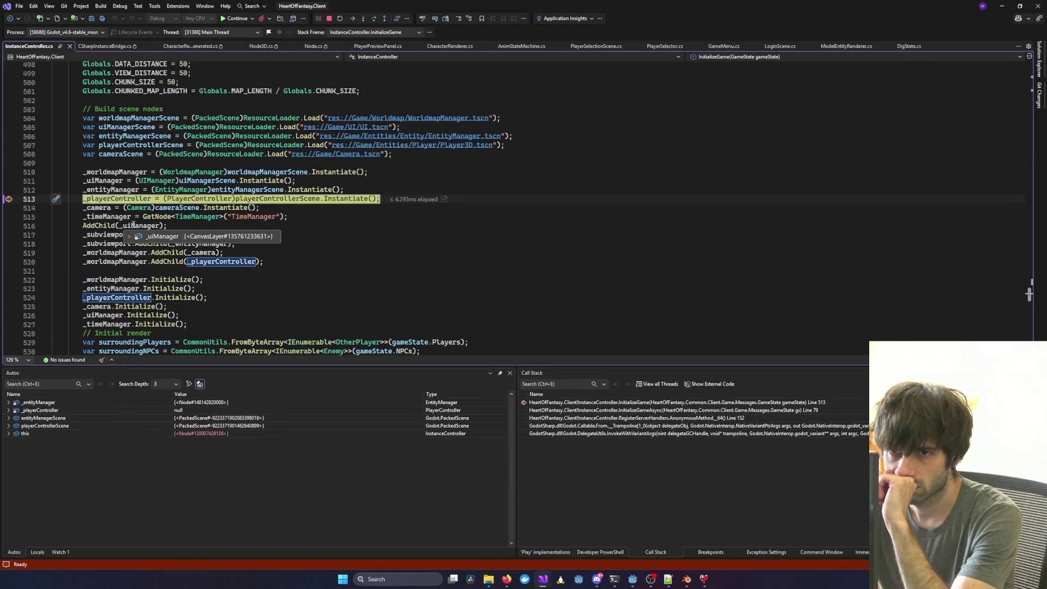
mouse_move(313, 200)
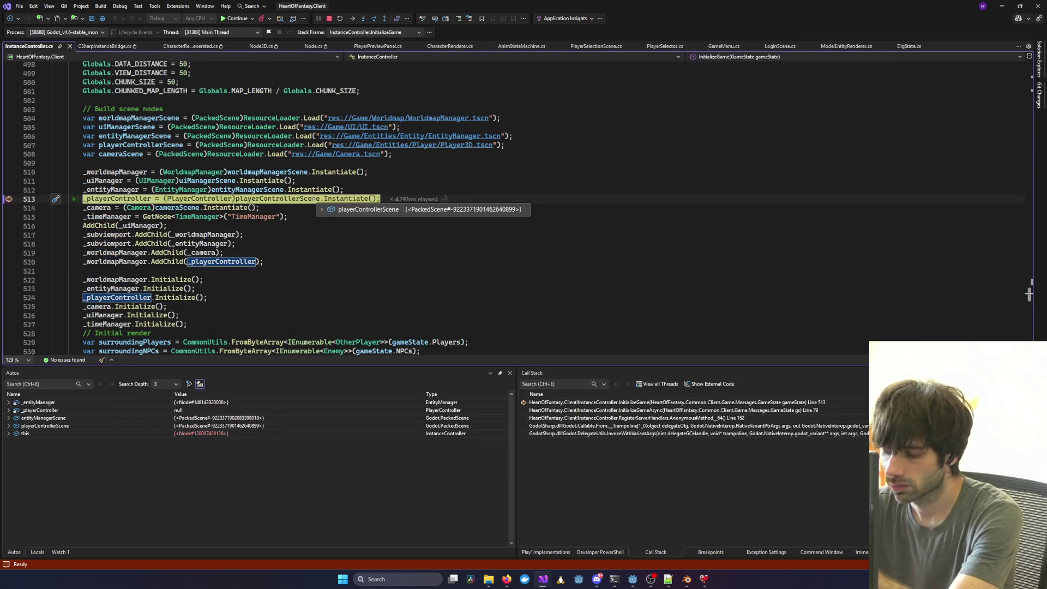
key("F10")
key("F10")
scroll(269, 256, "down", 2)
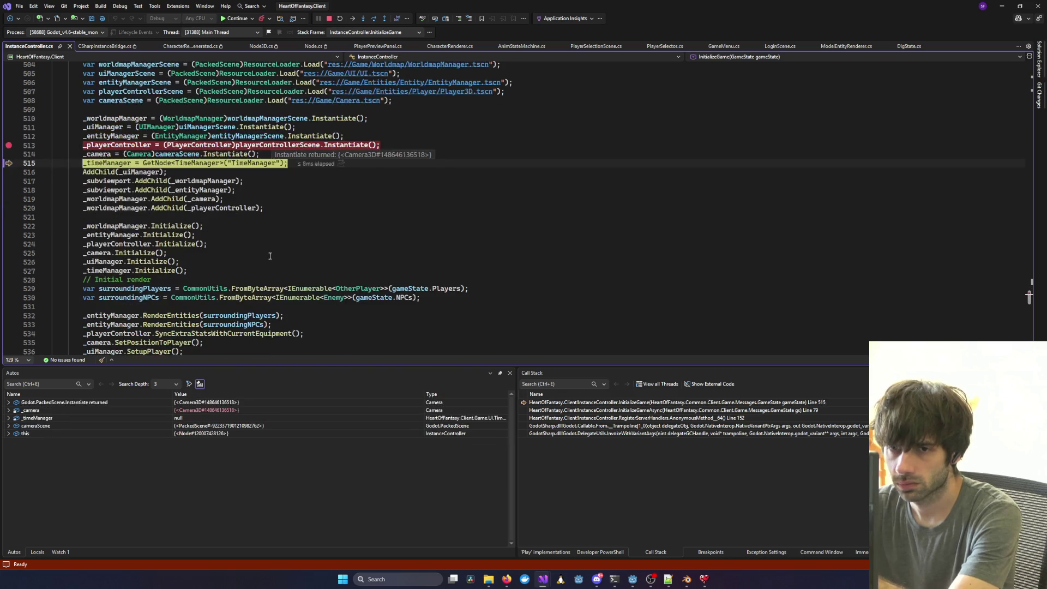
key("F10")
key("F10")
key("F10")
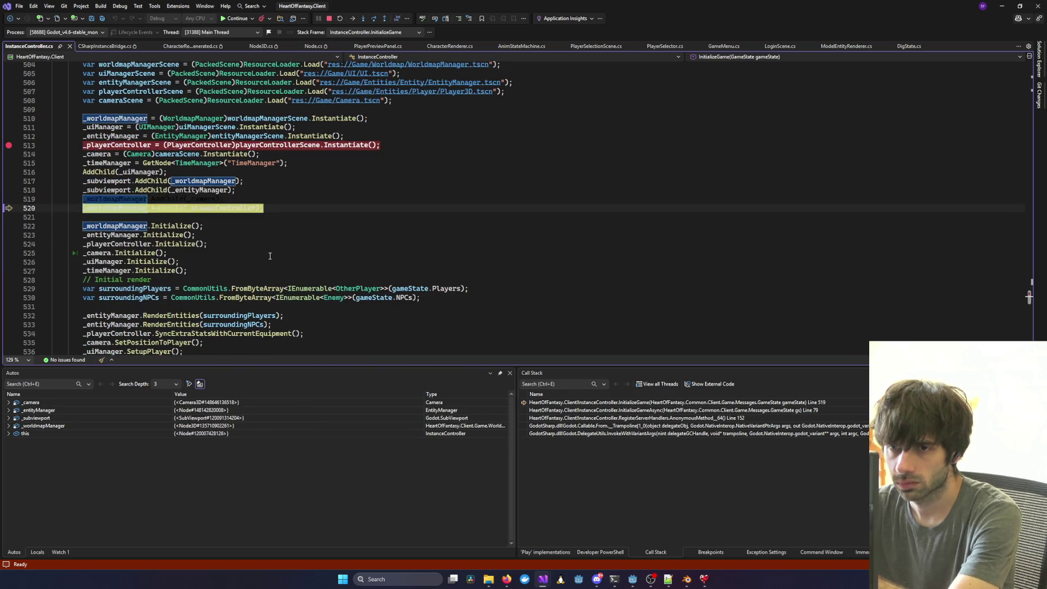
key("F11")
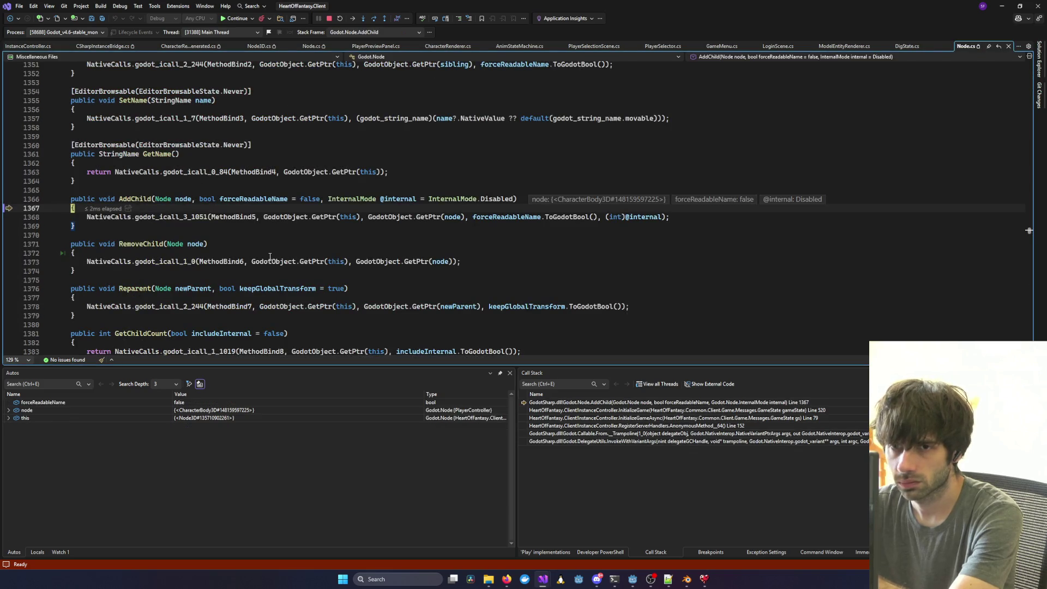
key("Down")
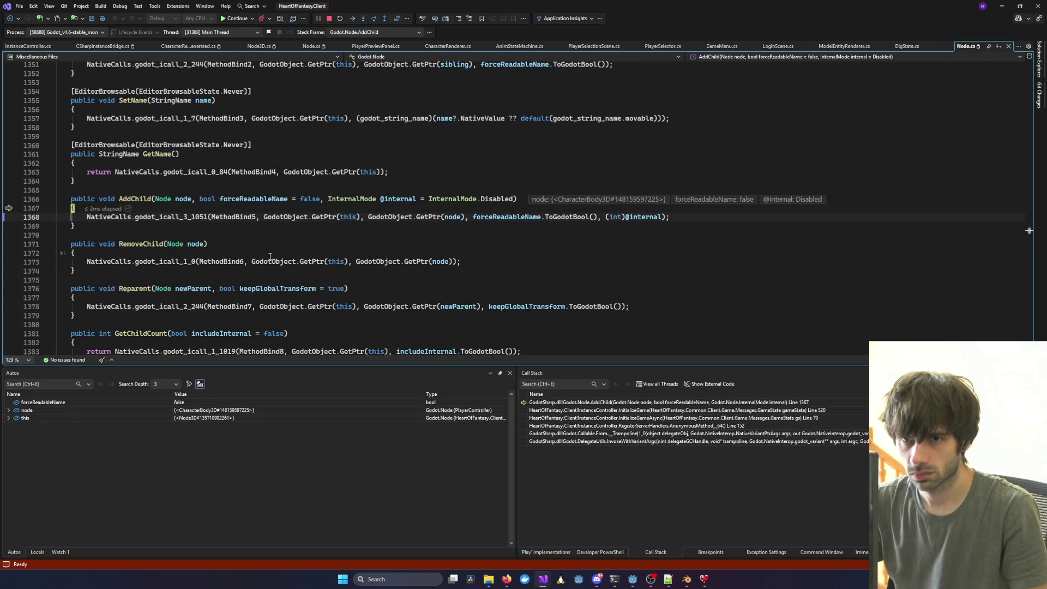
key("ctrl+minus")
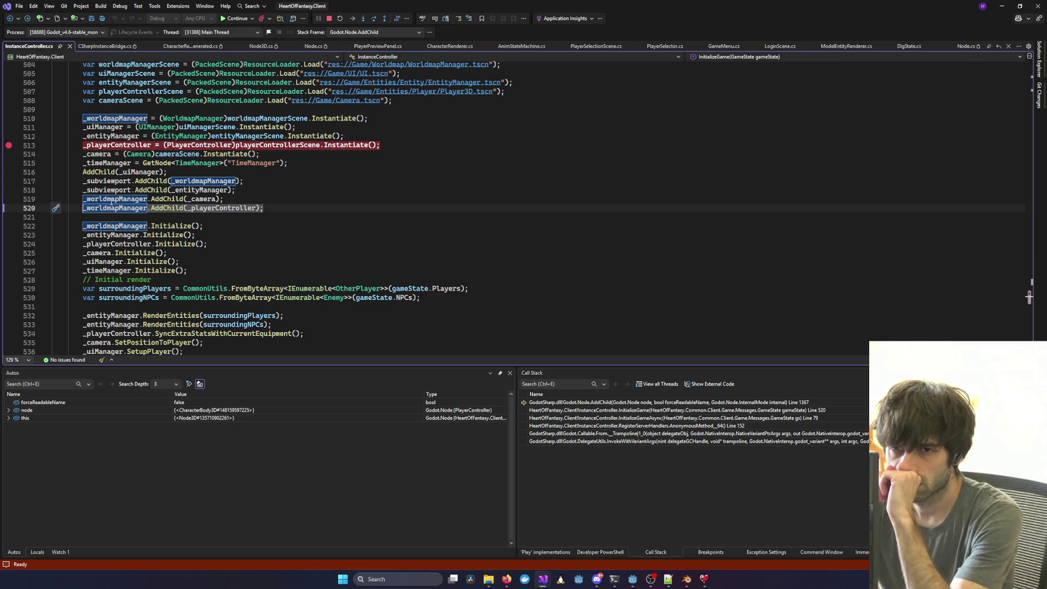
left_click(111, 235)
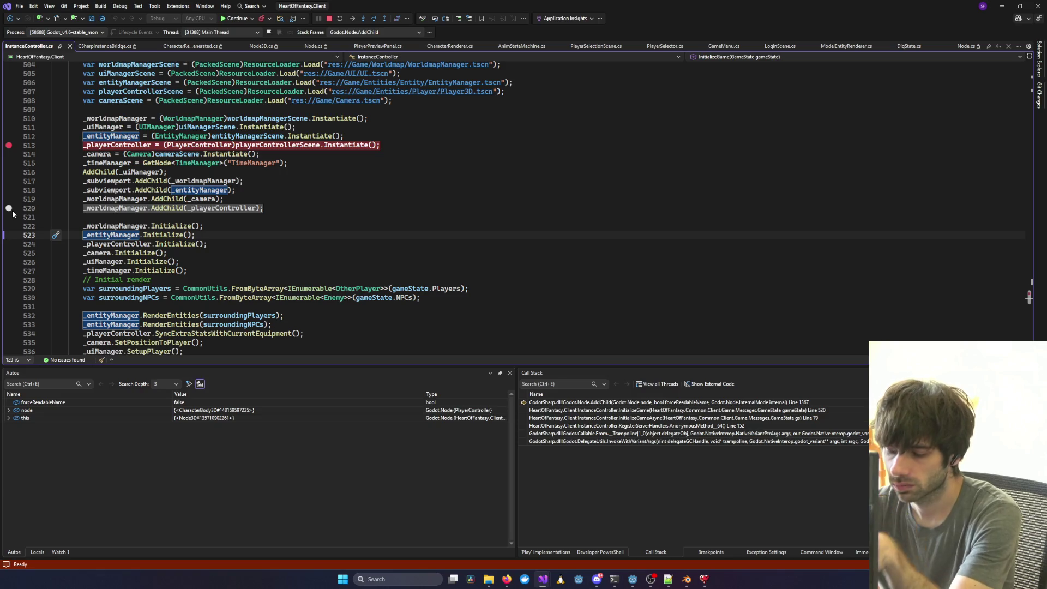
Continue to the SetupAnimationTree breakpoint, confirm AnimTree's lookup returns null, and stop debugging.
key("F5")
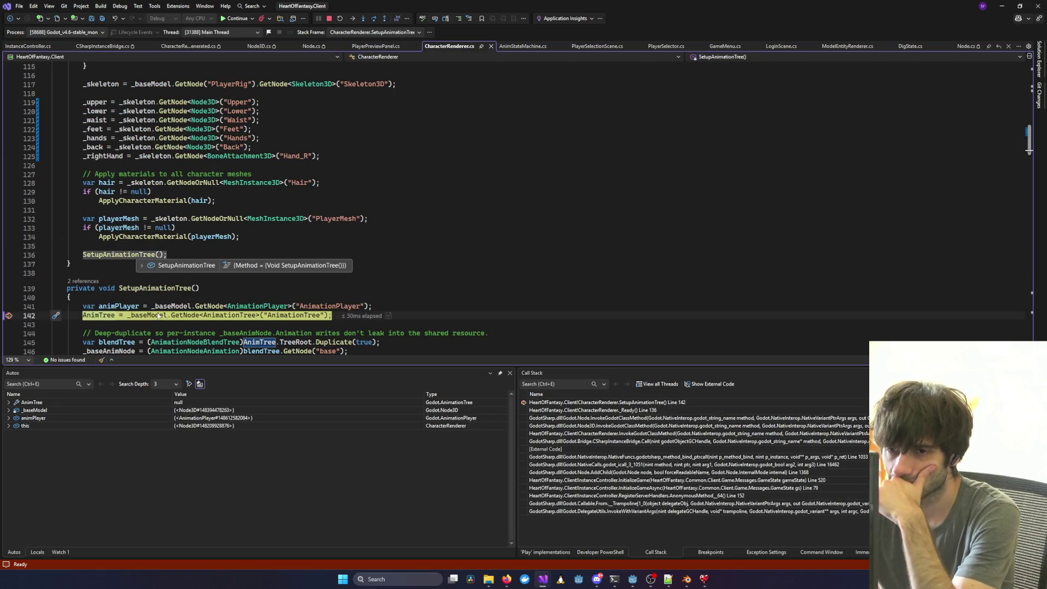
left_click(145, 317)
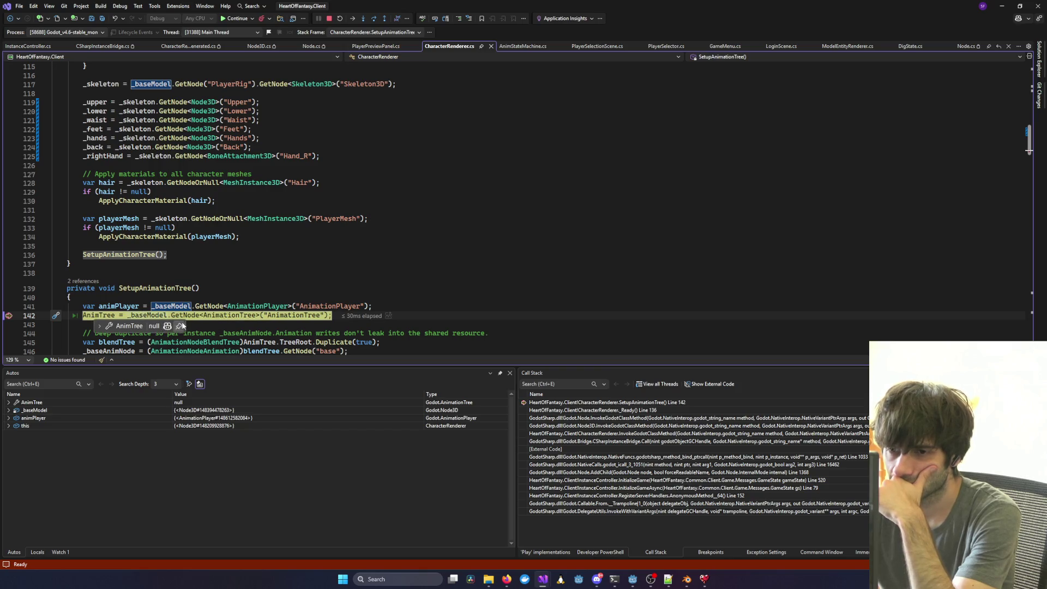
left_click(274, 333)
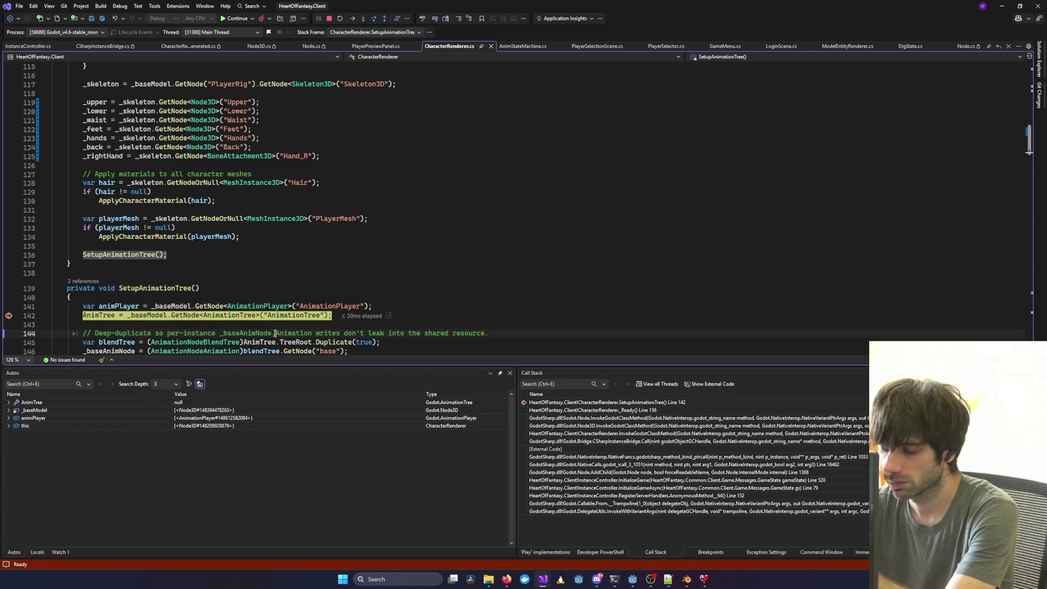
key("F10")
mouse_move(106, 315)
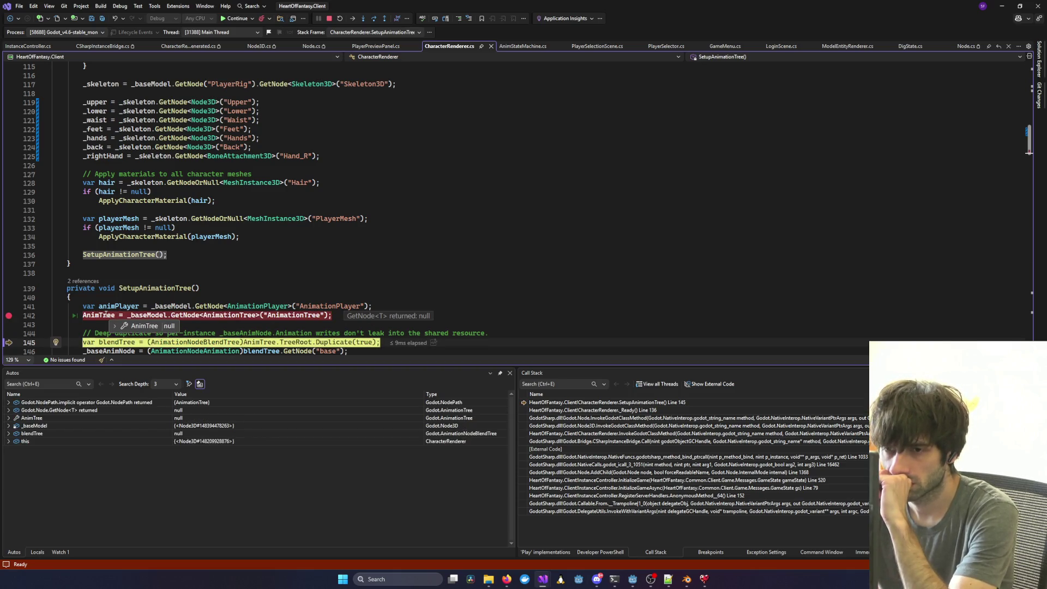
left_click(329, 18)
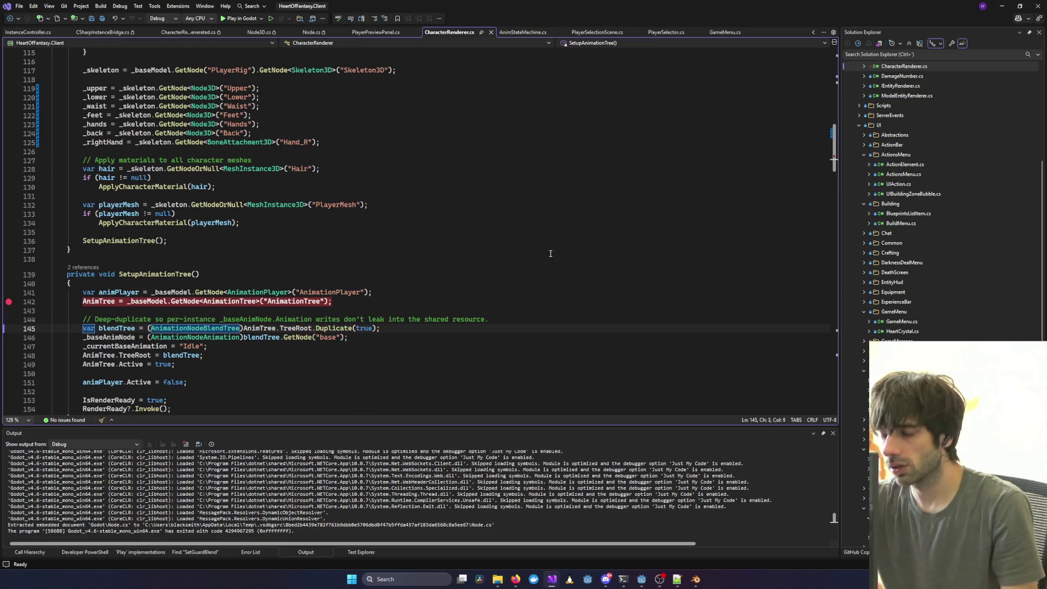
From the PlayerSelection scene, filter files by 'Preview' and open PlayerPreviewPanel.tscn.
scroll(559, 508, "down", 2)
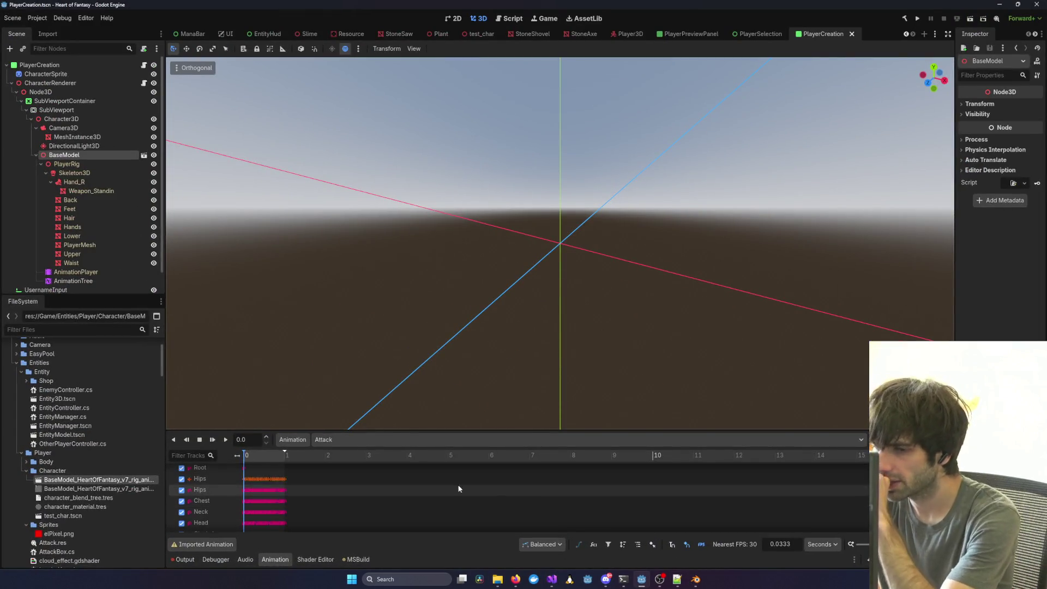
left_click(752, 34)
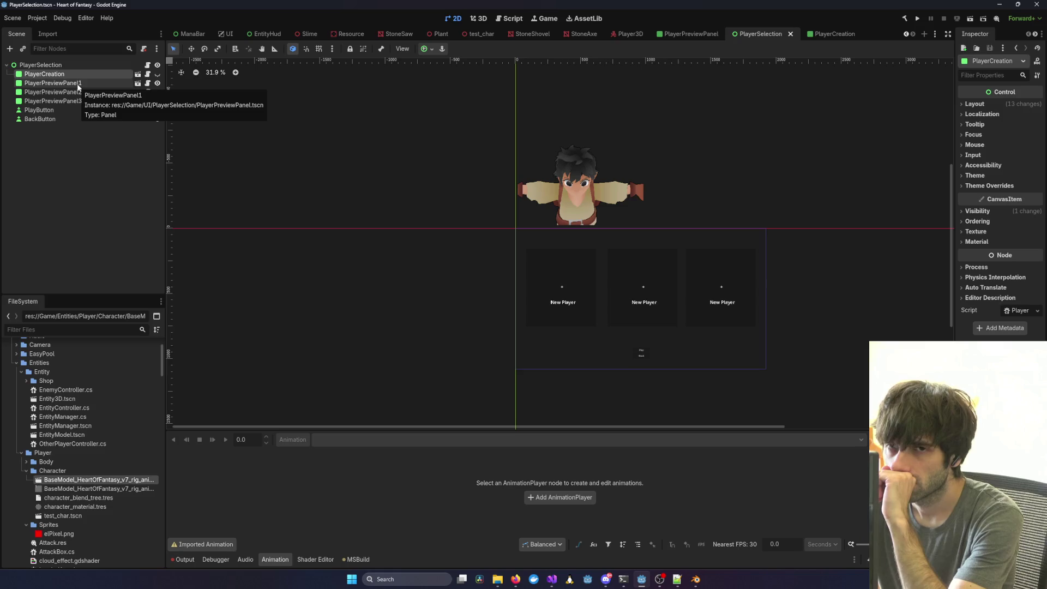
left_click(74, 326)
type("Preview")
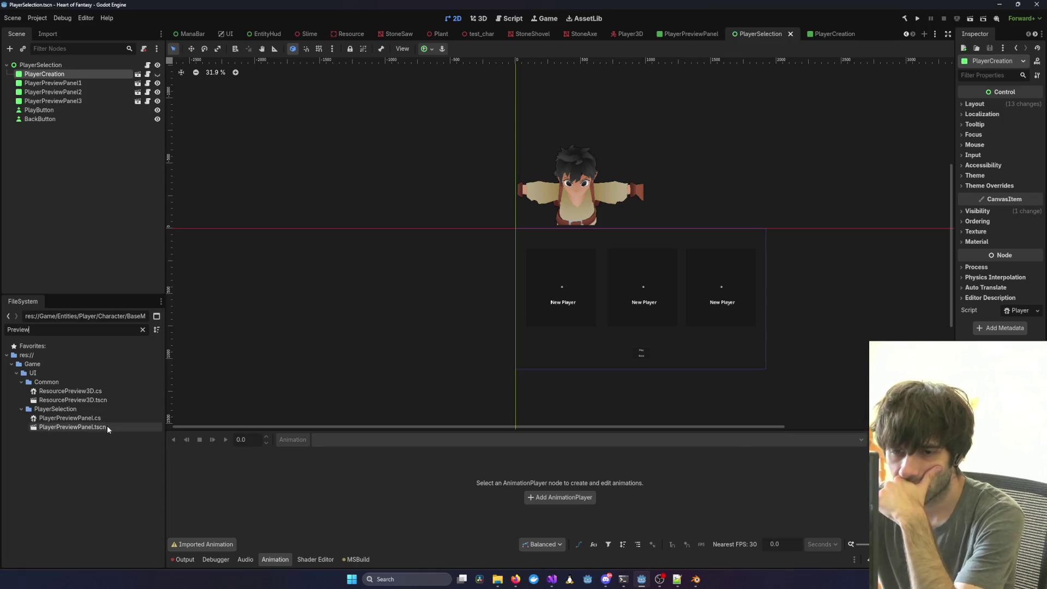
double_click(107, 427)
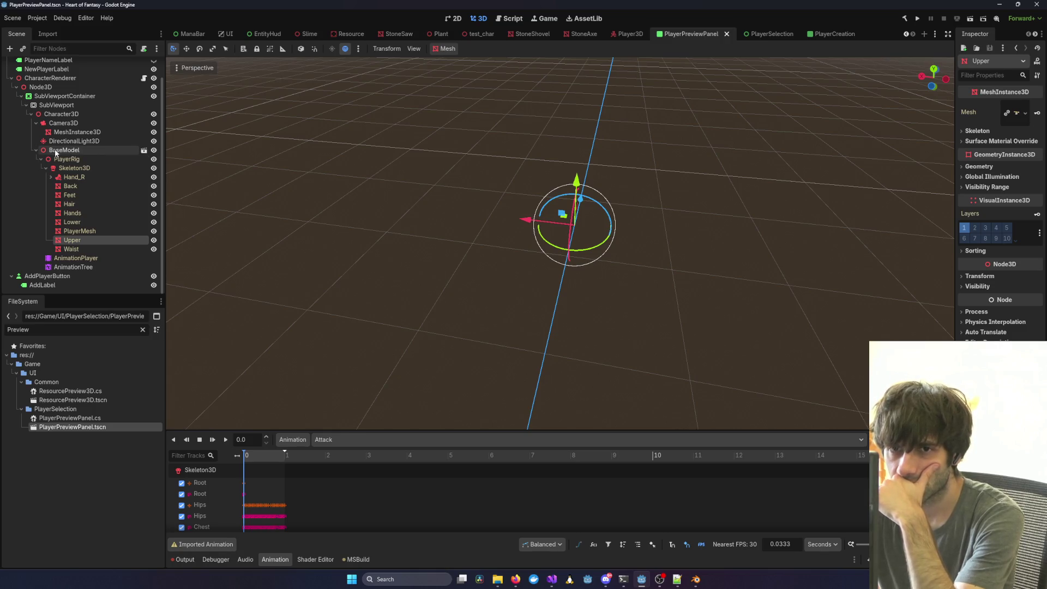
Widen the Inspector and select PlayerPreviewPanel's AnimationTree node.
left_click(73, 266)
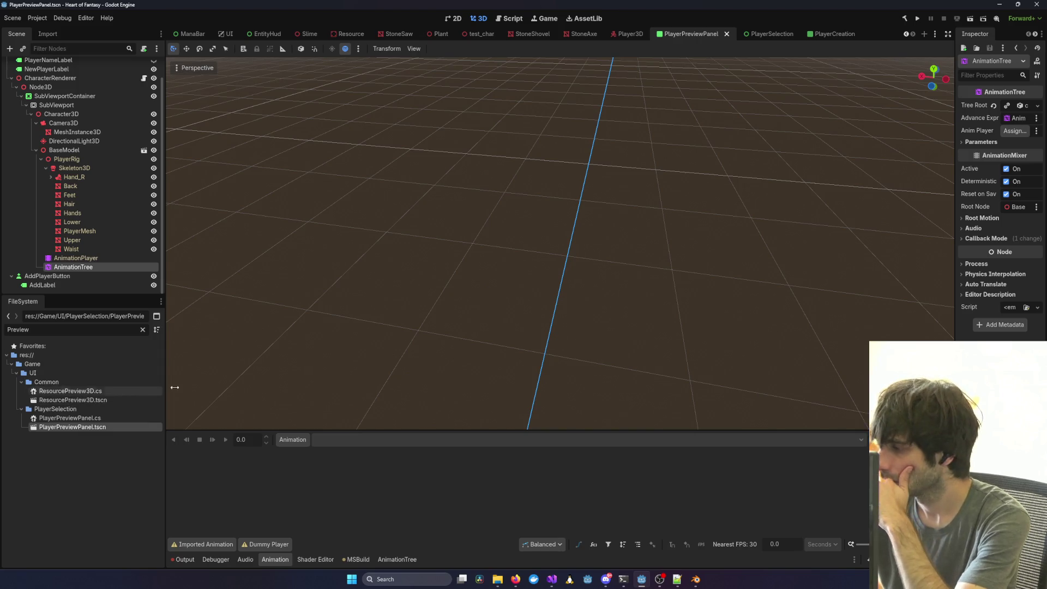
key("alt+Tab")
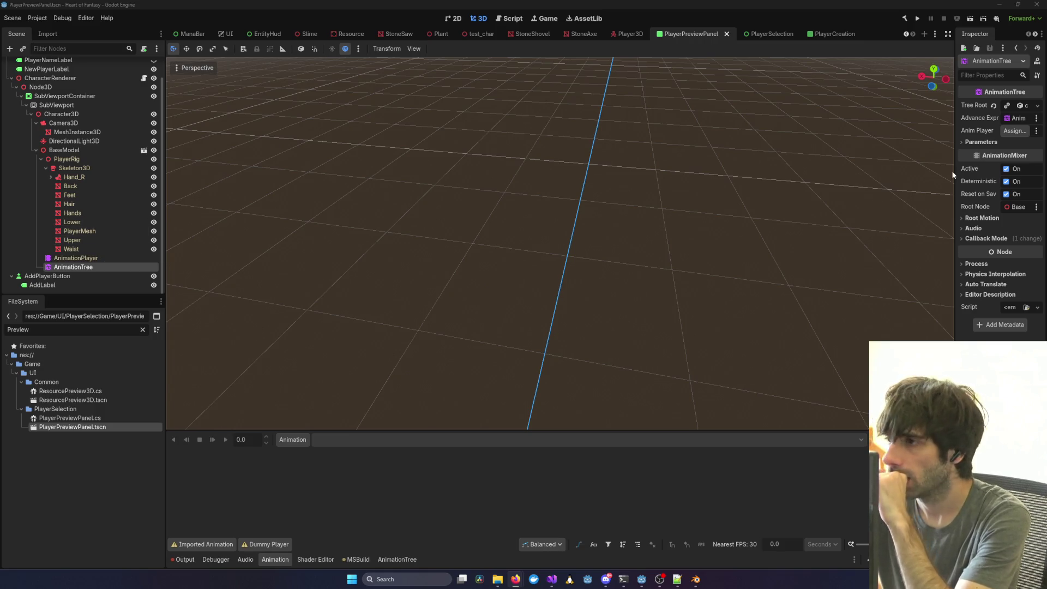
left_click_drag(955, 172, 703, 186)
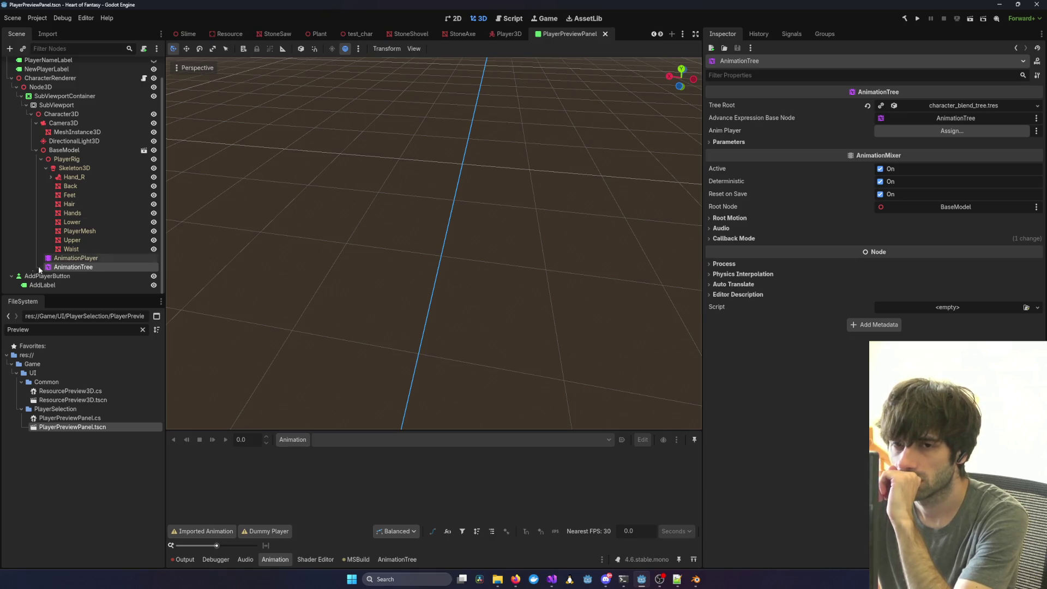
left_click(99, 258)
left_click(130, 266)
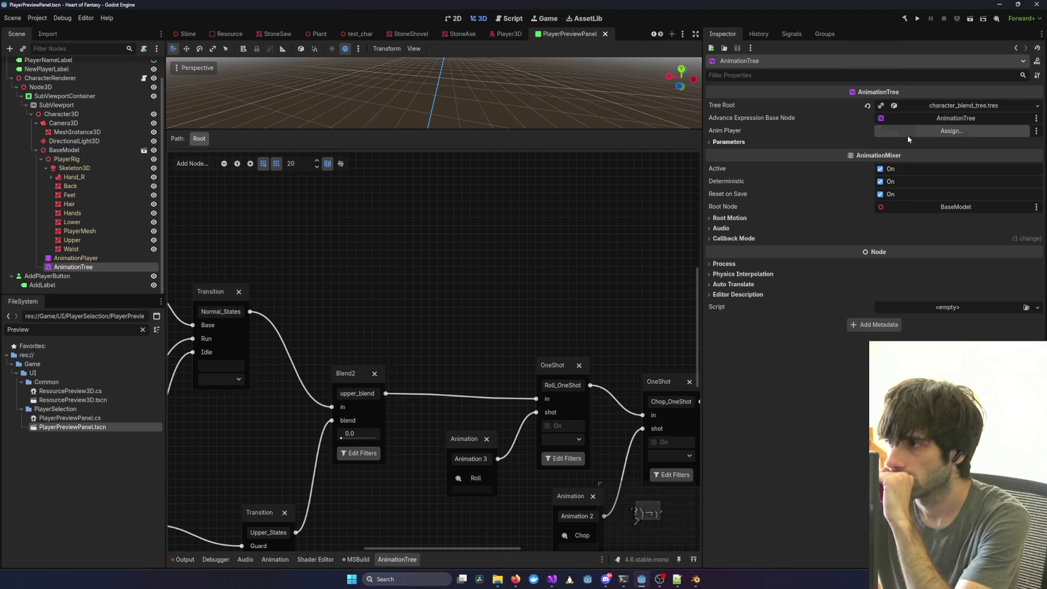
Assign AnimationPlayer as the AnimationTree's Anim Player, then save and close PlayerPreviewPanel.
left_click(908, 132)
scroll(523, 327, "down", 2)
left_click(527, 381)
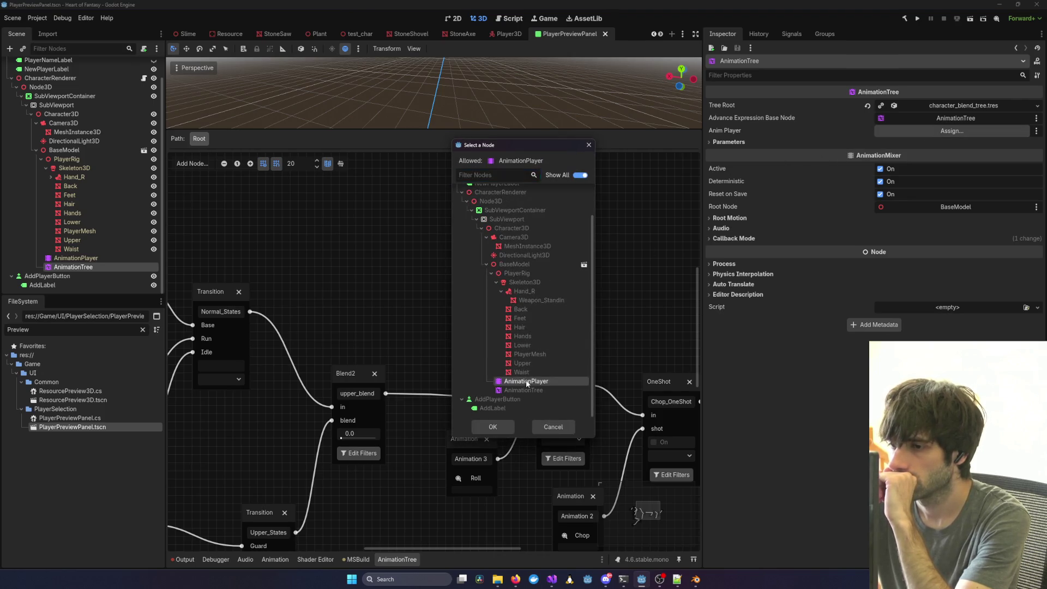
double_click(526, 381)
key("ctrl+s")
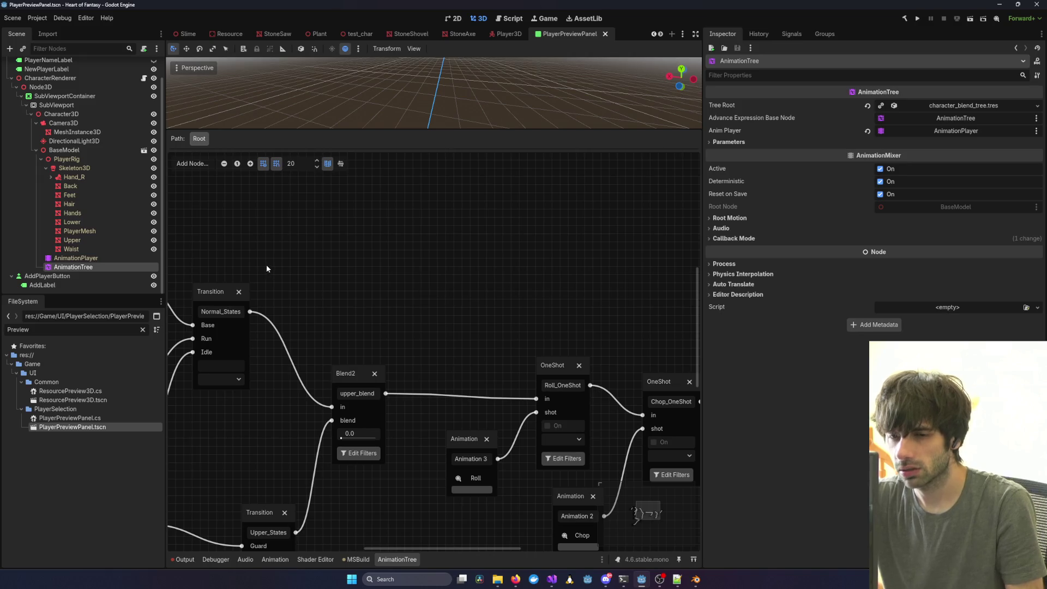
middle_click(557, 35)
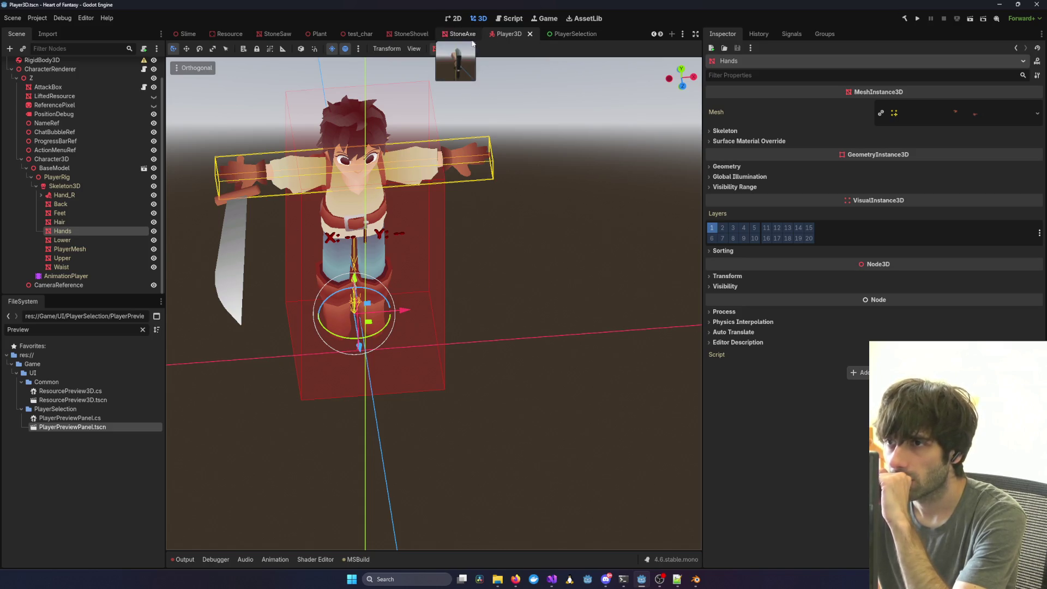
Inspect Player3D's AnimationPlayer and WaistNode, then undo twice to restore the clothed BaseModel.
left_click(81, 276)
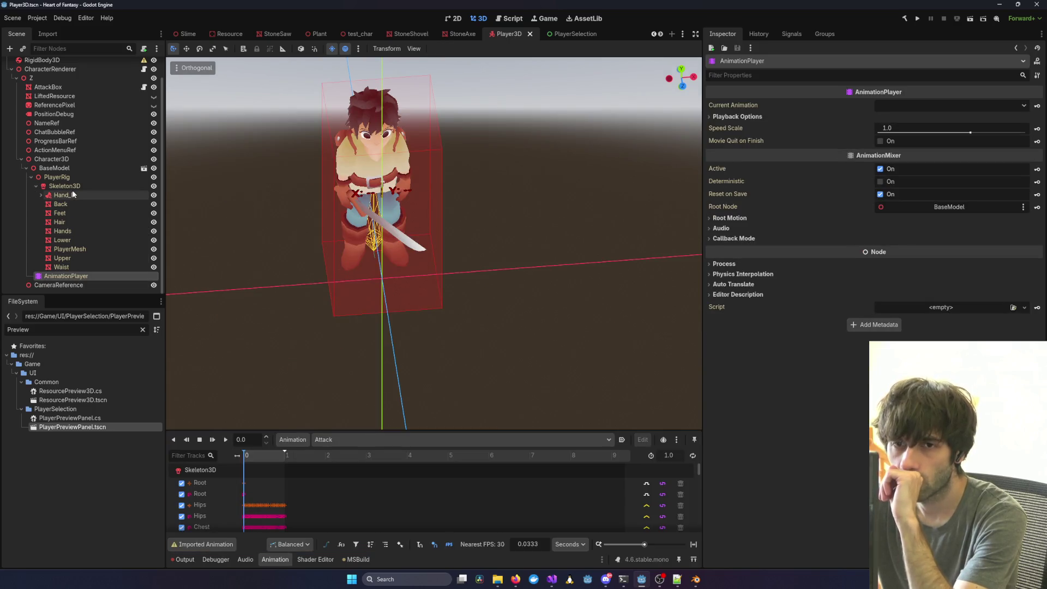
scroll(68, 264, "up", 1)
scroll(68, 264, "down", 1)
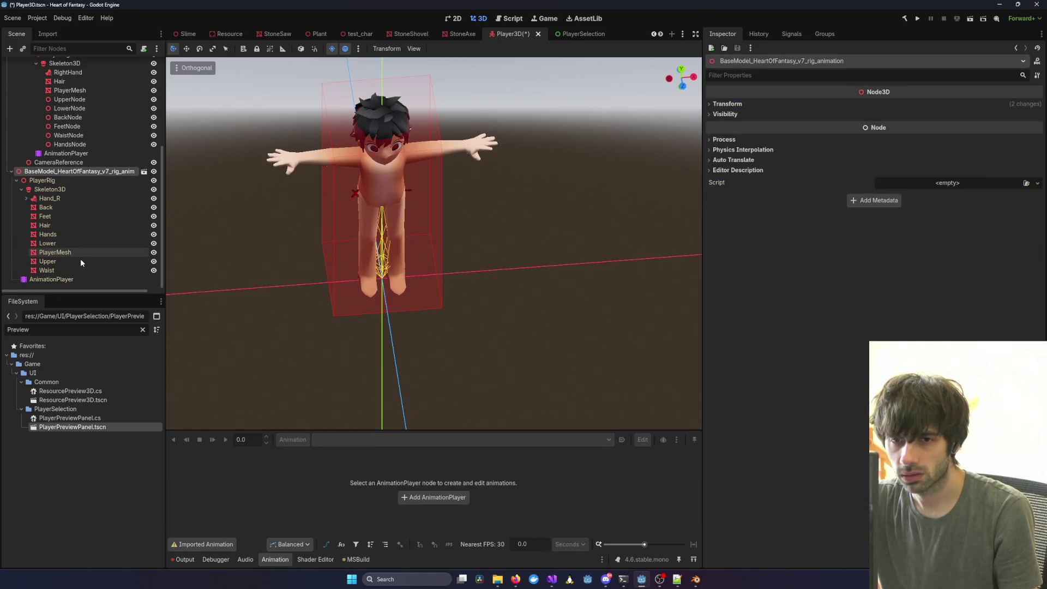
left_click(82, 136)
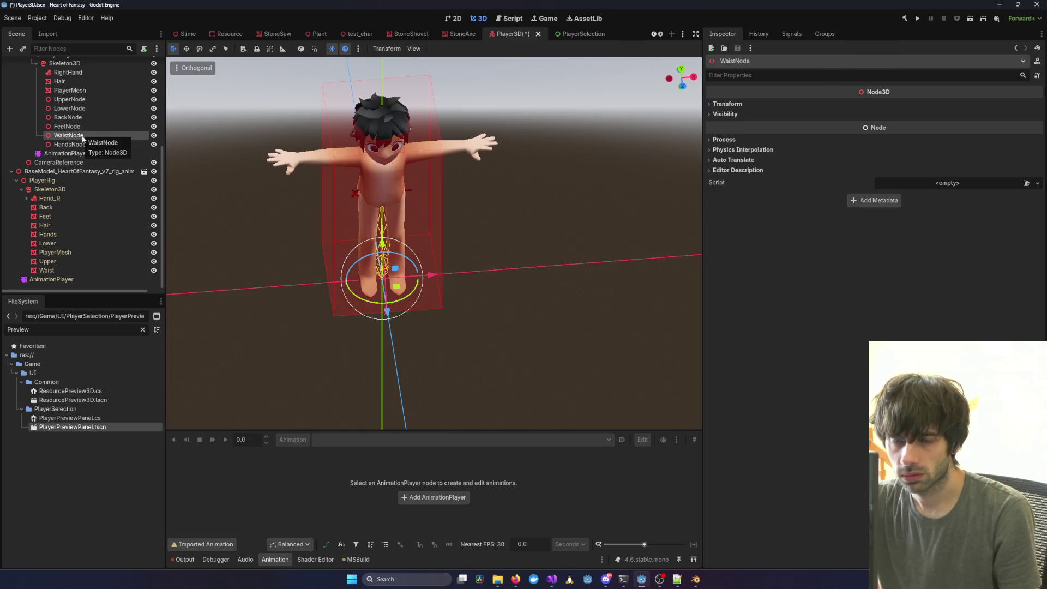
scroll(107, 221, "up", 2)
scroll(107, 221, "down", 2)
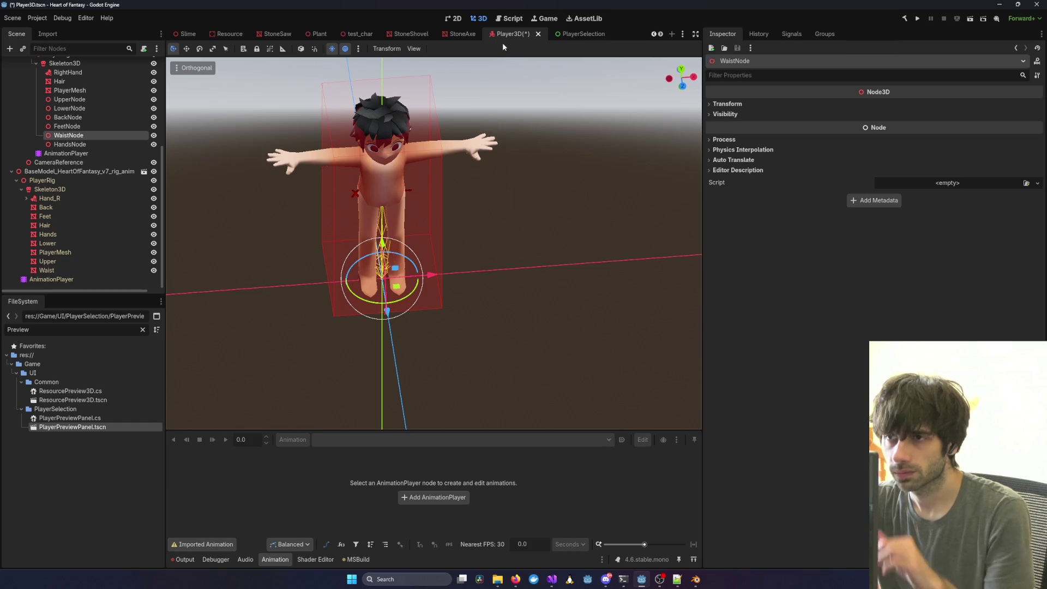
key("ctrl+z")
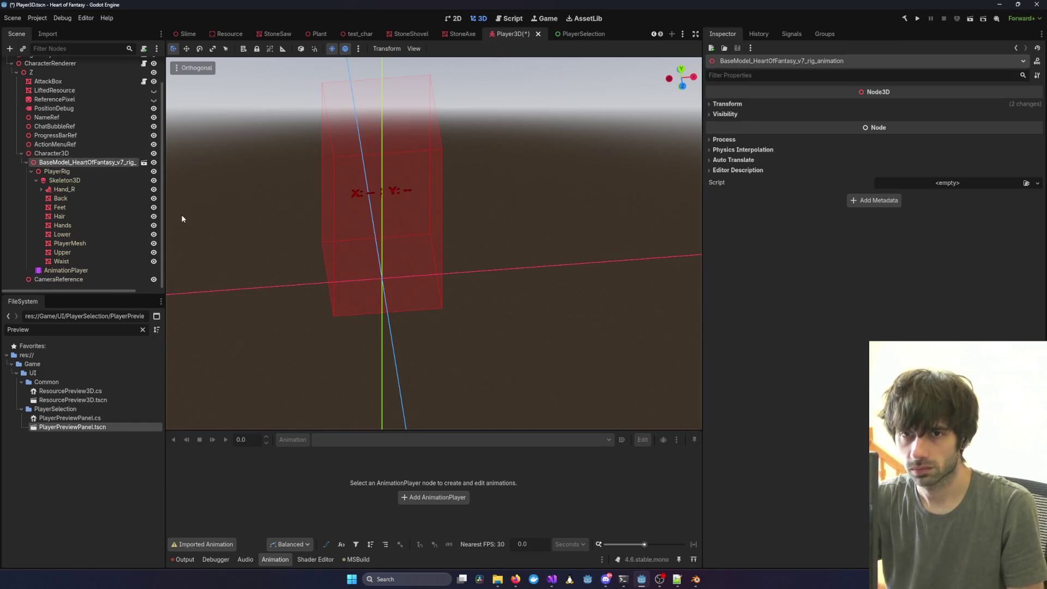
key("ctrl+z")
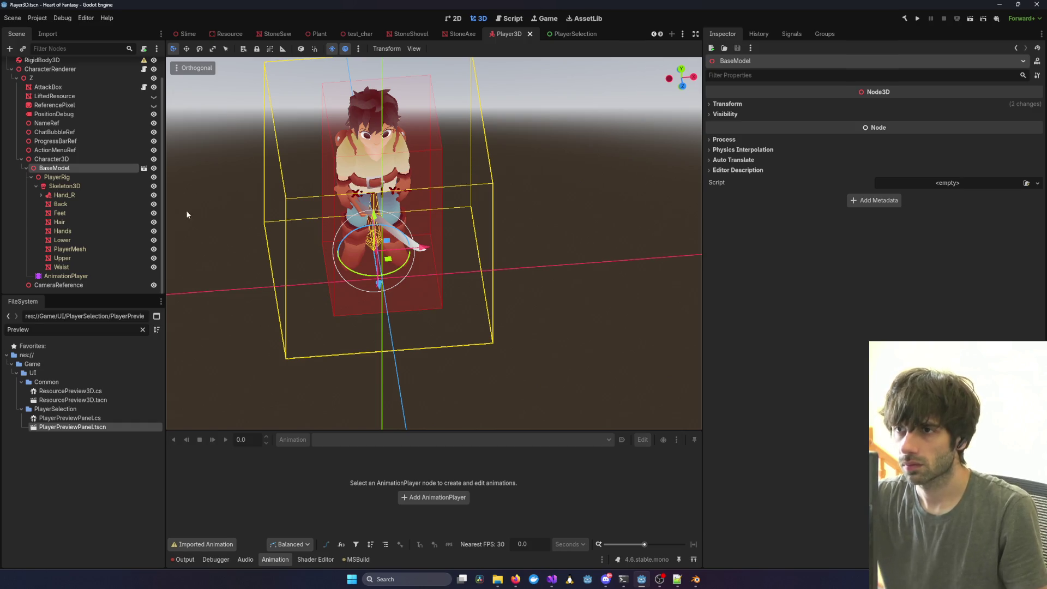
Reopen PlayerPreviewPanel, inspect its AnimationTree blend graph, then show the PlayerCreation scene.
left_click(553, 34)
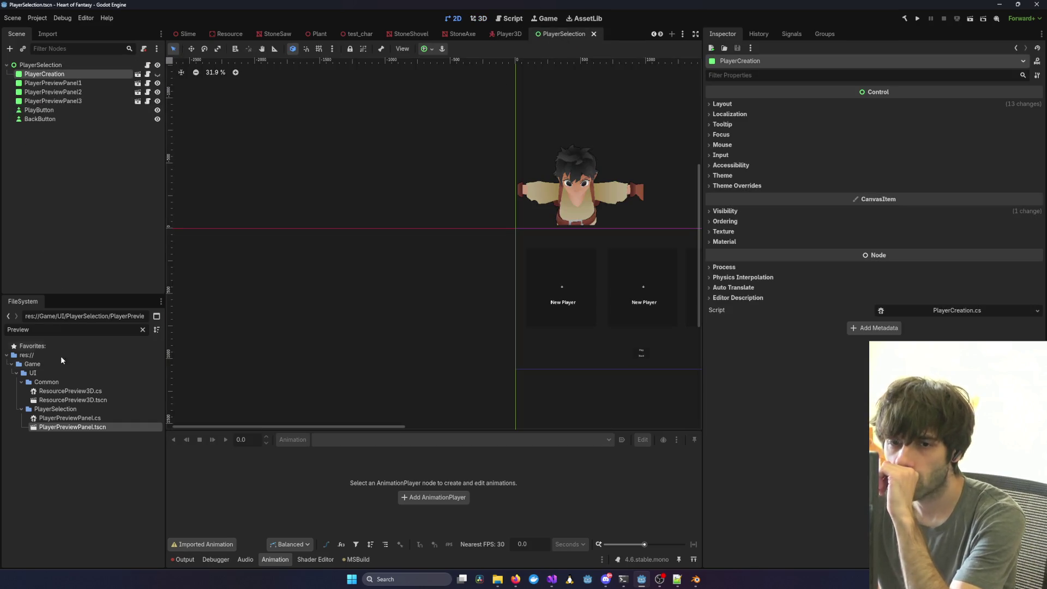
double_click(82, 427)
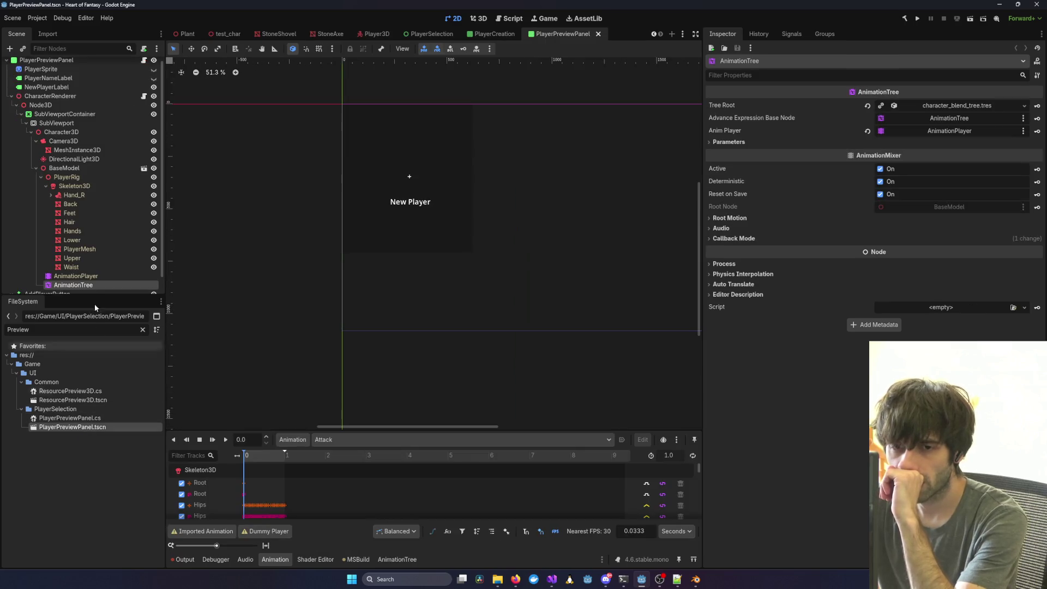
scroll(87, 273, "down", 1)
right_click(76, 269)
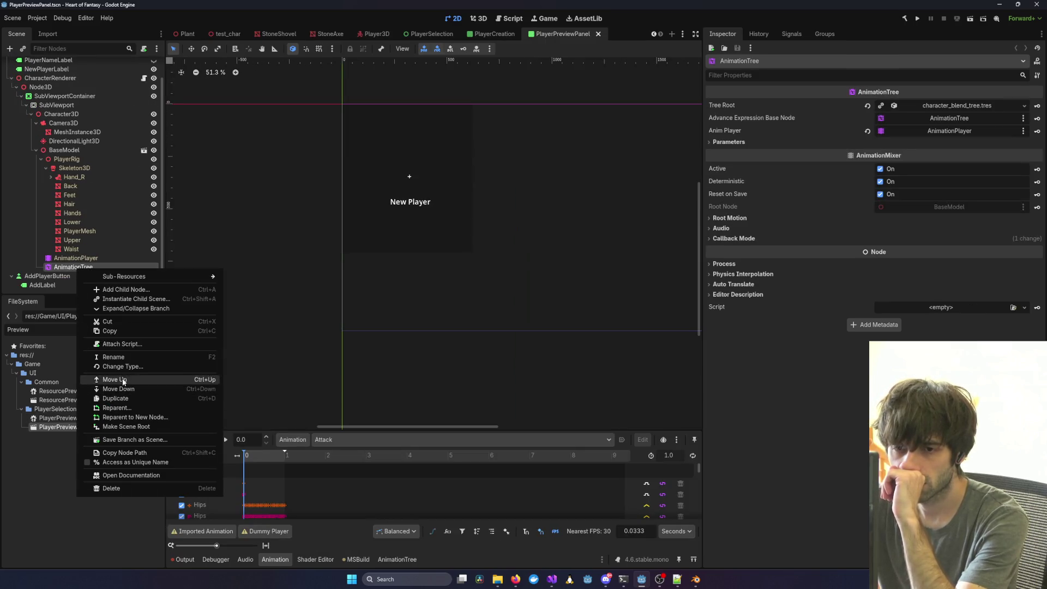
left_click(69, 267)
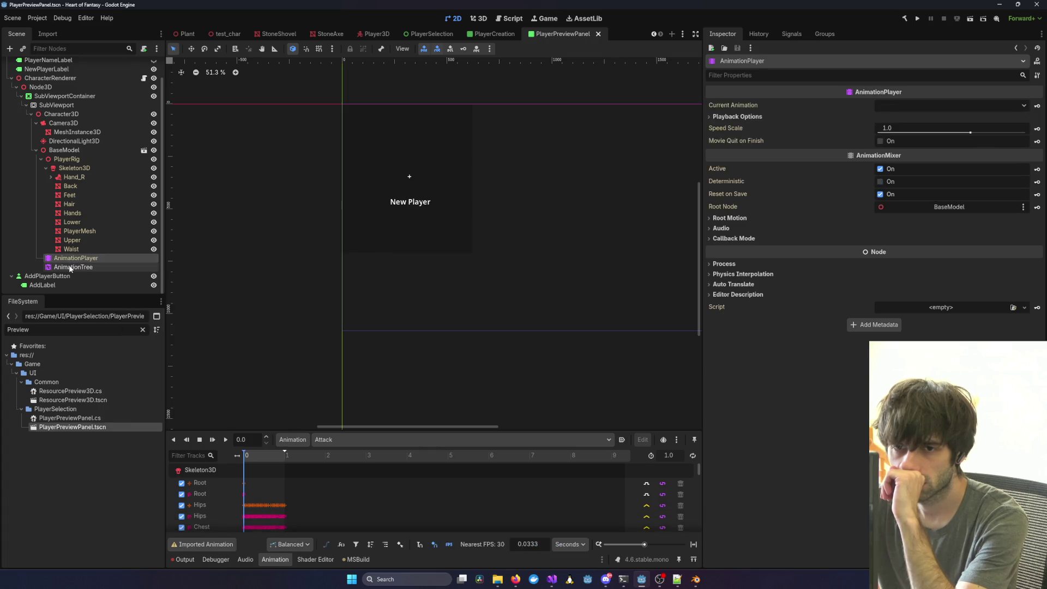
left_click(70, 267)
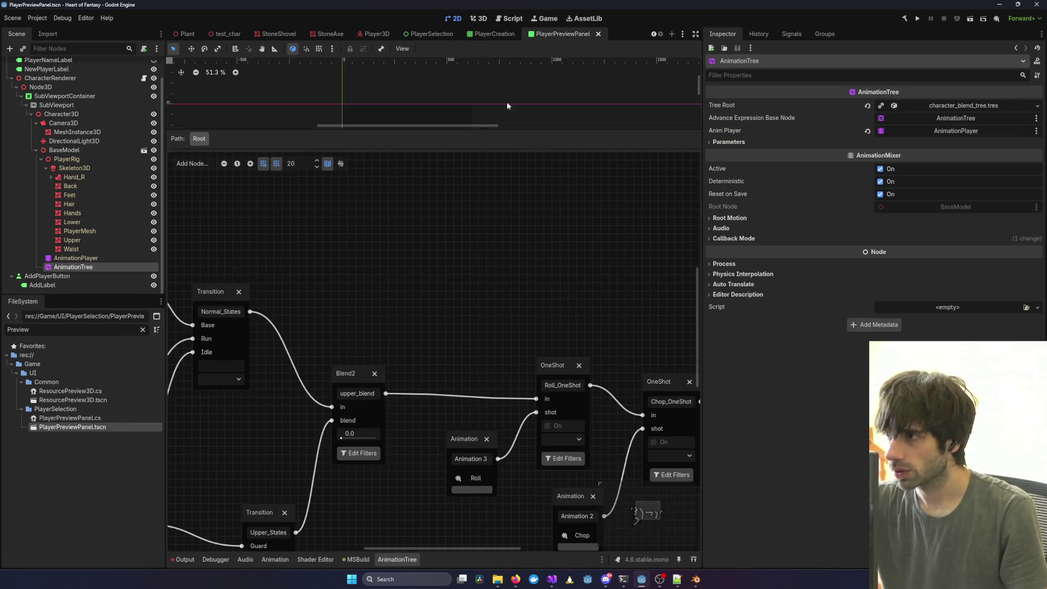
left_click(488, 36)
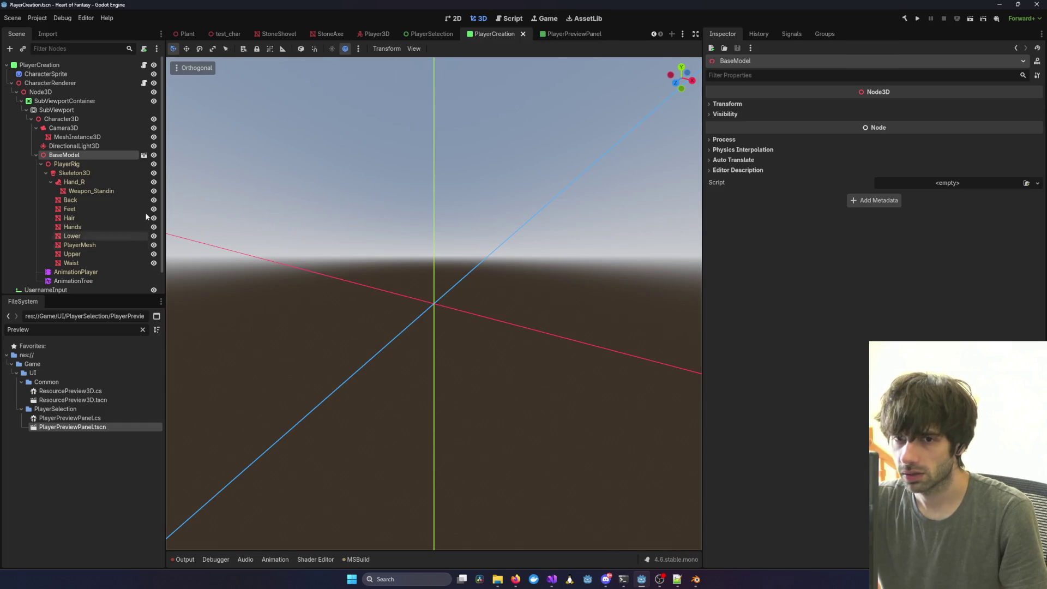
Paste the AnimationTree under Player3D's BaseModel, set its Anim Player to AnimationPlayer, and save.
left_click(367, 35)
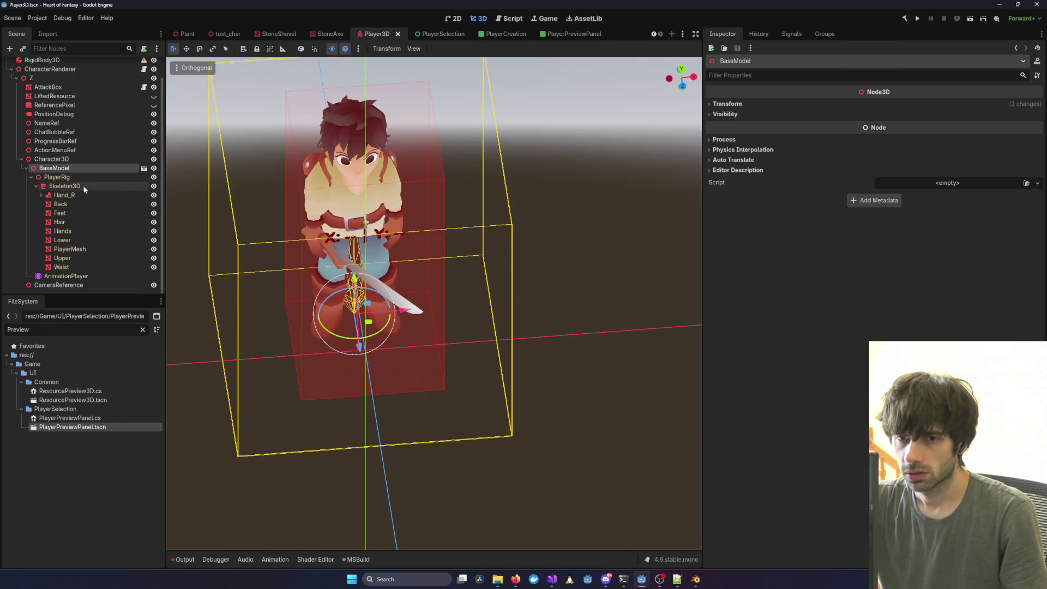
left_click(70, 158)
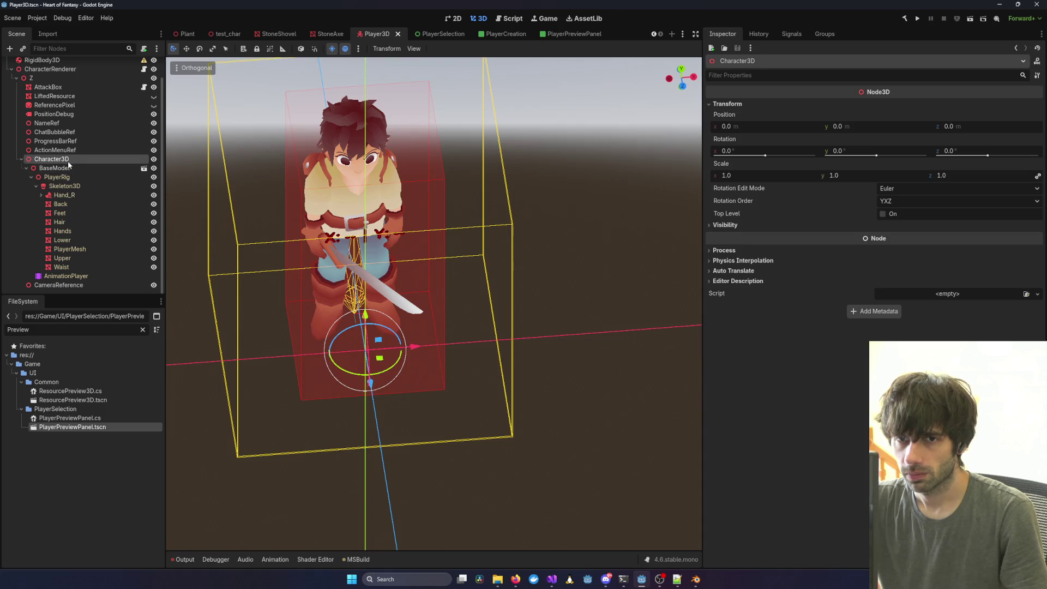
key("ctrl+v")
mouse_move(47, 287)
left_mouse_down()
mouse_move(77, 218)
mouse_move(69, 166)
left_mouse_up()
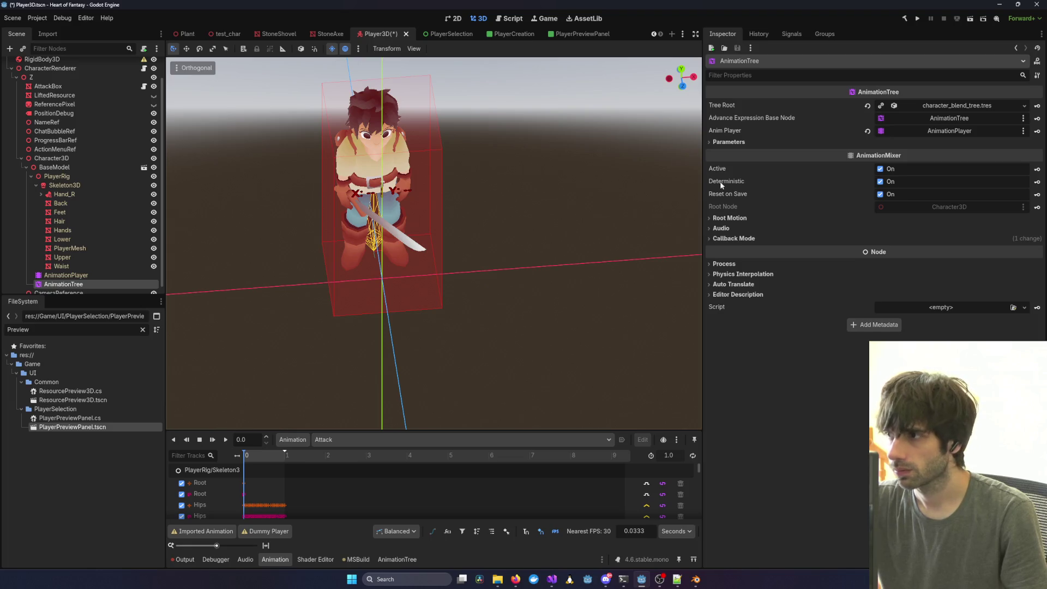
left_click(949, 130)
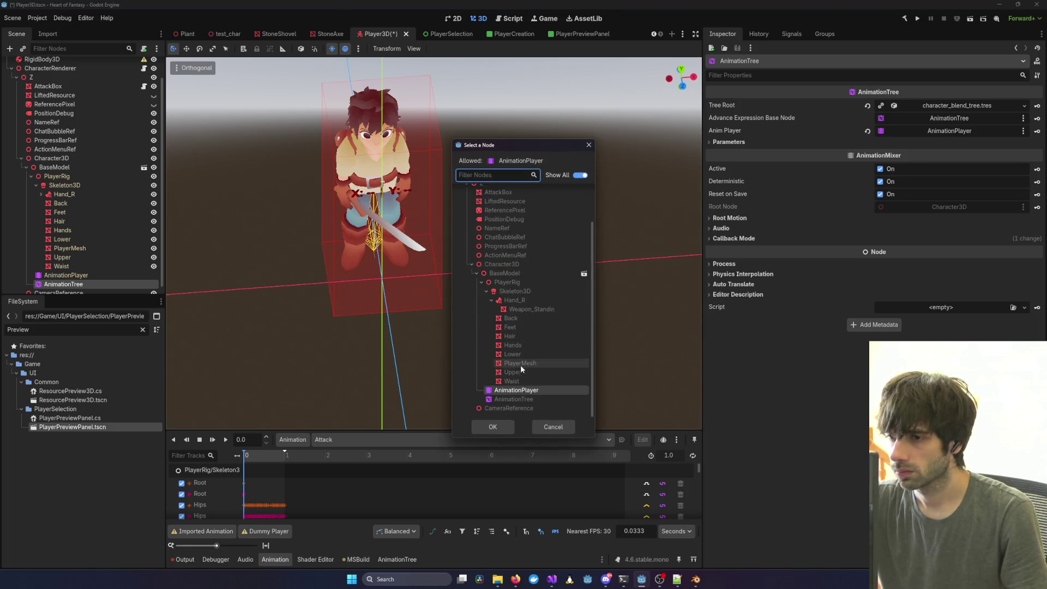
double_click(508, 388)
key("ctrl+s")
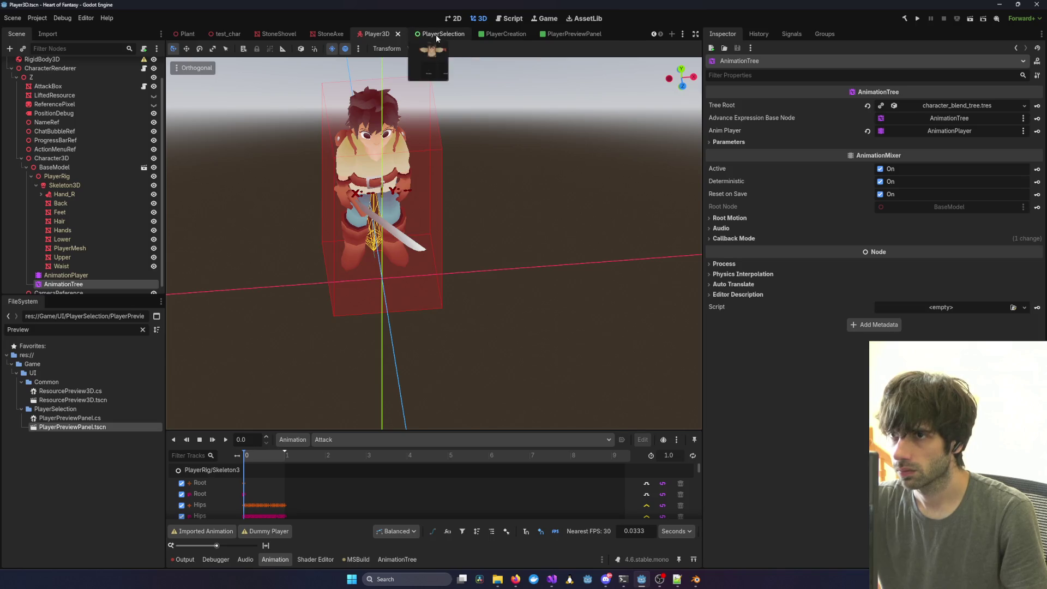
left_click(436, 35)
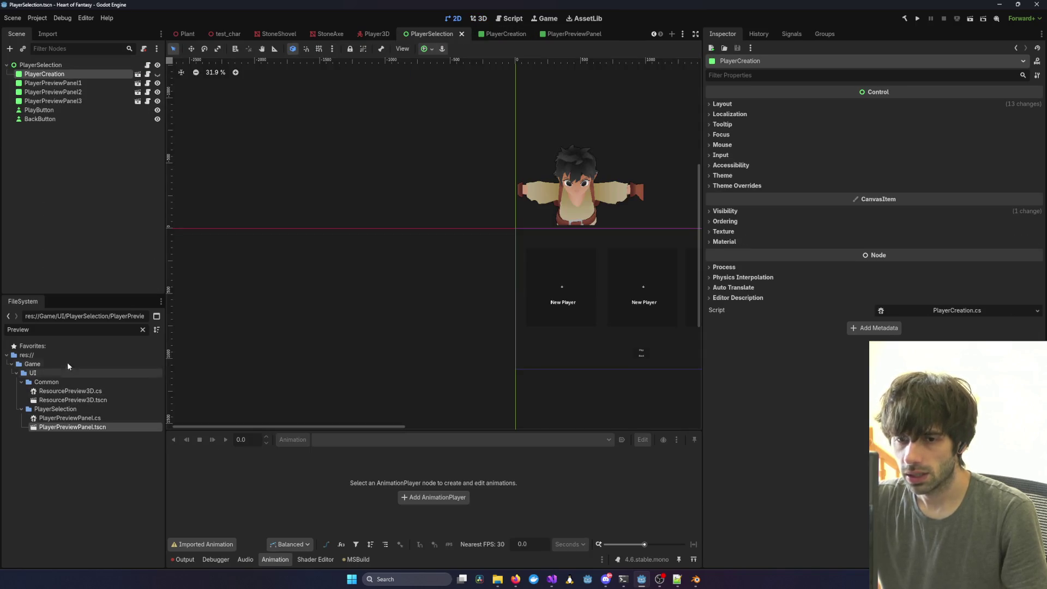
Filter files by 'PlayerCRea' and open PlayerCreation.tscn.
double_click(57, 326)
type("Pl")
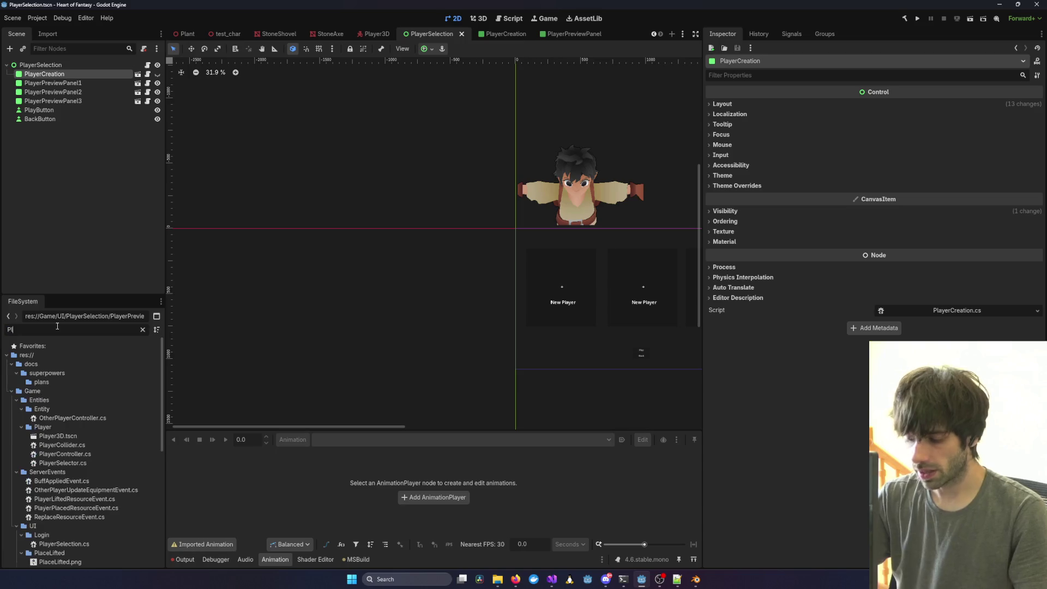
type("ayerCRe")
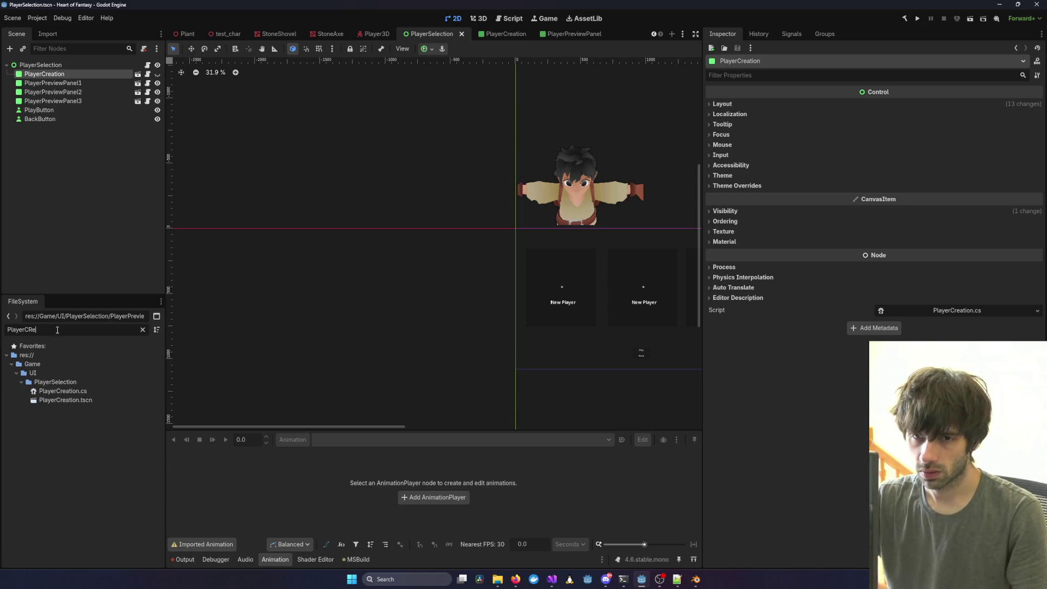
type("a")
double_click(87, 400)
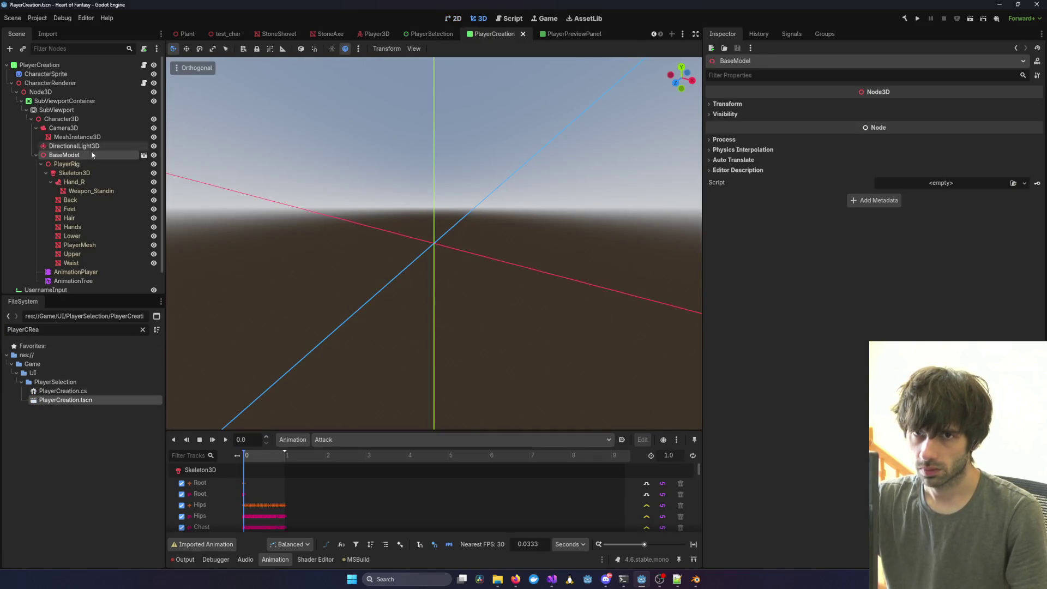
scroll(82, 207, "down", 2)
Set PlayerCreation's AnimationTree Anim Player to AnimationPlayer, save, and return to Visual Studio.
left_click(76, 259)
left_click(980, 131)
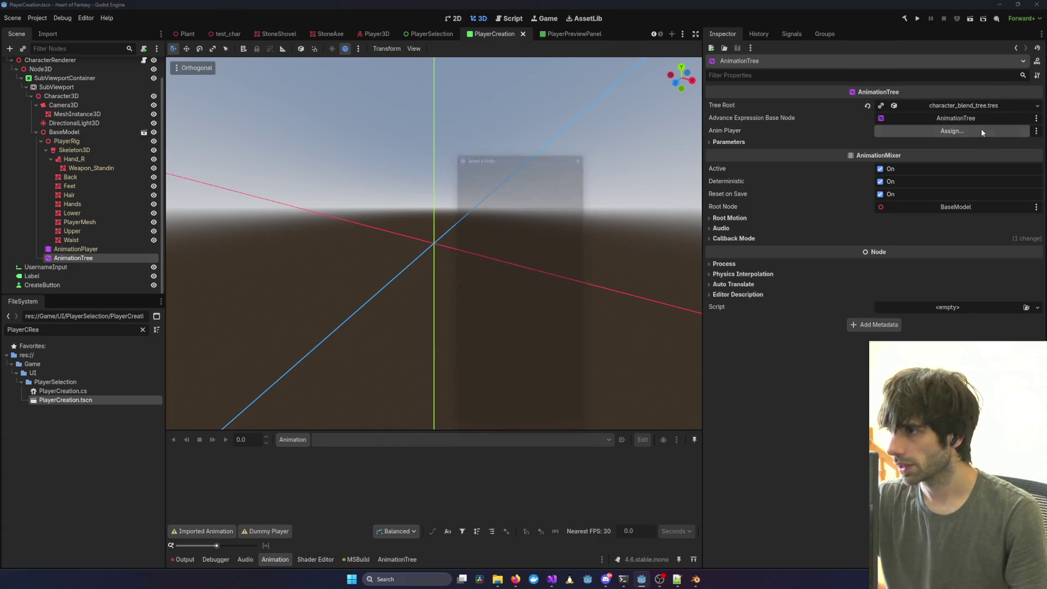
left_click(524, 370)
left_click(492, 419)
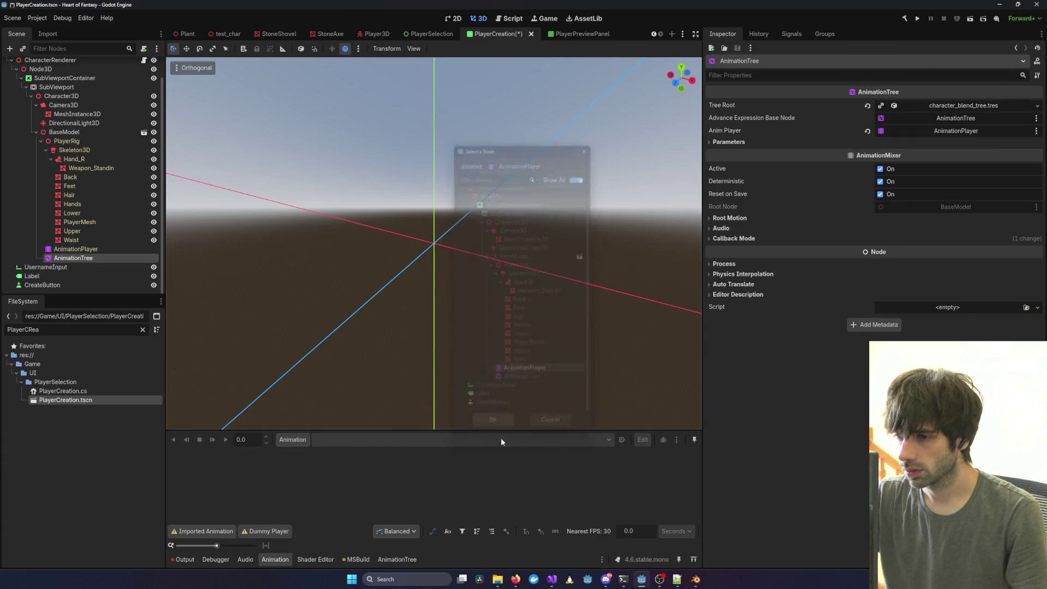
key("ctrl+s")
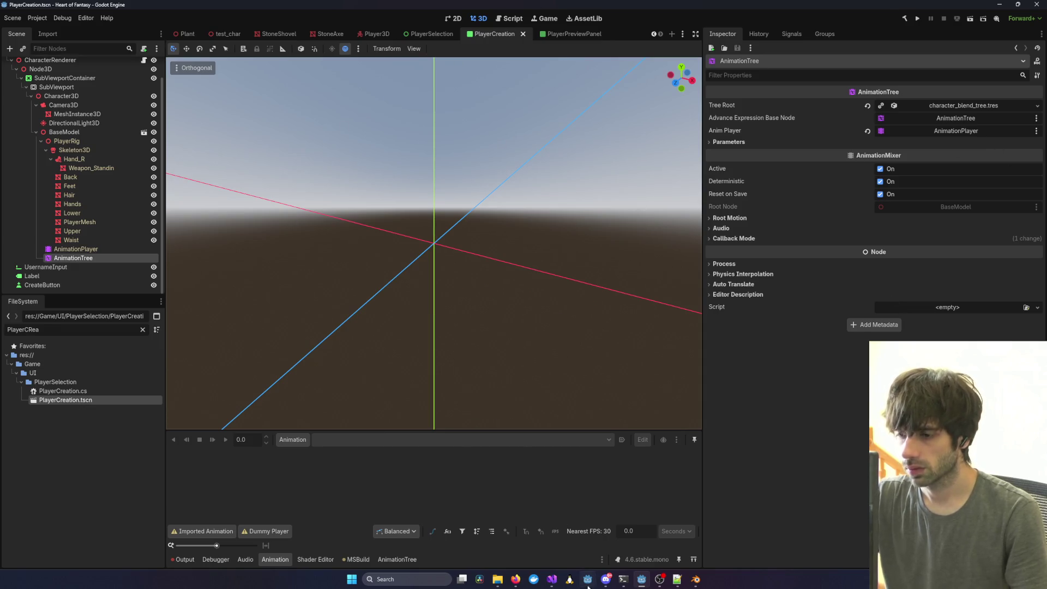
mouse_move(552, 579)
left_click(523, 531)
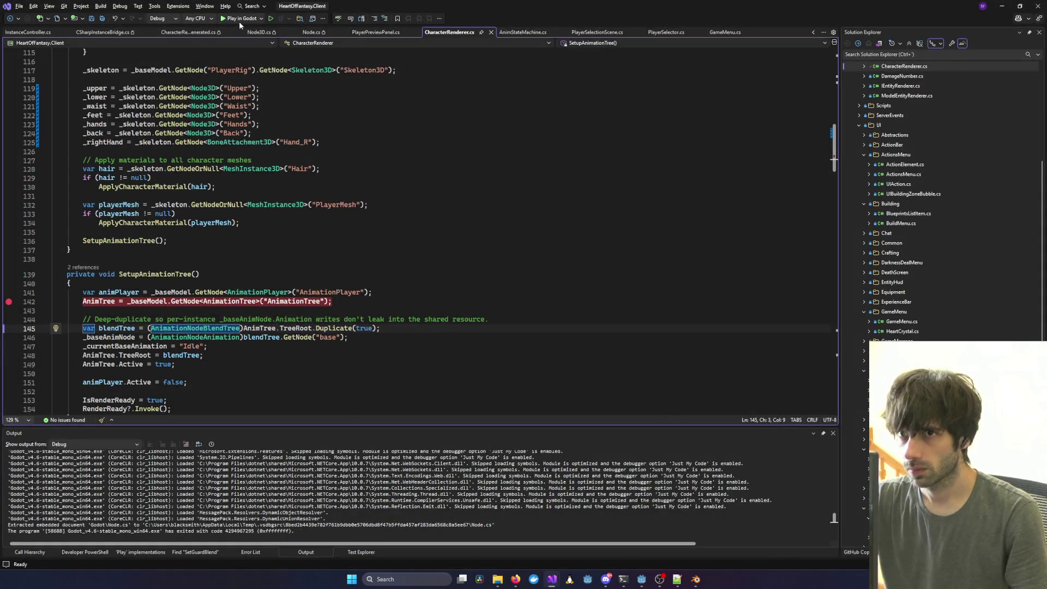
Launch the game under the debugger and log in with the saved test account.
left_click(239, 20)
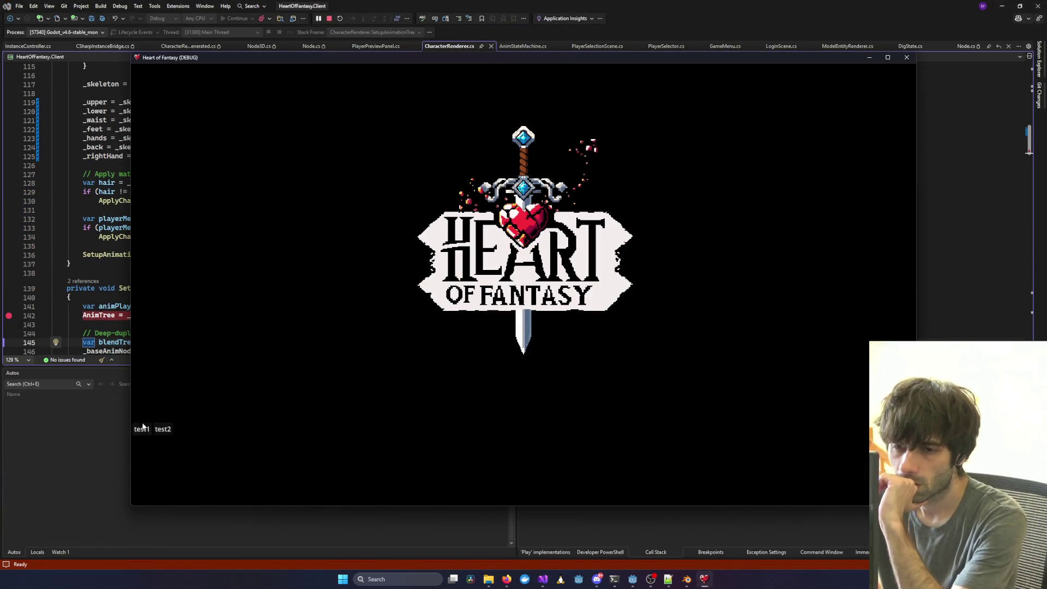
left_click(142, 429)
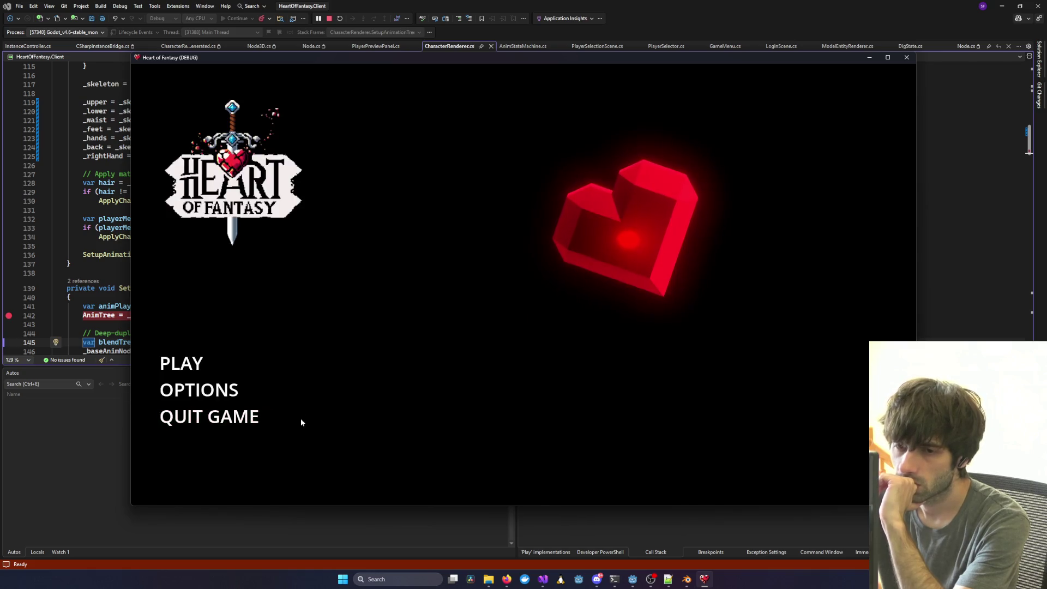
left_click(179, 364)
Remove the line 142 breakpoint and continue, entering the world with the first character.
left_click(164, 315)
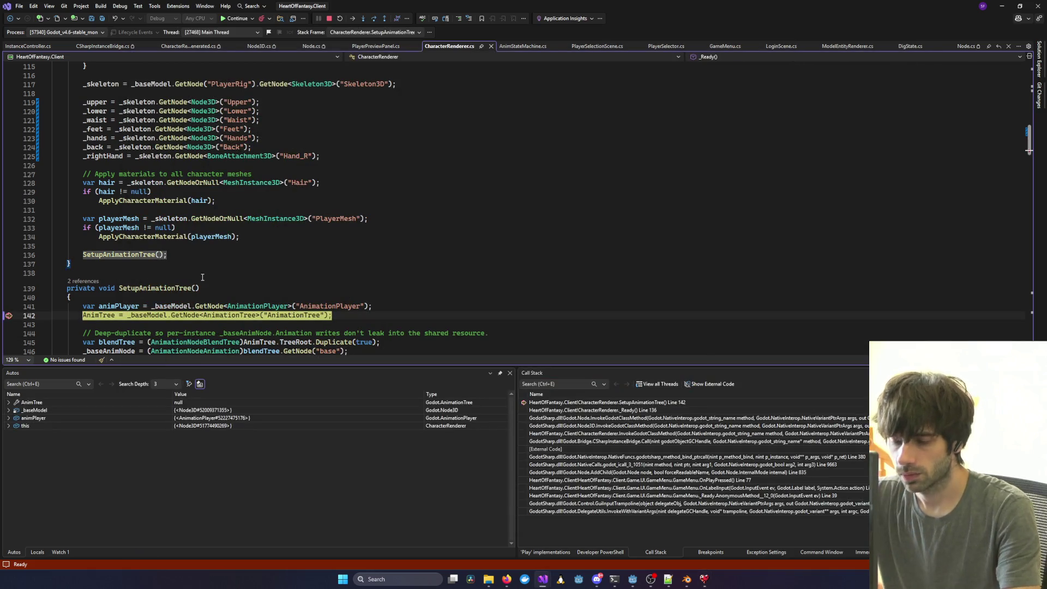
key("F5")
key("F9")
key("F5")
left_click(270, 203)
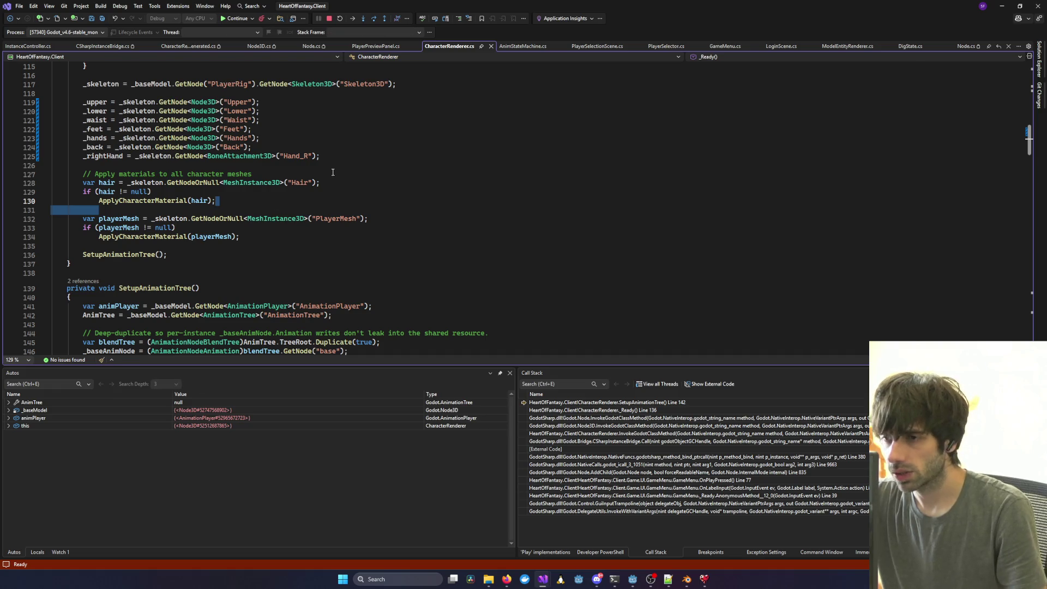
key("F5")
left_click(322, 322)
left_click(285, 233)
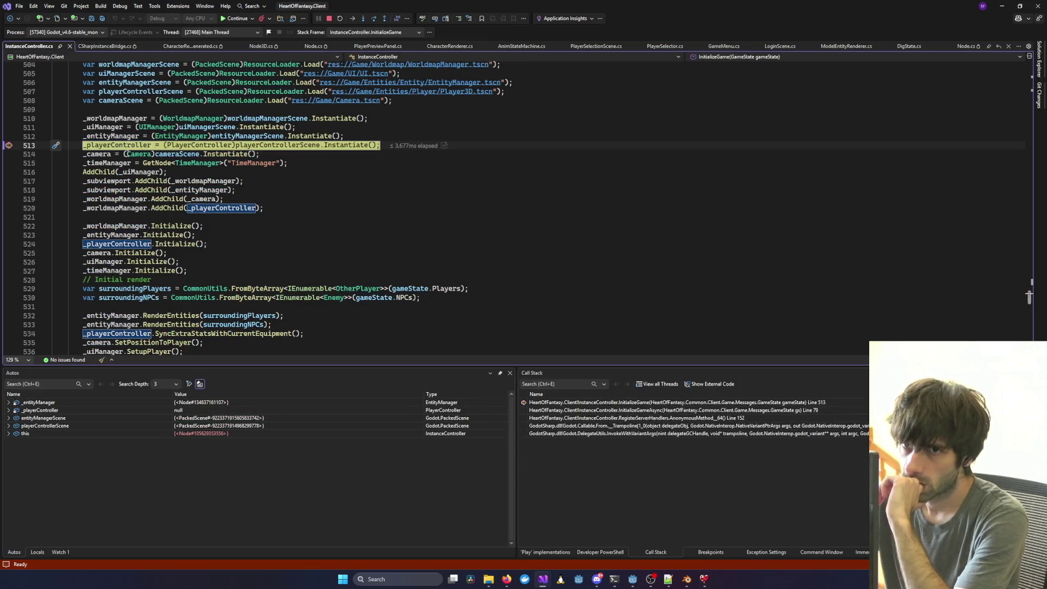
key("F5")
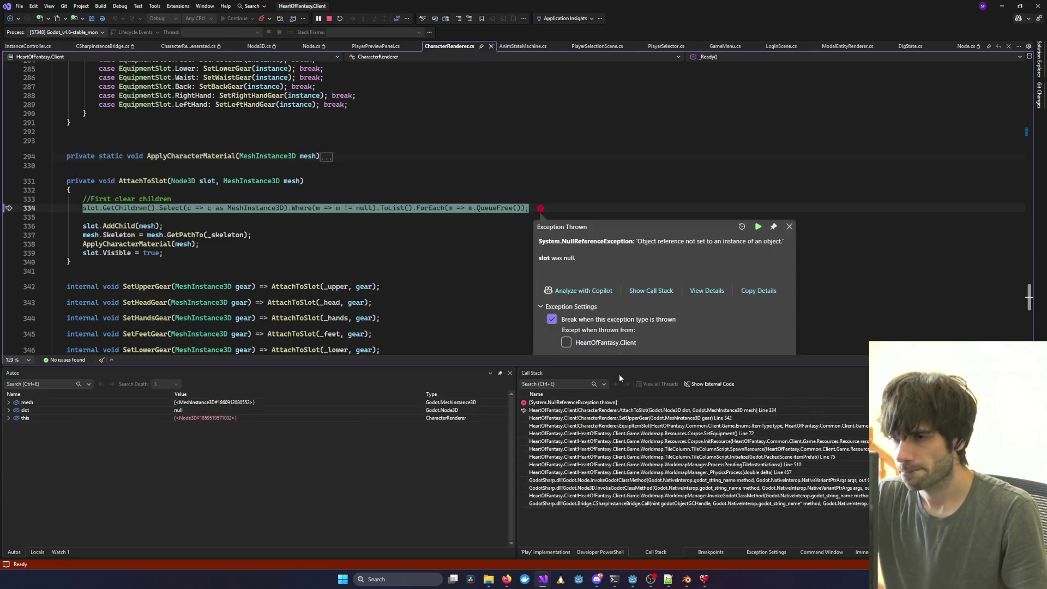
Walk the call stack through SetUpperGear, EquipItemSlot, Corpse.SetEquipment and Corpse.InitResource frames.
mouse_move(188, 236)
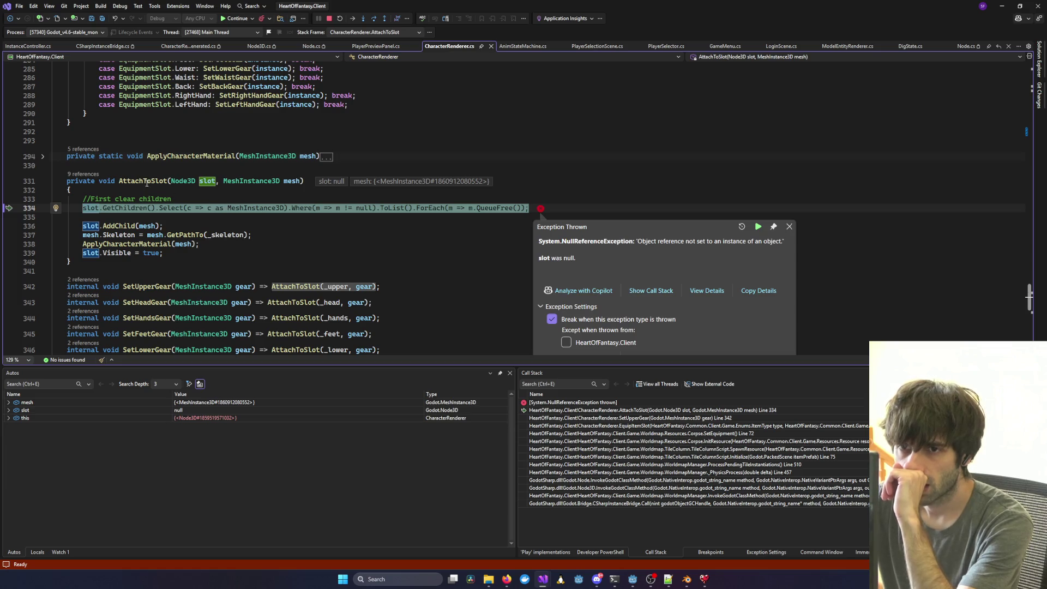
mouse_move(209, 182)
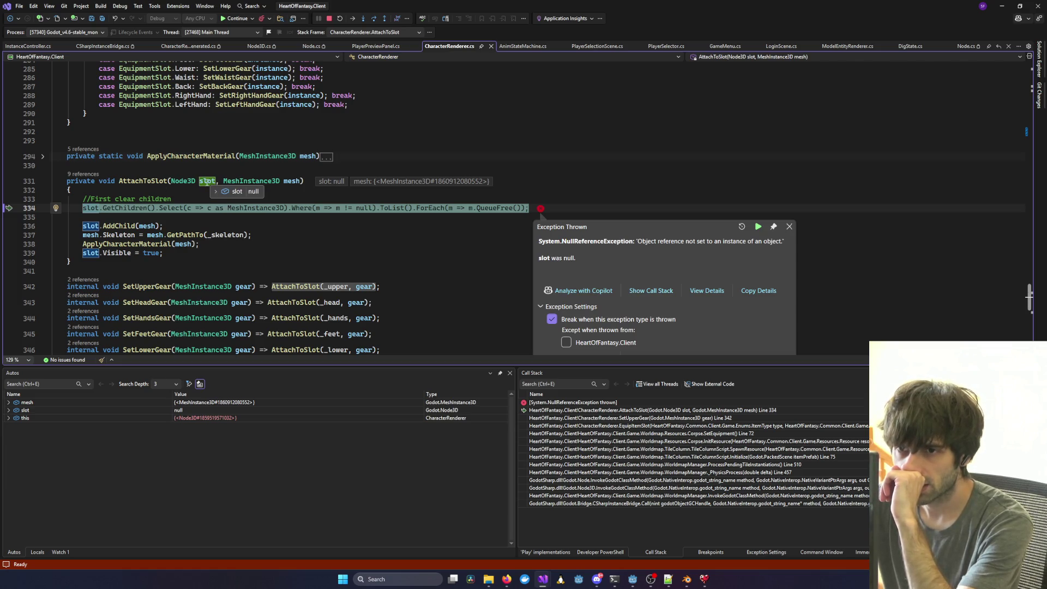
mouse_move(293, 183)
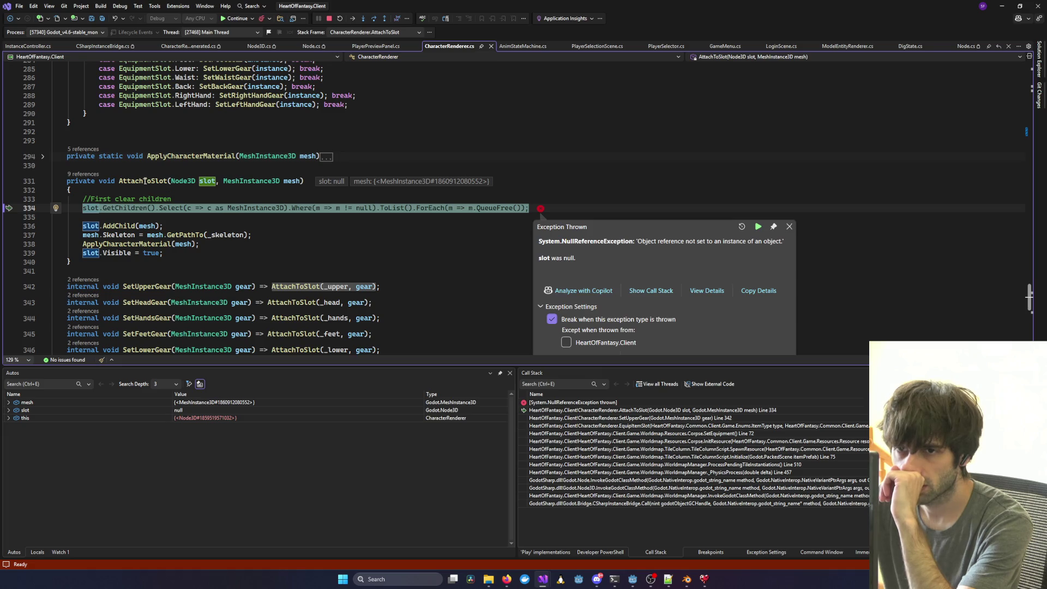
double_click(550, 418)
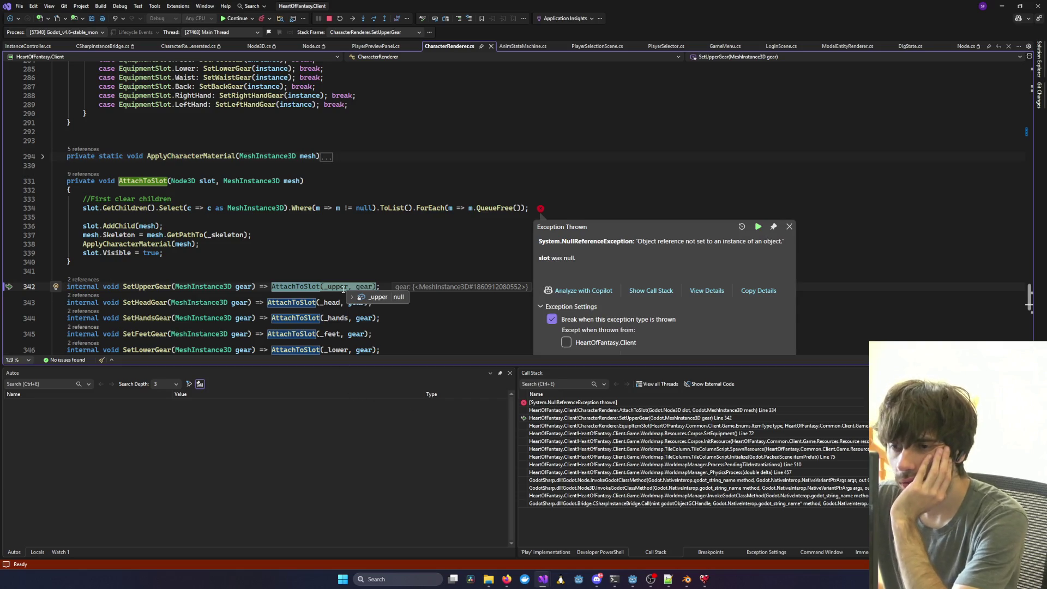
double_click(574, 425)
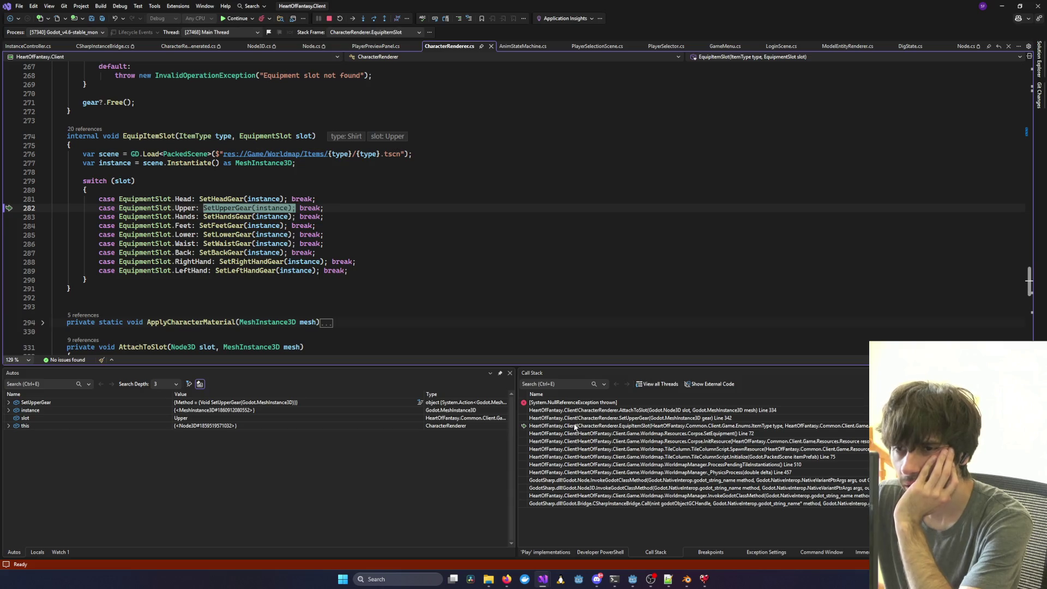
mouse_move(271, 210)
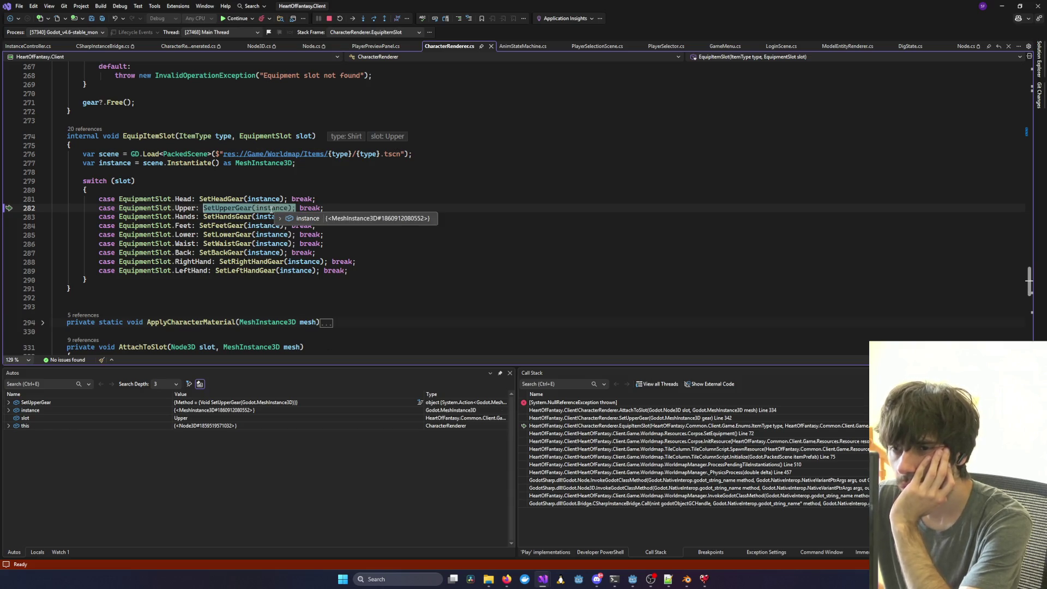
double_click(572, 434)
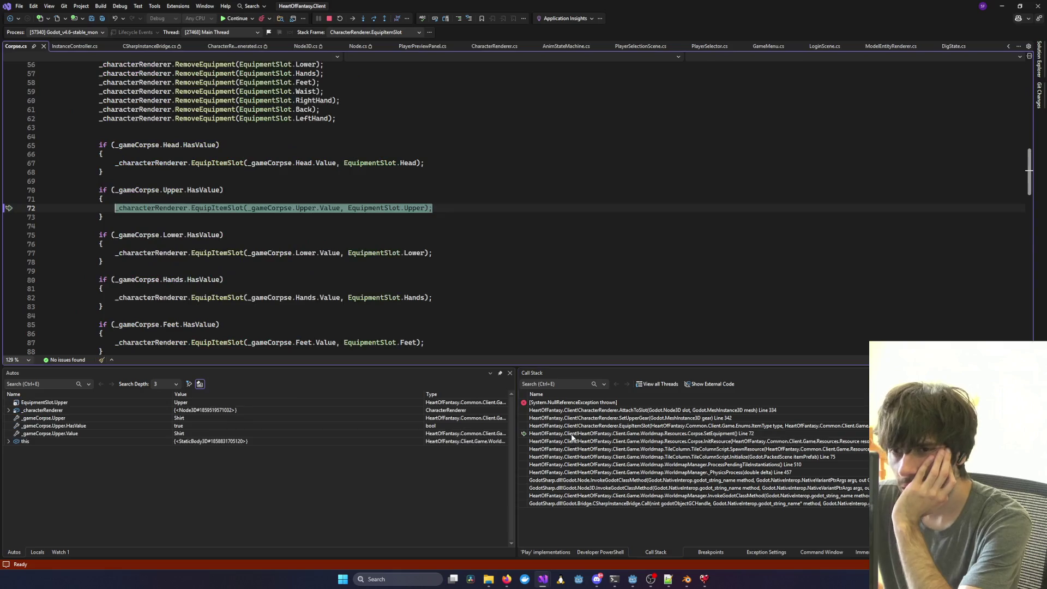
double_click(568, 442)
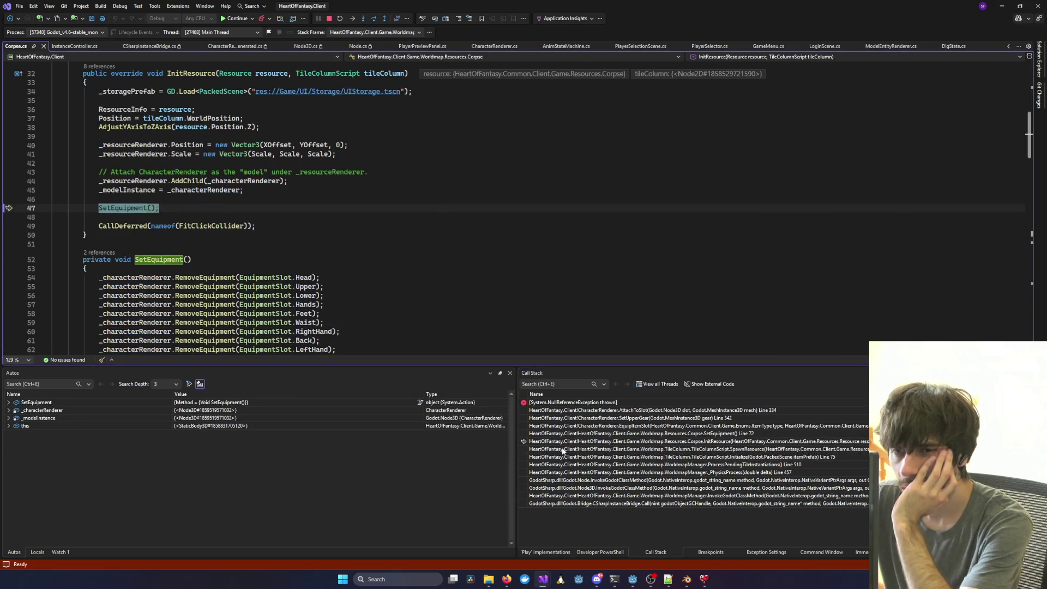
double_click(570, 434)
left_click(218, 253)
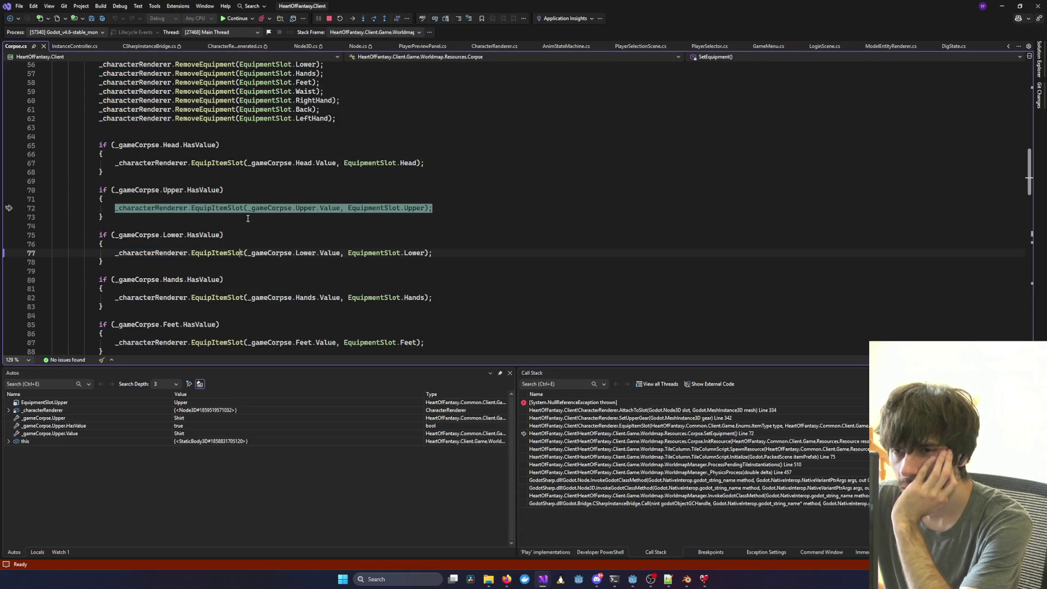
mouse_move(269, 208)
mouse_move(303, 209)
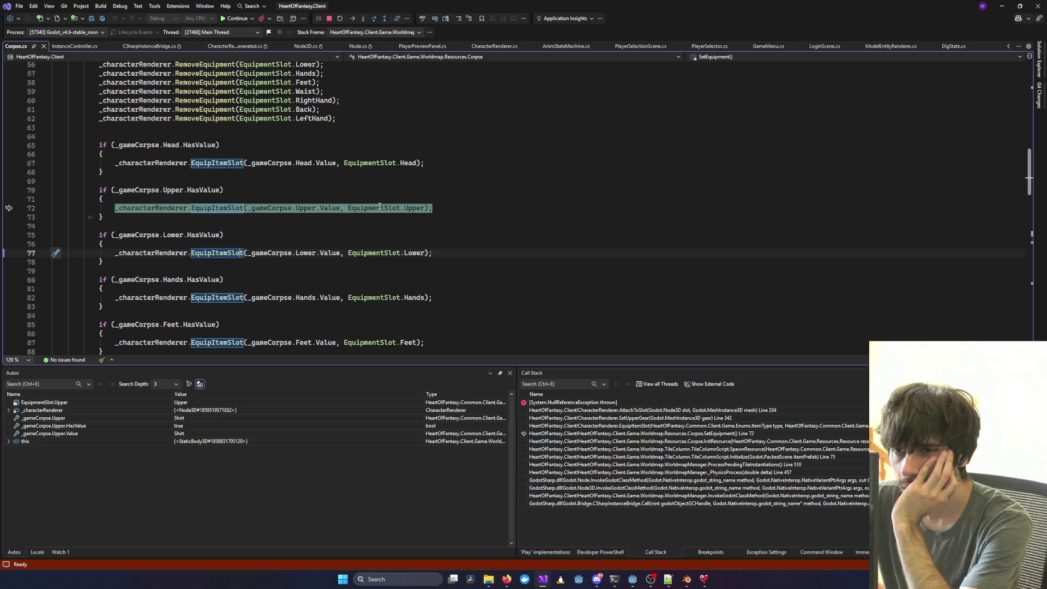
Go to the EquipItemSlot and SetUpperGear definitions, reaching _Ready's _upper and _lower slot lookups.
right_click(219, 210)
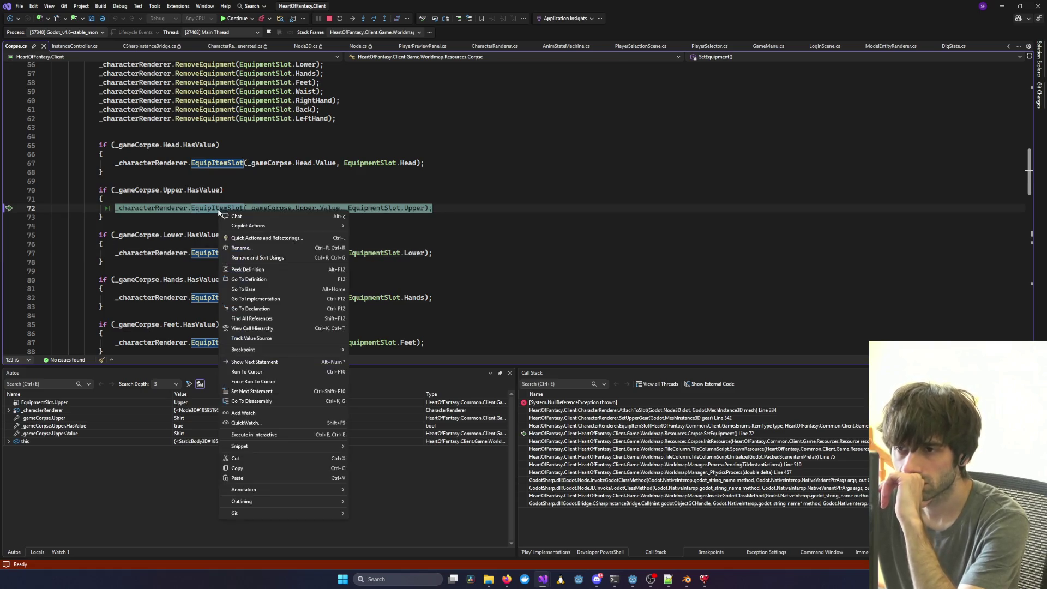
left_click(282, 309)
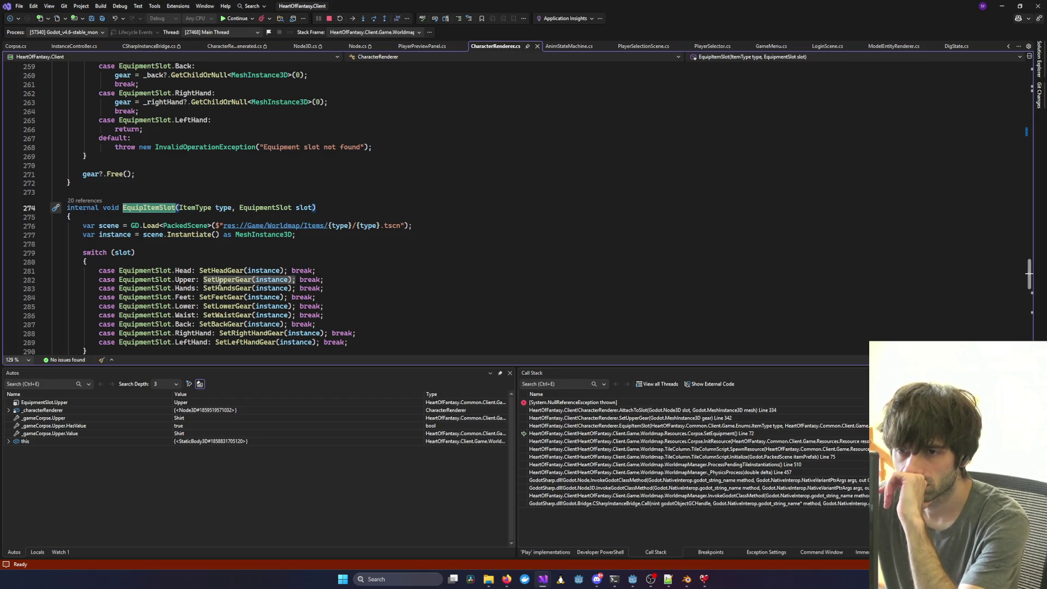
right_click(220, 280)
left_click(268, 324)
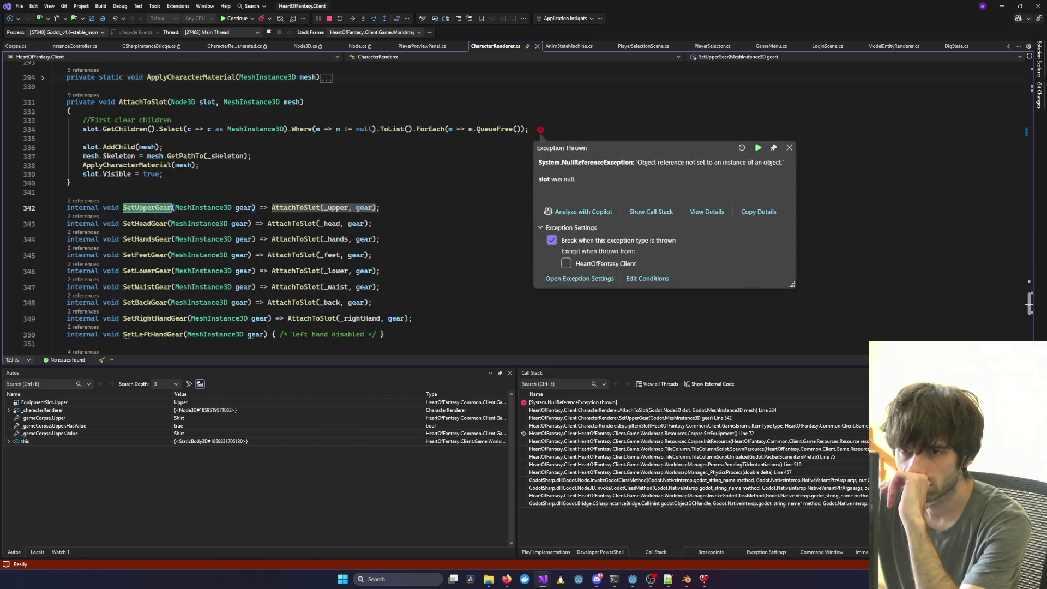
left_click(337, 208)
scroll(326, 277, "up", 15)
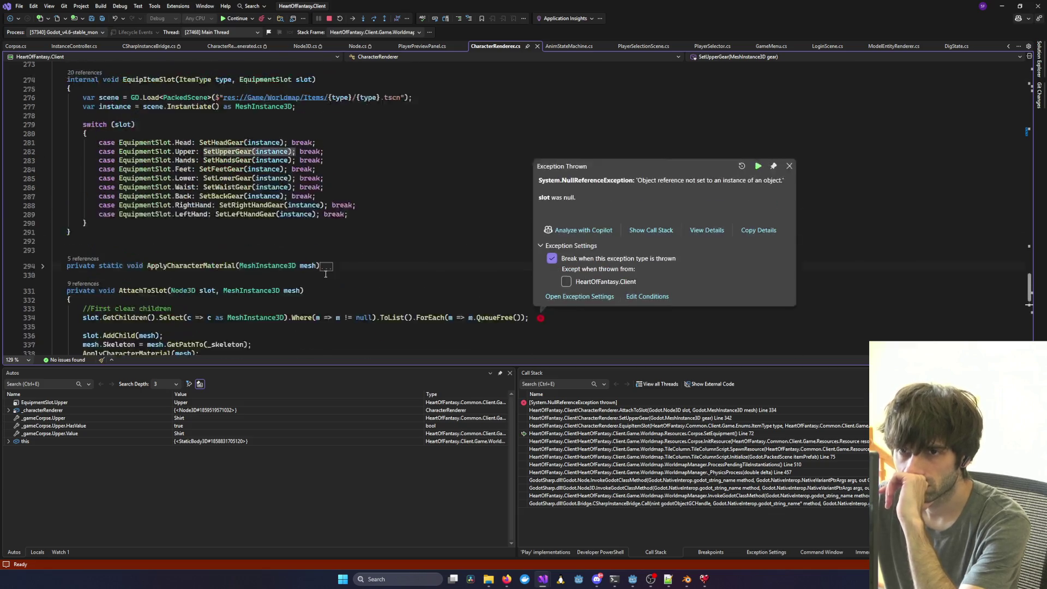
scroll(326, 278, "up", 20)
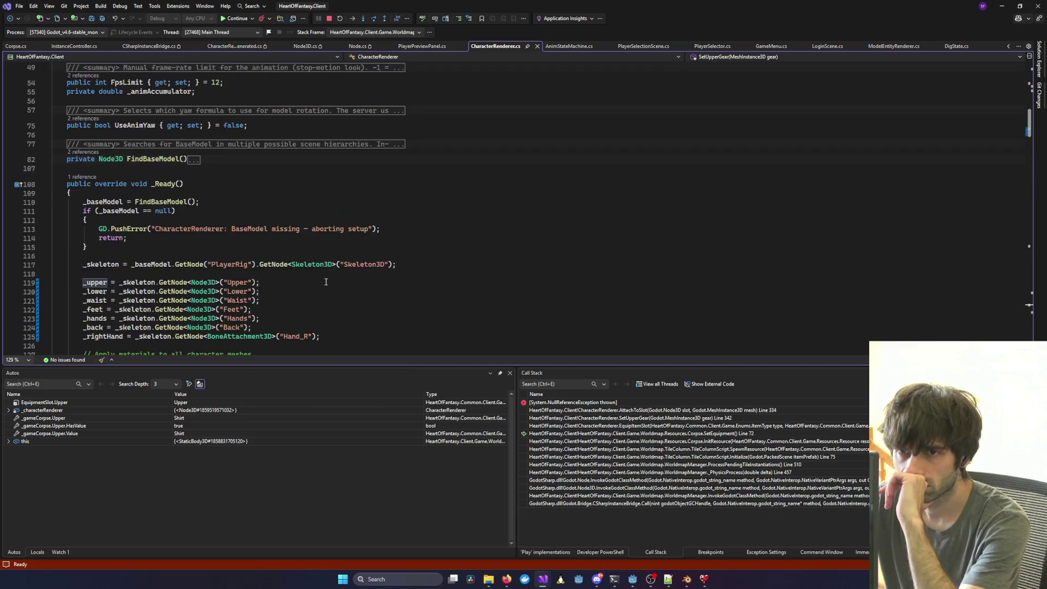
left_click(270, 283)
key("Down")
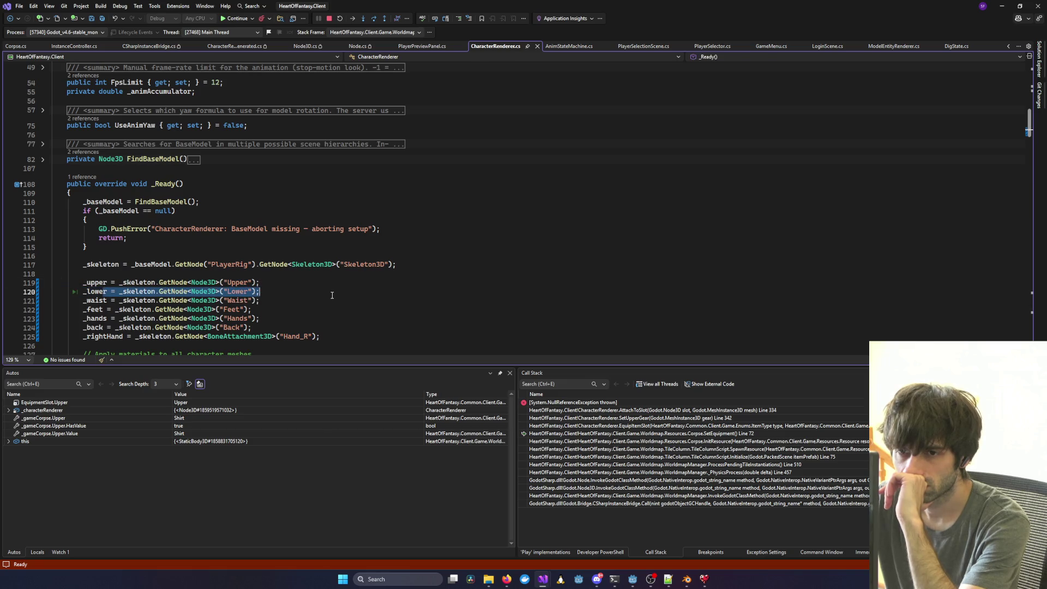
left_click(361, 274)
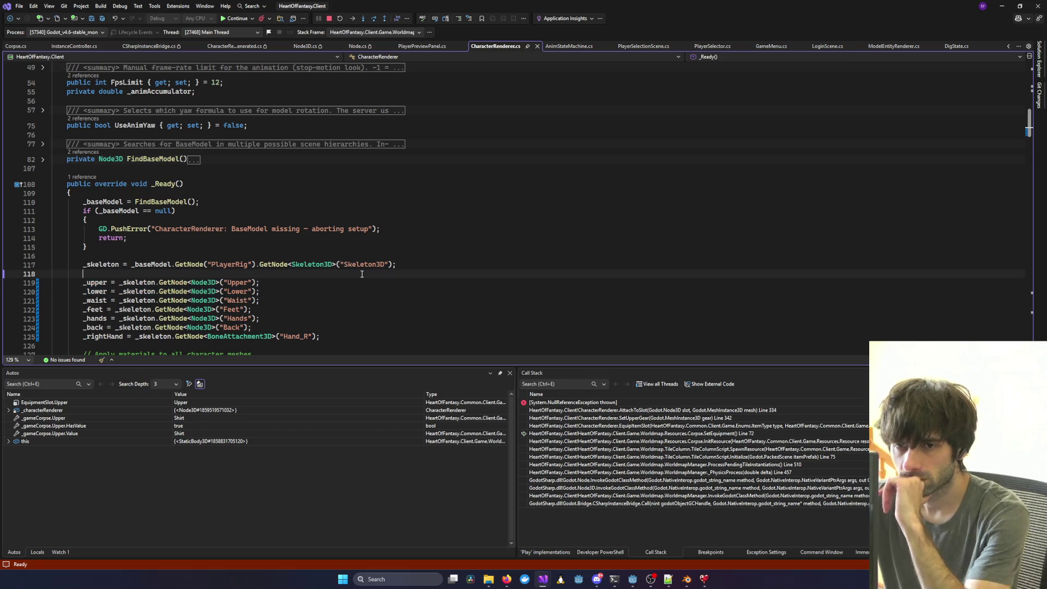
left_click(633, 579)
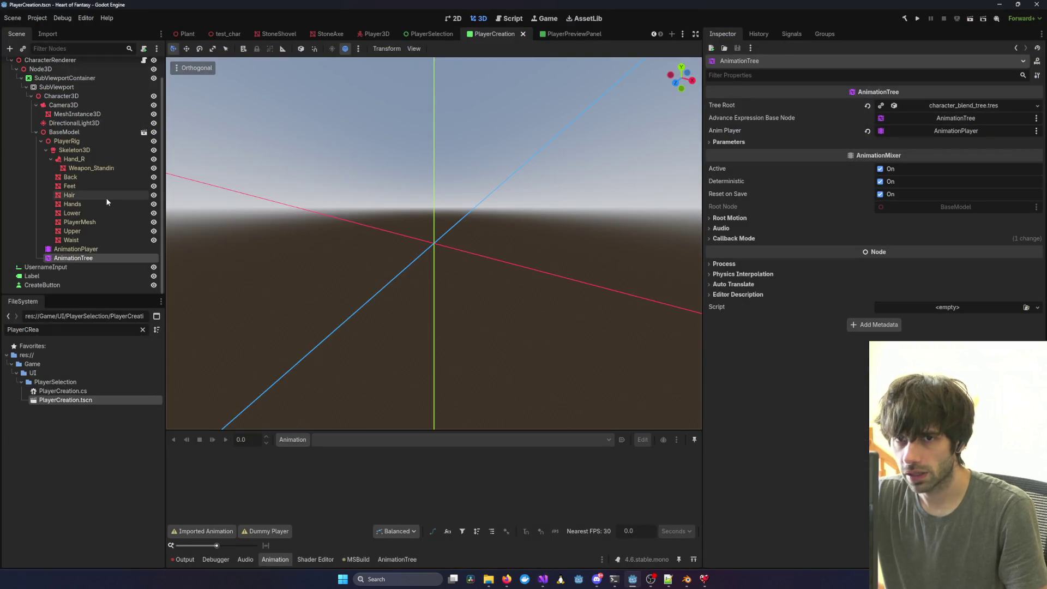
Review Player3D's Skeleton3D slot nodes, then return to the Visual Studio debugger.
left_click(377, 34)
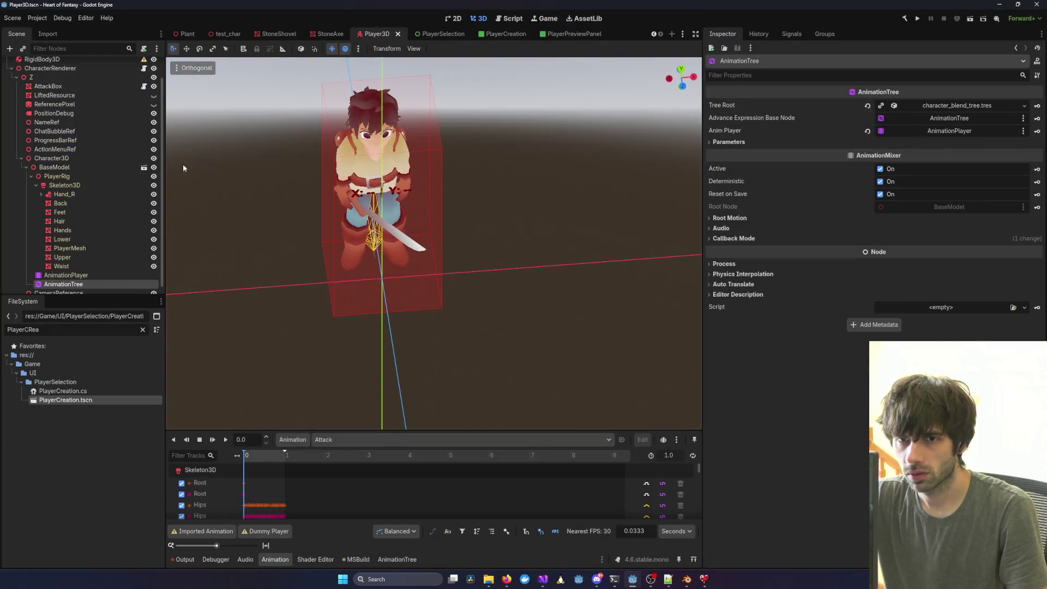
scroll(89, 208, "down", 1)
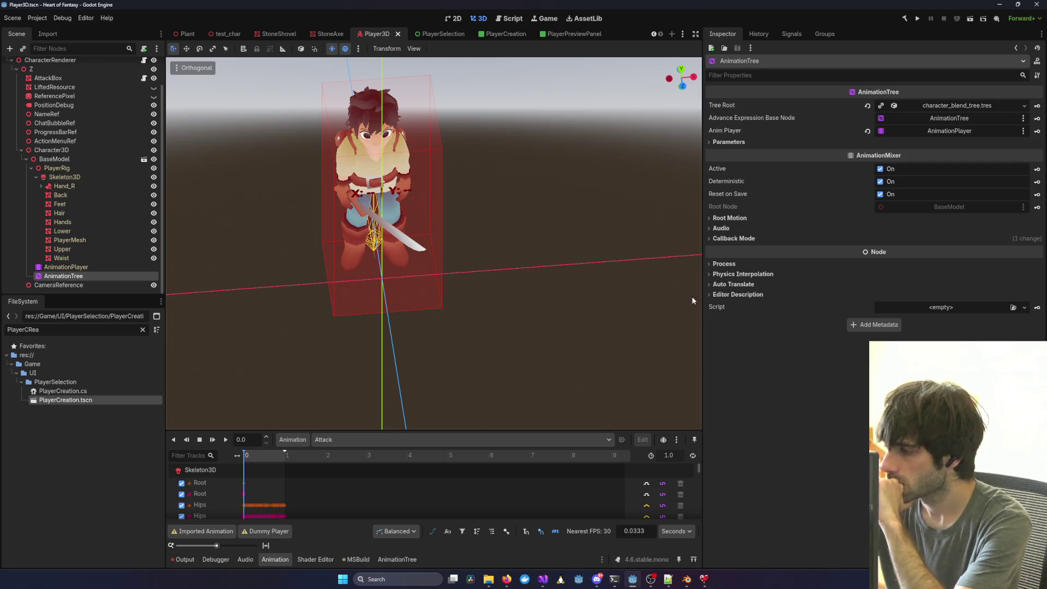
mouse_move(545, 584)
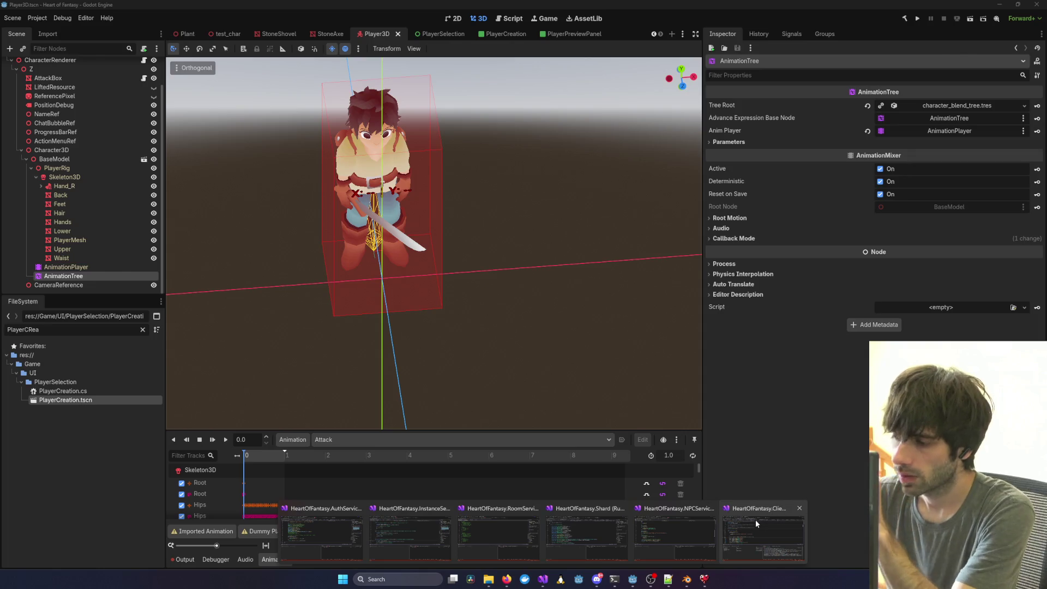
left_click(755, 519)
scroll(120, 222, "down", 2)
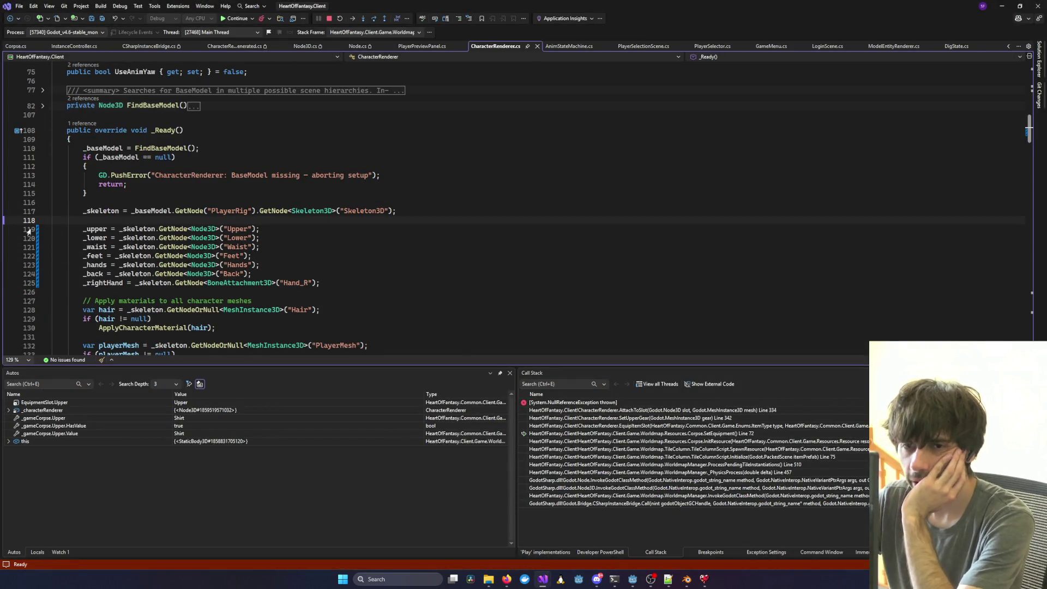
Add a breakpoint on line 119's _upper assignment, restart debugging, log in and press PLAY.
left_click(9, 229)
left_click(329, 18)
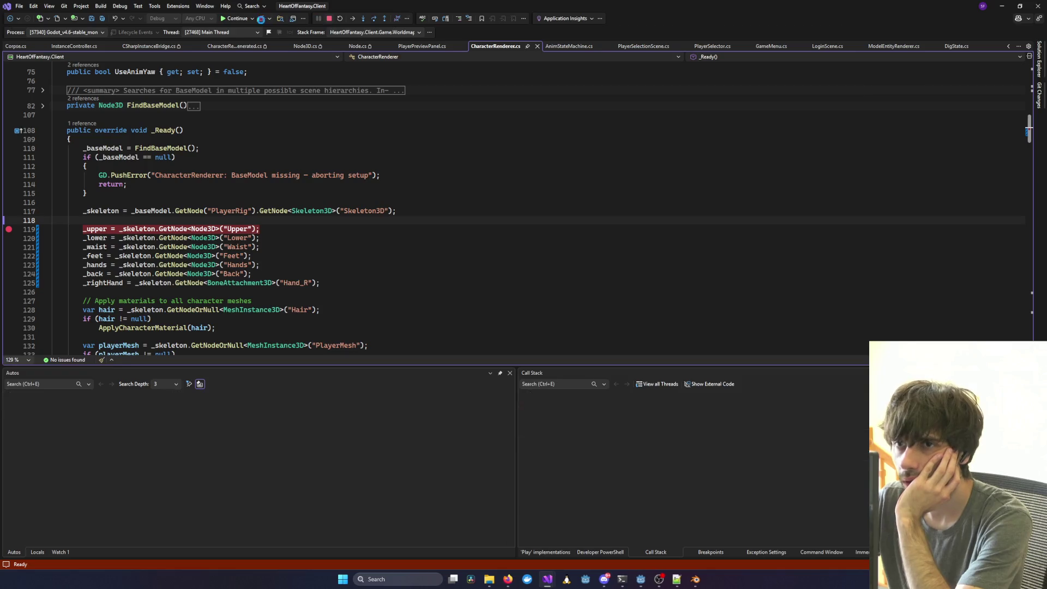
left_click(237, 19)
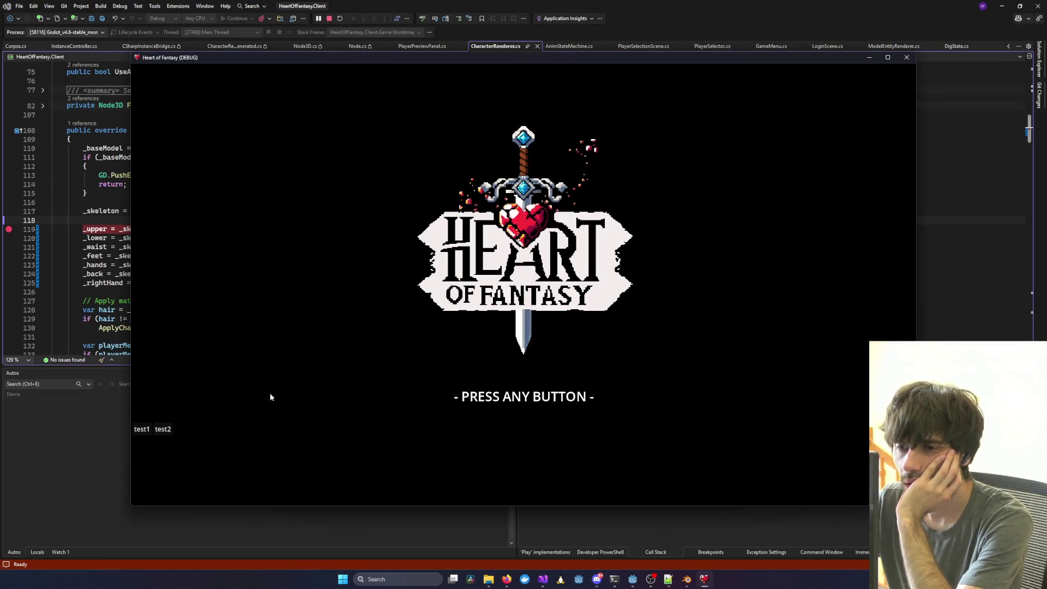
left_click(269, 413)
left_click(152, 429)
left_click(531, 428)
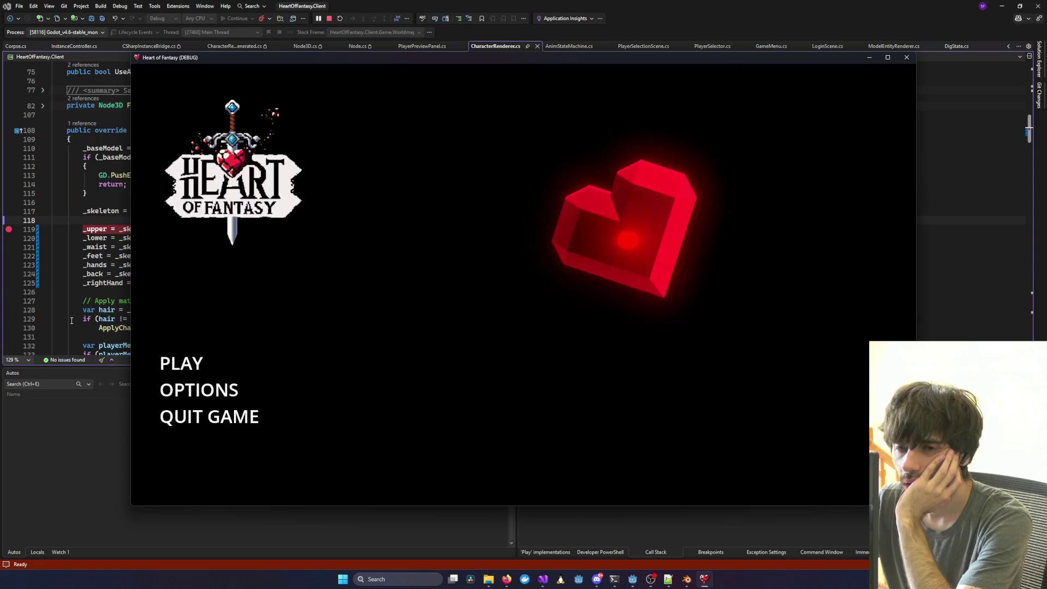
left_click(195, 371)
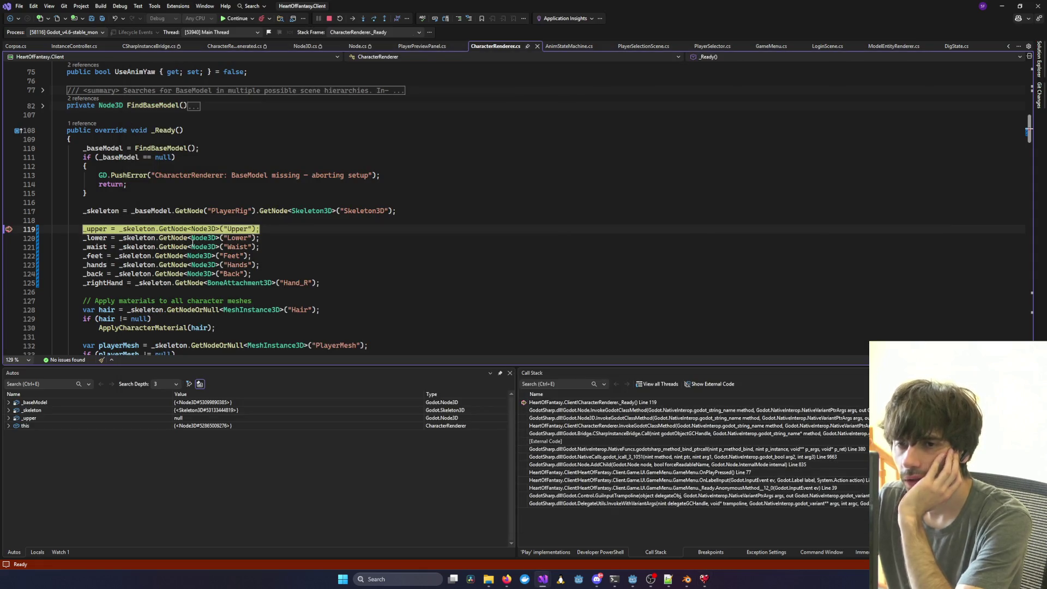
Step over and continue through four line 119 hits until character selection appears.
key("F10")
mouse_move(96, 229)
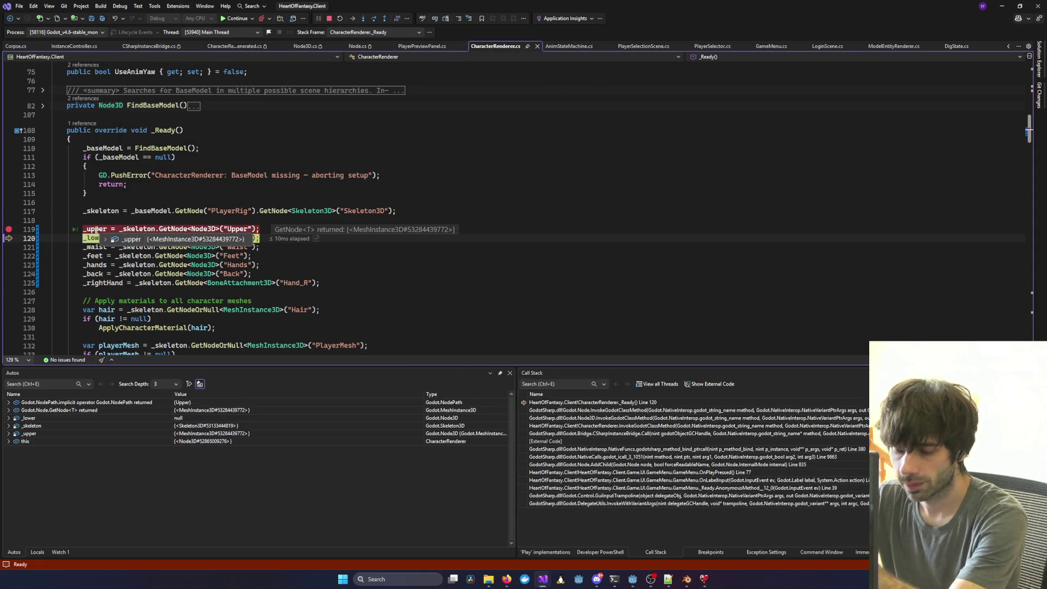
key("F5")
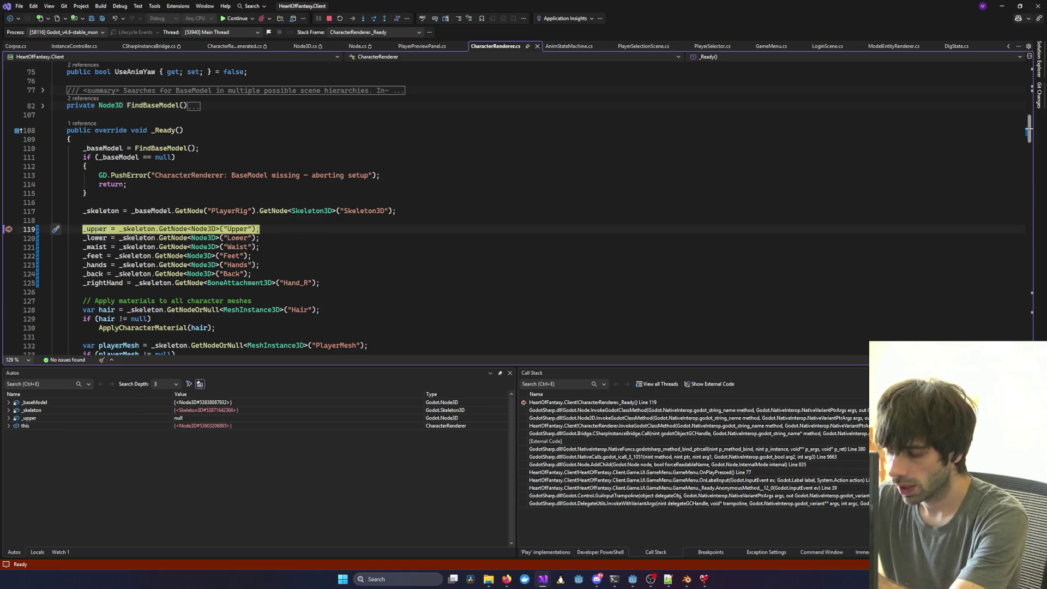
key("F10")
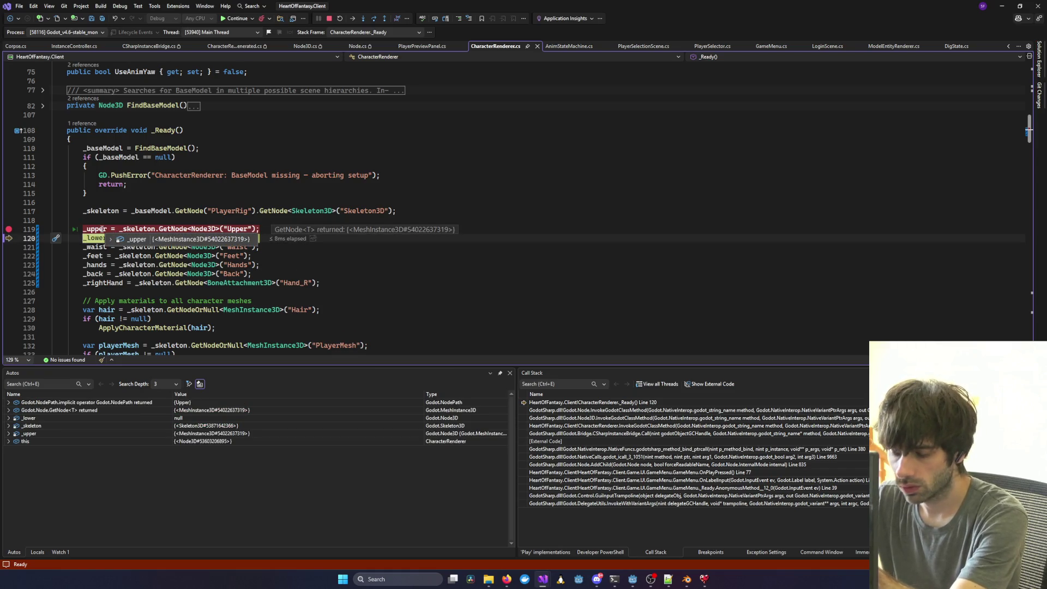
key("F5")
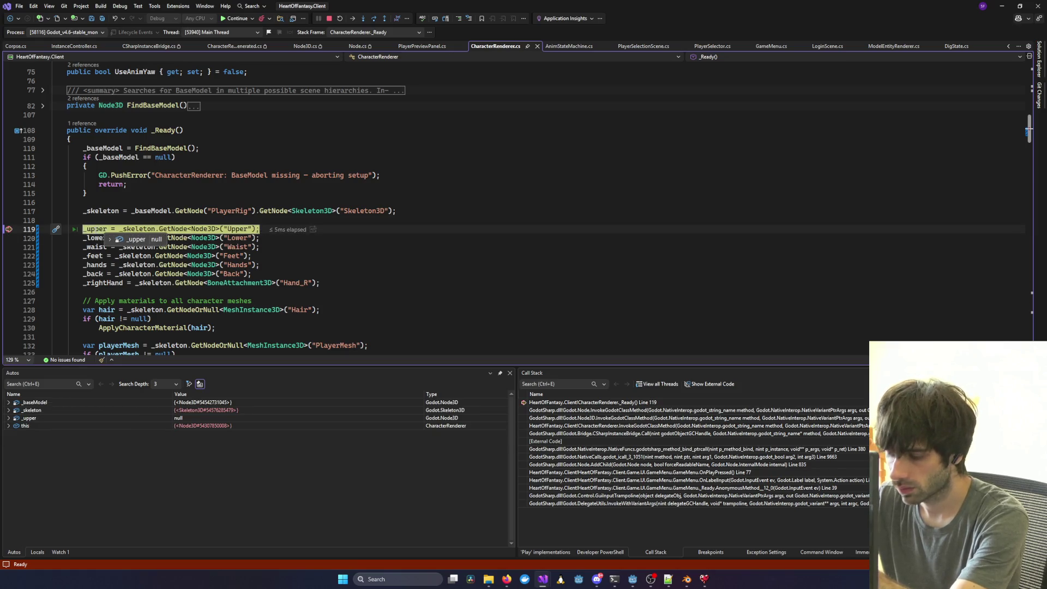
key("F10")
key("F5")
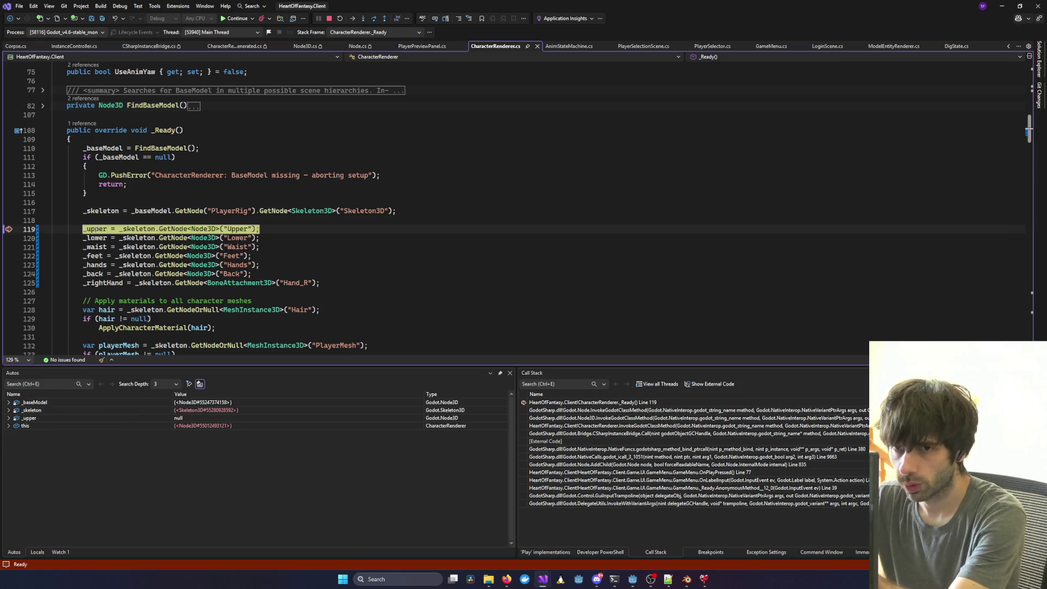
key("F10")
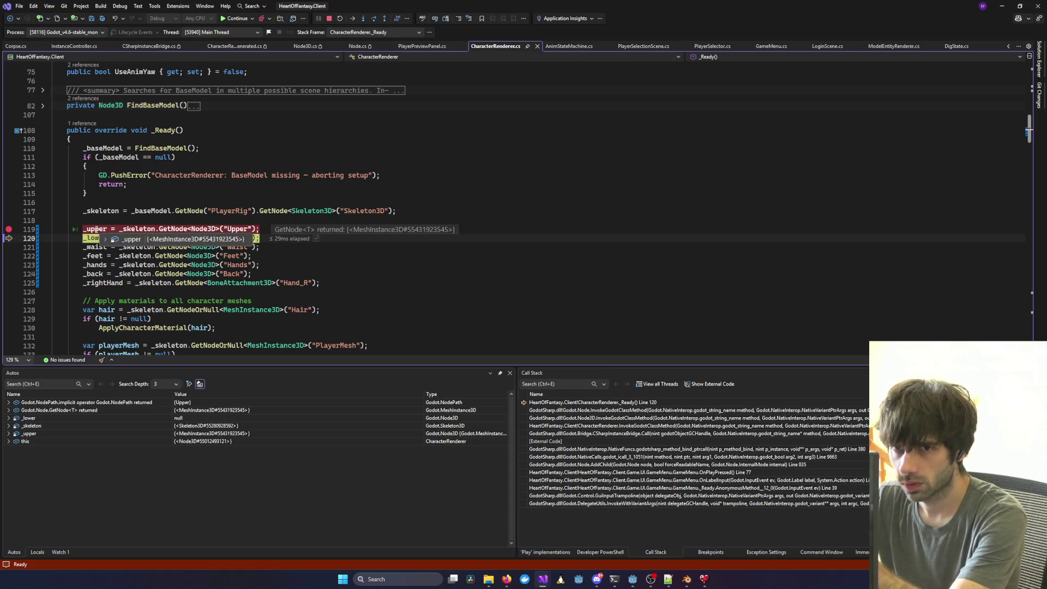
key("F5")
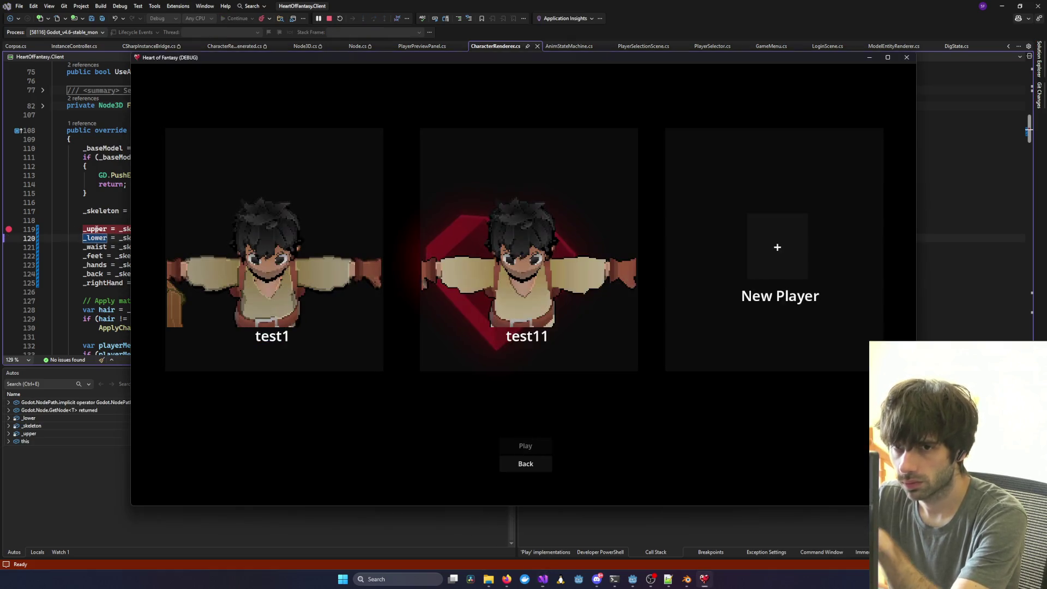
Enter the world with the first character and step over line 119's _upper assignment.
left_click(237, 281)
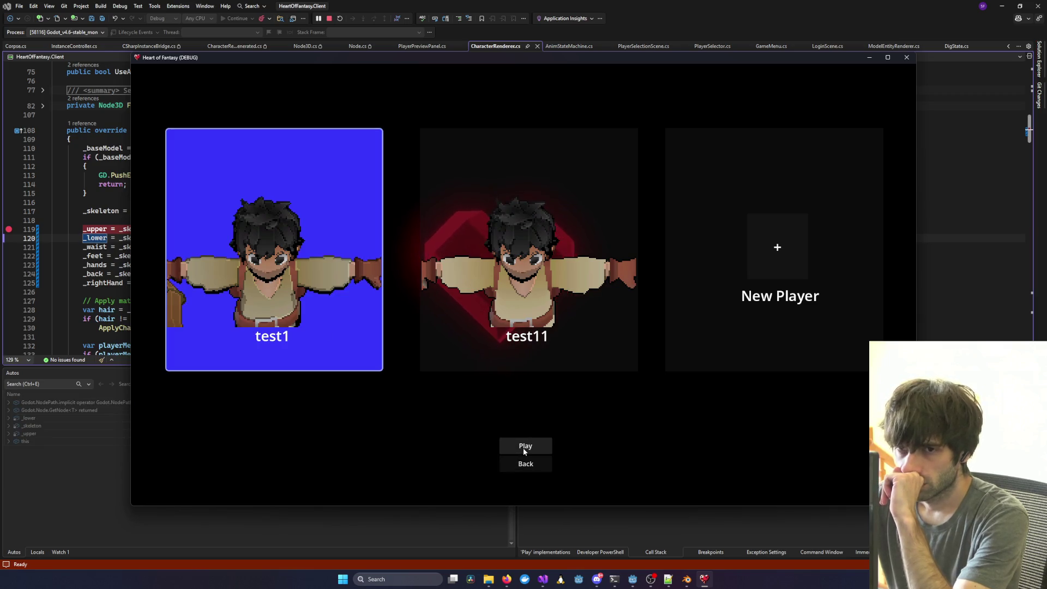
left_click(498, 446)
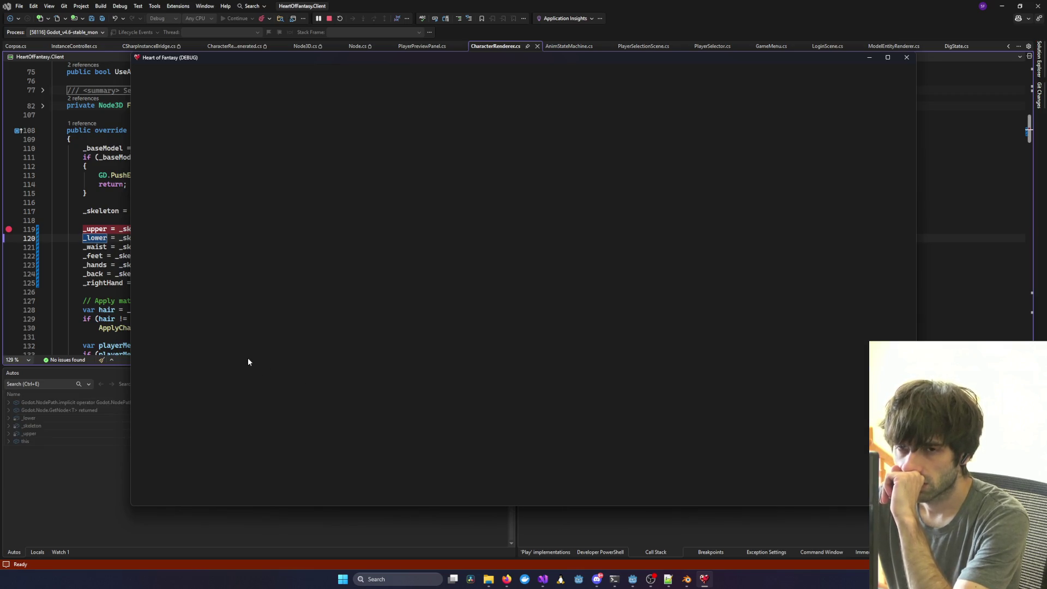
left_click(156, 247)
key("F10")
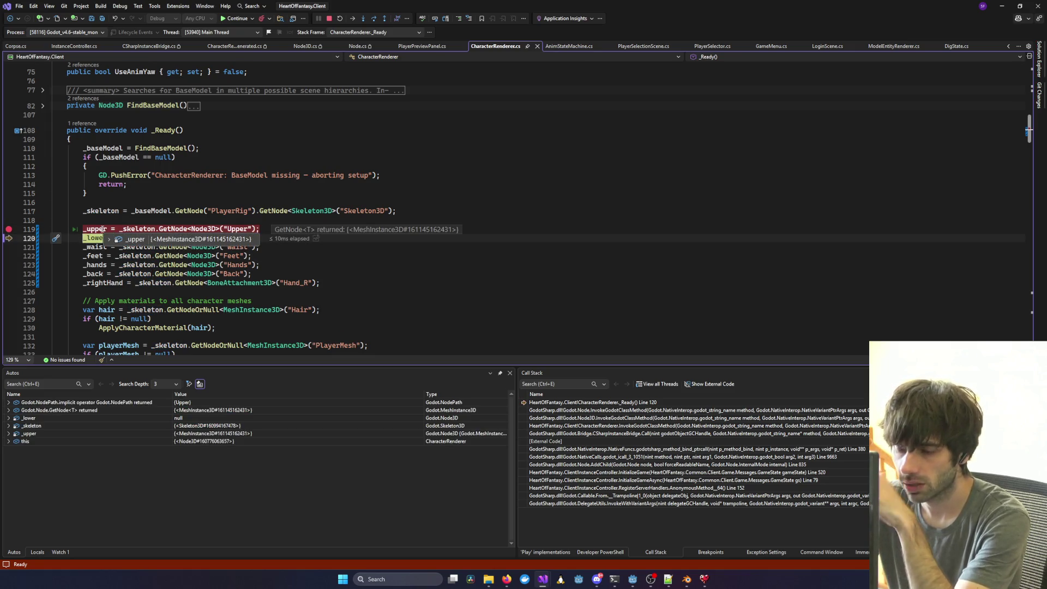
Step again to see the Upper lookup return null, then open Node3D's InvokeGodotClassMethod frame.
key("F10")
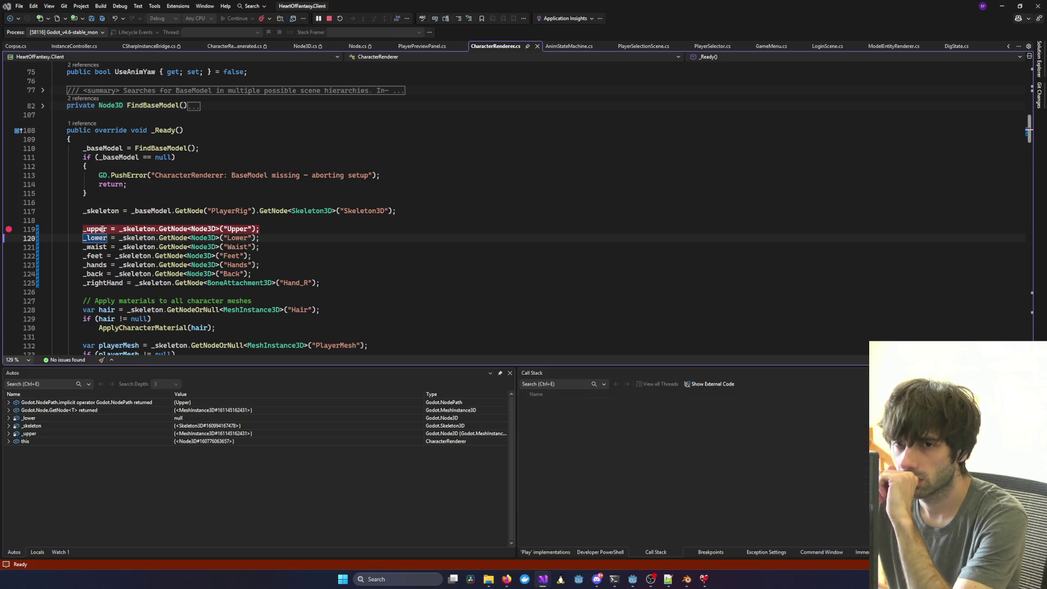
key("F10")
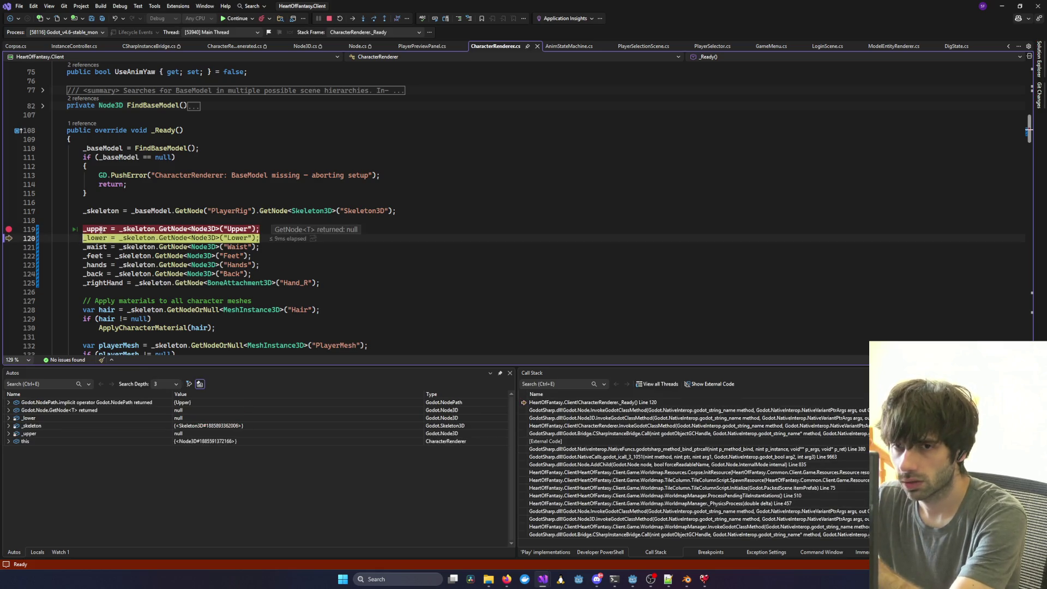
double_click(575, 409)
double_click(569, 417)
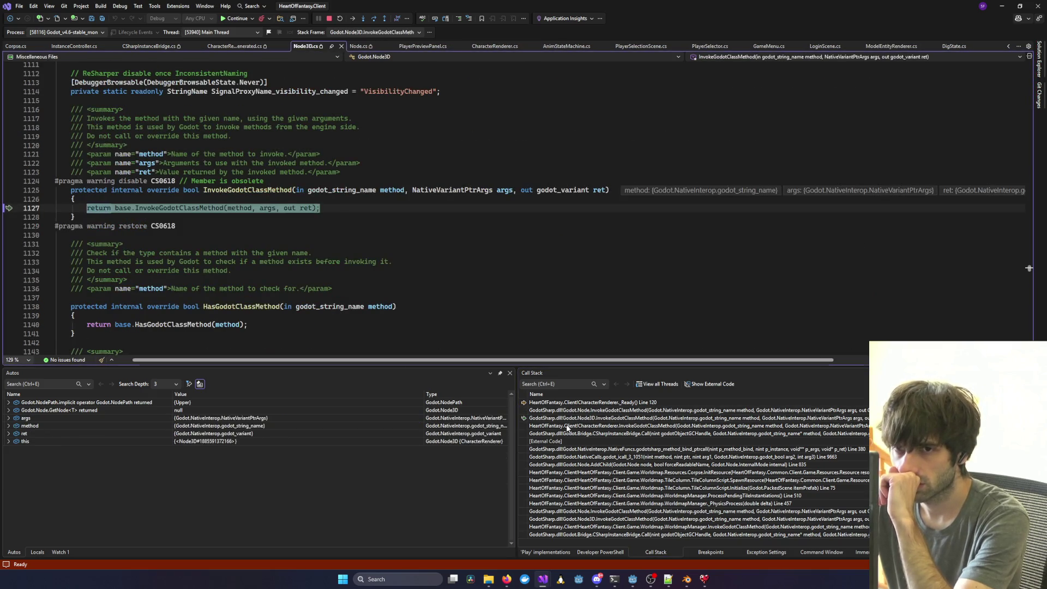
Trace the call stack from CharacterRenderer up to Corpse InitResource, then stop debugging.
double_click(567, 425)
double_click(560, 433)
double_click(556, 449)
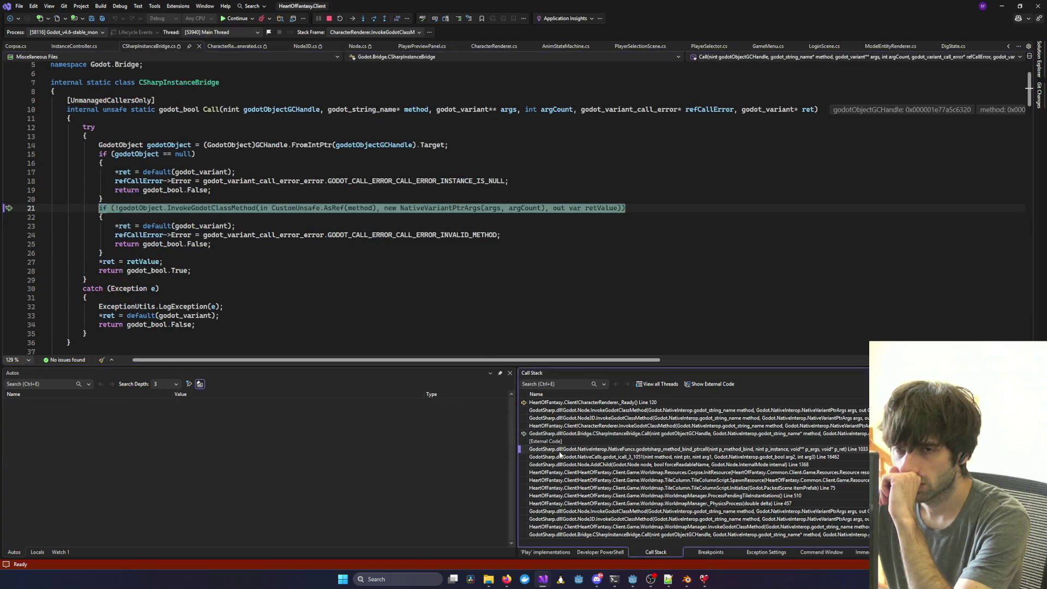
double_click(551, 464)
double_click(562, 480)
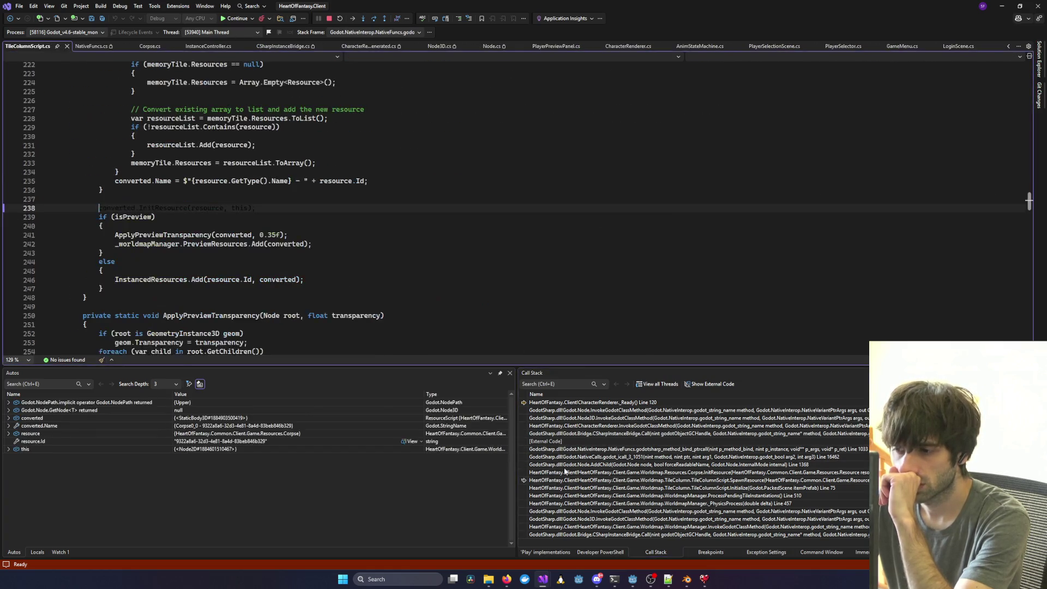
double_click(564, 472)
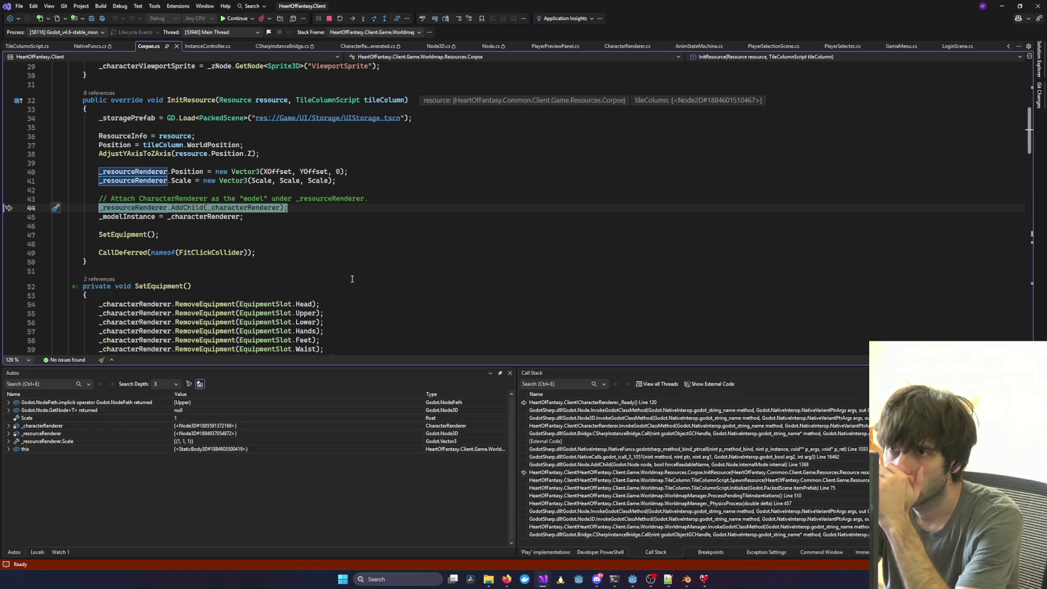
left_click(330, 19)
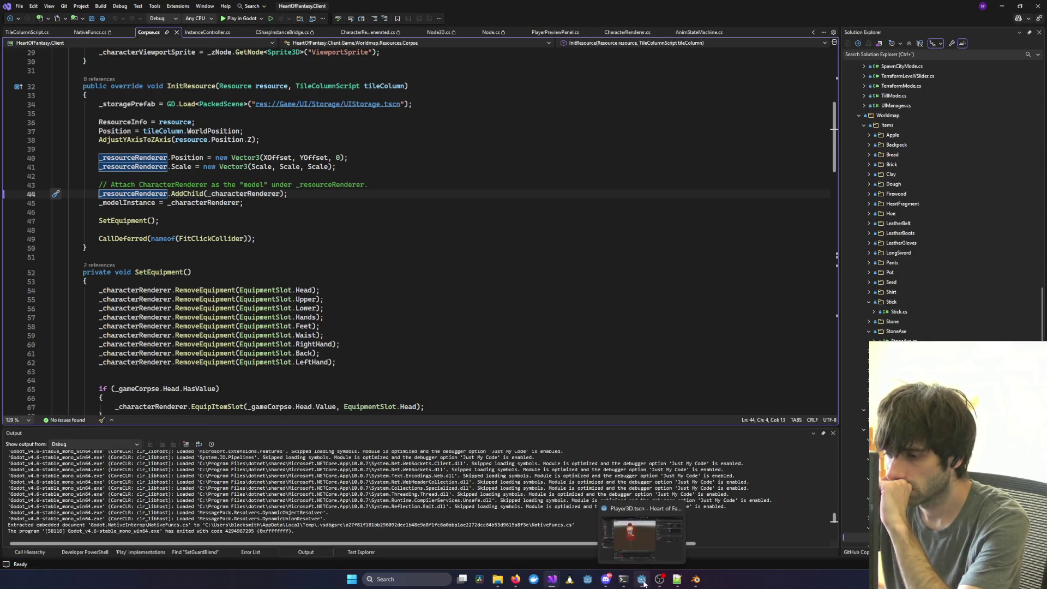
In Godot, filter the FileSystem for 'Corpse' and open Corpse.tscn to examine its BaseModel node.
left_click(642, 580)
double_click(43, 330)
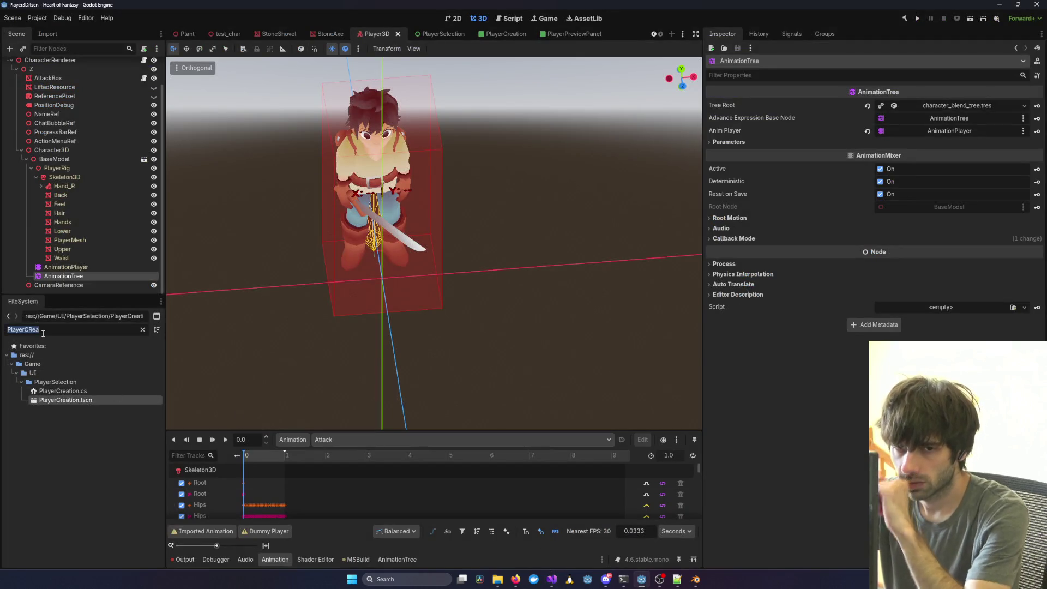
type("Corpse")
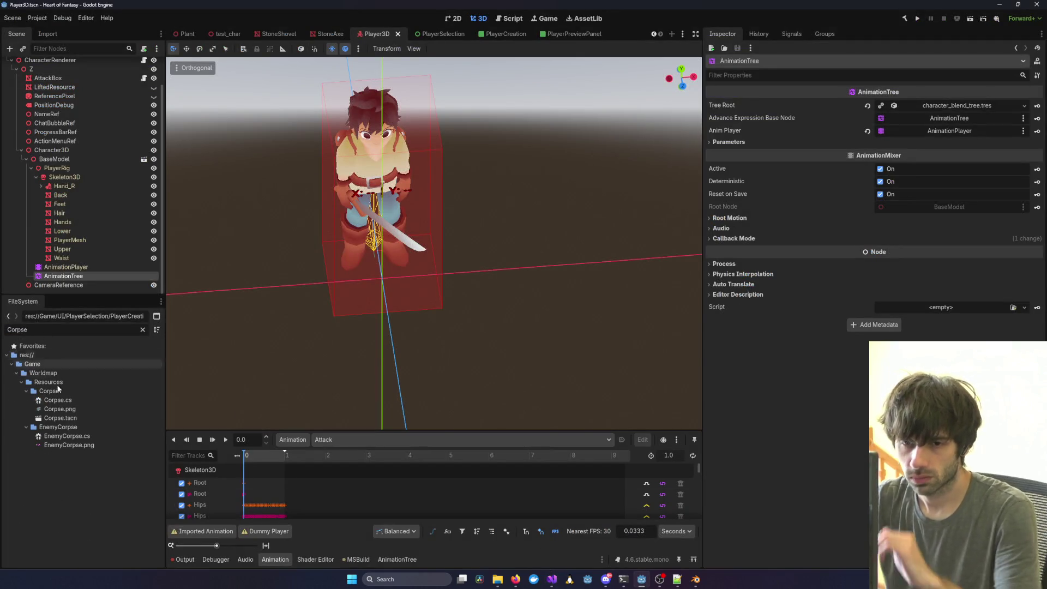
double_click(93, 436)
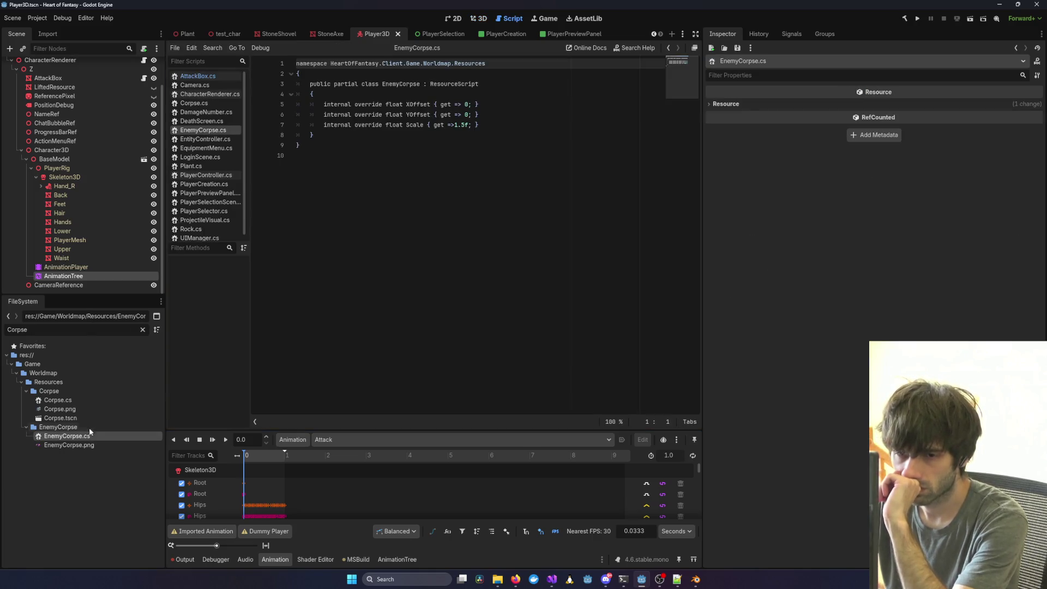
double_click(87, 417)
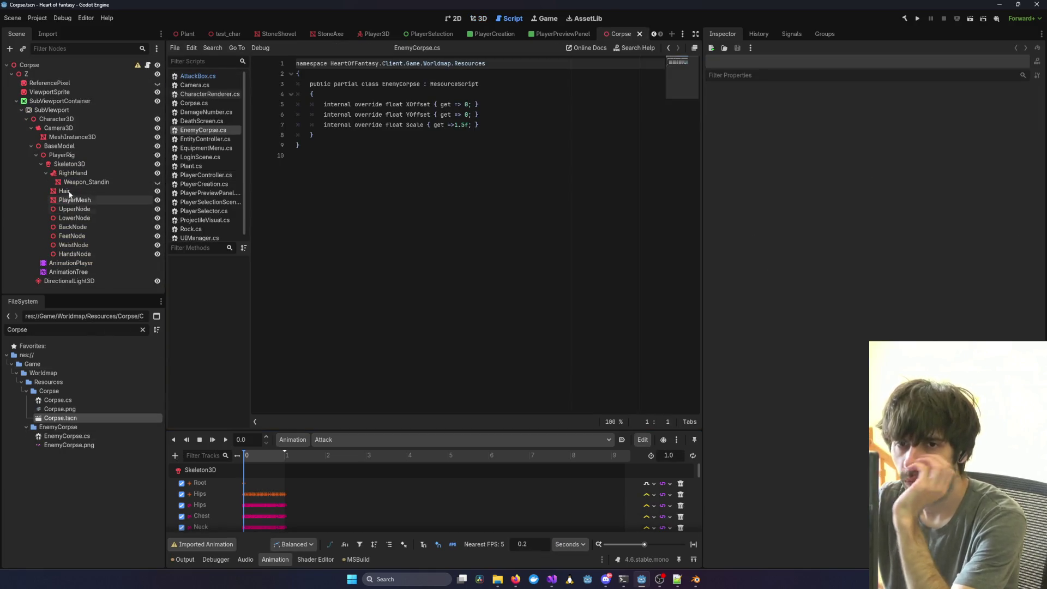
left_click(66, 147)
right_click(66, 147)
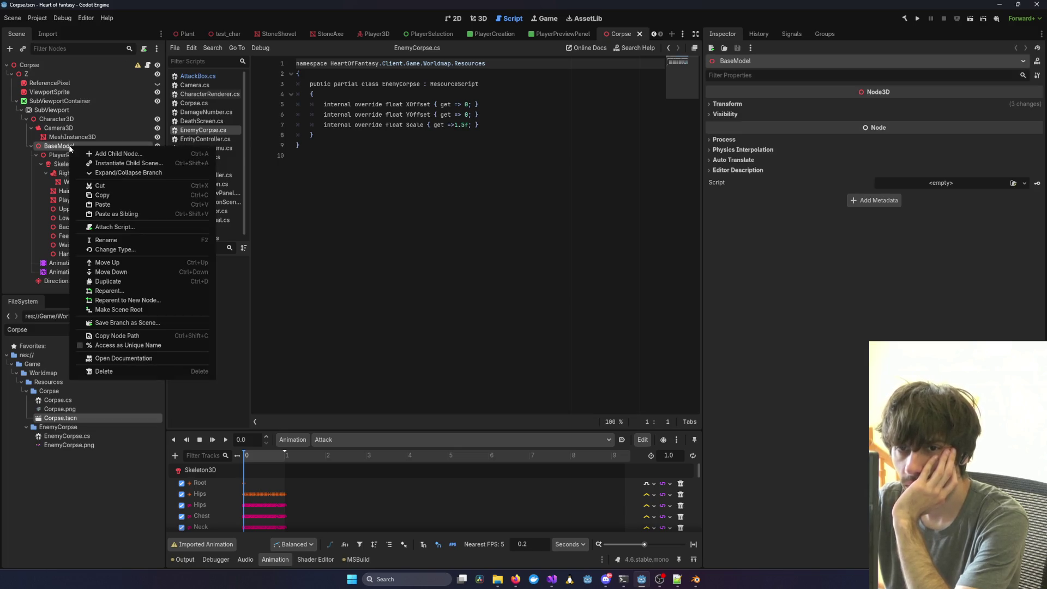
left_click(56, 273)
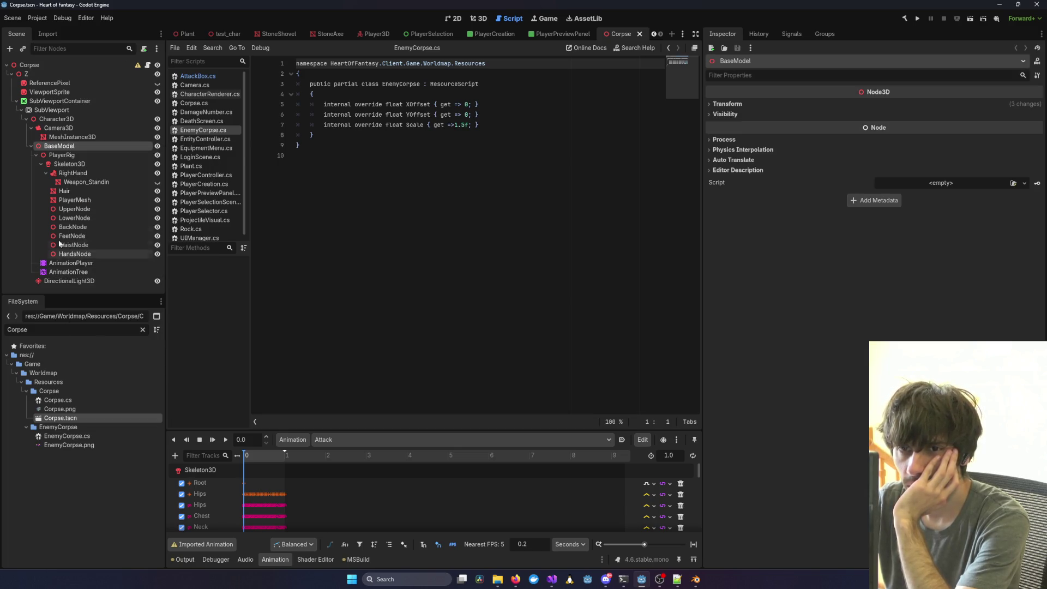
left_click(142, 331)
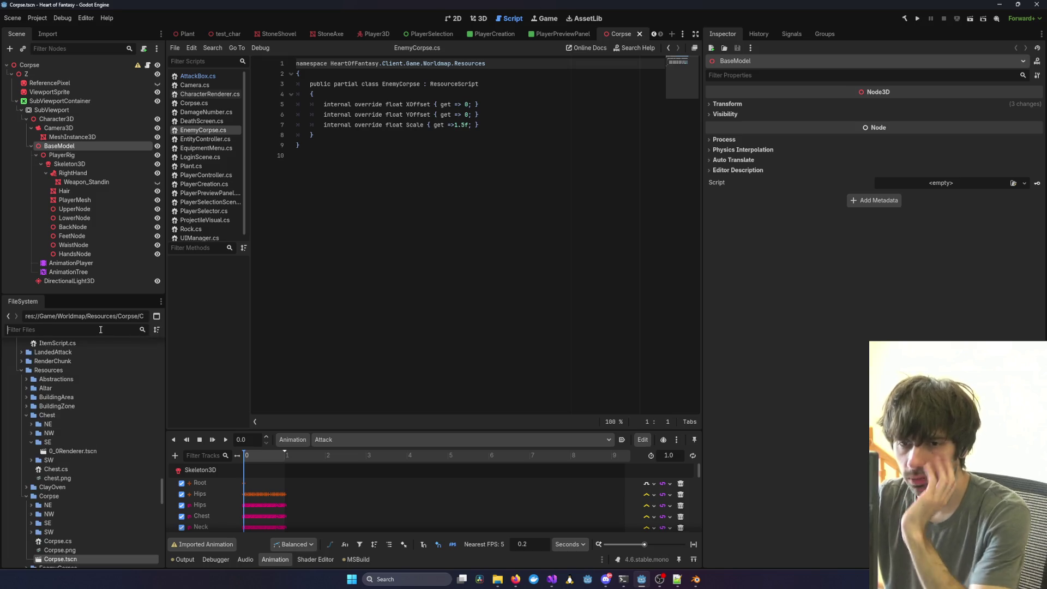
Add the rigged BaseModel model file from the Player folder into the Corpse scene.
type("Enemy")
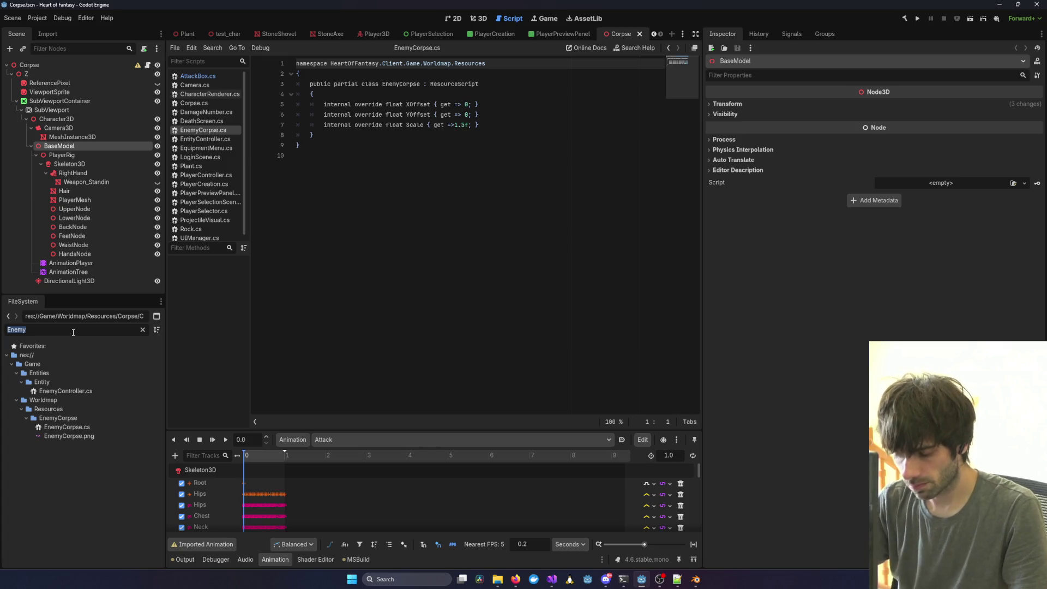
type("PLayer")
scroll(83, 464, "down", 1)
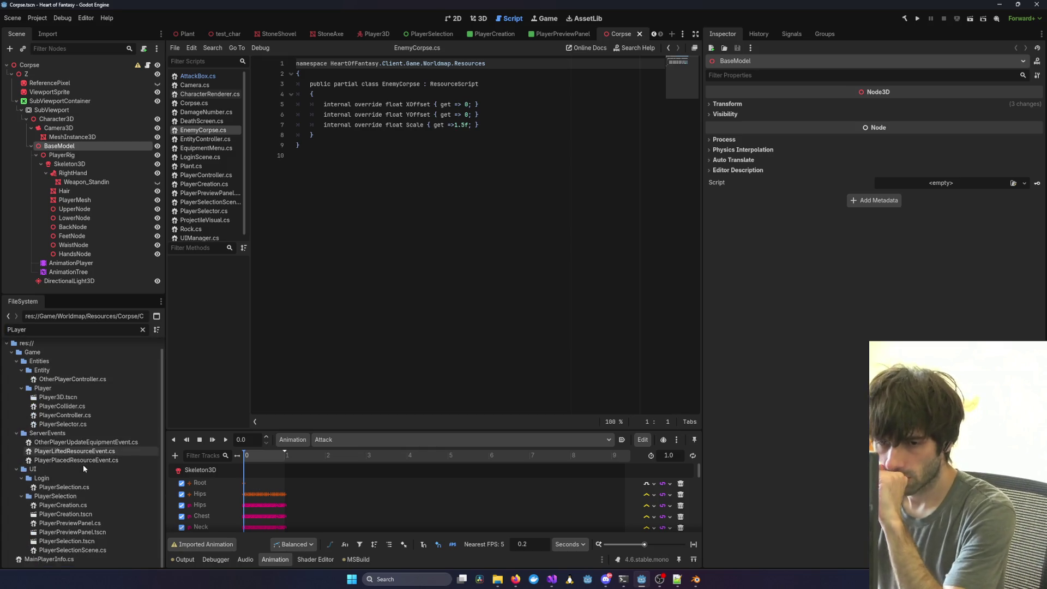
left_click(43, 388)
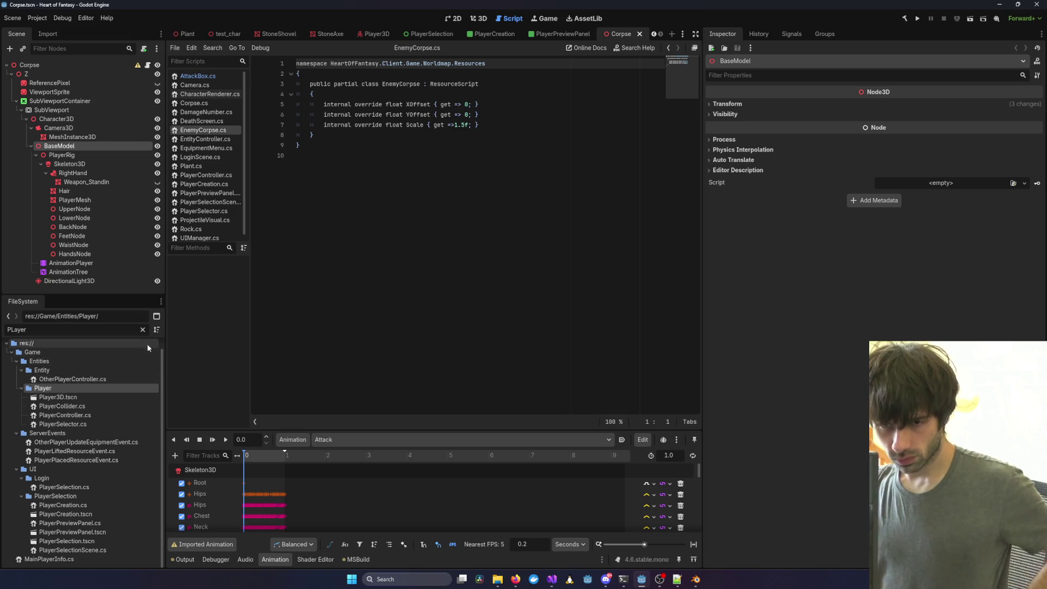
left_click(143, 329)
scroll(66, 472, "down", 3)
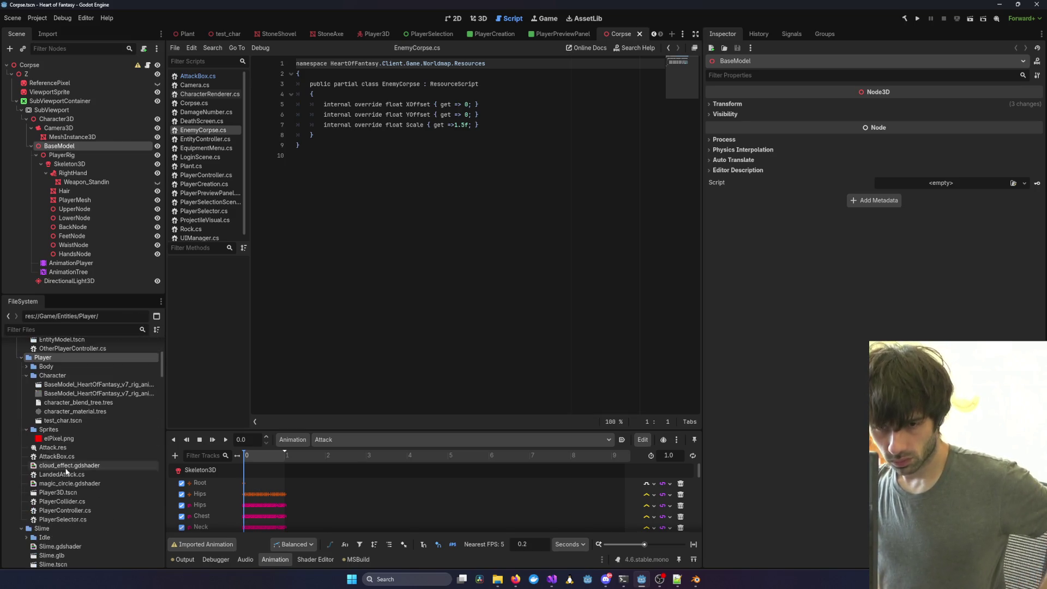
left_click(77, 385)
mouse_move(77, 385)
left_mouse_down()
mouse_move(68, 109)
mouse_move(57, 126)
left_mouse_up()
Enable Editable Children on the new model and move the AnimationTree onto it.
left_click(31, 146)
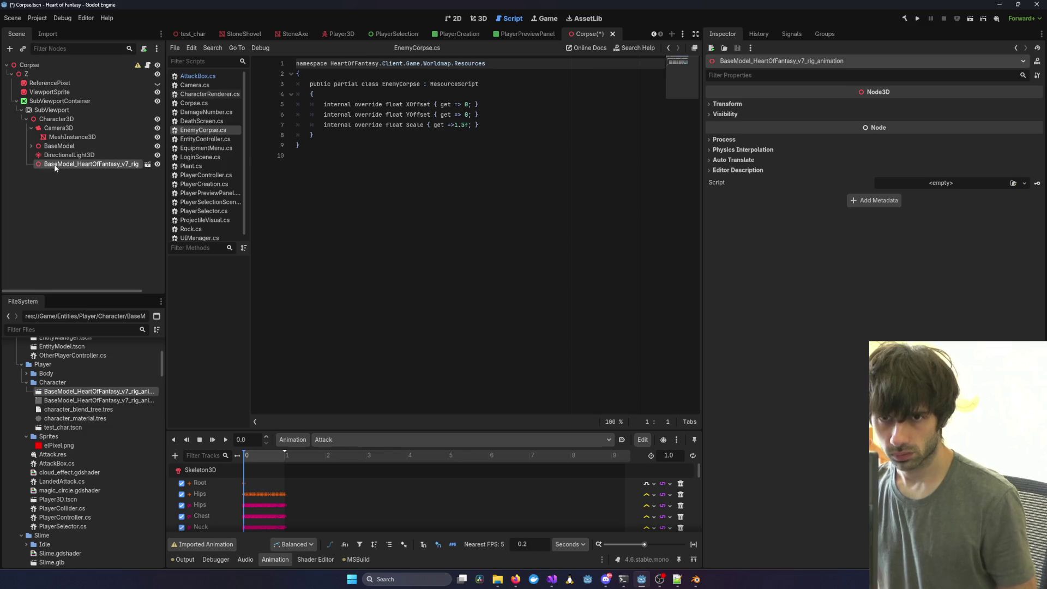
right_click(43, 164)
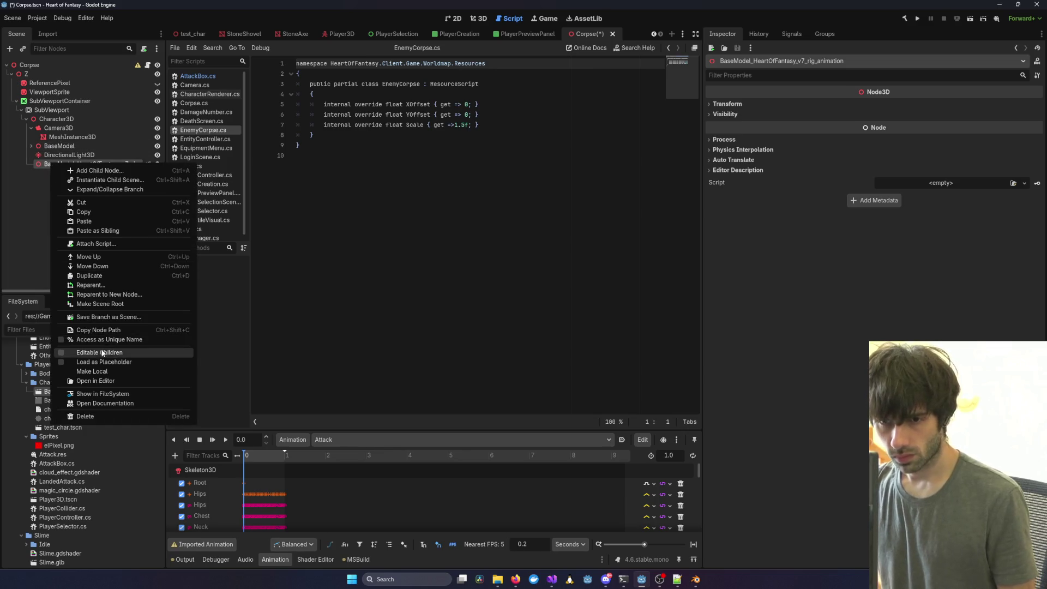
left_click(82, 352)
left_click(31, 146)
scroll(54, 163, "down", 1)
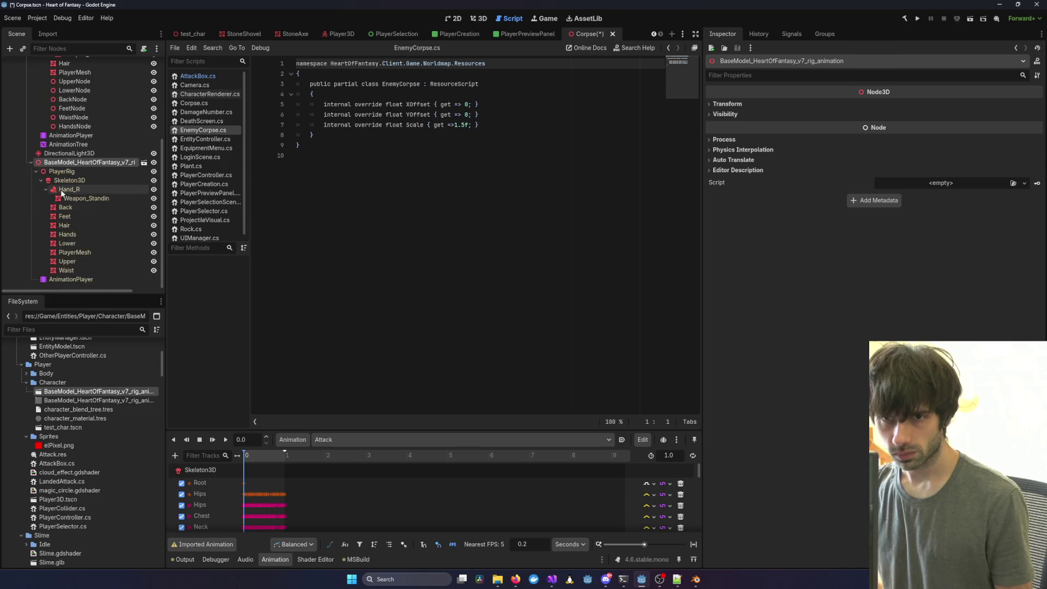
mouse_move(64, 145)
left_mouse_down()
mouse_move(65, 194)
mouse_move(69, 164)
left_mouse_up()
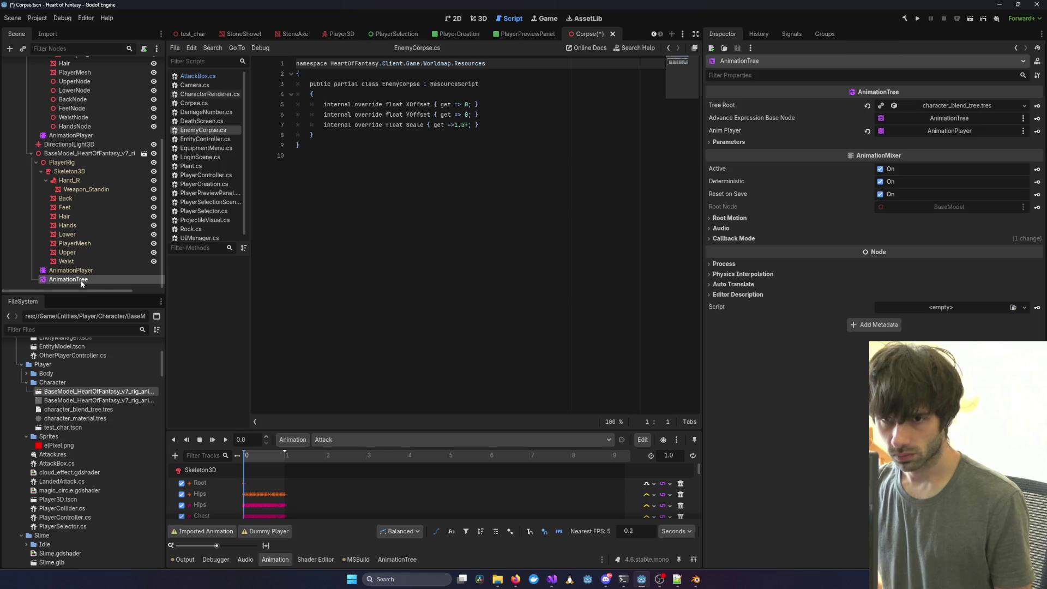
Delete the old BaseModel node and its children.
scroll(71, 164, "up", 5)
left_click(61, 154)
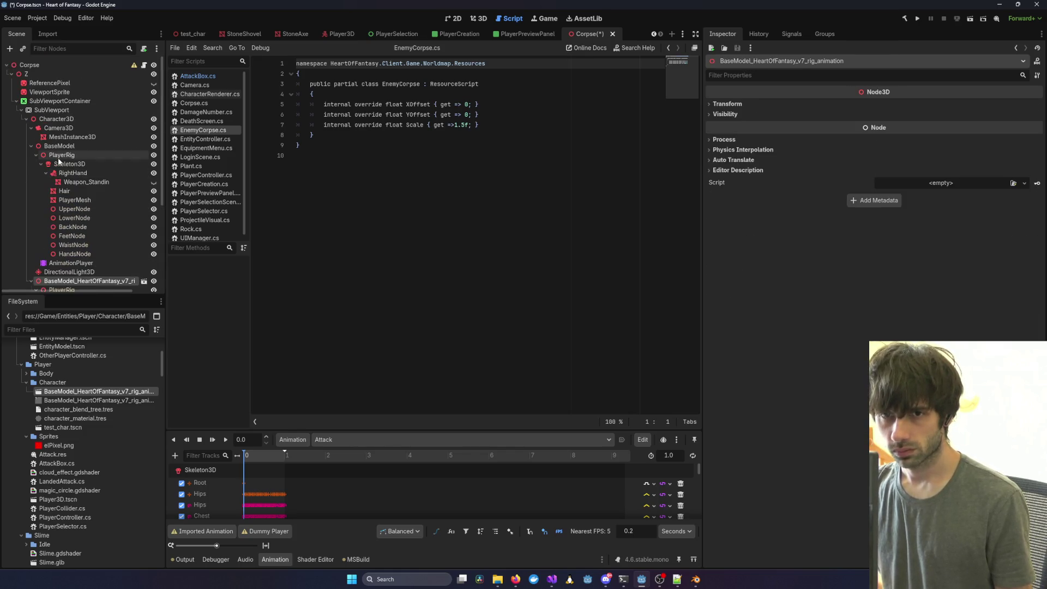
left_click(64, 146)
key("Delete")
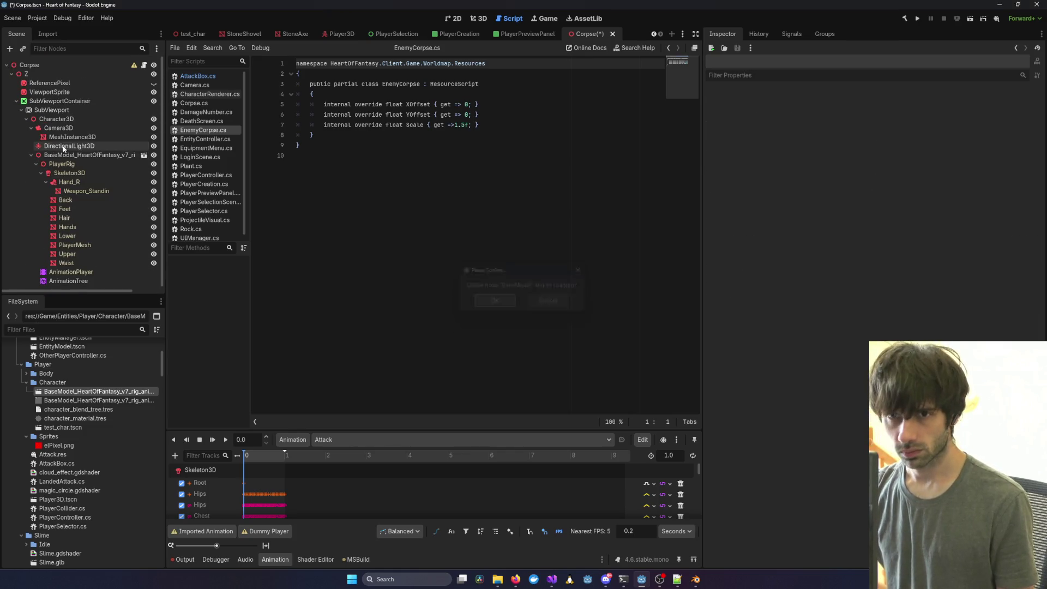
key("Return")
left_click(72, 164)
Rename the new model node to 'BaseModel' and save the Corpse scene.
left_click(73, 155)
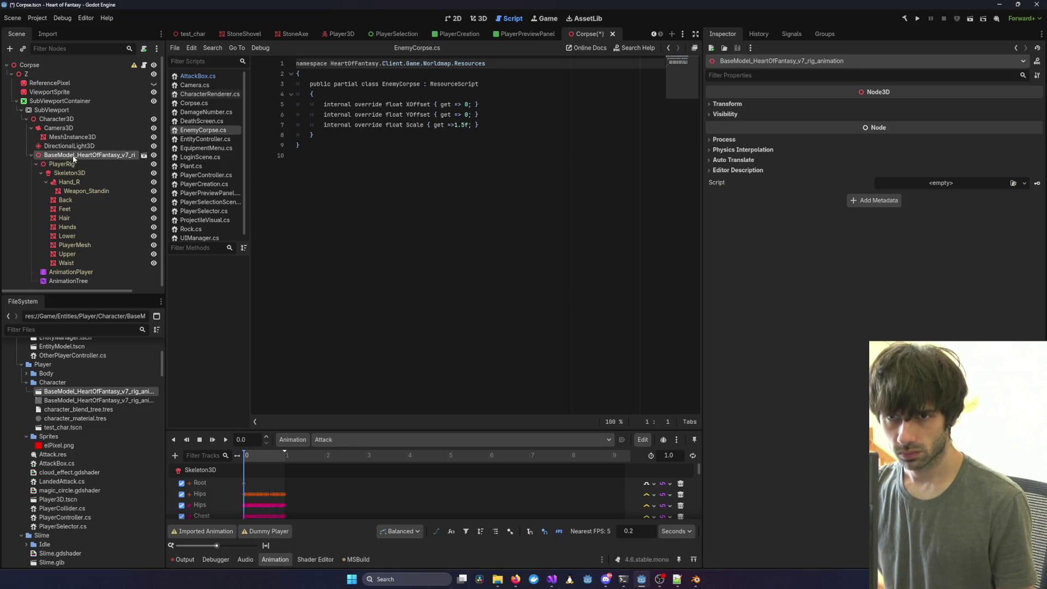
left_click(74, 156)
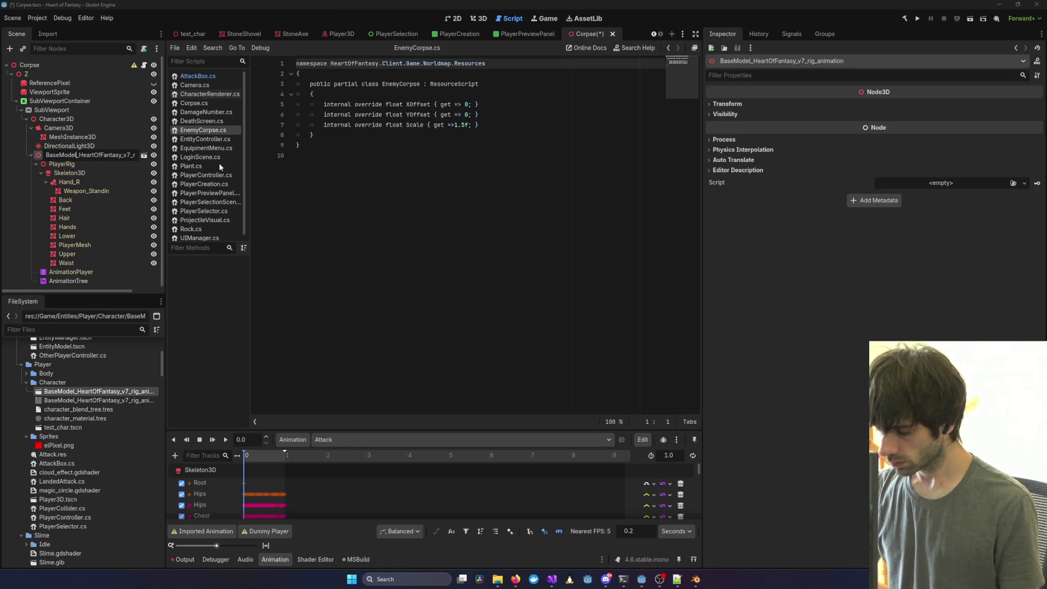
type("BaseModel")
key("Return")
key("ctrl+s")
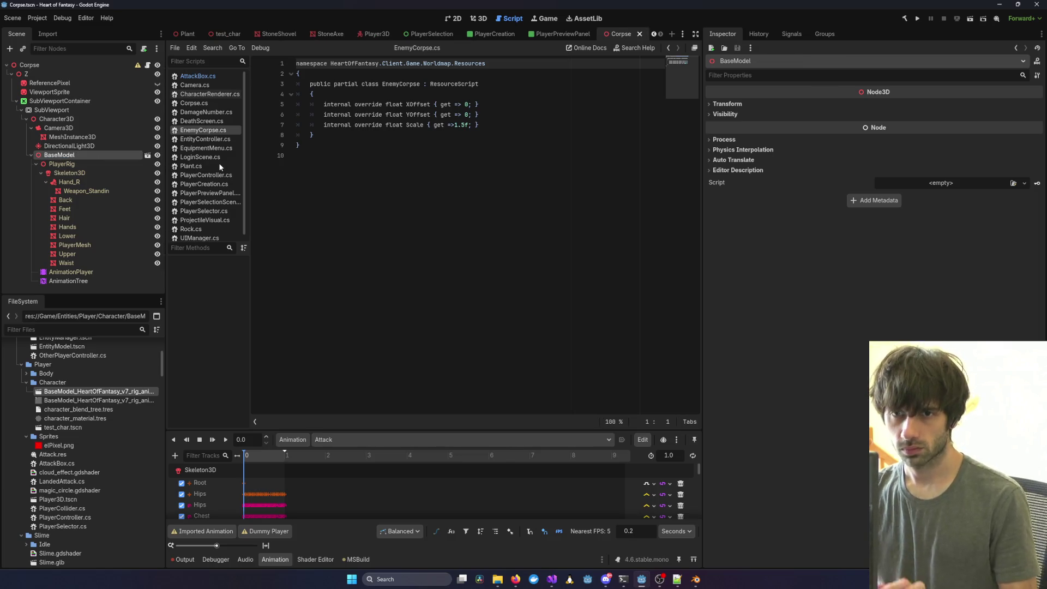
Relaunch the game under the Visual Studio debugger.
left_click(551, 579)
left_click(774, 549)
left_click(237, 18)
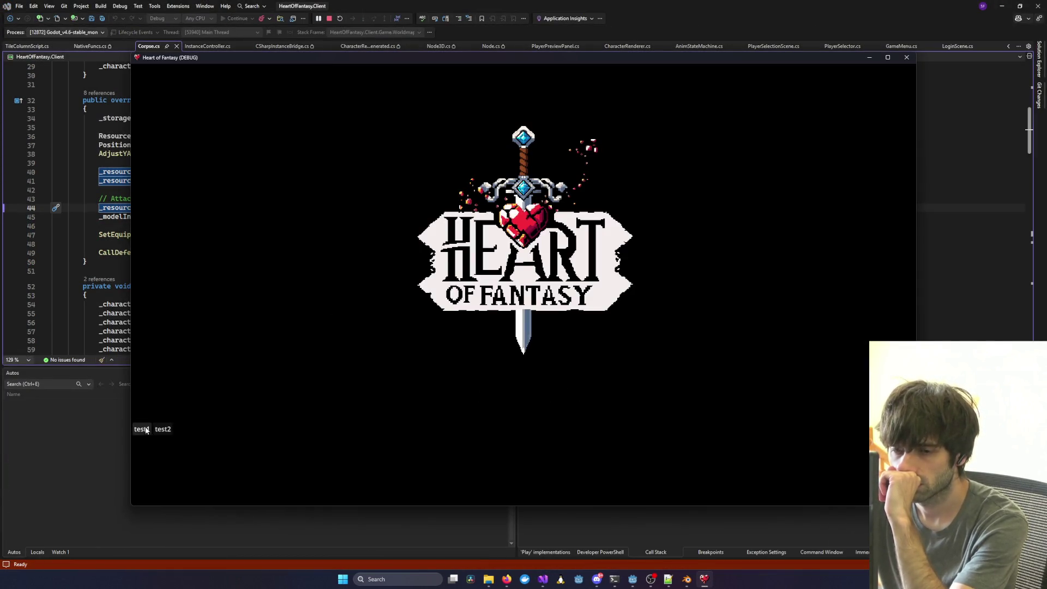
Log in with the first test account and enter the game with the first character.
left_click(146, 430)
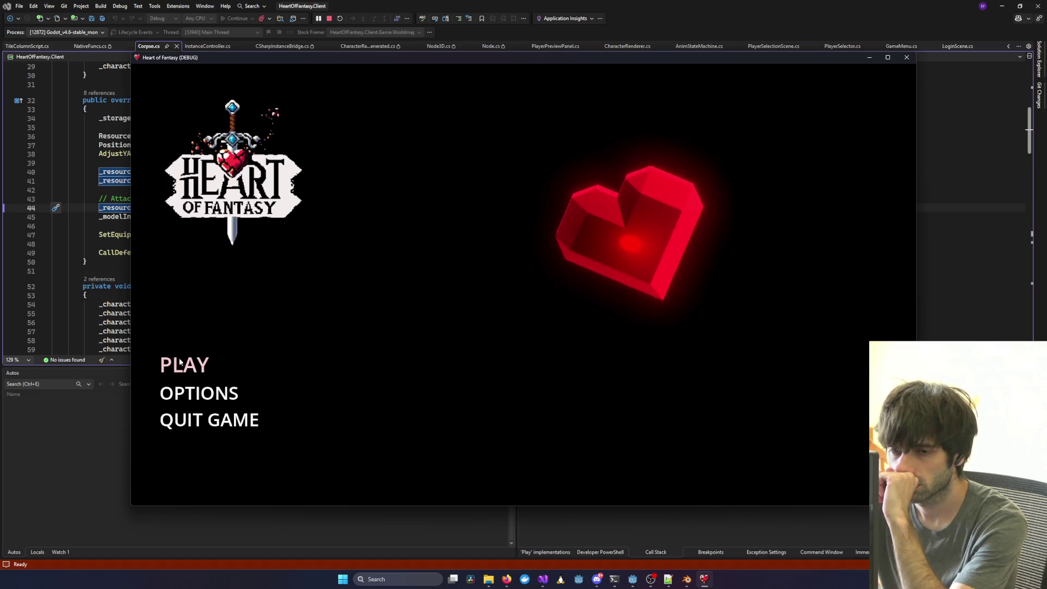
left_click(180, 363)
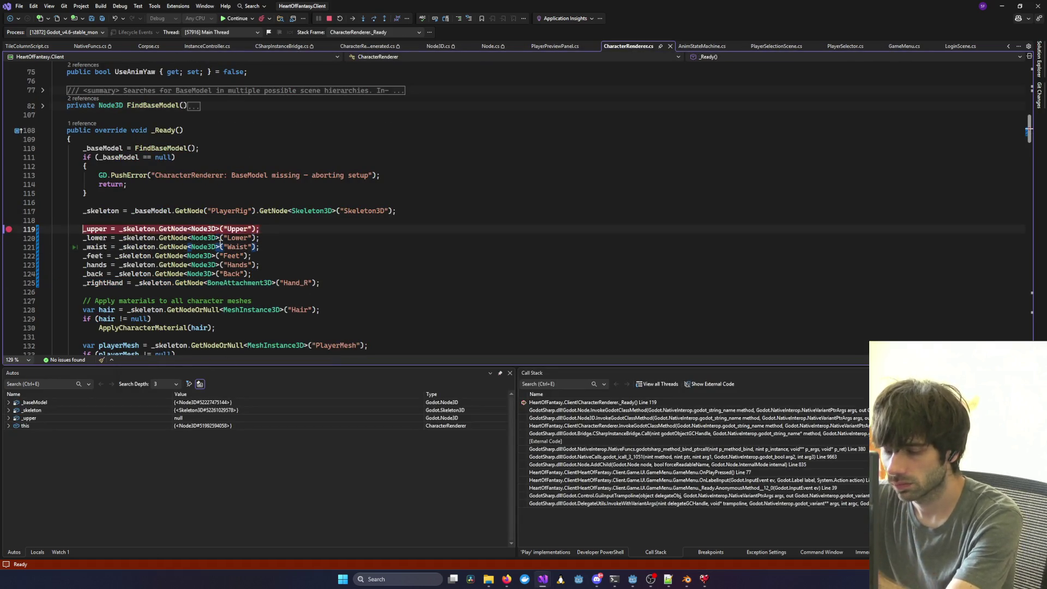
key("F5")
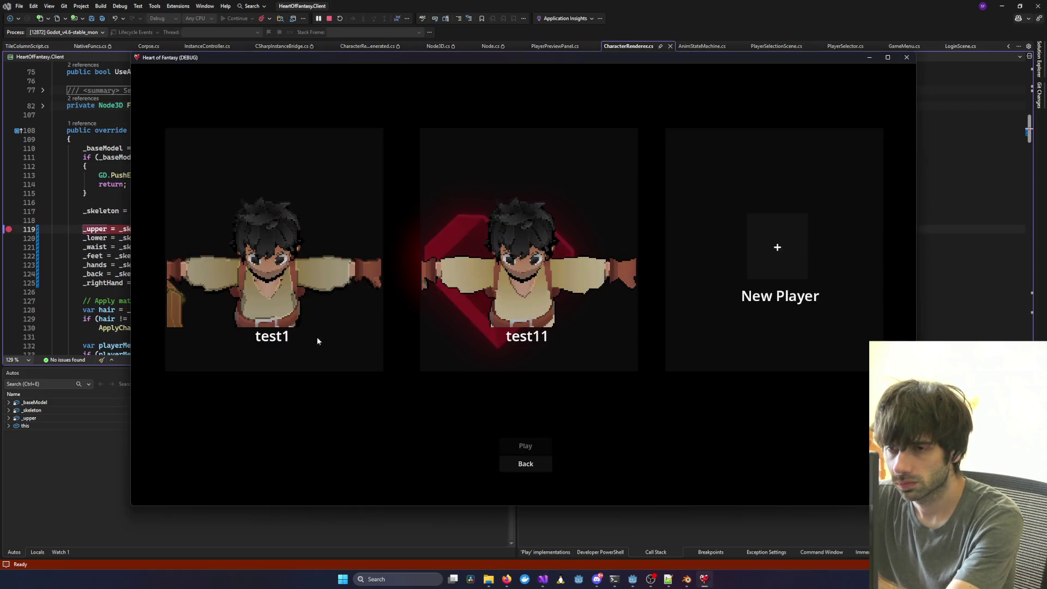
left_click(316, 338)
left_click(523, 442)
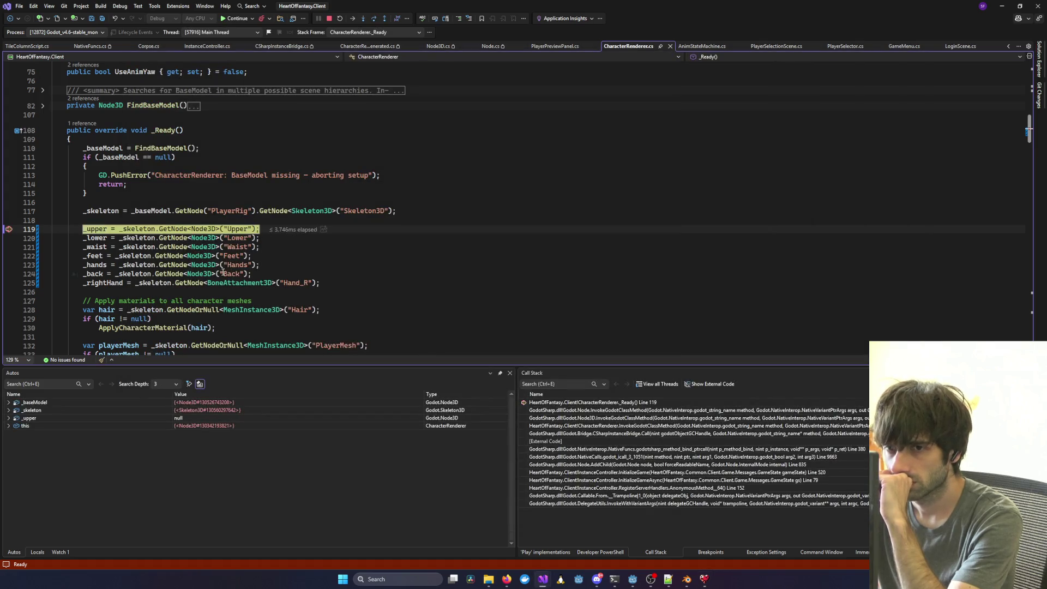
Step over the Upper node lookup twice with F10 and let the game continue.
key("F10")
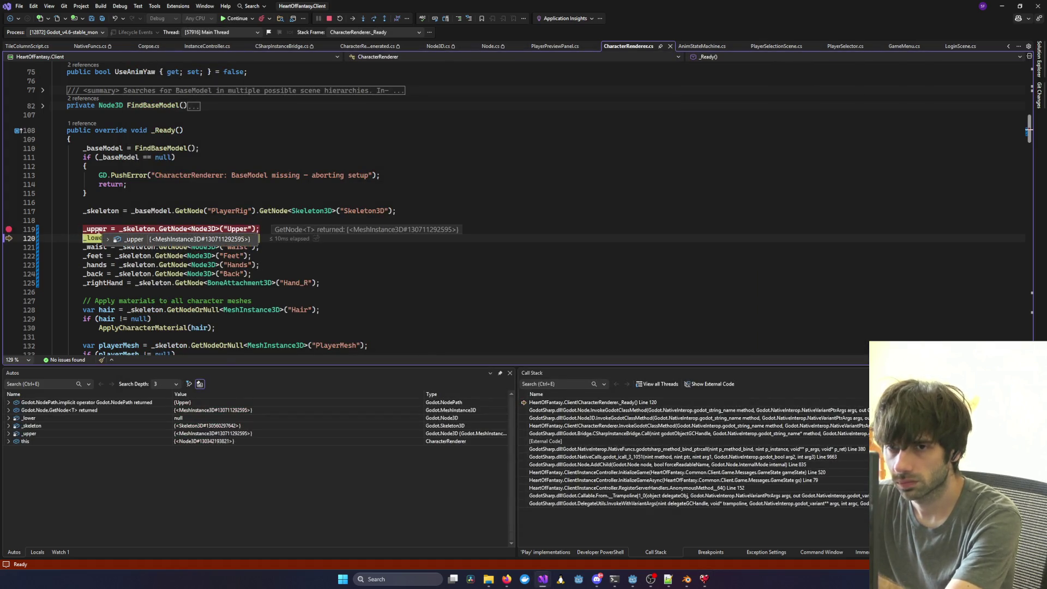
key("F10")
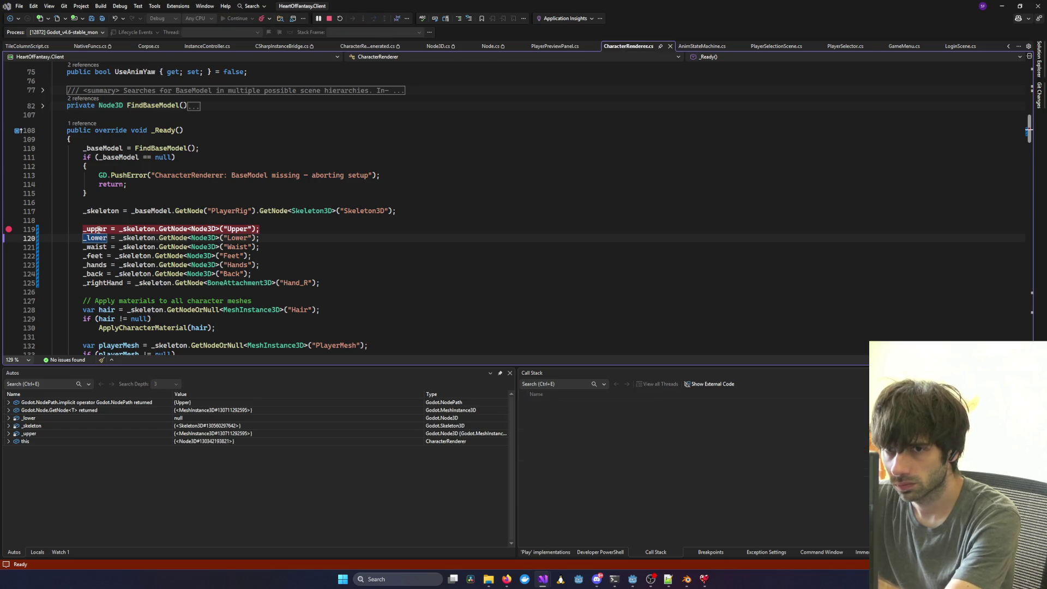
key("F10")
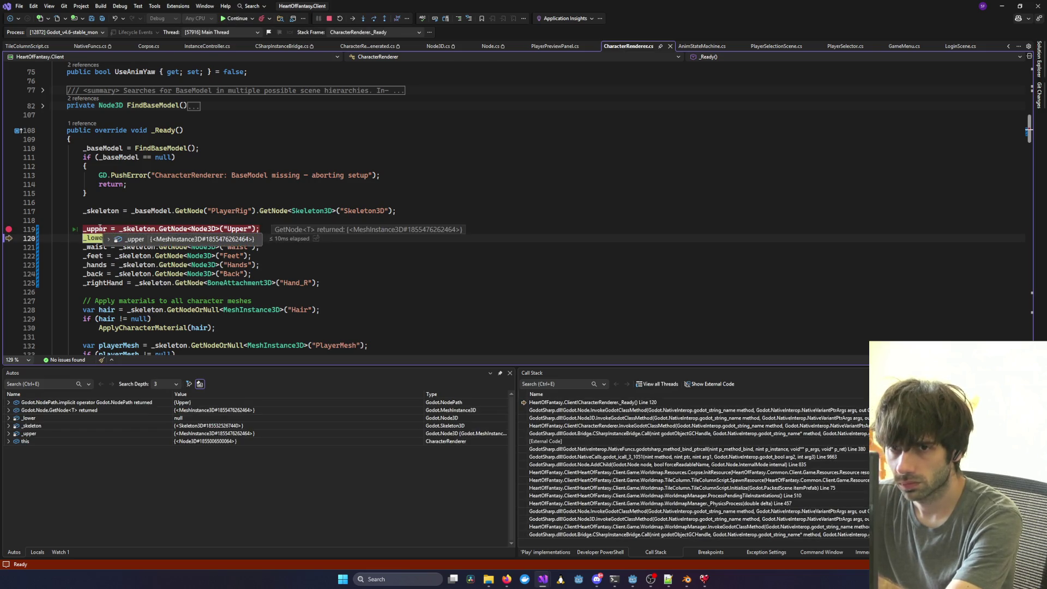
key("F10")
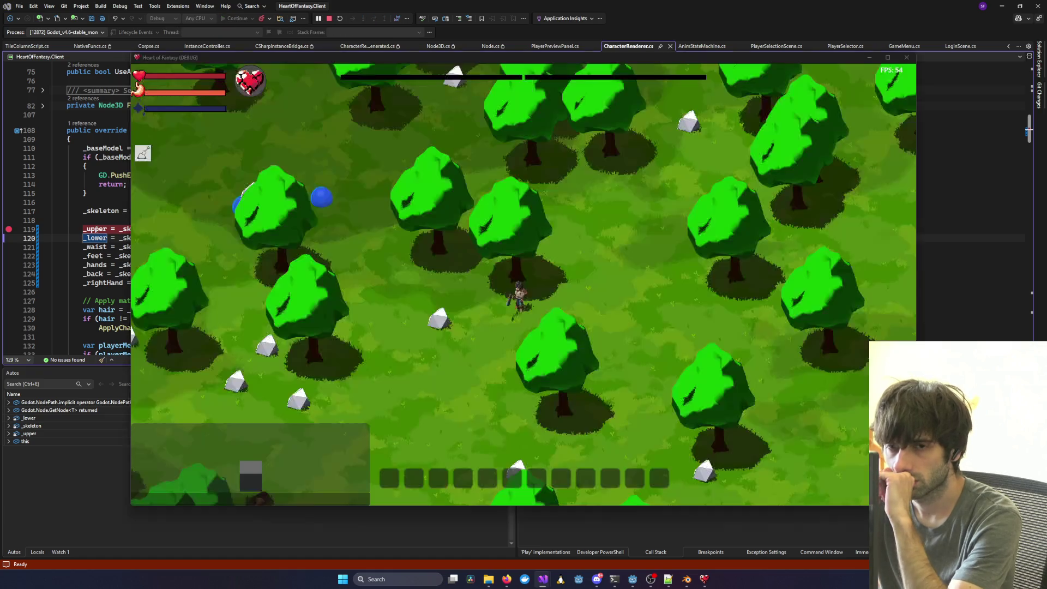
Remove the line-119 breakpoint, then move the axe from the hand slots into the inventory.
left_click(12, 227)
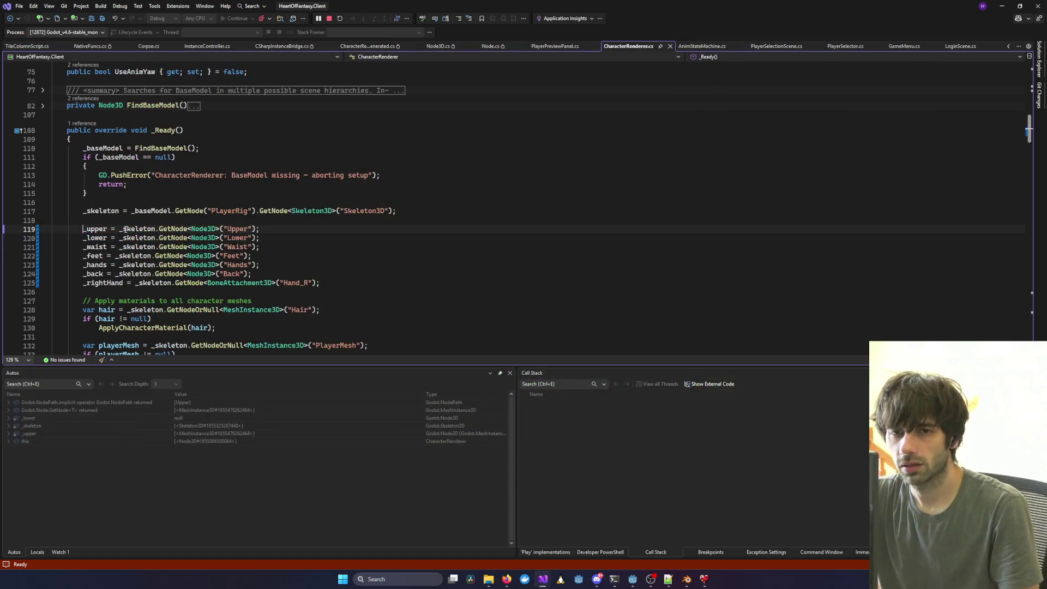
key("alt+Tab")
scroll(526, 307, "up", 5)
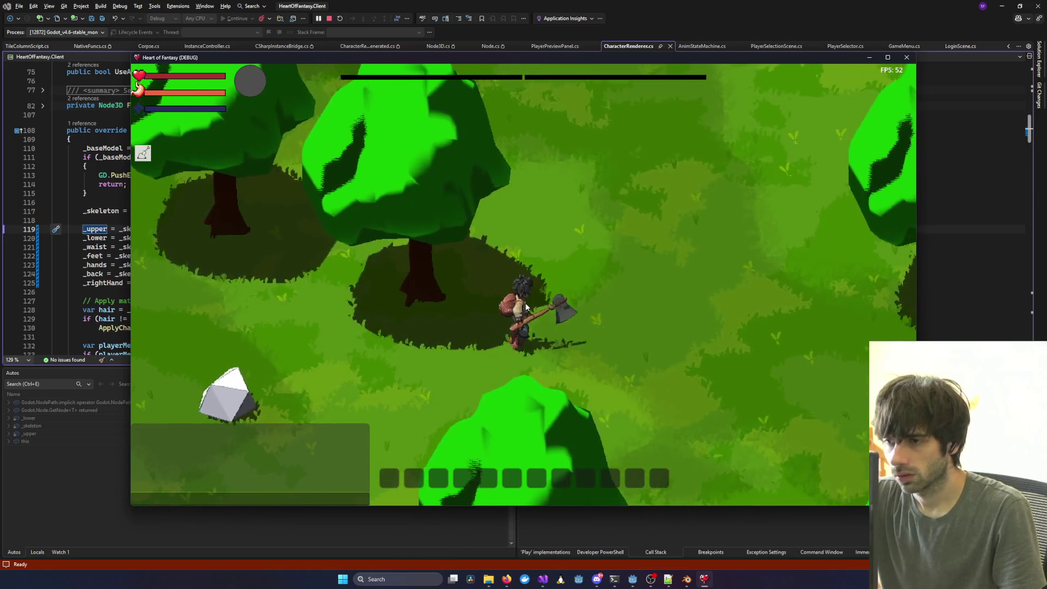
scroll(524, 303, "down", 5)
key("c")
scroll(518, 302, "up", 5)
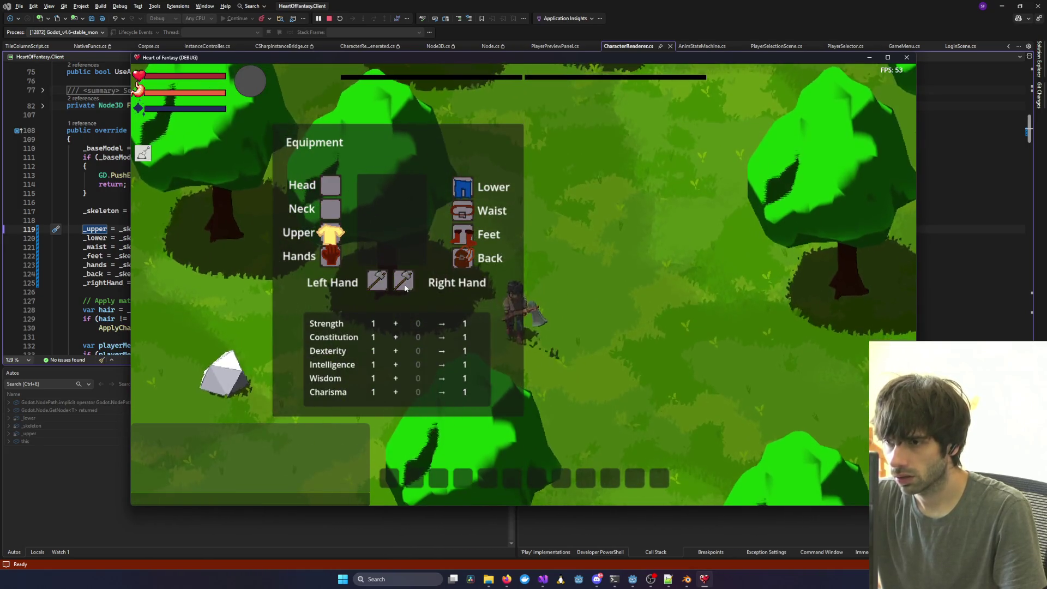
mouse_move(403, 280)
left_mouse_down()
mouse_move(435, 297)
mouse_move(388, 280)
mouse_move(243, 173)
left_mouse_up()
key("i")
Walk the character around in the maximized game window, then close the game.
key("d")
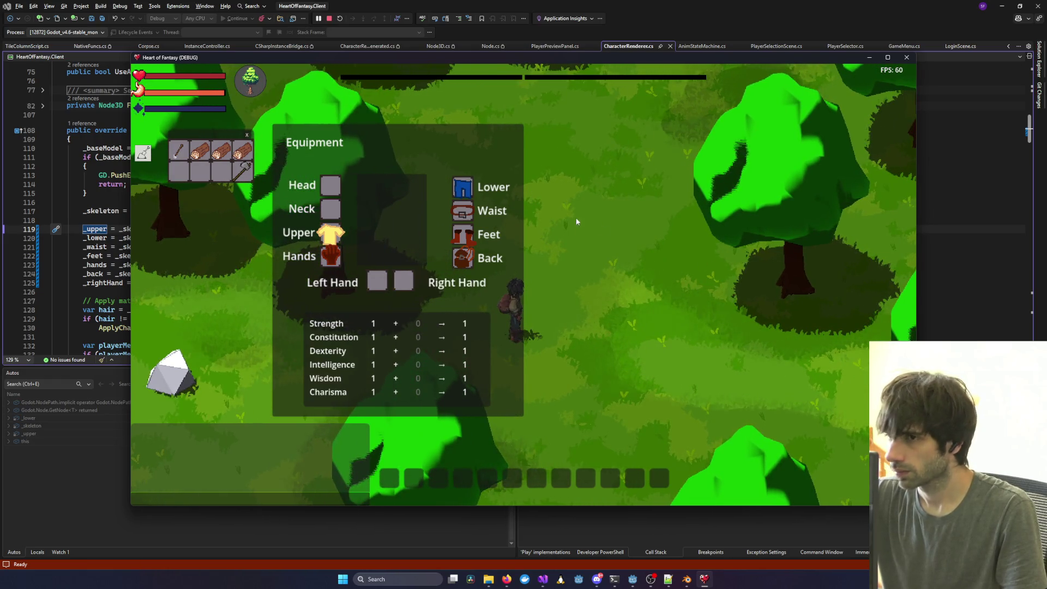
mouse_move(408, 156)
left_mouse_down()
mouse_move(556, 330)
mouse_move(742, 196)
left_mouse_up()
scroll(743, 196, "up", 2)
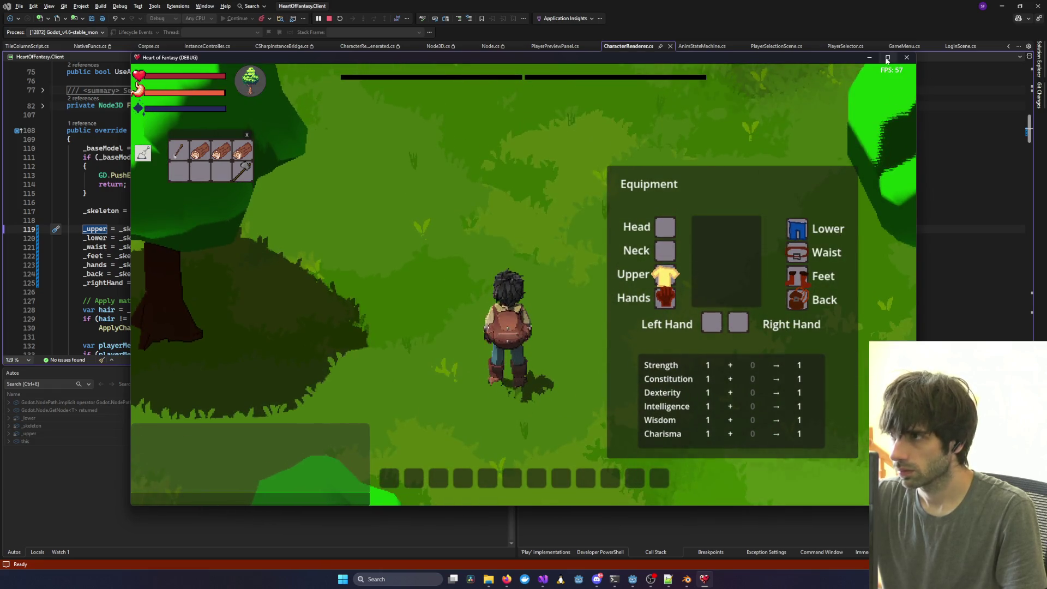
key("super+Up")
key("d")
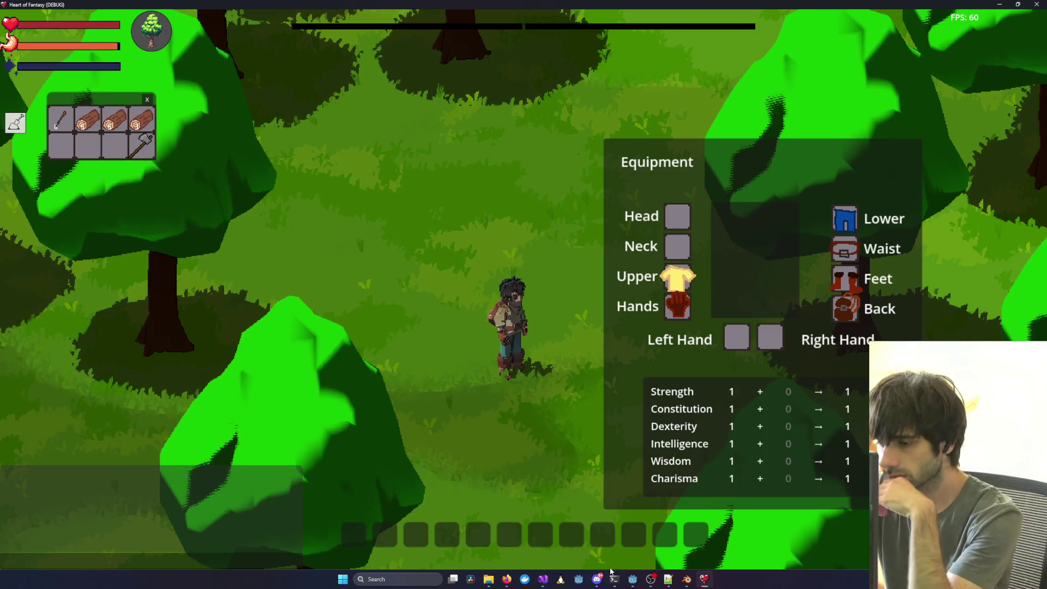
mouse_move(614, 579)
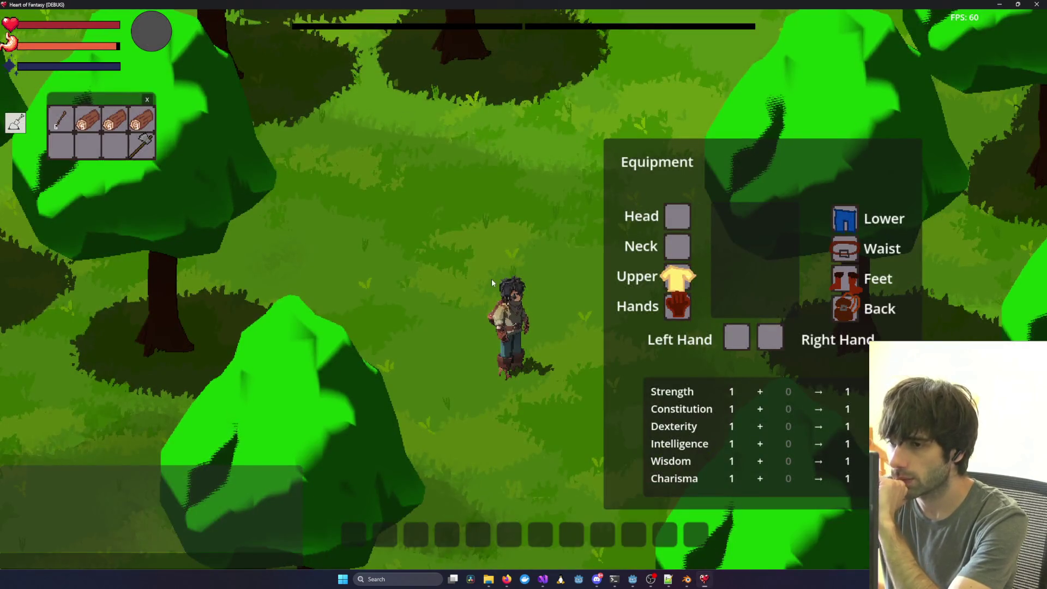
left_click(1036, 4)
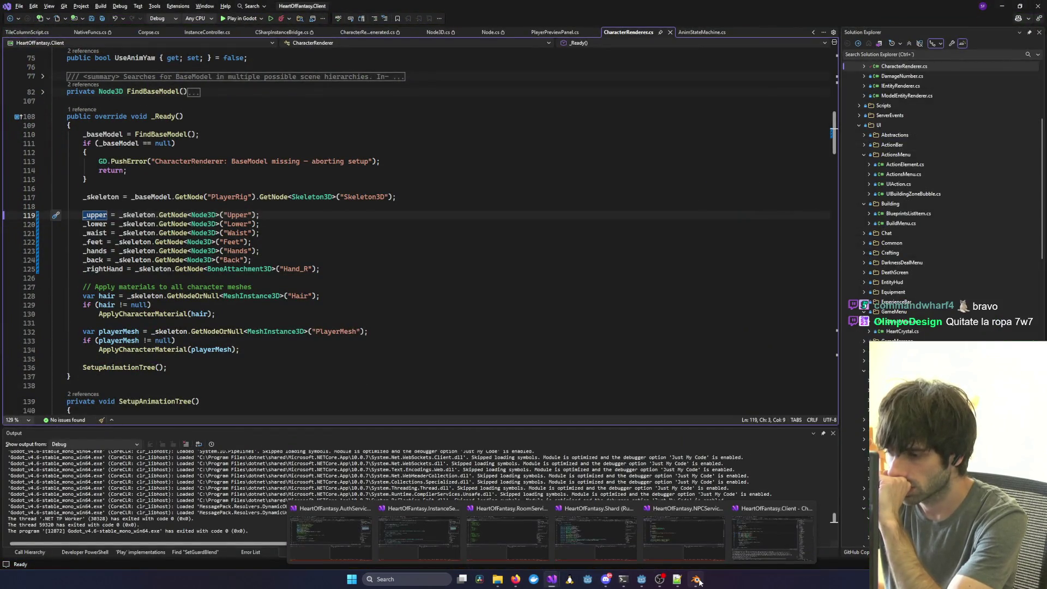
Bring Godot forward and select the Back mesh node in Corpse.tscn's Skeleton3D.
mouse_move(698, 581)
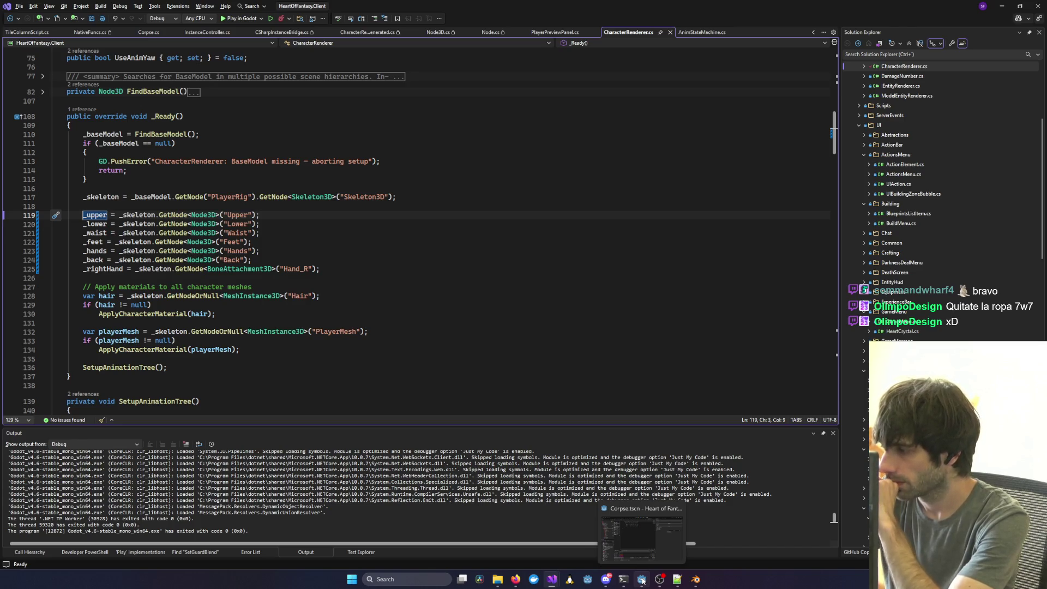
left_click(642, 581)
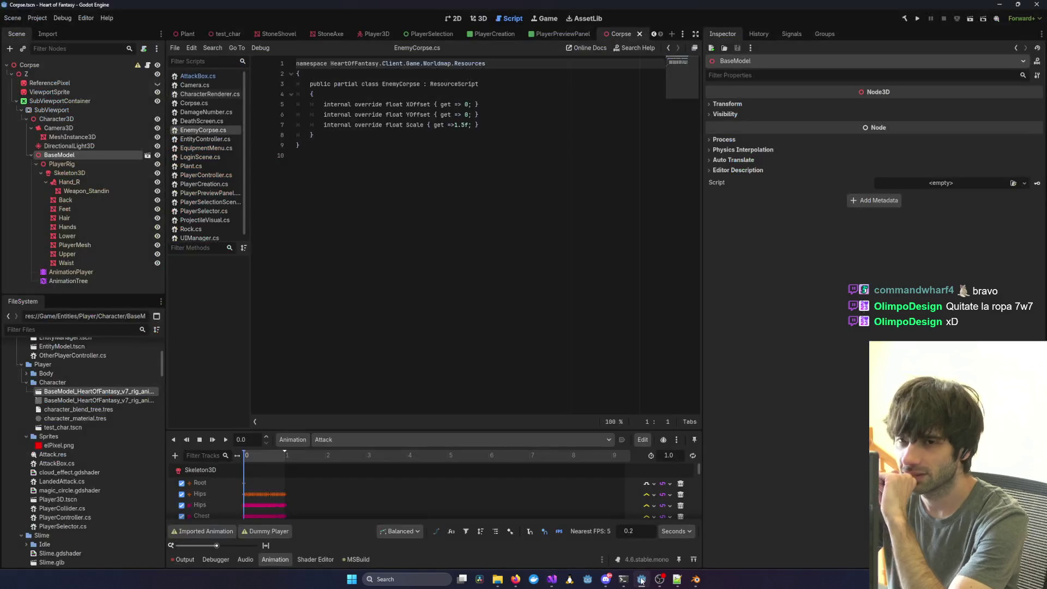
left_click(101, 202)
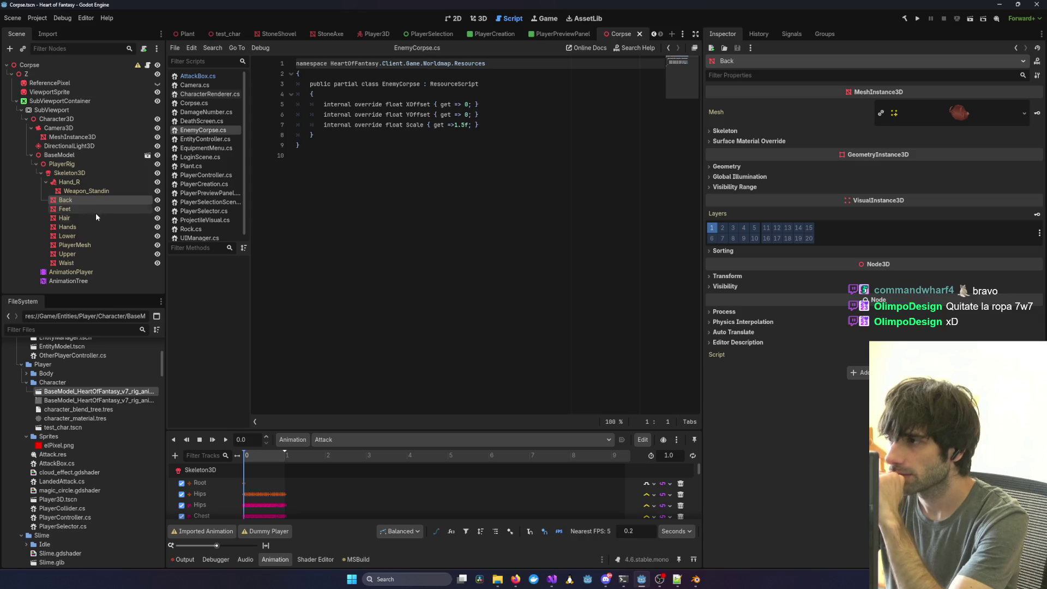
Open the Player3D scene in the 3D view and clear the Back node's mesh.
left_click(377, 34)
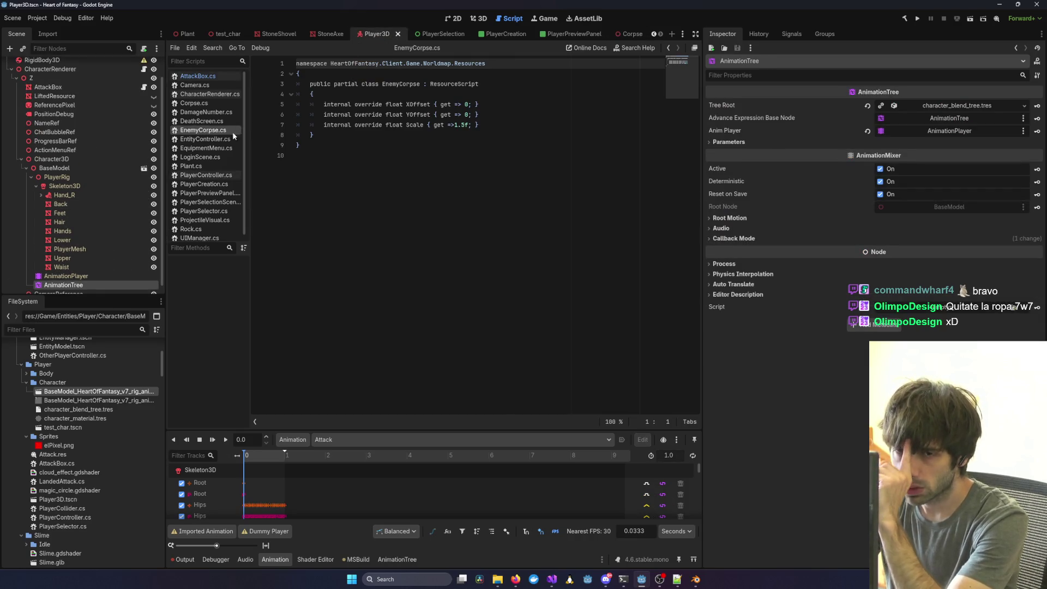
left_click(475, 21)
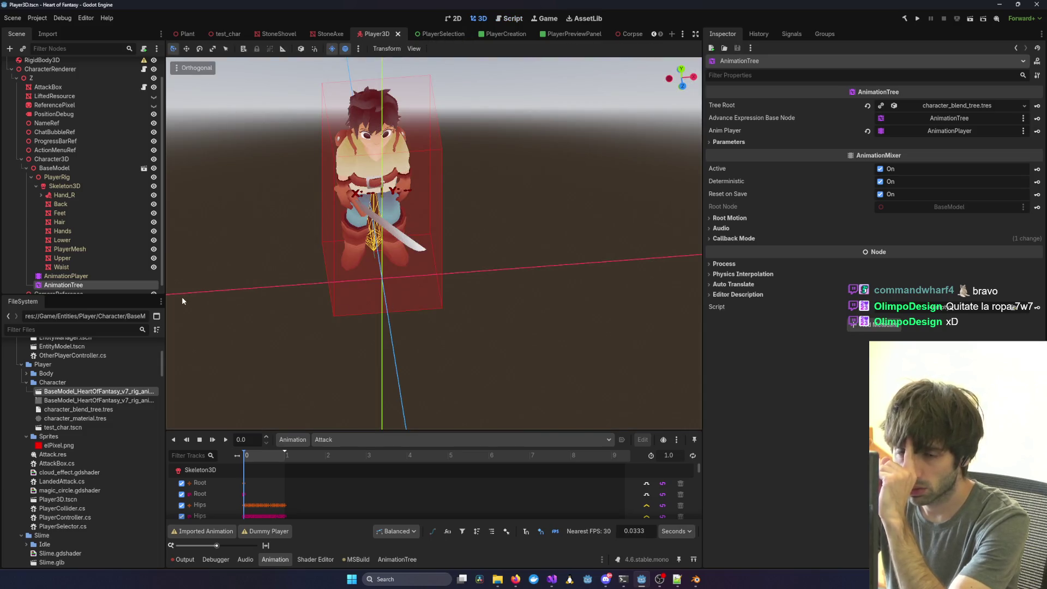
left_click(76, 206)
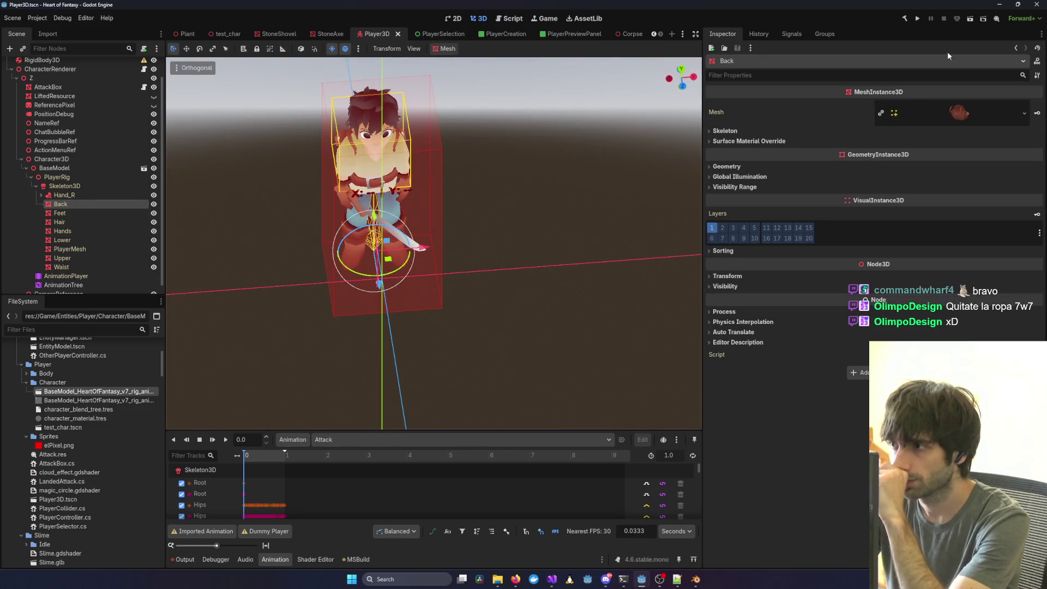
left_click(1024, 115)
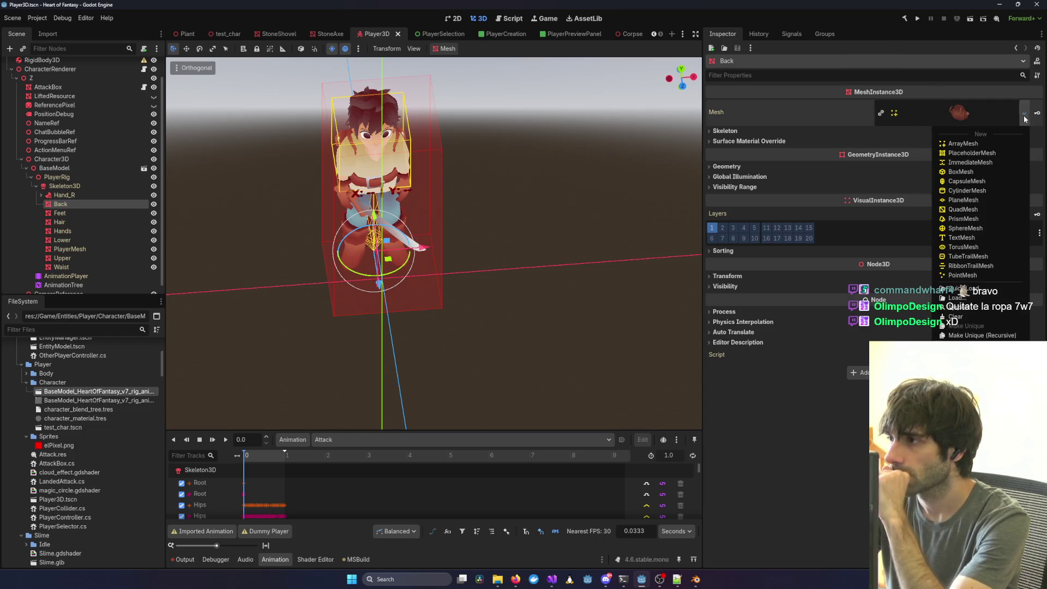
left_click(959, 317)
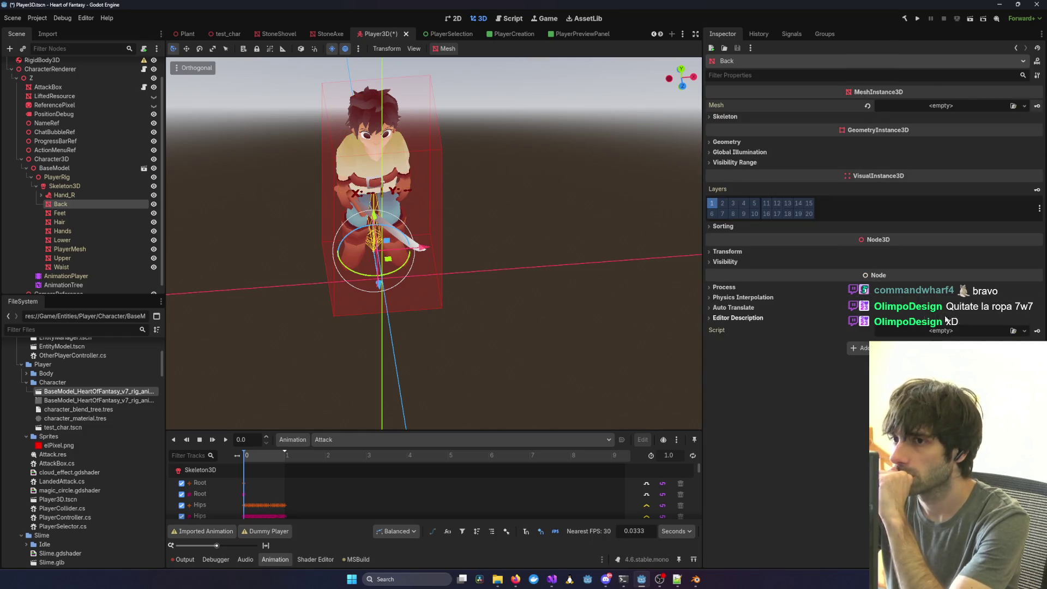
left_click_drag(490, 246, 442, 216)
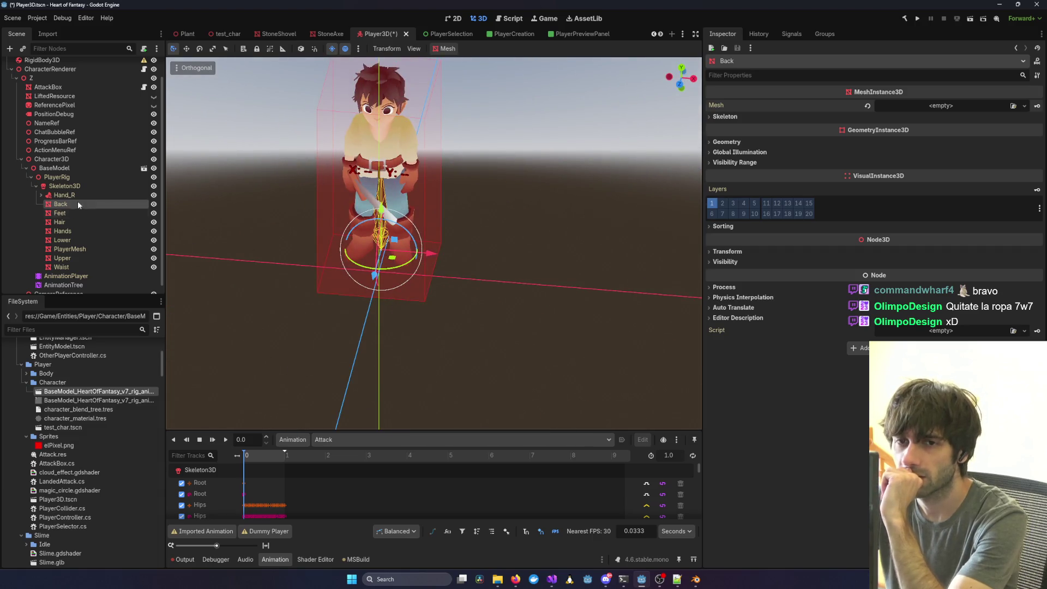
Clear the boots mesh from Feet and the pants mesh from Lower.
left_click(65, 213)
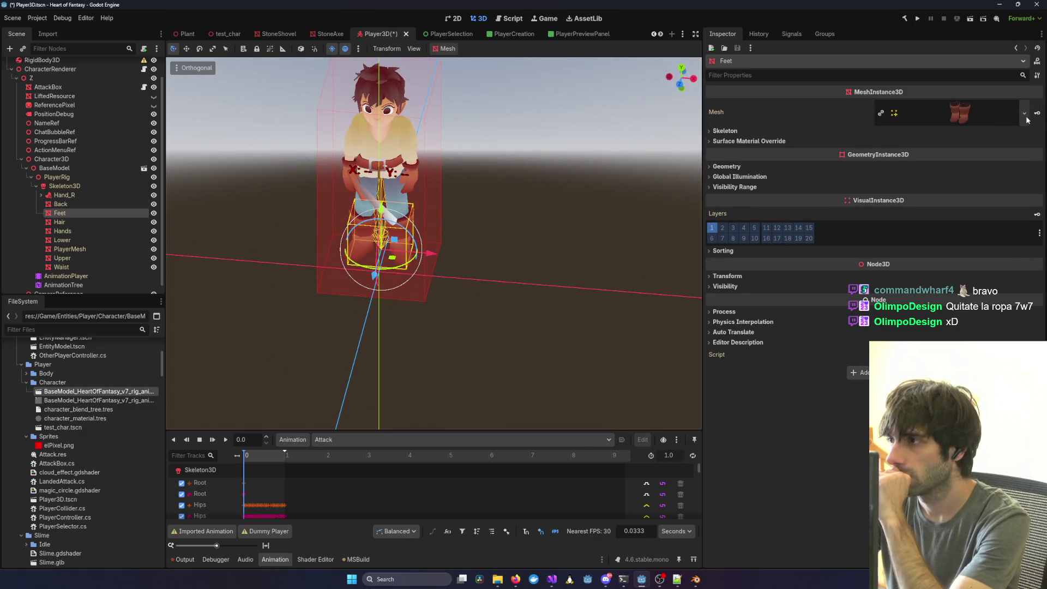
left_click(1023, 113)
left_click(957, 317)
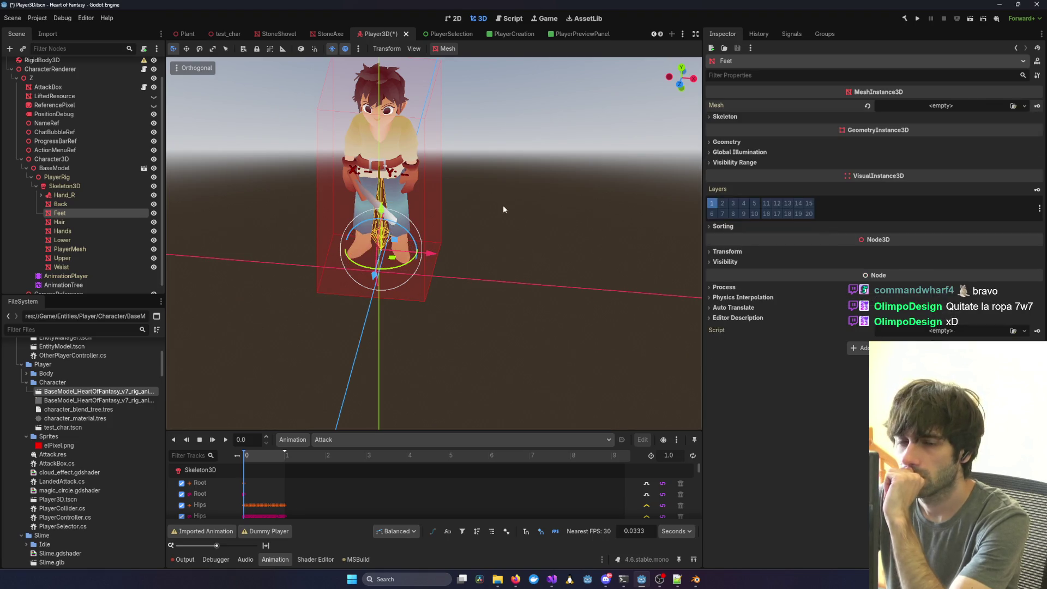
left_click(80, 205)
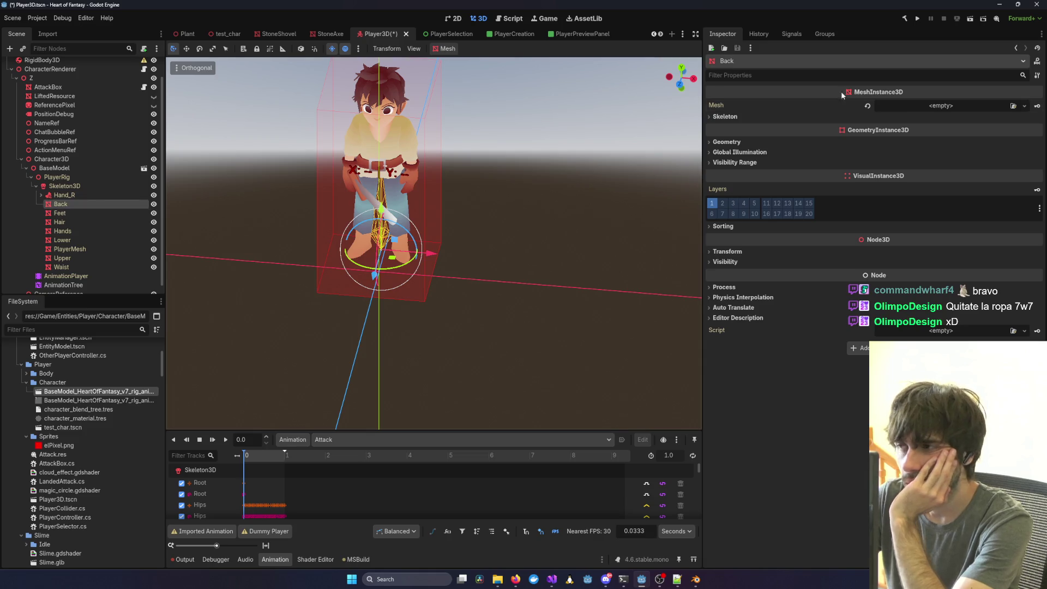
left_click(65, 223)
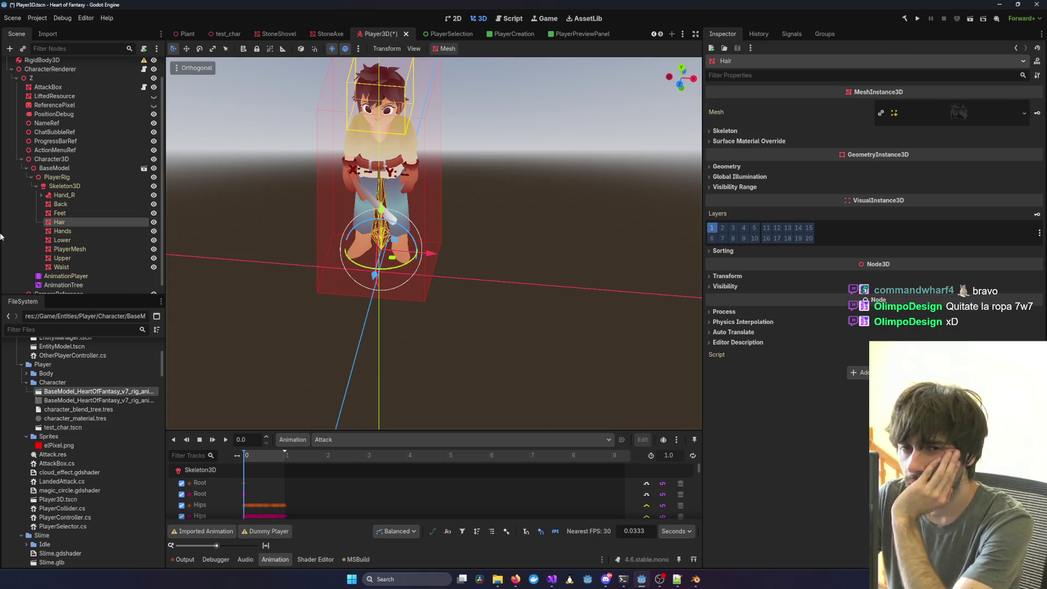
left_click(56, 233)
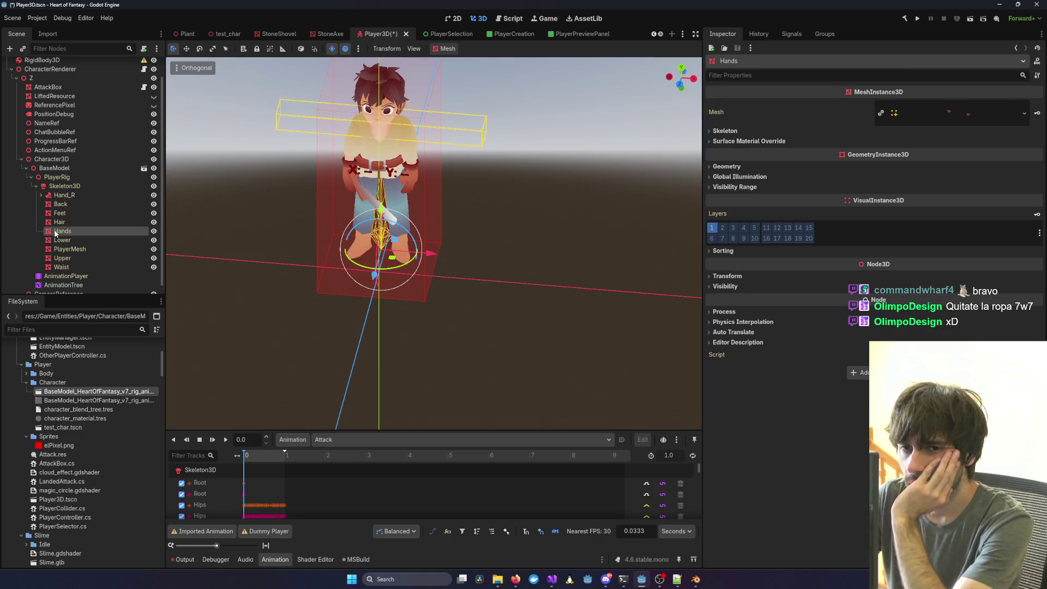
left_click(86, 240)
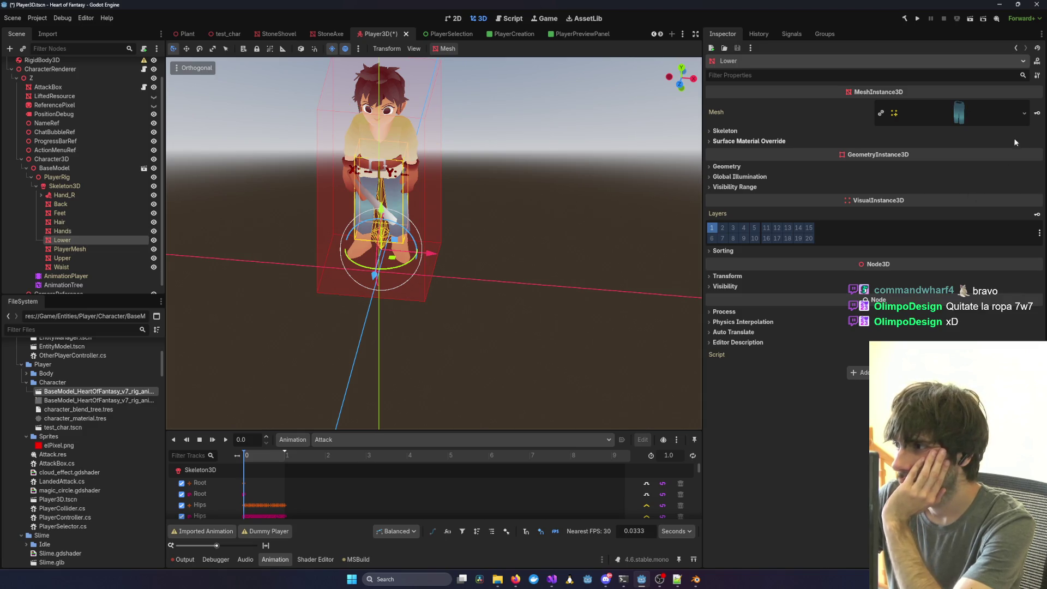
left_click(1022, 114)
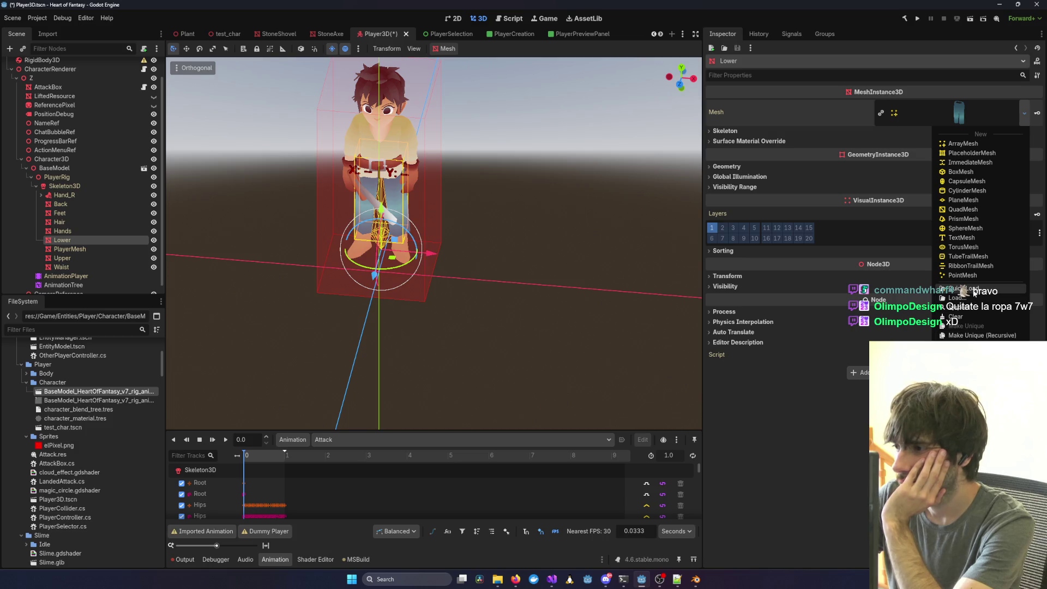
left_click(957, 318)
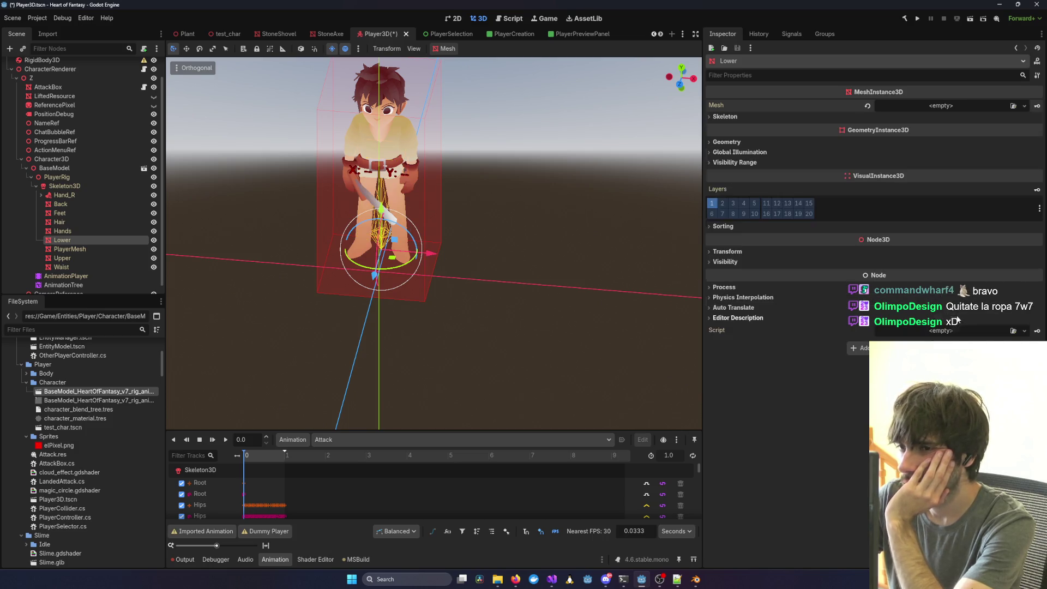
Clear the shirt mesh from Upper and the belt mesh from Waist.
left_click(71, 259)
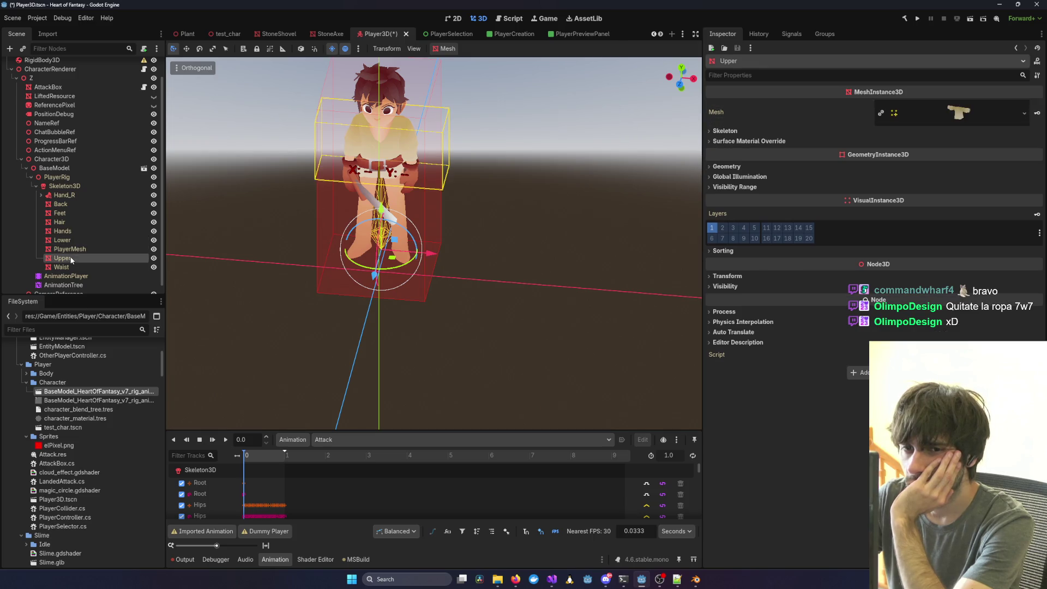
left_click(1024, 114)
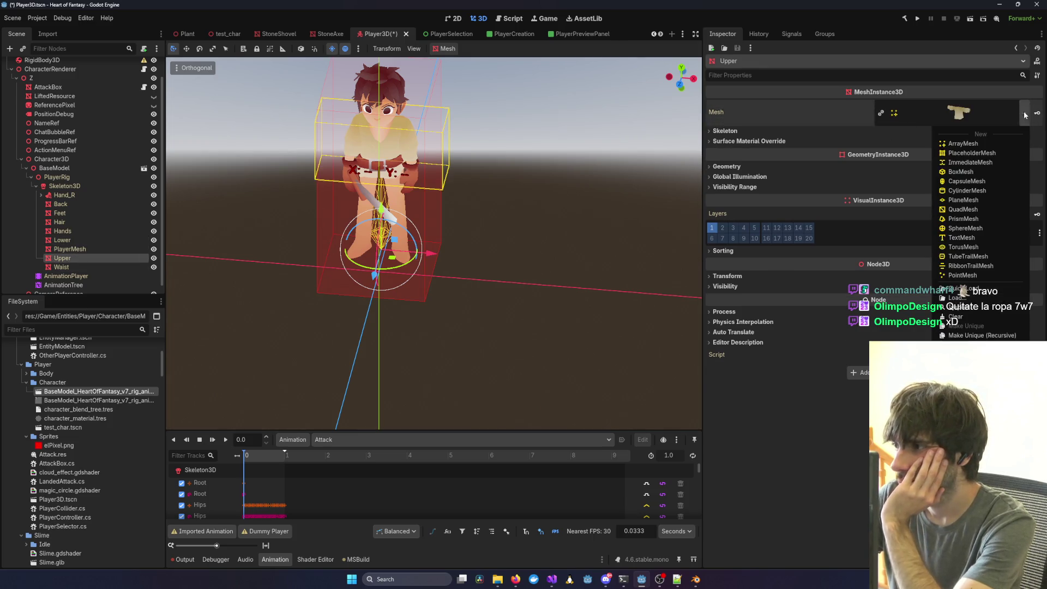
left_click(957, 316)
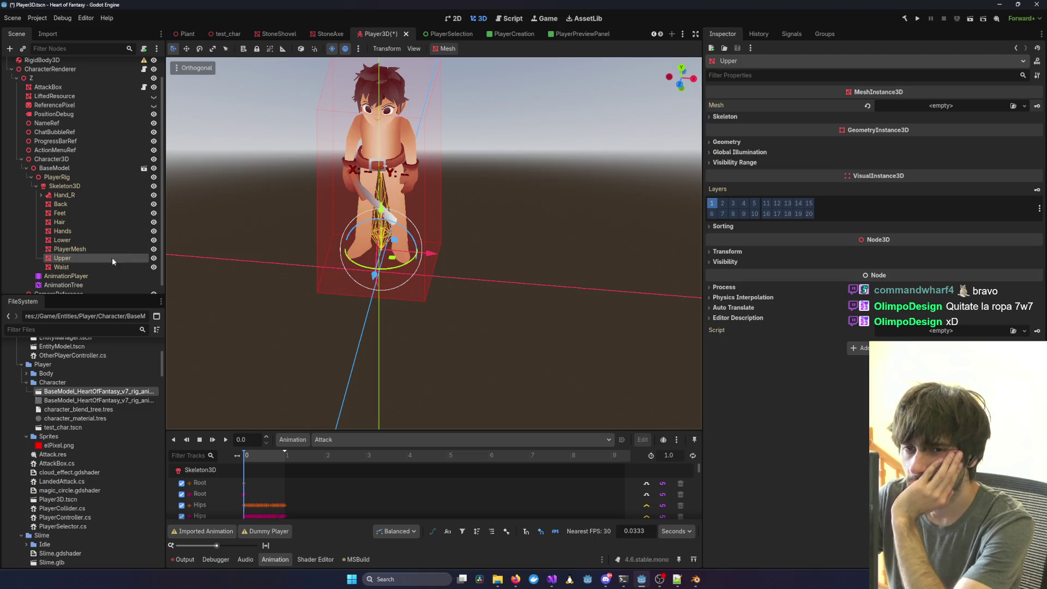
left_click(60, 267)
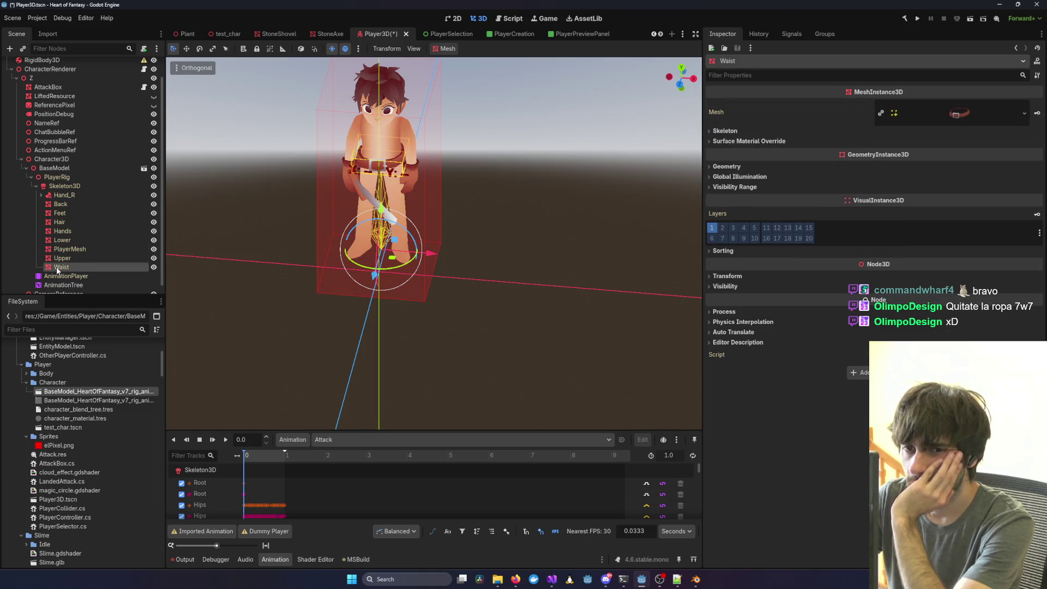
left_click(1024, 114)
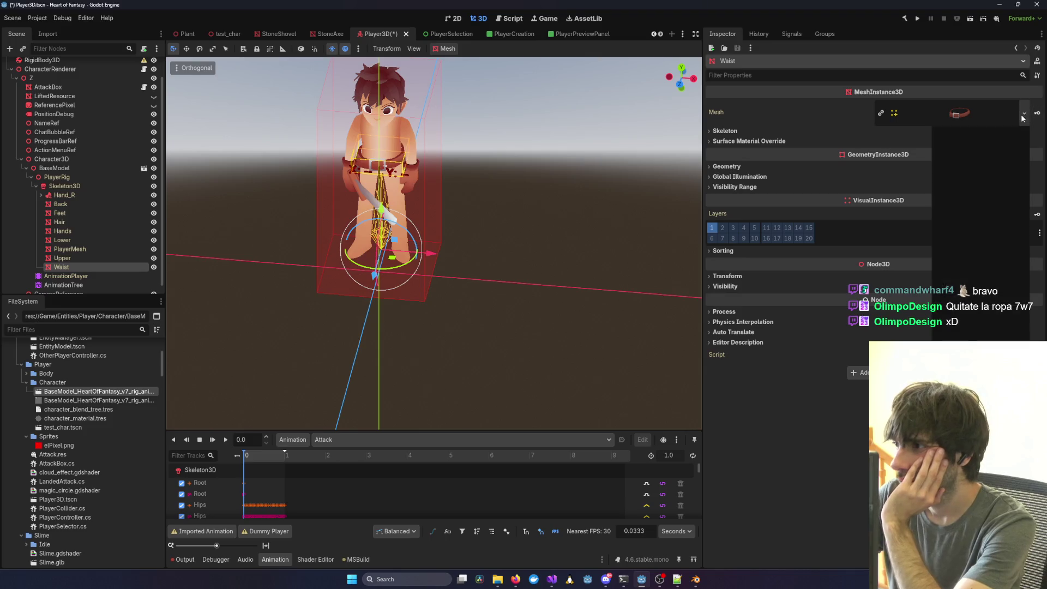
left_click(956, 317)
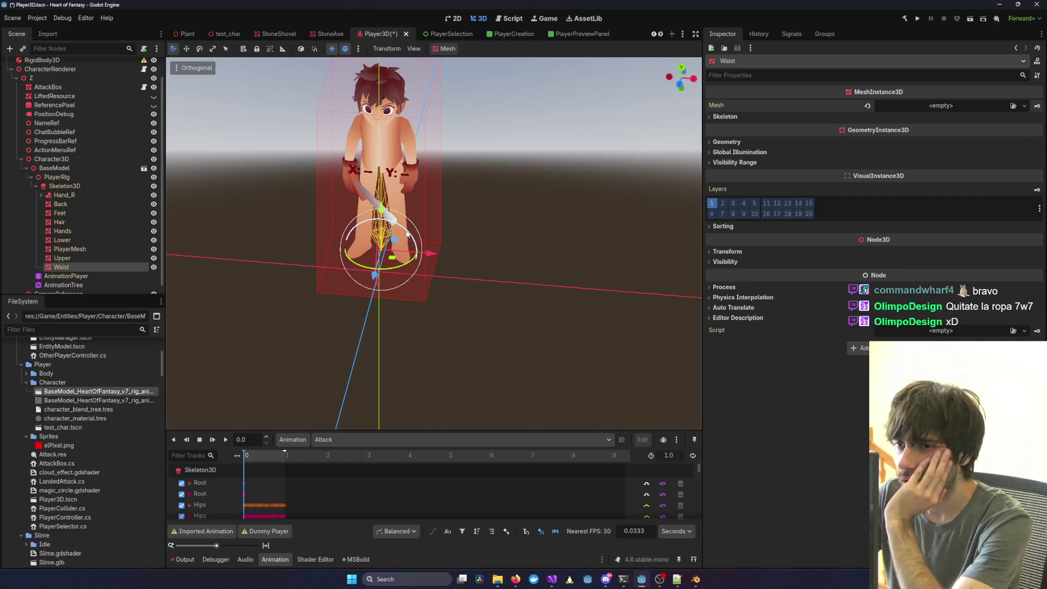
Clear the Hands and Weapon_Standin meshes, then save Player3D.
left_click(61, 232)
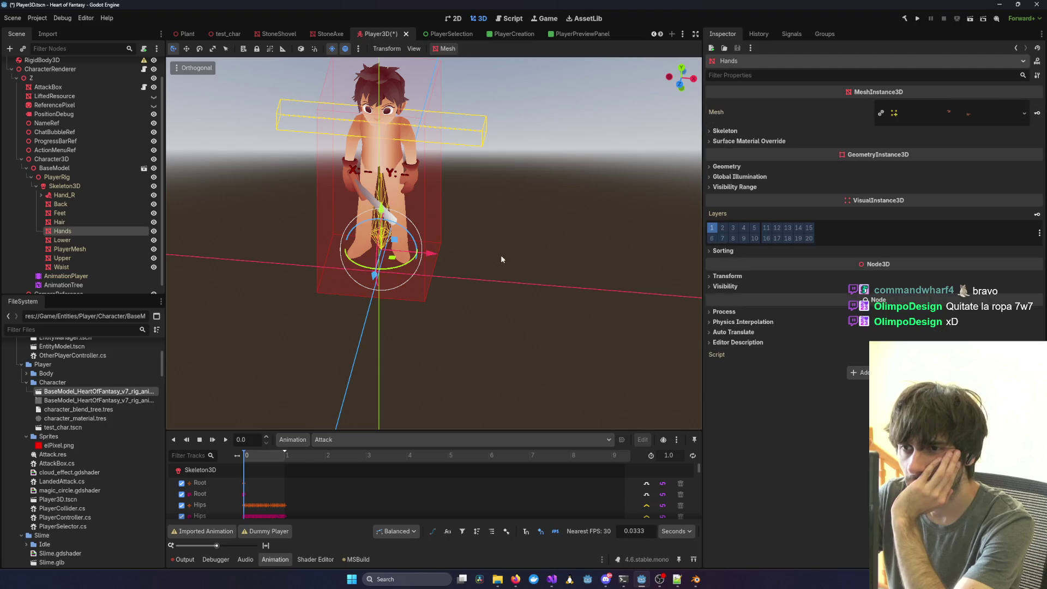
left_click(1024, 113)
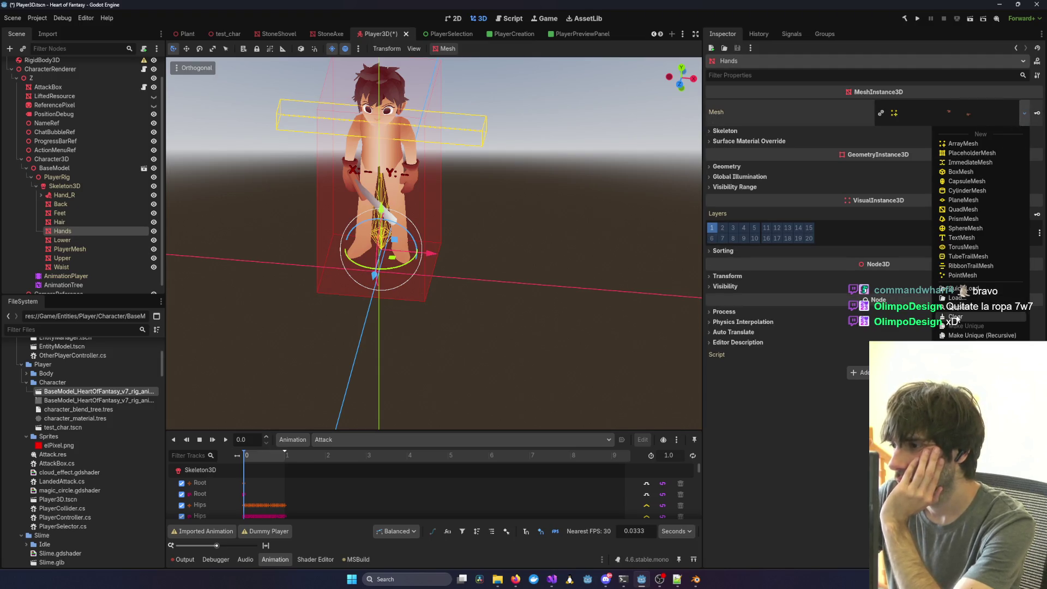
left_click(955, 317)
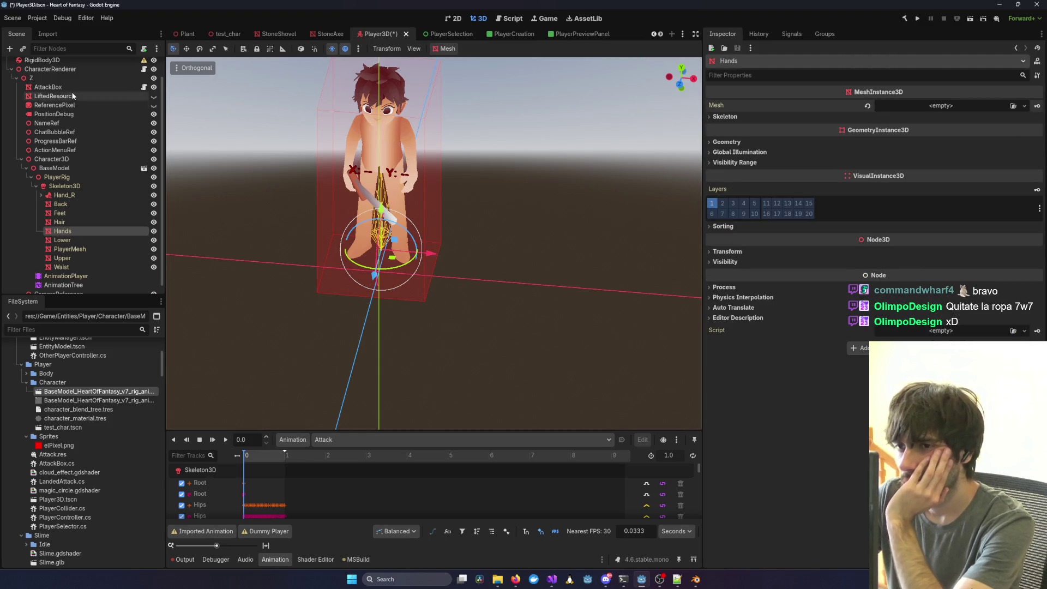
left_click(75, 194)
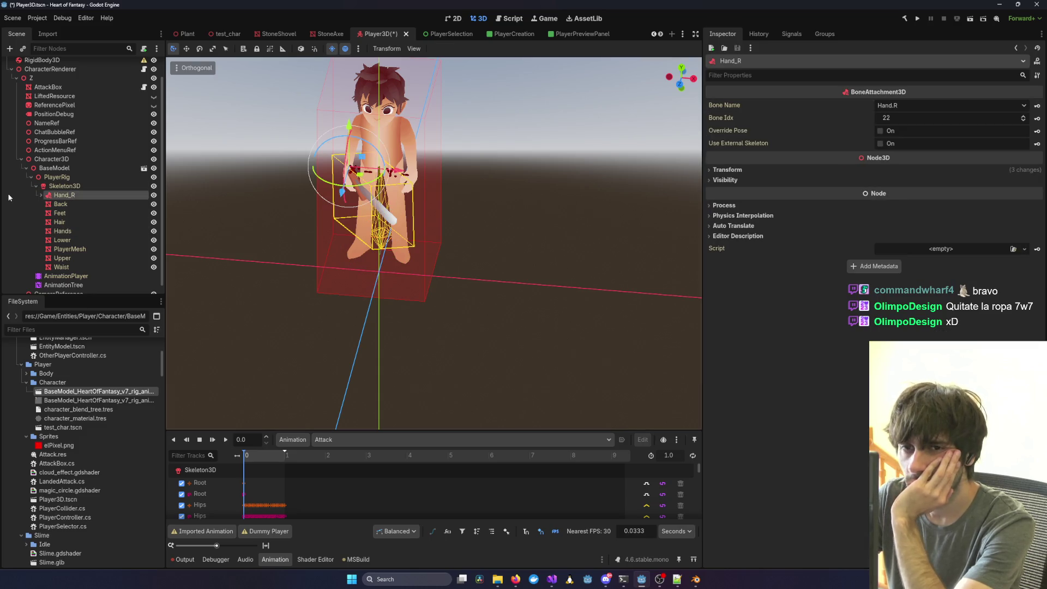
left_click(82, 205)
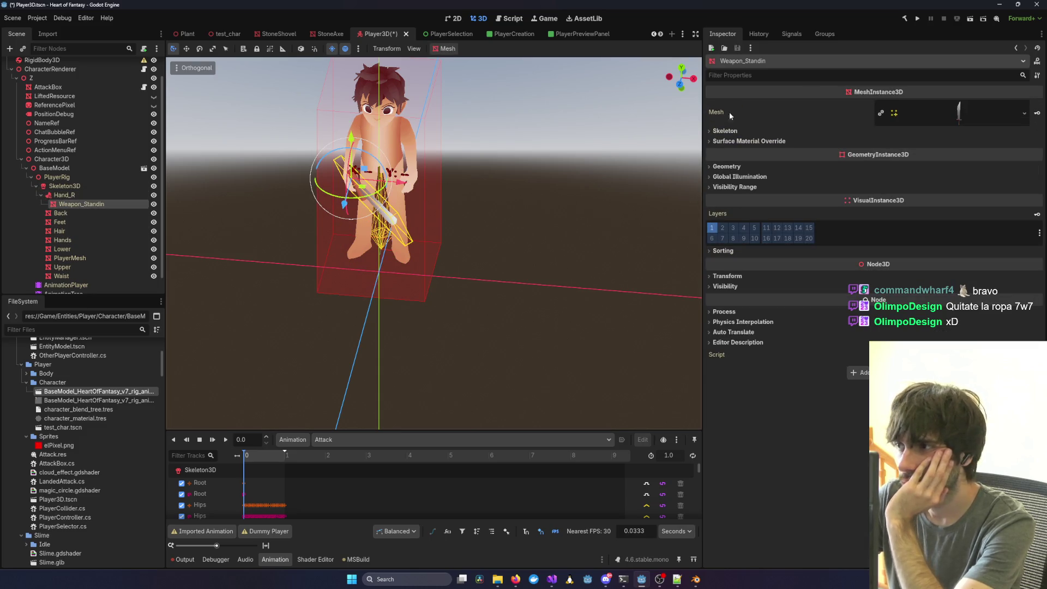
left_click(1024, 113)
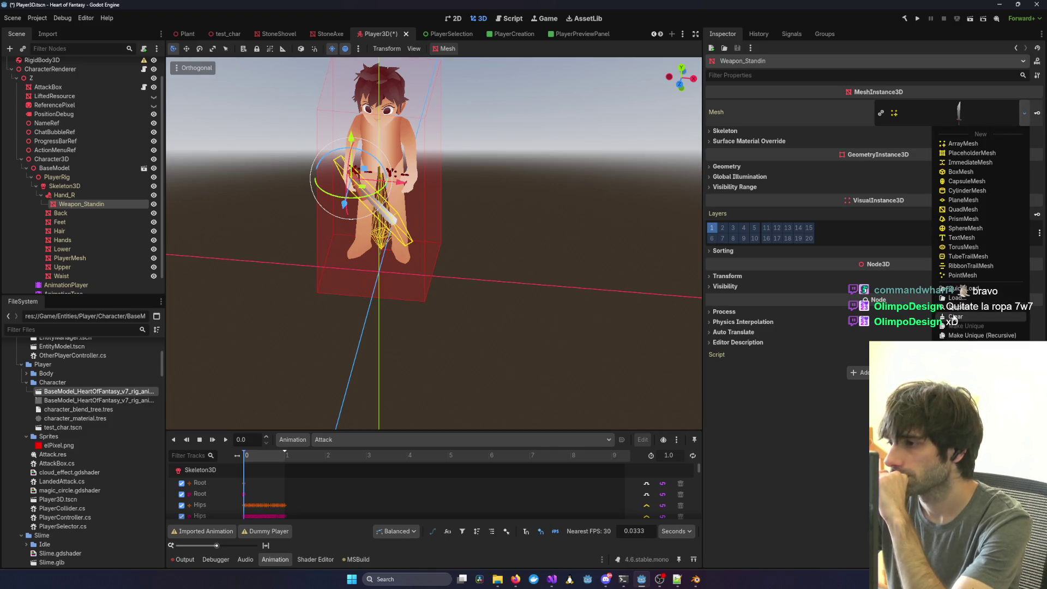
left_click(981, 317)
key("ctrl+s")
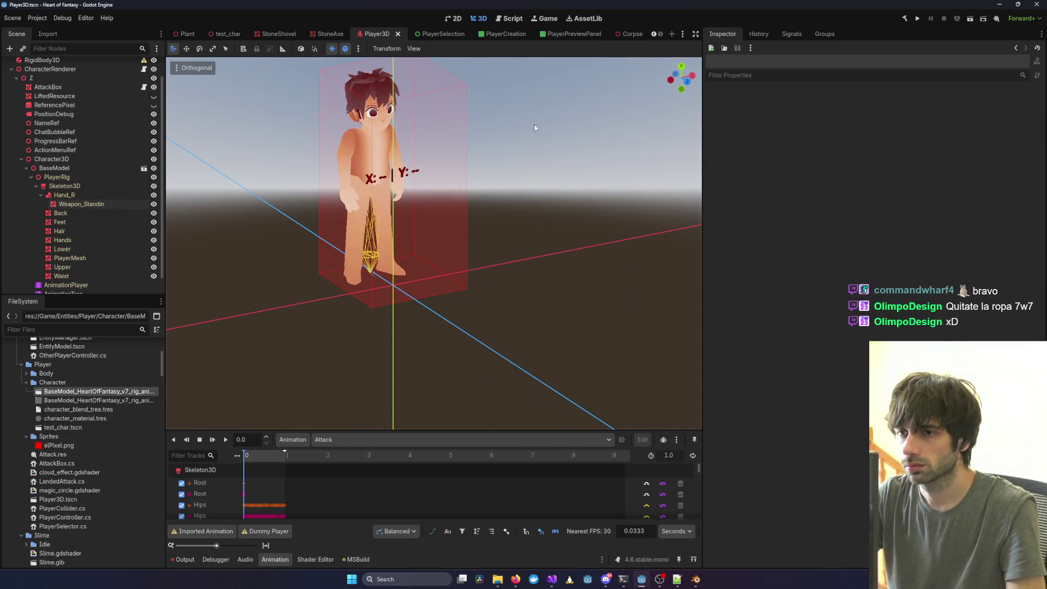
Start the game client in debug mode from the Visual Studio client project.
mouse_move(444, 142)
left_mouse_down()
mouse_move(453, 136)
mouse_move(490, 183)
left_mouse_up()
left_click(552, 579)
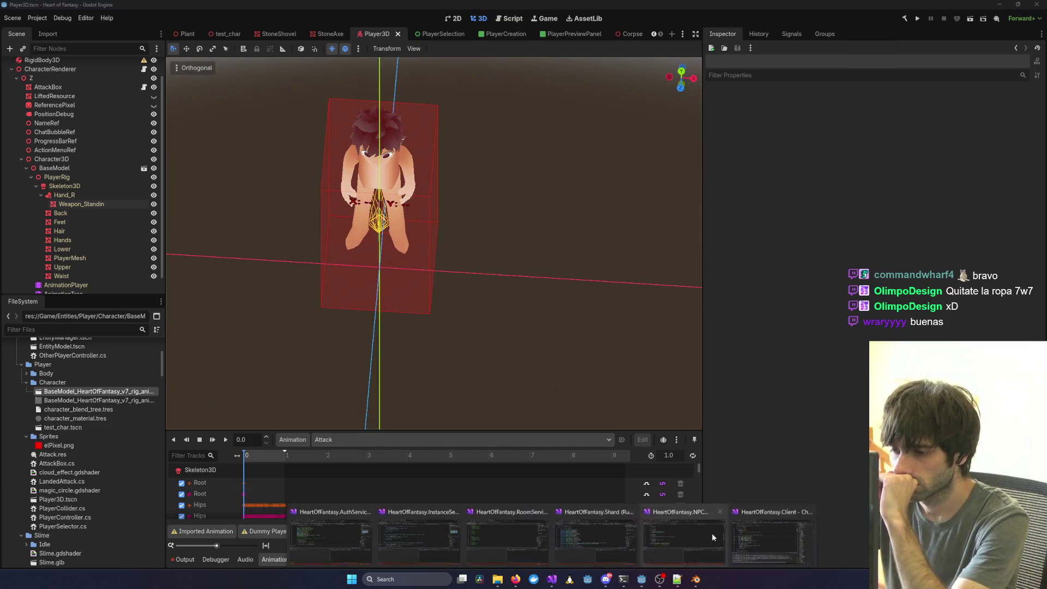
left_click(565, 523)
left_click(256, 21)
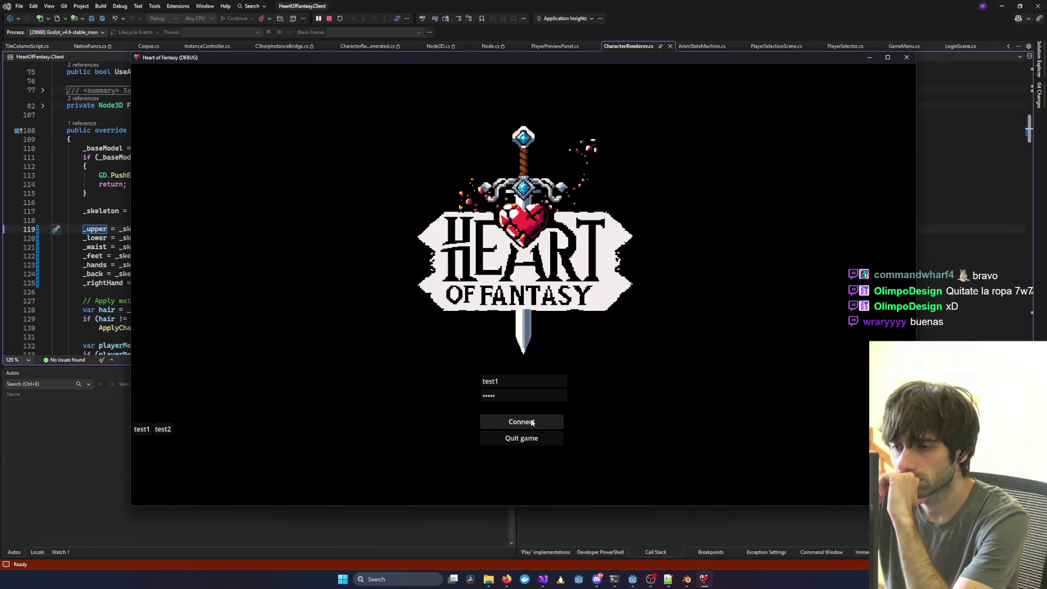
Log in with the test account, enter the forest world, then return to Godot.
left_click(182, 362)
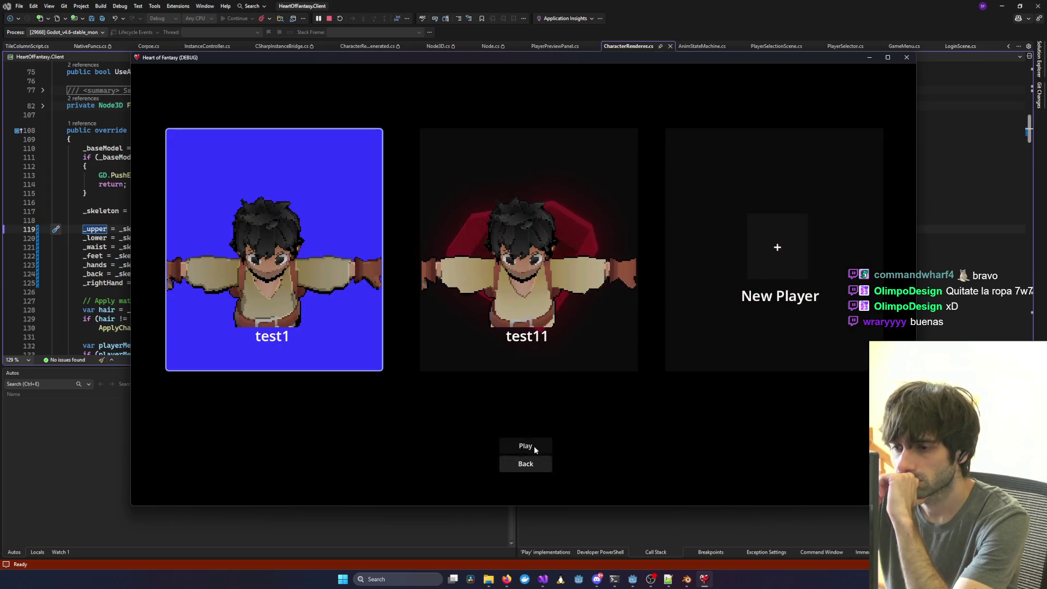
left_click(533, 445)
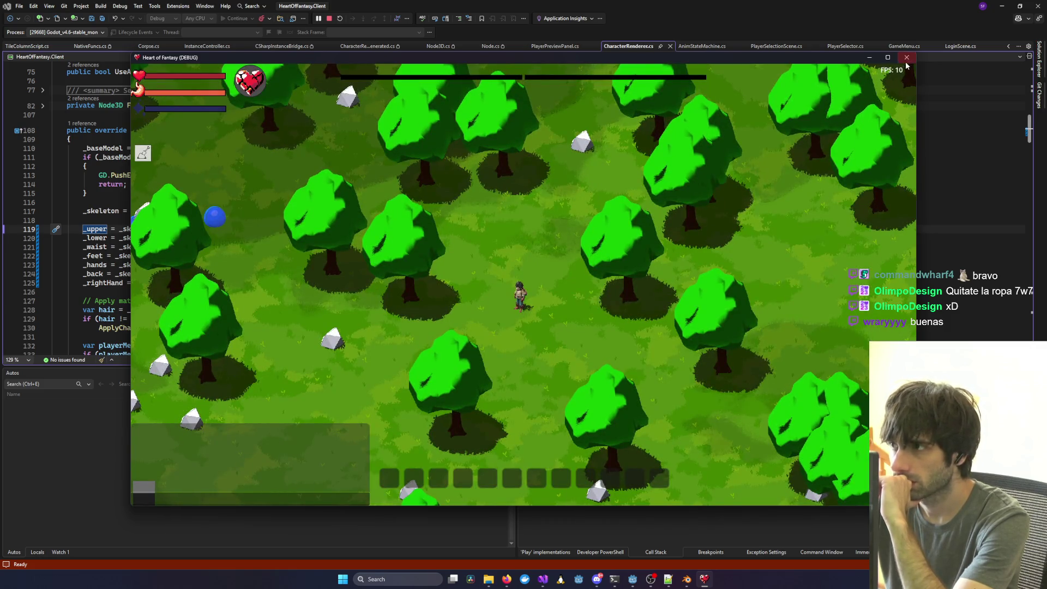
scroll(555, 358, "up", 5)
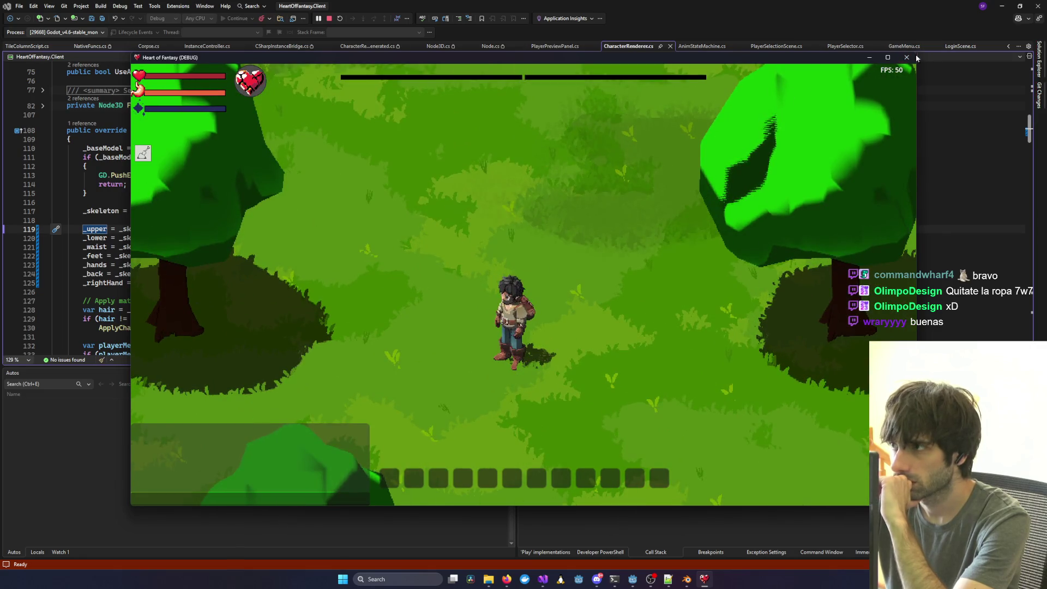
left_click(632, 581)
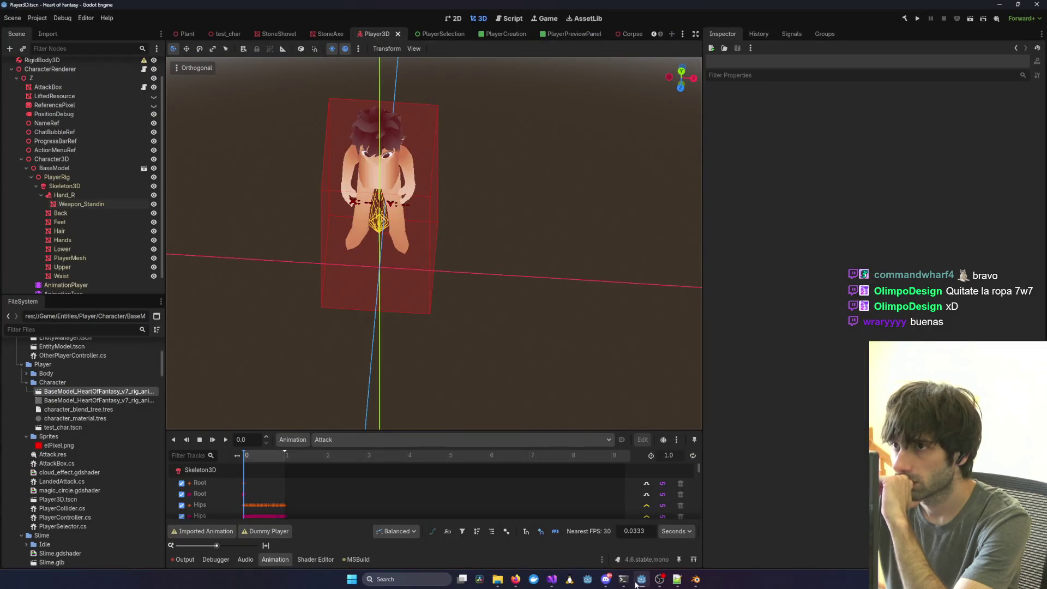
scroll(112, 262, "down", 1)
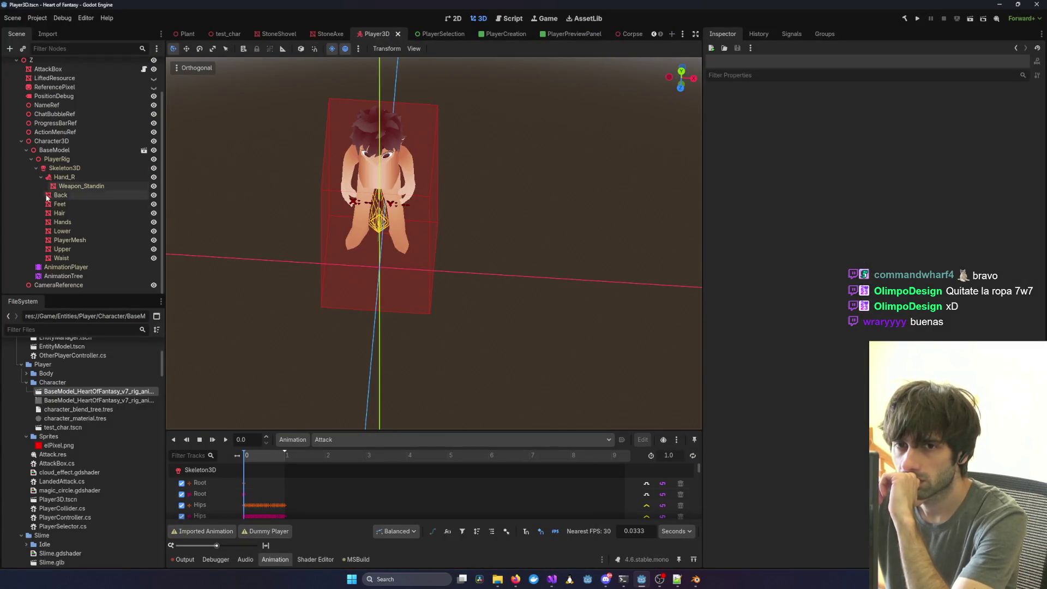
mouse_move(239, 277)
left_mouse_down()
mouse_move(544, 237)
mouse_move(294, 248)
mouse_move(266, 262)
left_mouse_up()
left_click(461, 199)
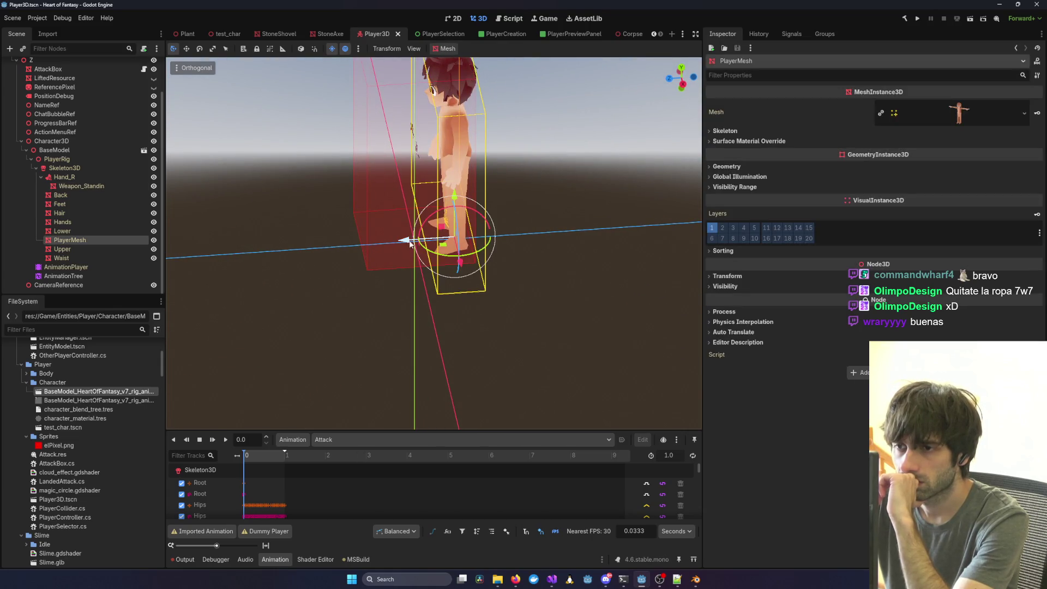
left_click_drag(409, 244, 381, 242)
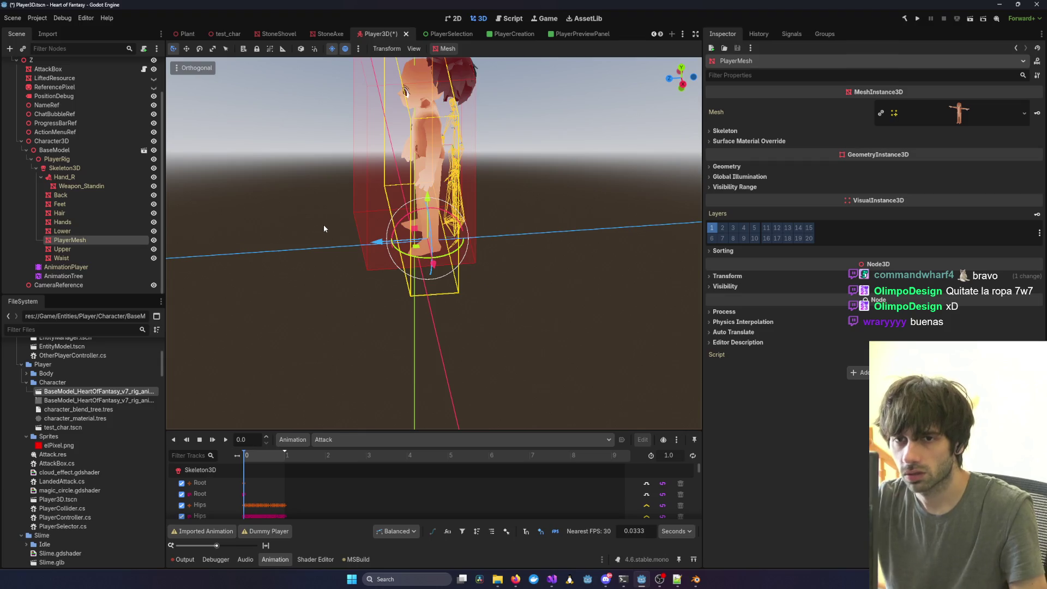
key("ctrl+z")
left_click(76, 151)
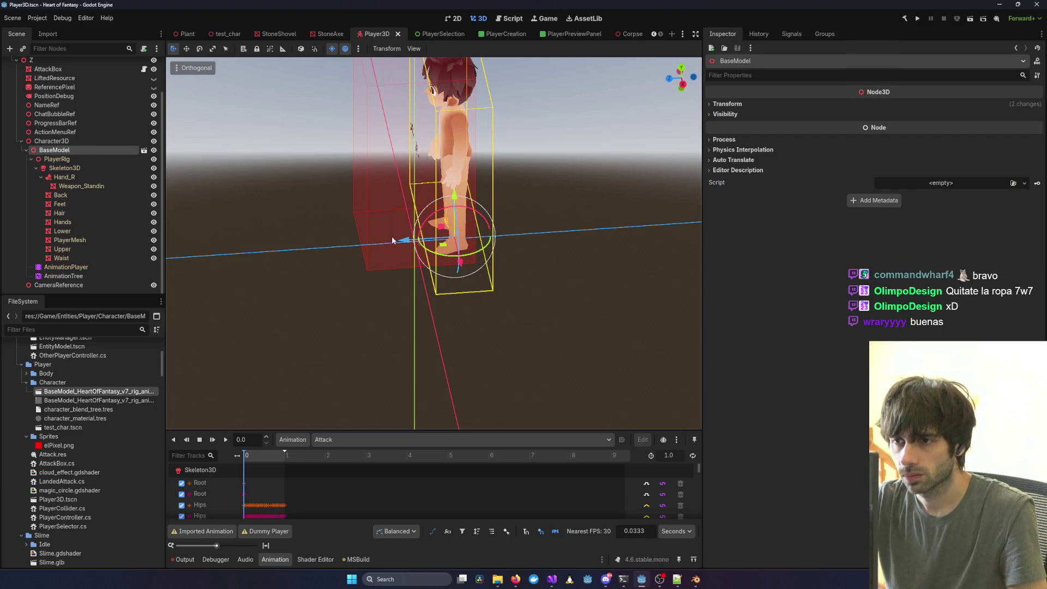
left_click_drag(401, 241, 368, 241)
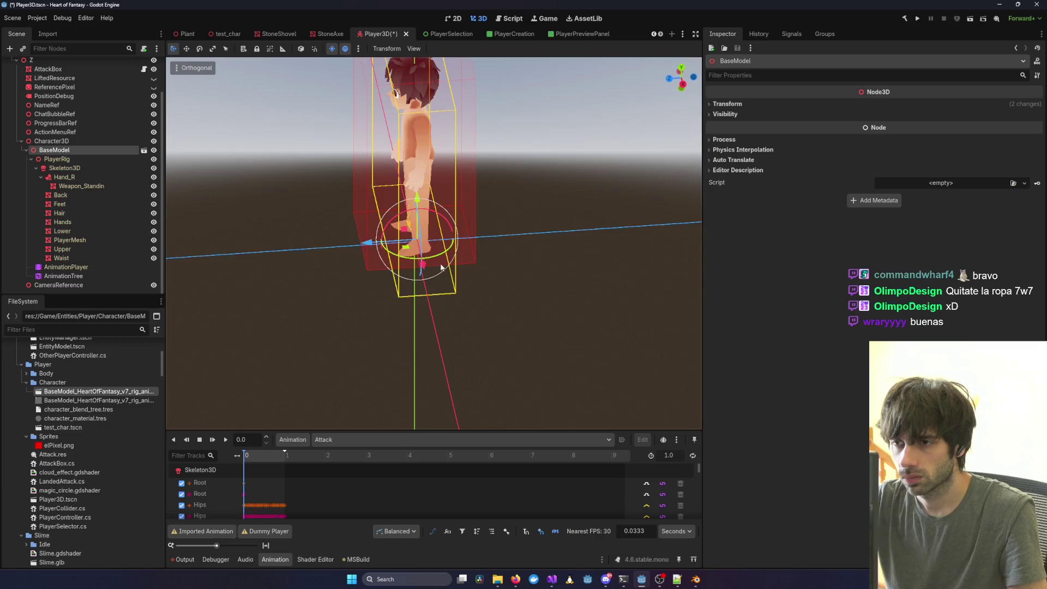
mouse_move(521, 289)
left_mouse_down()
mouse_move(580, 297)
mouse_move(600, 326)
mouse_move(342, 260)
mouse_move(414, 262)
left_mouse_up()
key("ctrl+s")
scroll(414, 262, "down", 2)
scroll(414, 262, "up", 1)
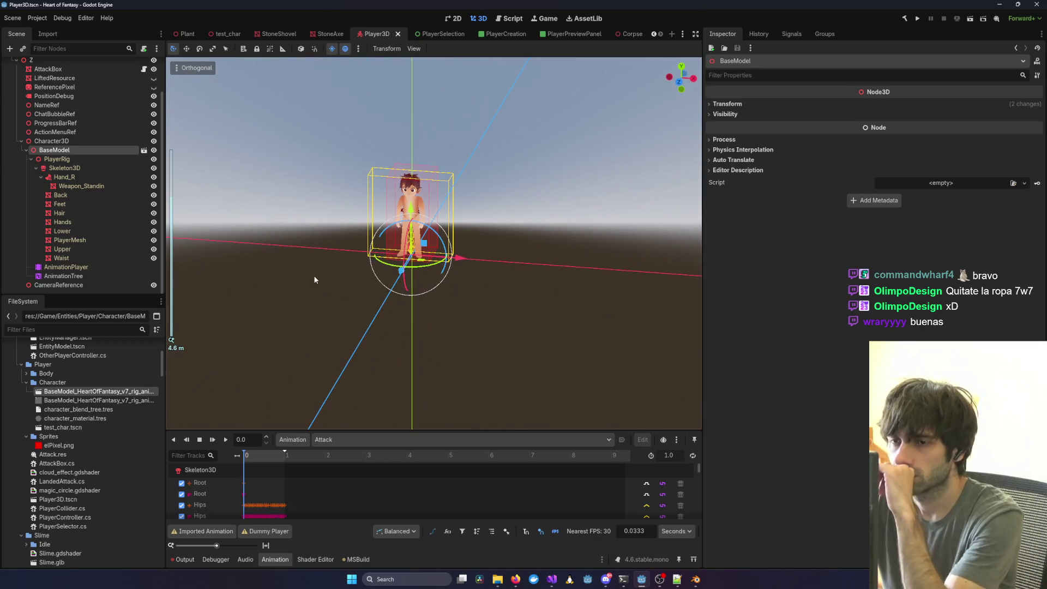
left_click(77, 277)
left_click(65, 267)
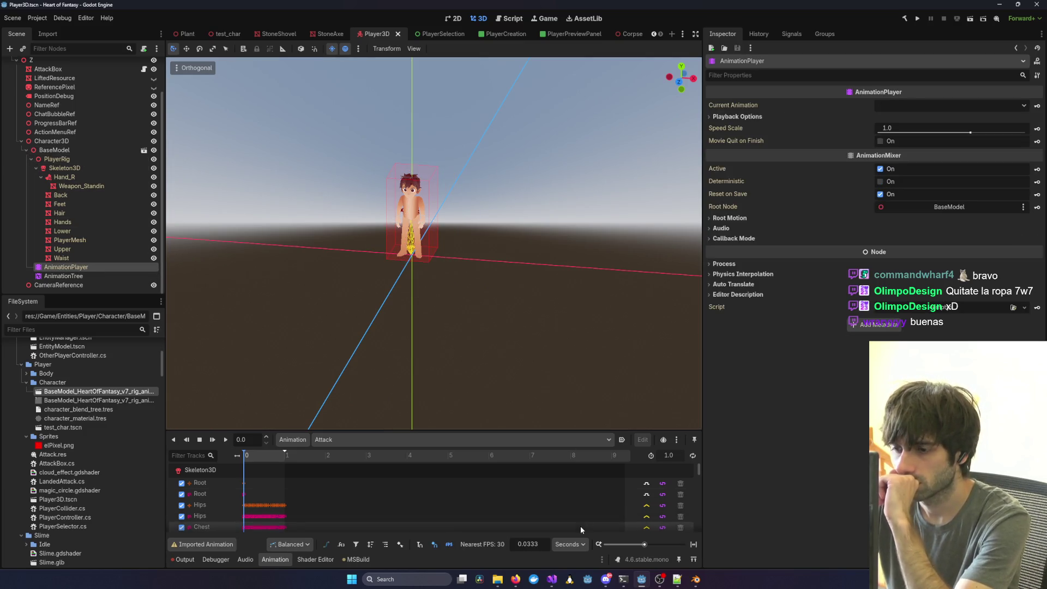
mouse_move(552, 579)
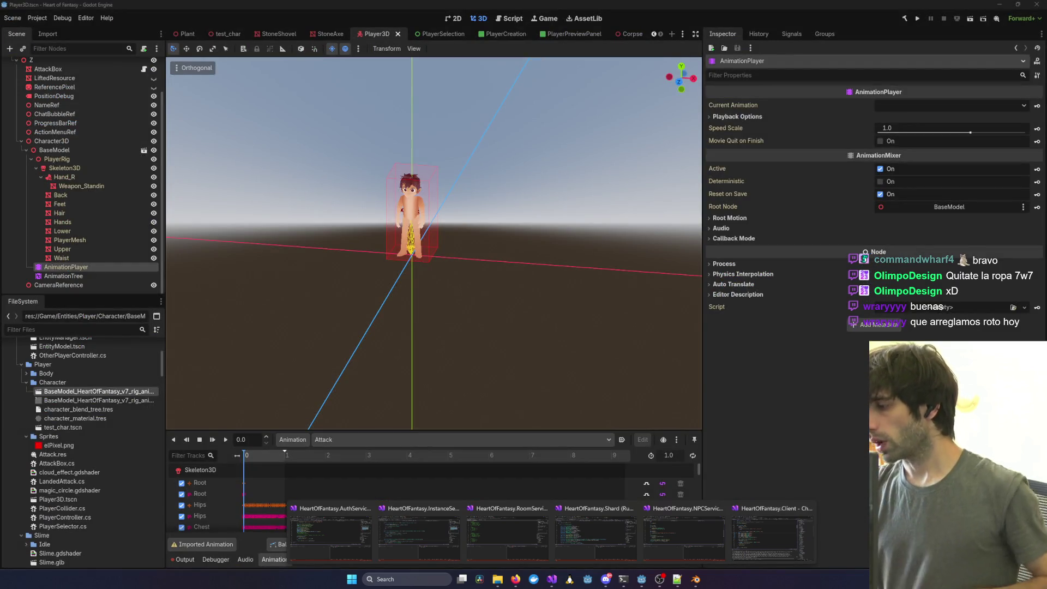
Relaunch the debug client, log in, enter with the first character, and open Equipment with C.
left_click(796, 535)
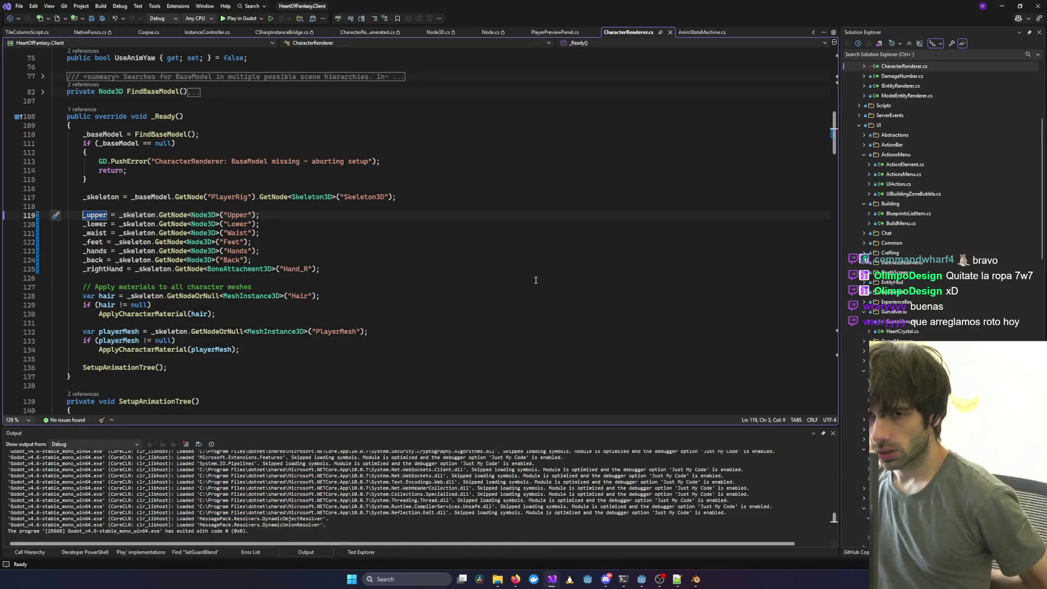
left_click(238, 18)
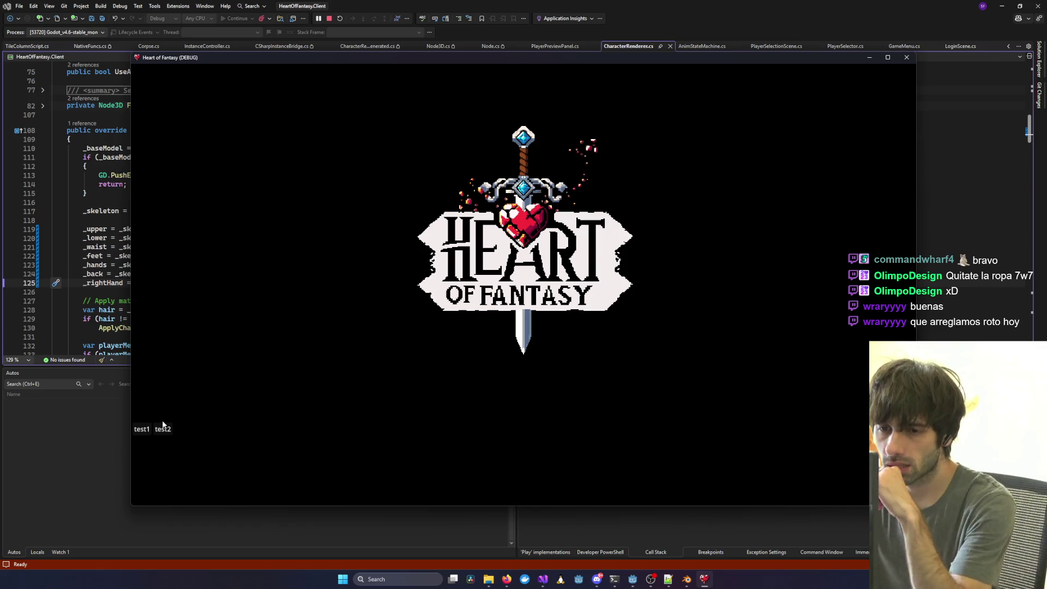
left_click(142, 428)
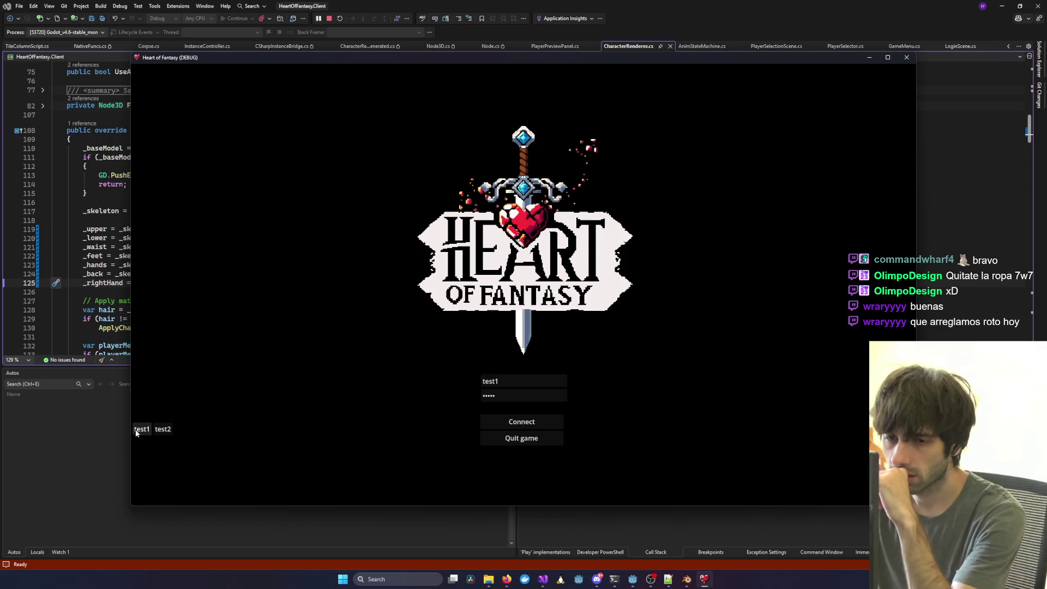
left_click(536, 423)
left_click(185, 362)
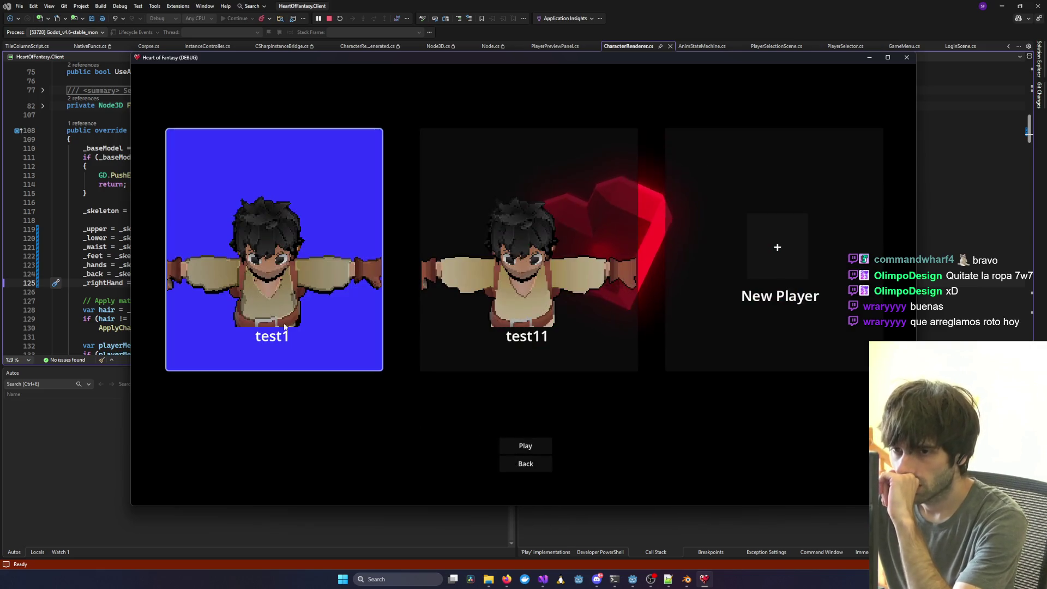
left_click(525, 445)
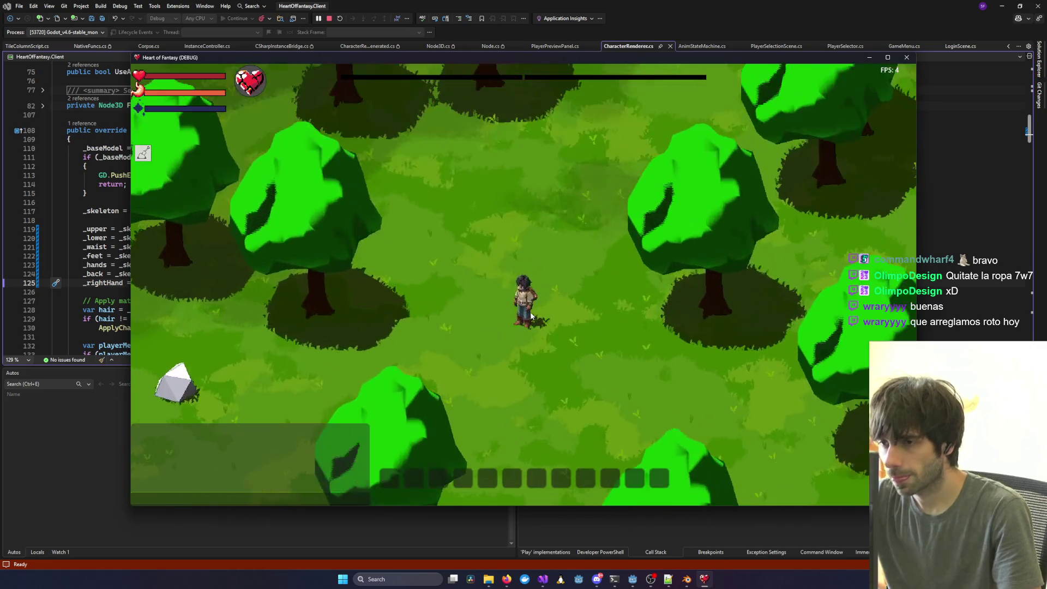
key("c")
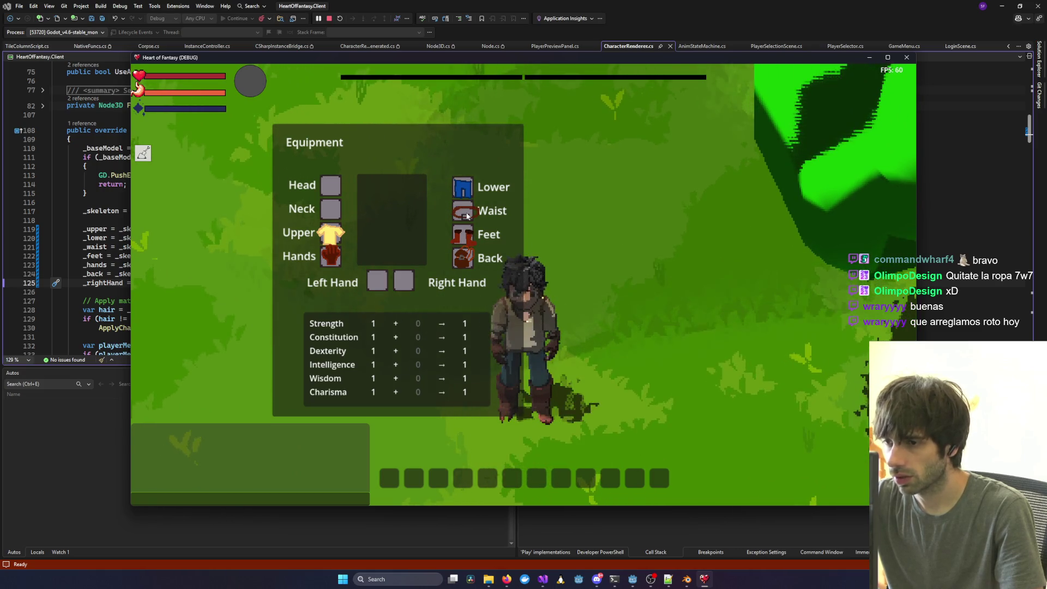
Strip the shirt, gloves, boots, belt and pants, and drop the axe on the ground.
scroll(593, 272, "up", 5)
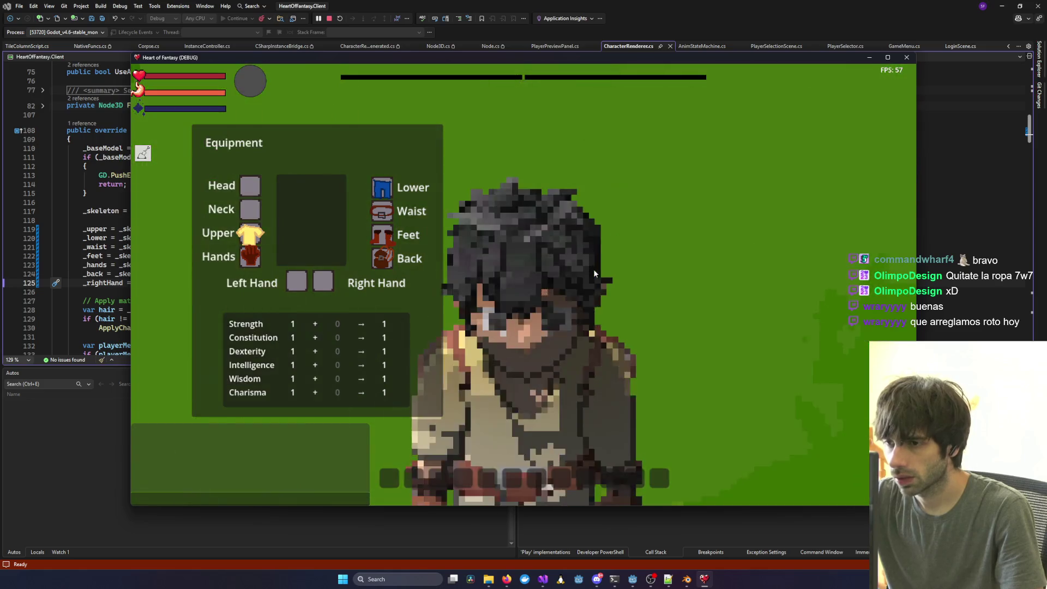
scroll(593, 269, "down", 5)
left_click(246, 238)
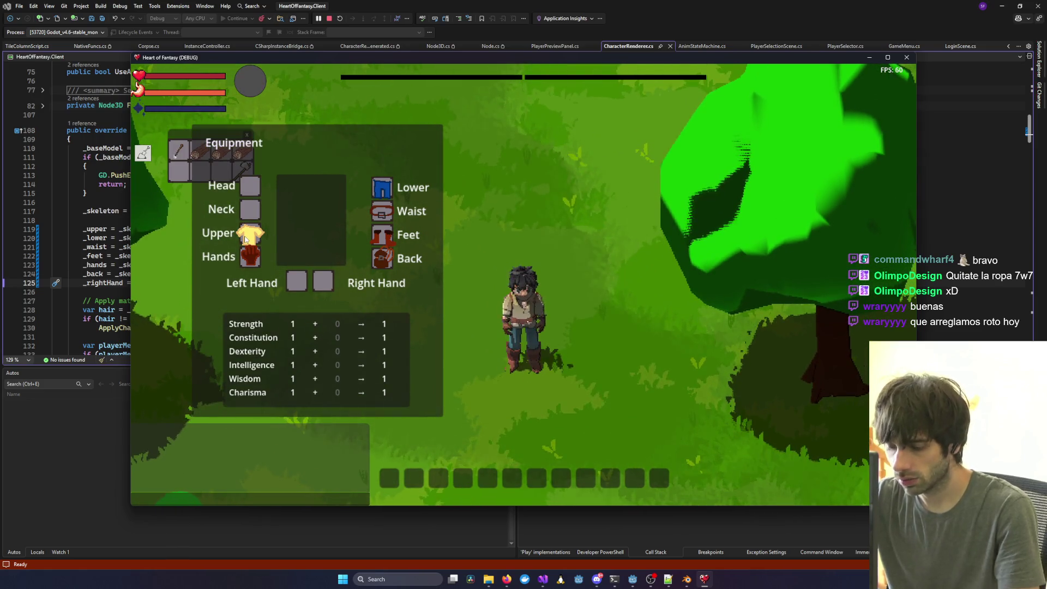
mouse_move(177, 138)
left_mouse_down()
mouse_move(521, 123)
mouse_move(463, 212)
mouse_move(385, 266)
mouse_move(540, 159)
left_mouse_up()
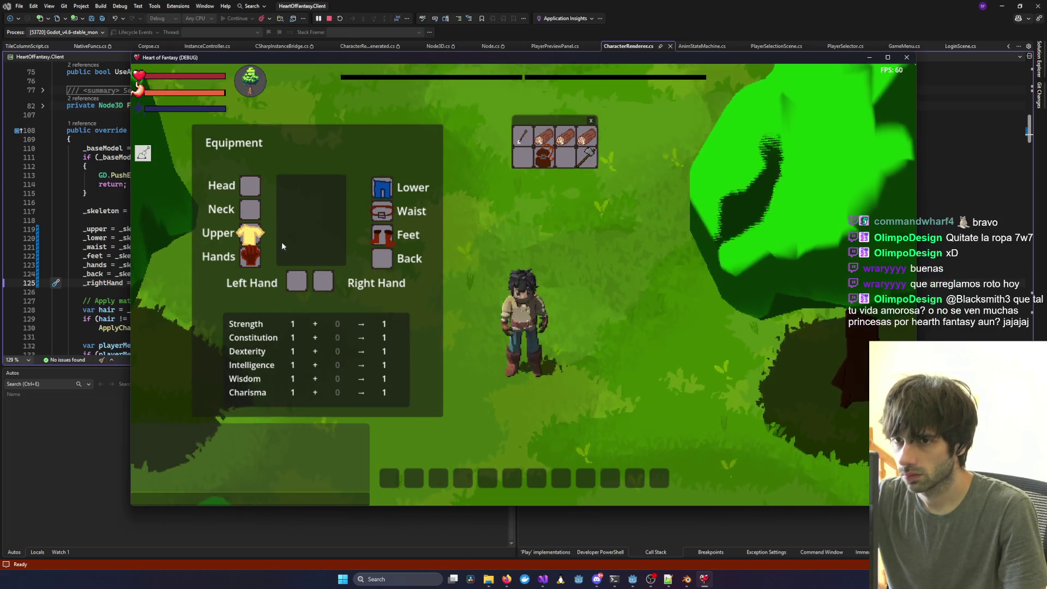
left_click_drag(250, 233, 565, 158)
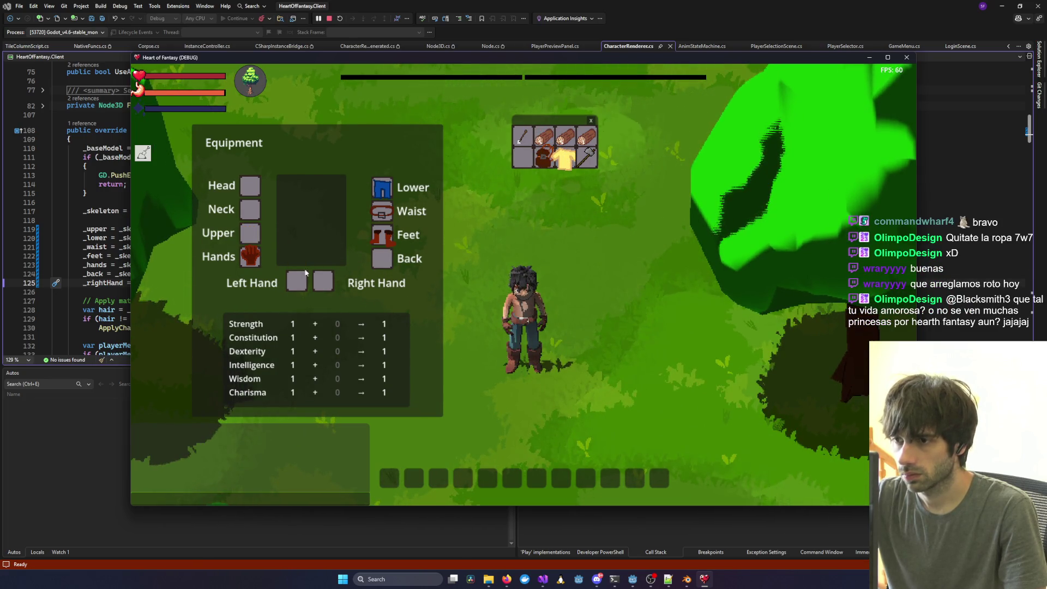
mouse_move(249, 257)
left_mouse_down()
mouse_move(520, 201)
mouse_move(528, 165)
left_mouse_up()
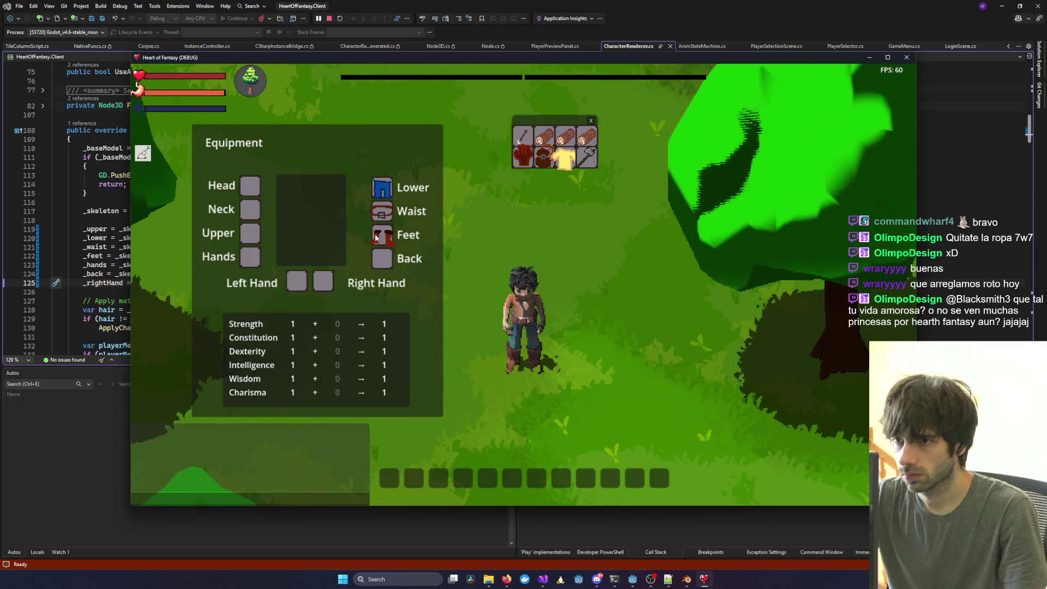
left_click_drag(381, 234, 591, 158)
left_click_drag(630, 264, 631, 266)
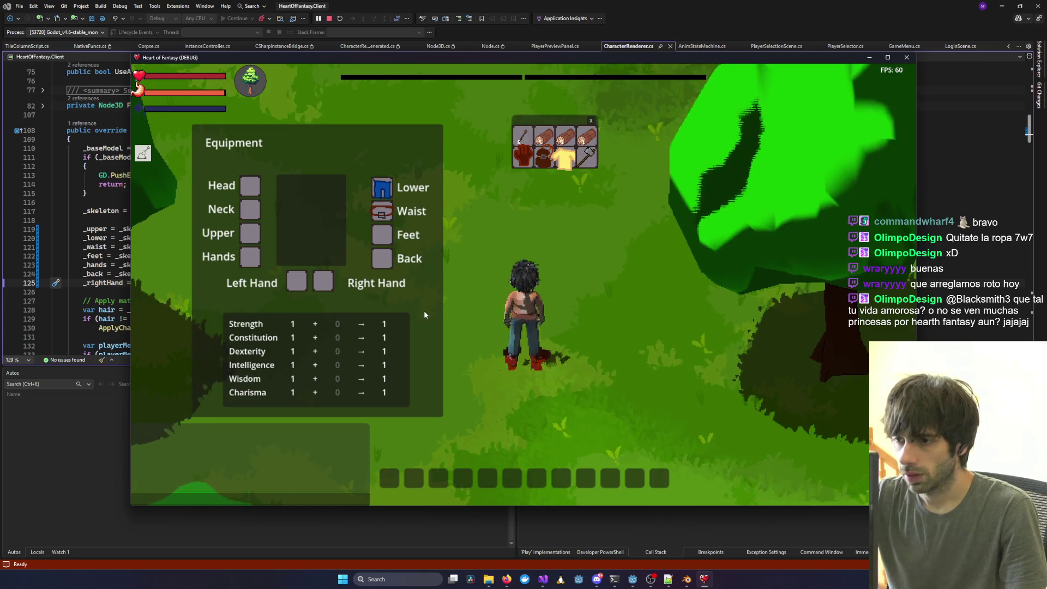
left_click_drag(397, 225, 538, 260)
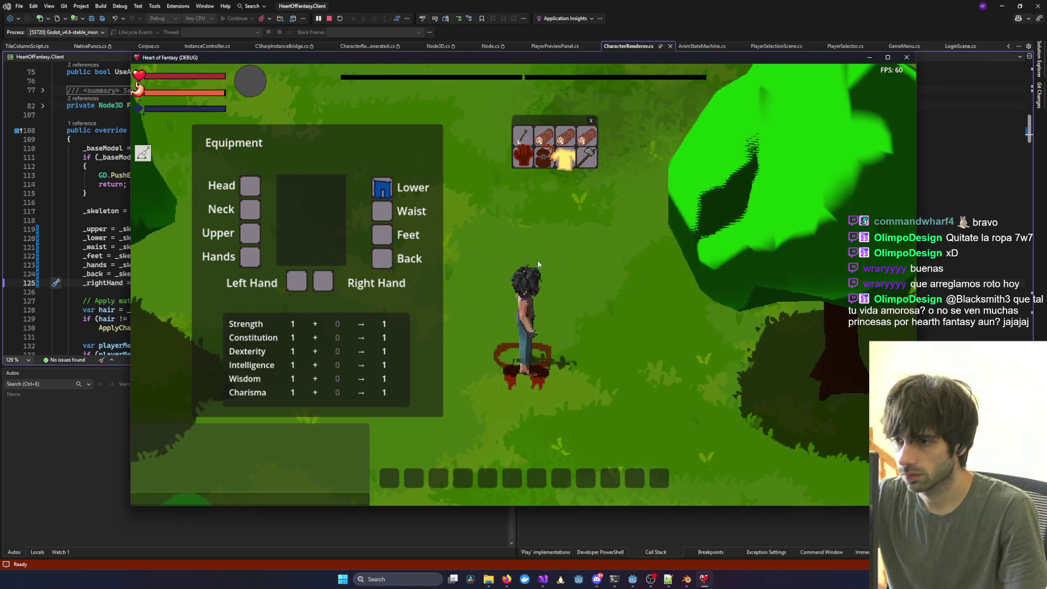
left_click_drag(382, 187, 577, 310)
left_click_drag(586, 158, 588, 241)
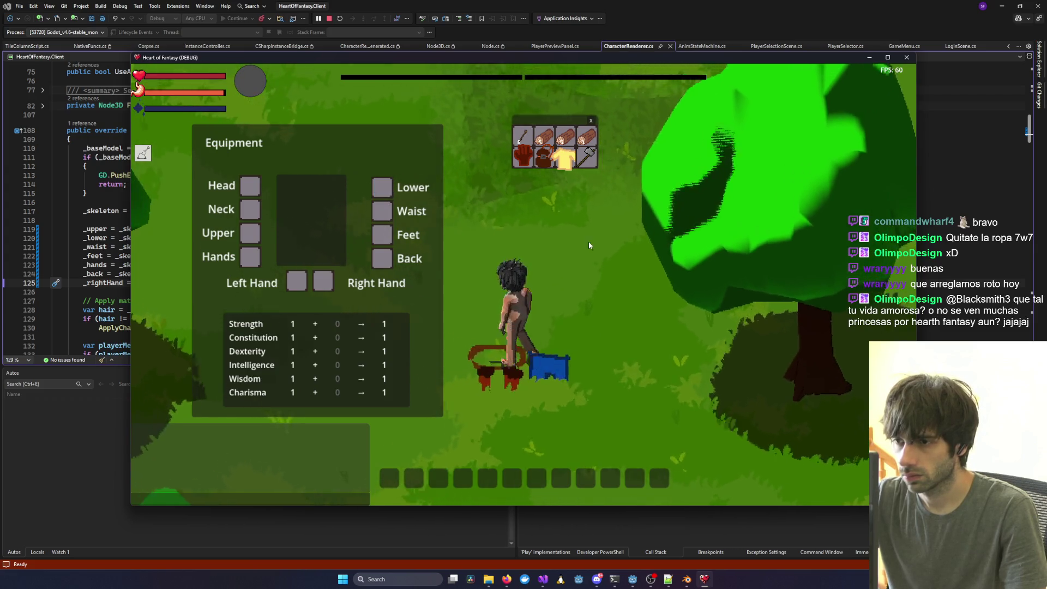
Pick up and re-equip the red boots, the axe and the blue pants.
key("a")
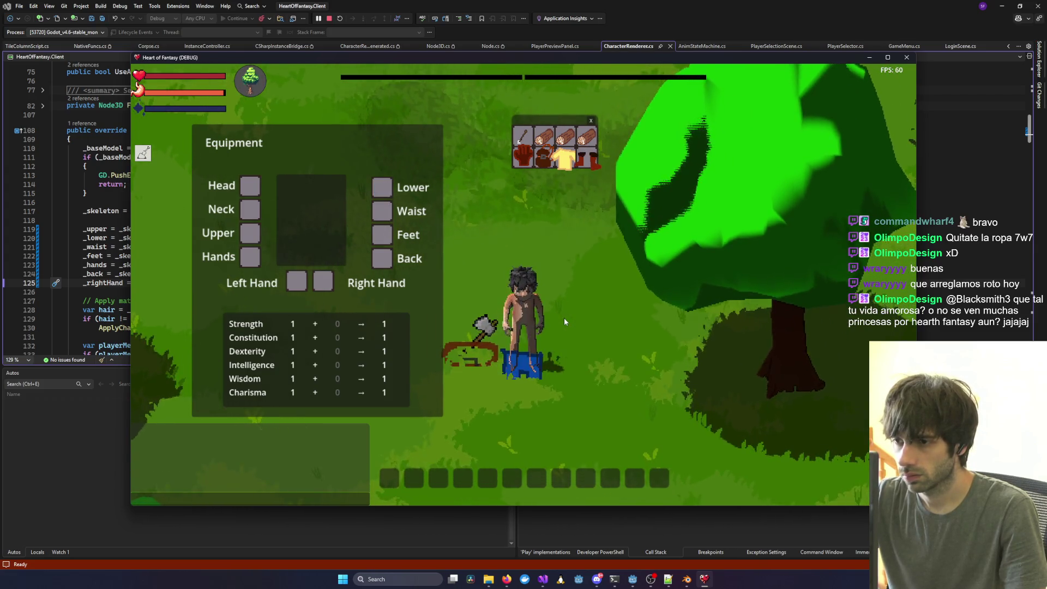
mouse_move(586, 158)
left_mouse_down()
mouse_move(531, 205)
mouse_move(381, 260)
left_mouse_up()
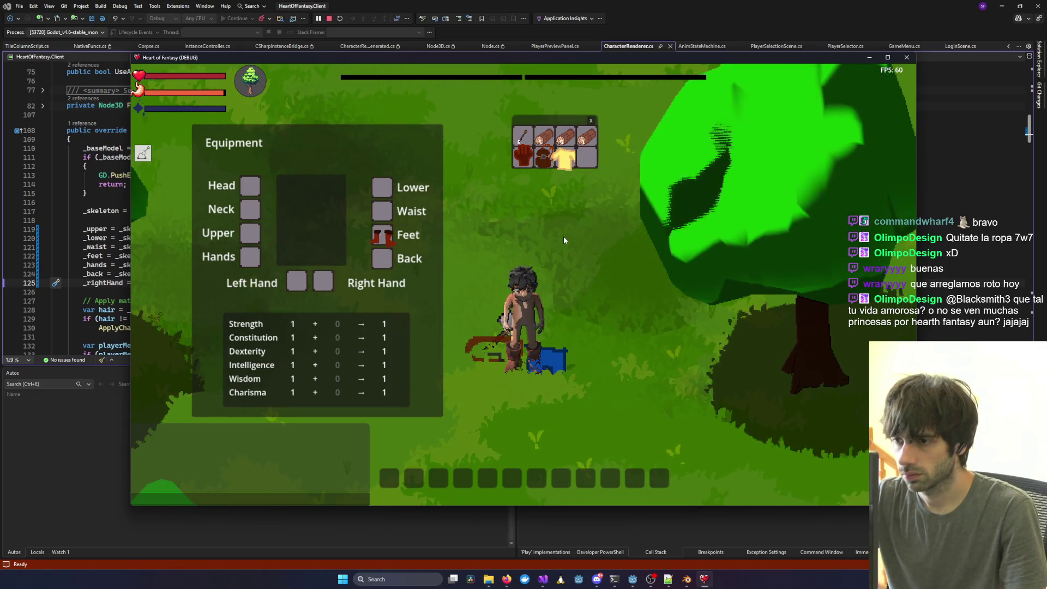
key("d")
key("w")
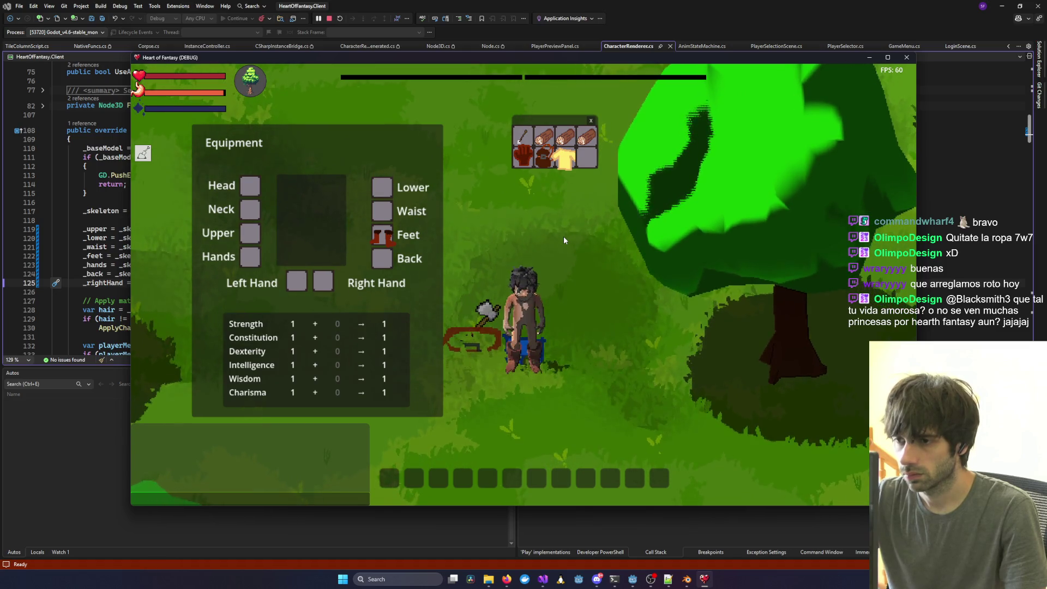
key("a")
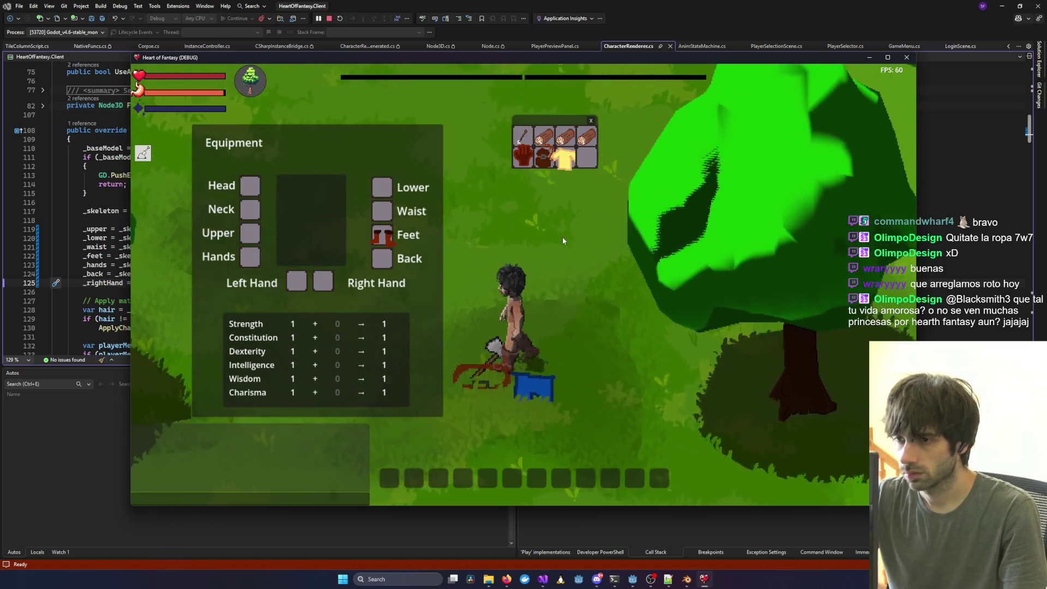
mouse_move(586, 157)
left_mouse_down()
mouse_move(362, 251)
mouse_move(327, 281)
left_mouse_up()
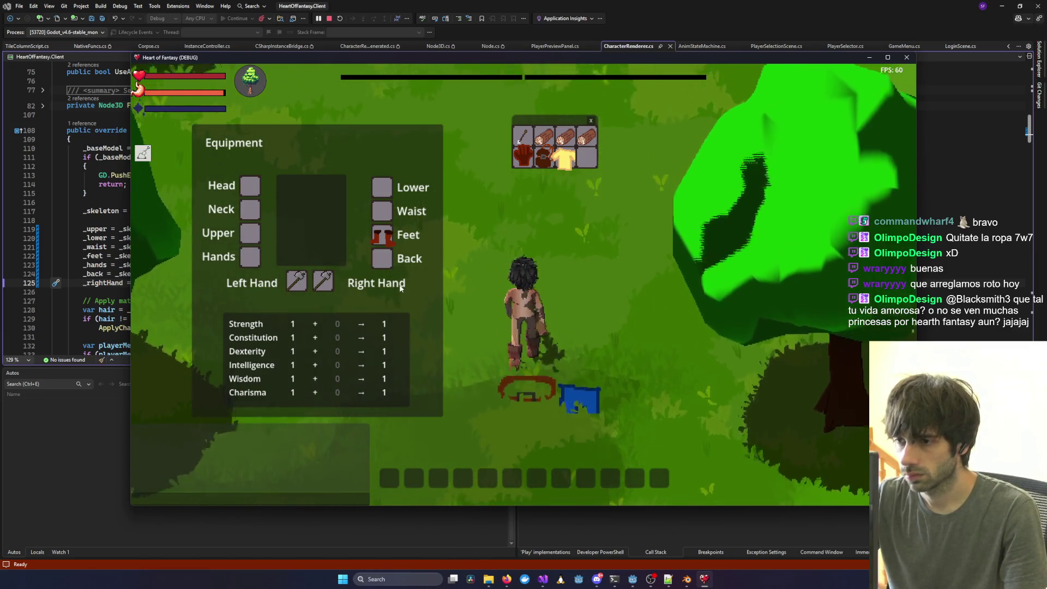
key("w")
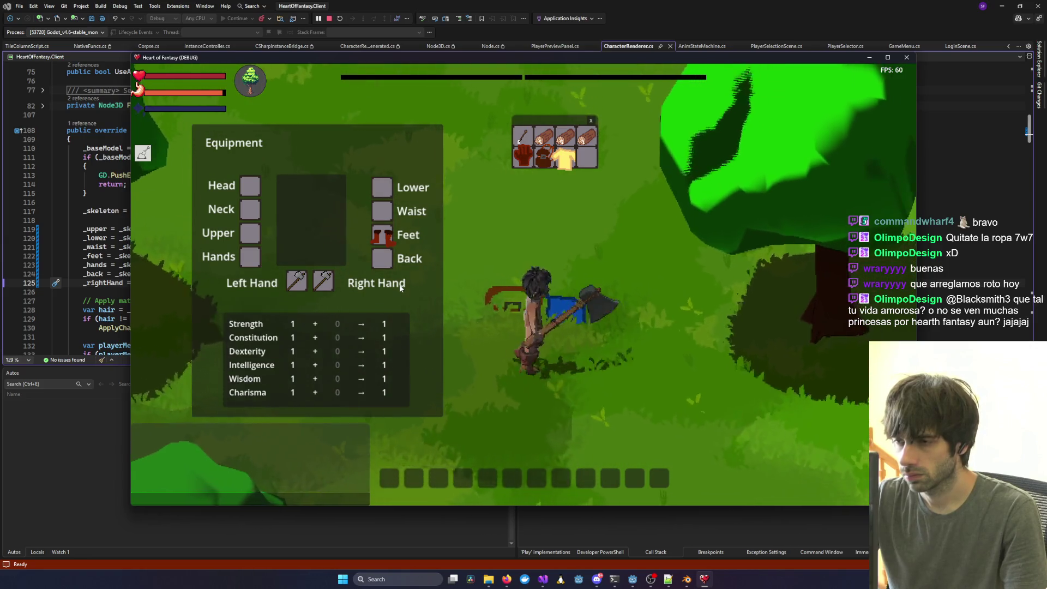
mouse_move(401, 288)
left_mouse_down()
mouse_move(352, 285)
mouse_move(387, 203)
left_mouse_up()
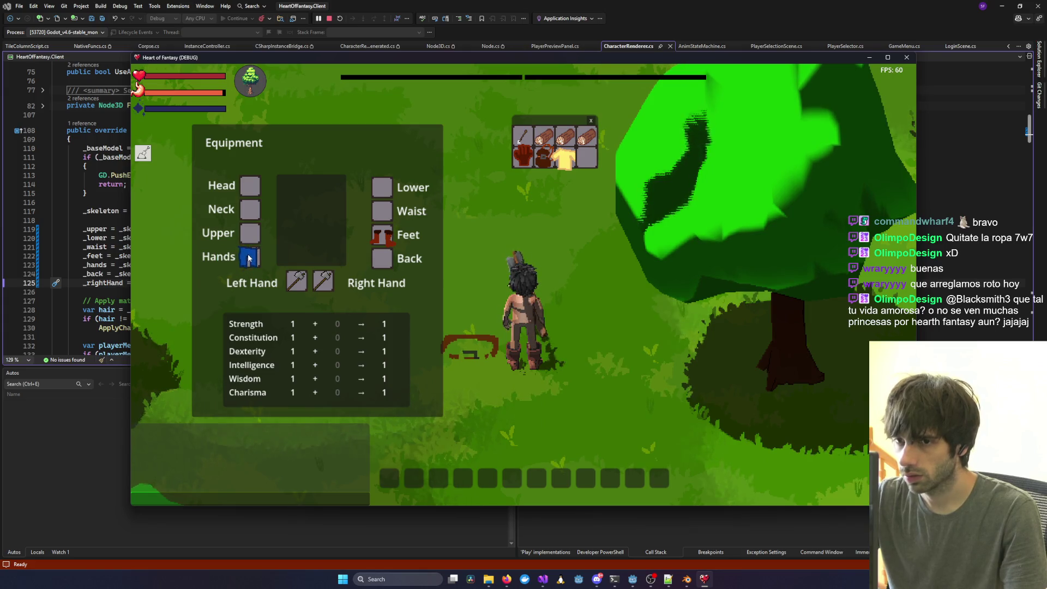
left_click_drag(248, 259, 406, 210)
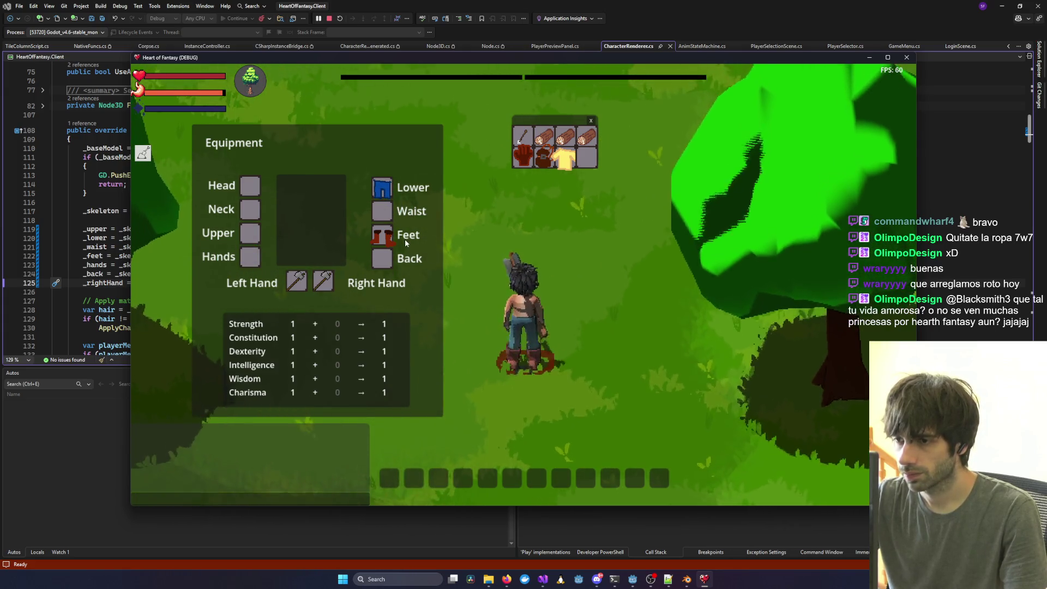
Walk into the forest, swing the axe at the big tree, then close the game.
key("w")
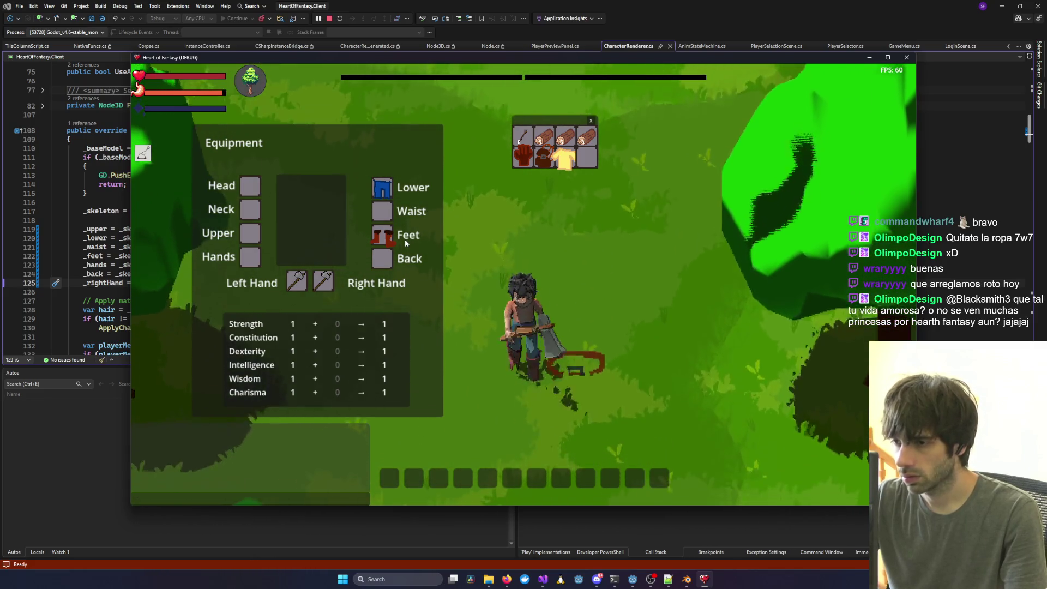
key("w")
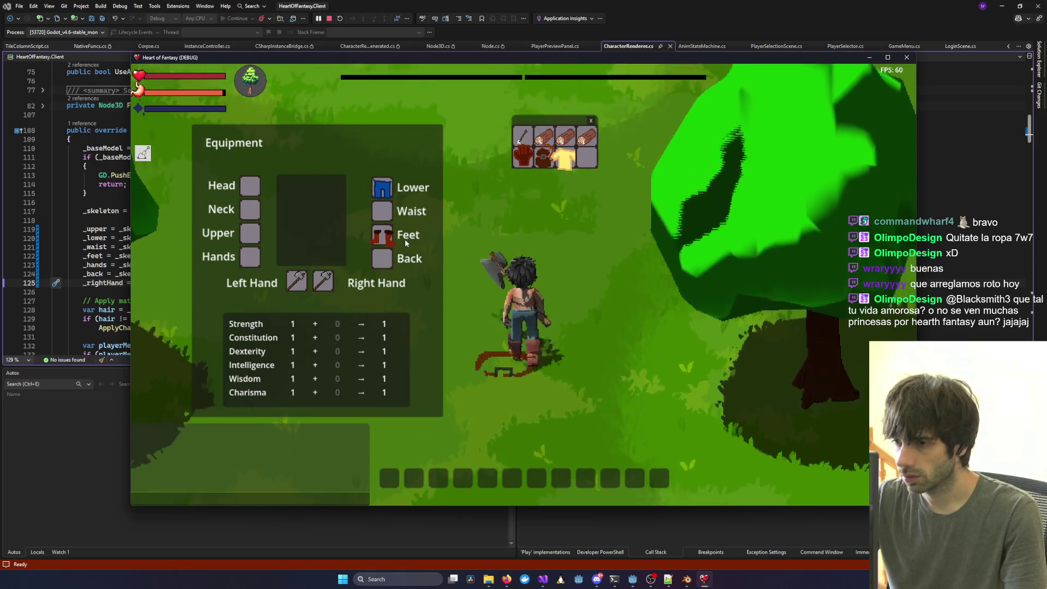
key("w")
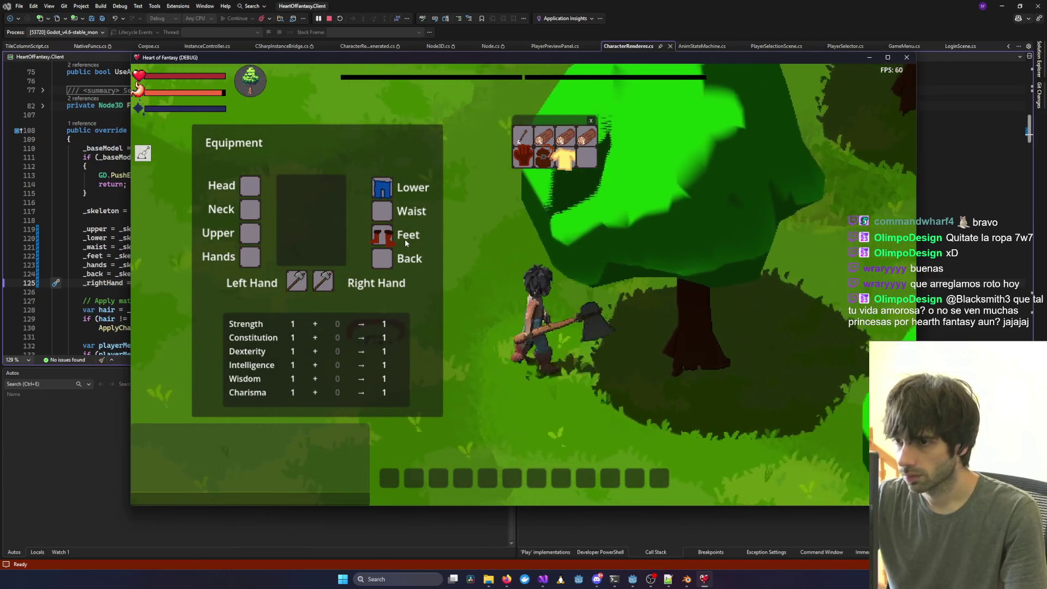
key("w")
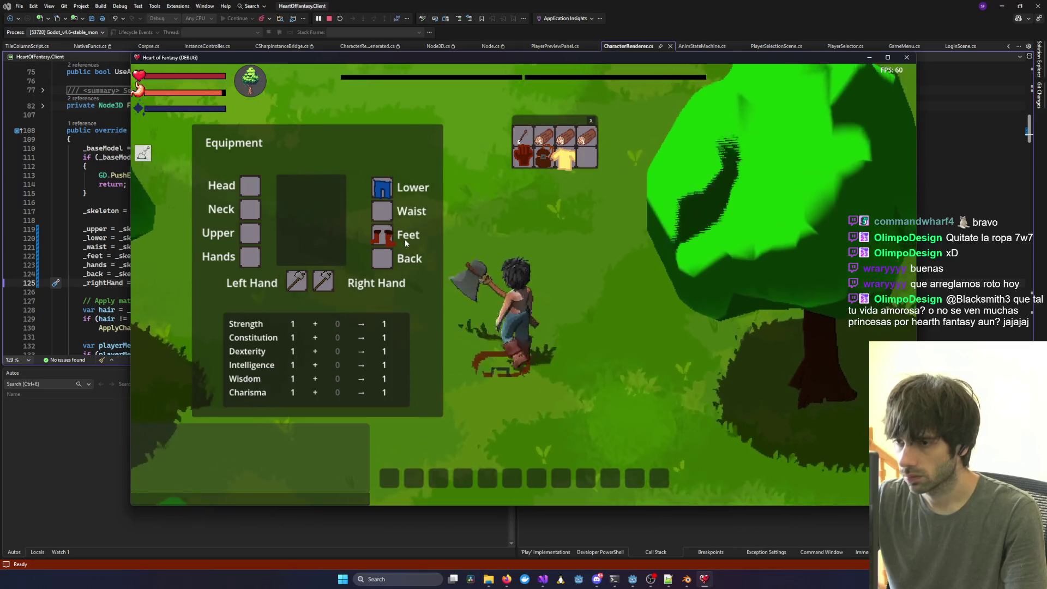
key("w")
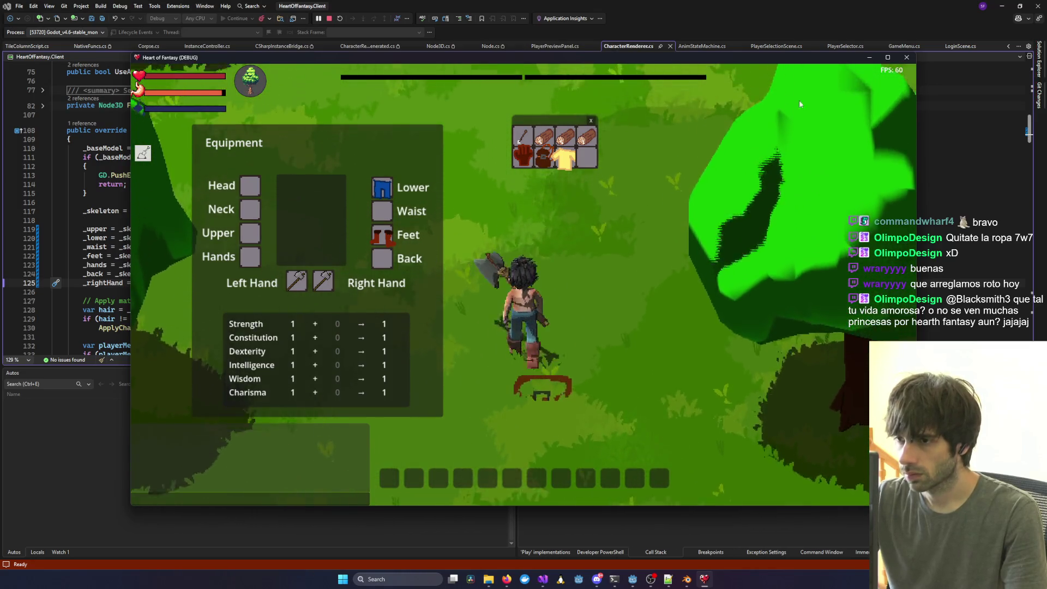
key("alt+F4")
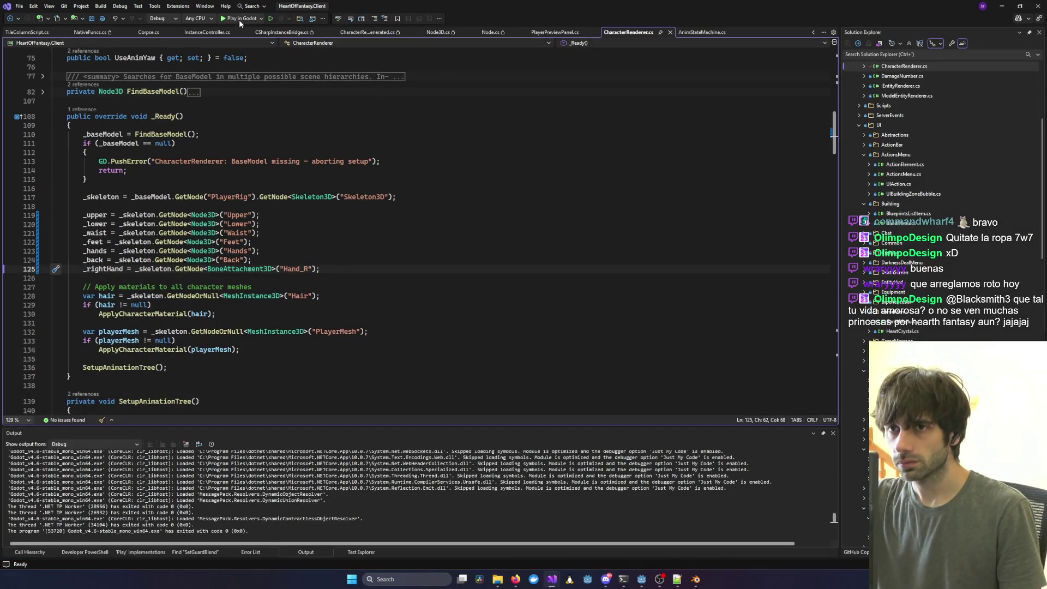
Relaunch Heart of Fantasy under the debugger and enter the forest with the first character.
left_click(239, 18)
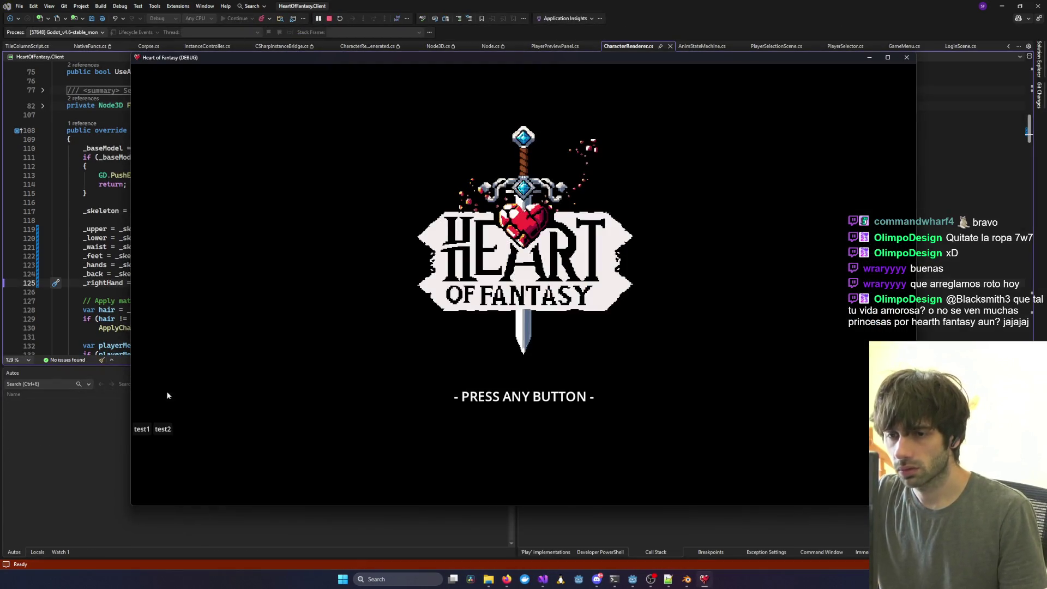
left_click(143, 432)
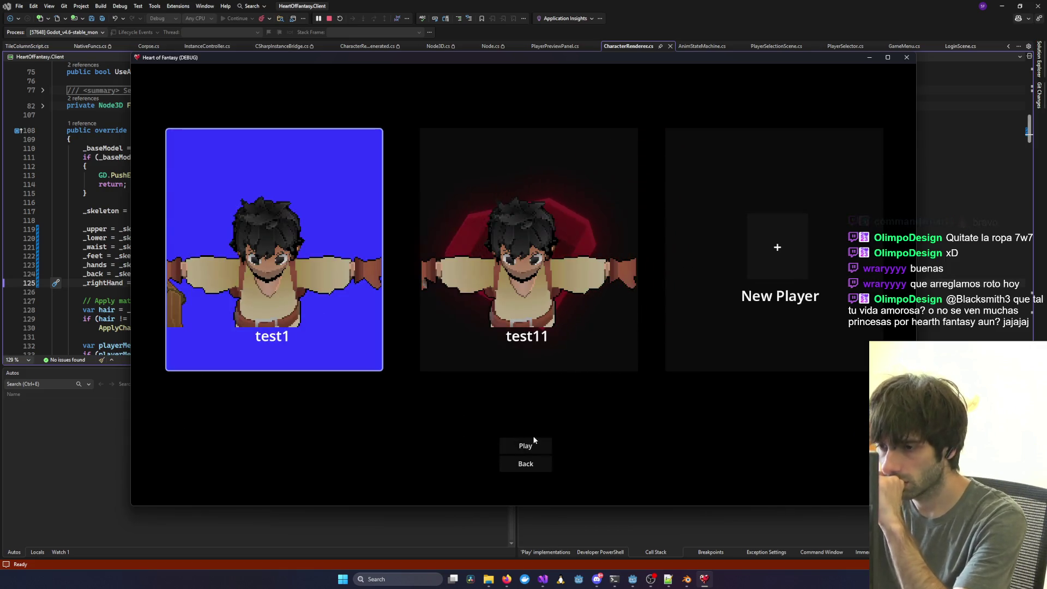
left_click(532, 447)
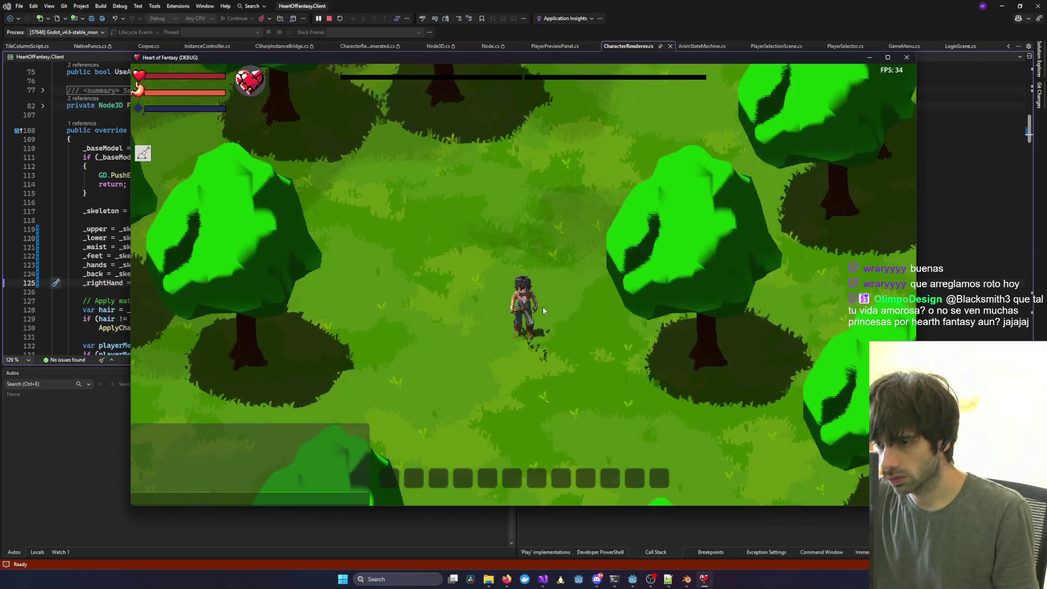
Open the inventory, swing the axe, and toggle the equipment panel off and back on.
key("i")
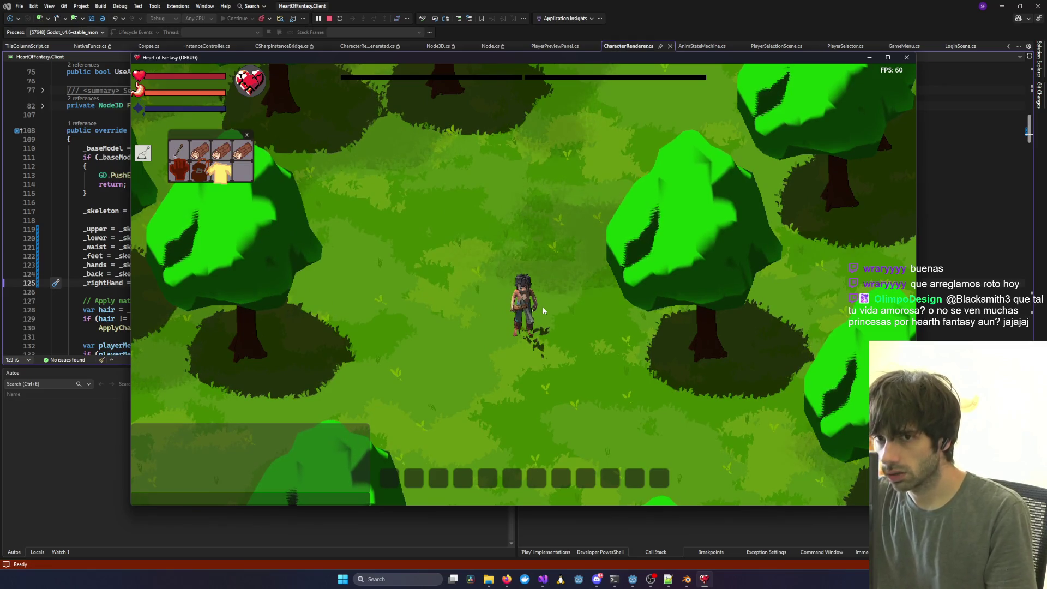
left_click(582, 307)
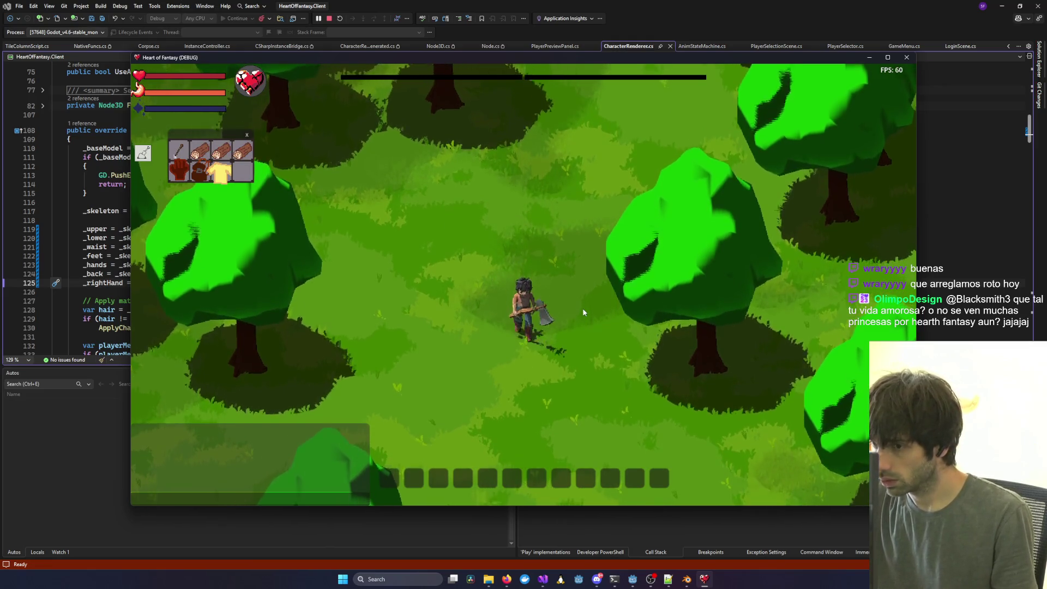
key("c")
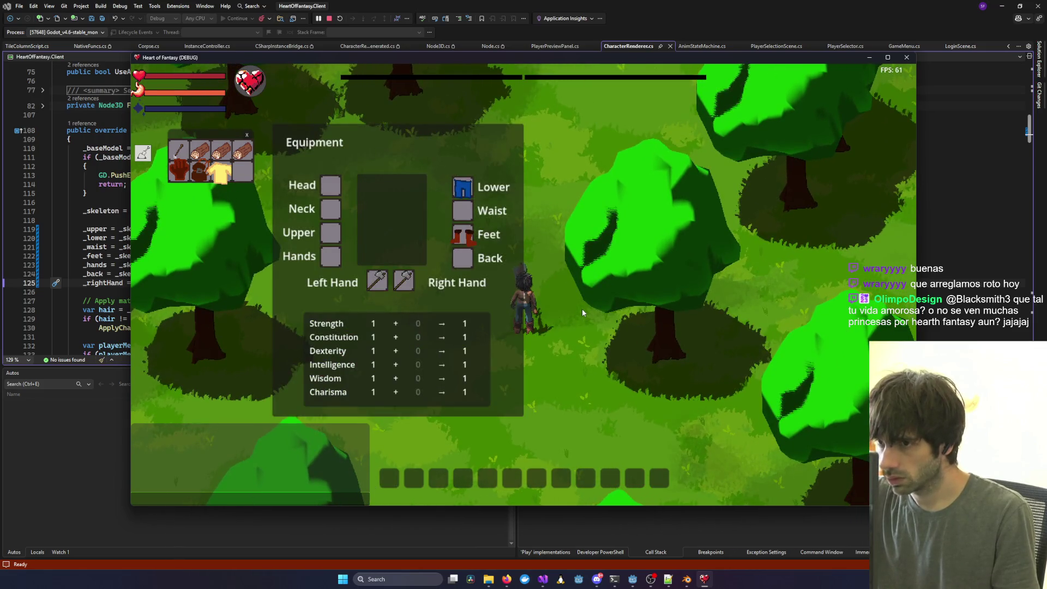
key("c")
Walk the character left, up, back down and right around the forest clearing.
key("a")
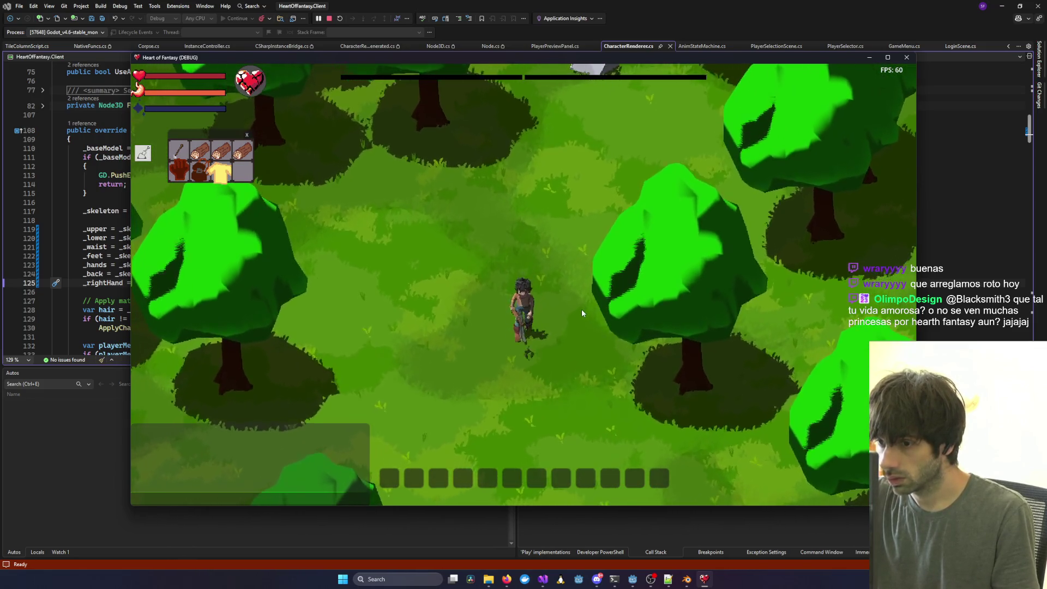
key("w")
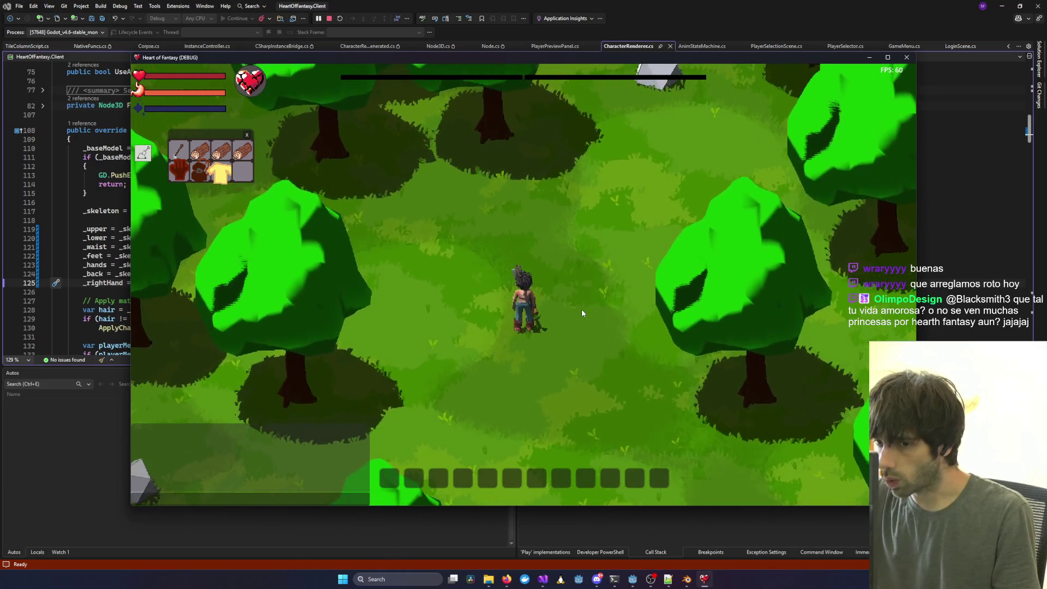
key("s")
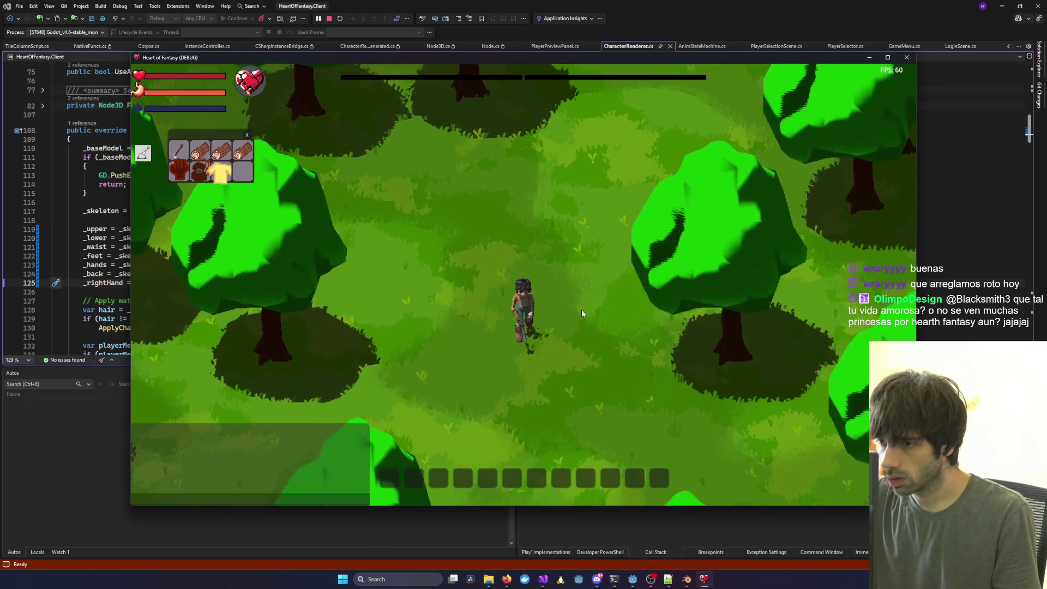
key("d")
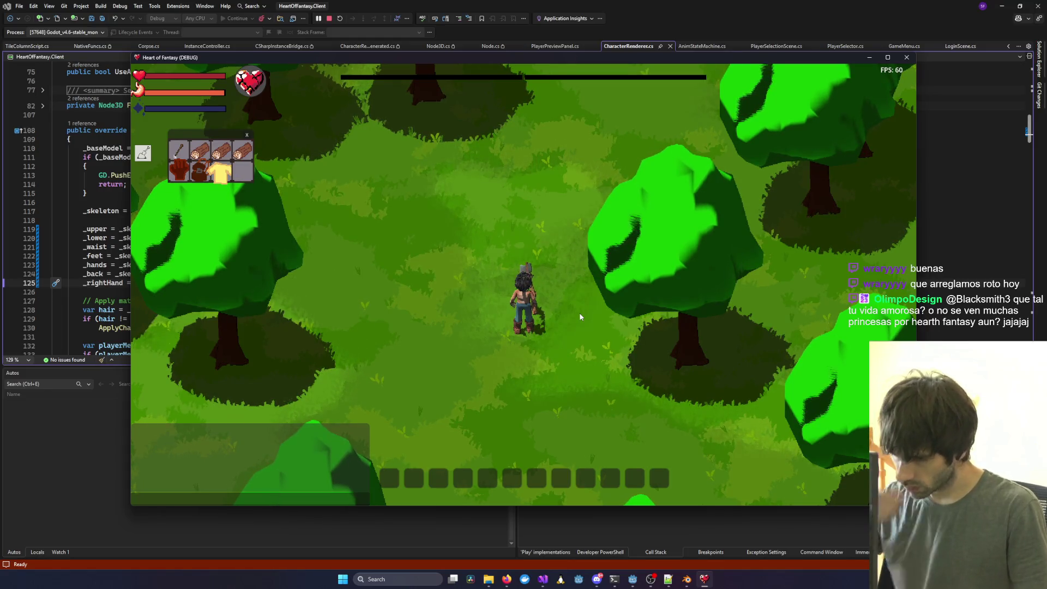
mouse_move(615, 583)
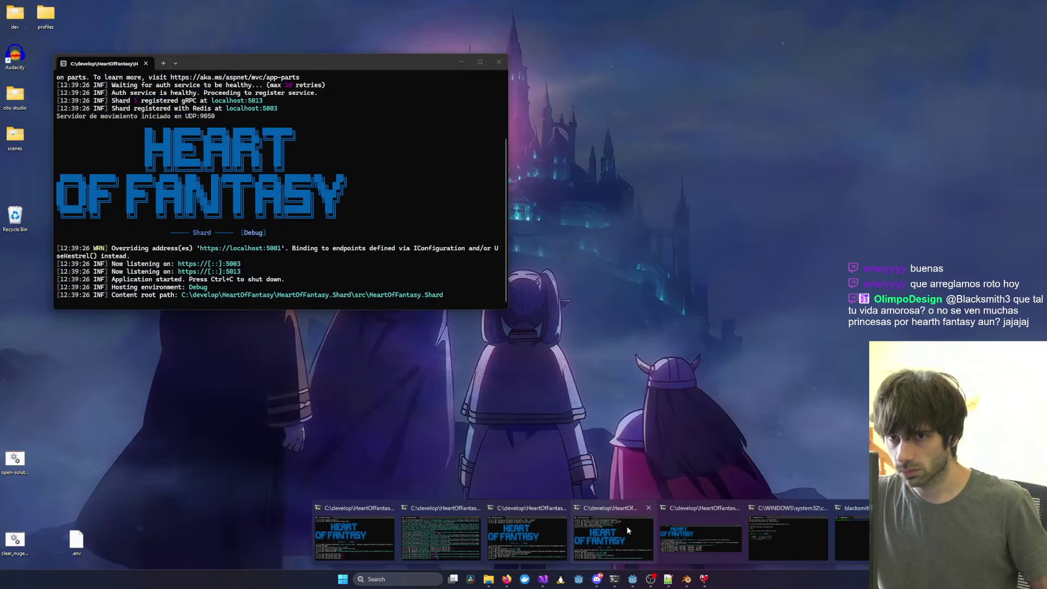
left_click(626, 525)
left_click(691, 209)
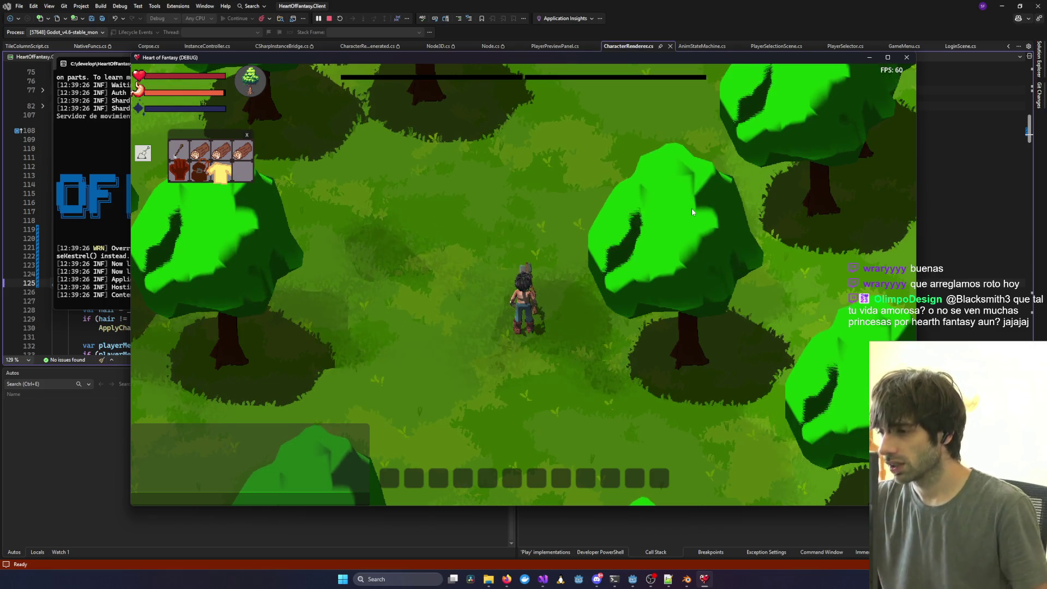
Zoom the game camera far out and back in toward the character, then quit the debug game with Alt+F4.
scroll(649, 302, "down", 3)
scroll(649, 302, "down", 2)
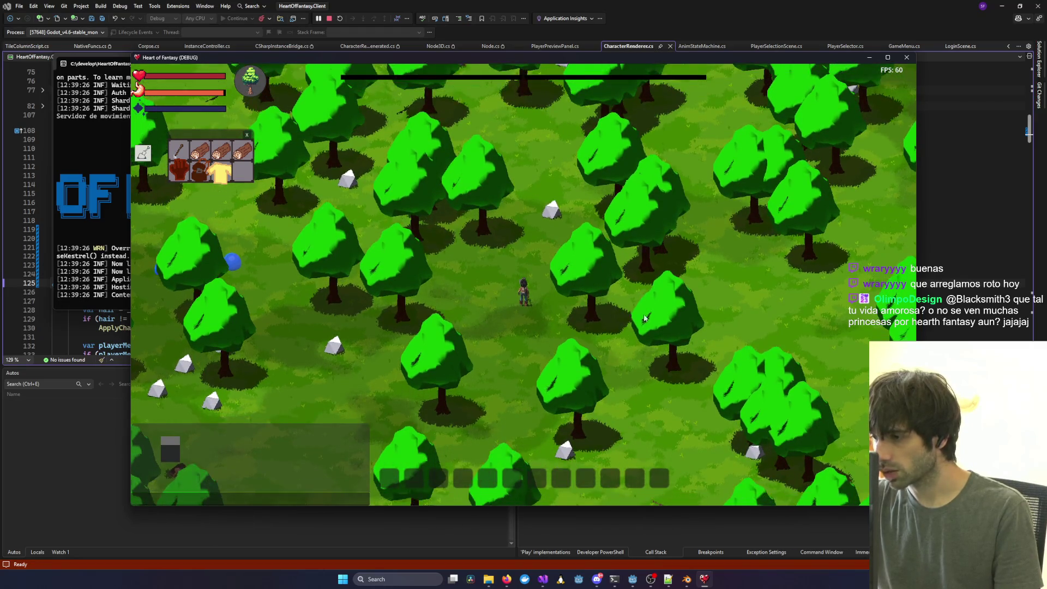
scroll(628, 312, "down", 4)
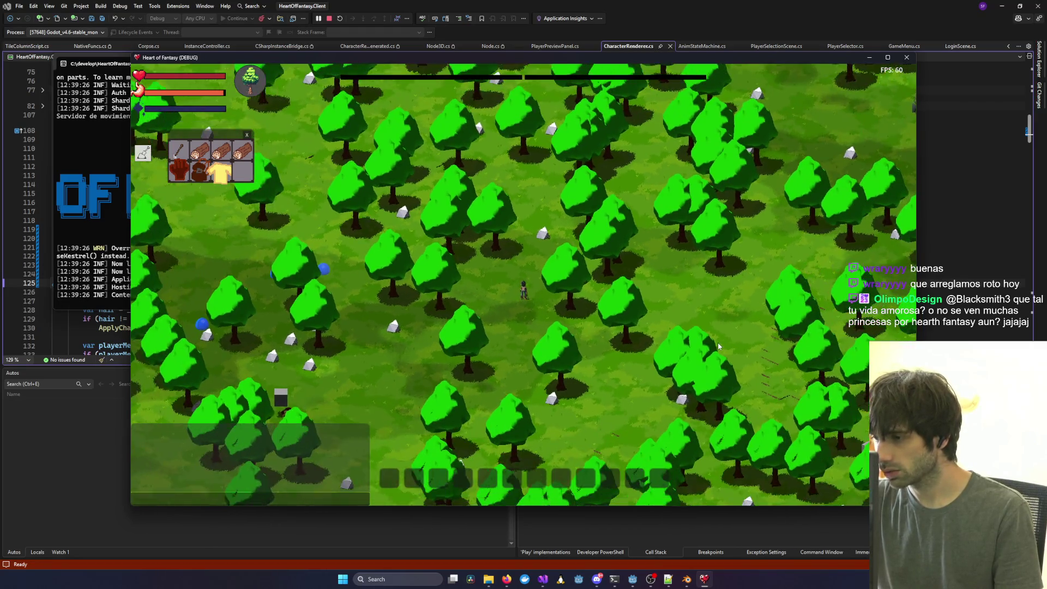
scroll(718, 346, "down", 4)
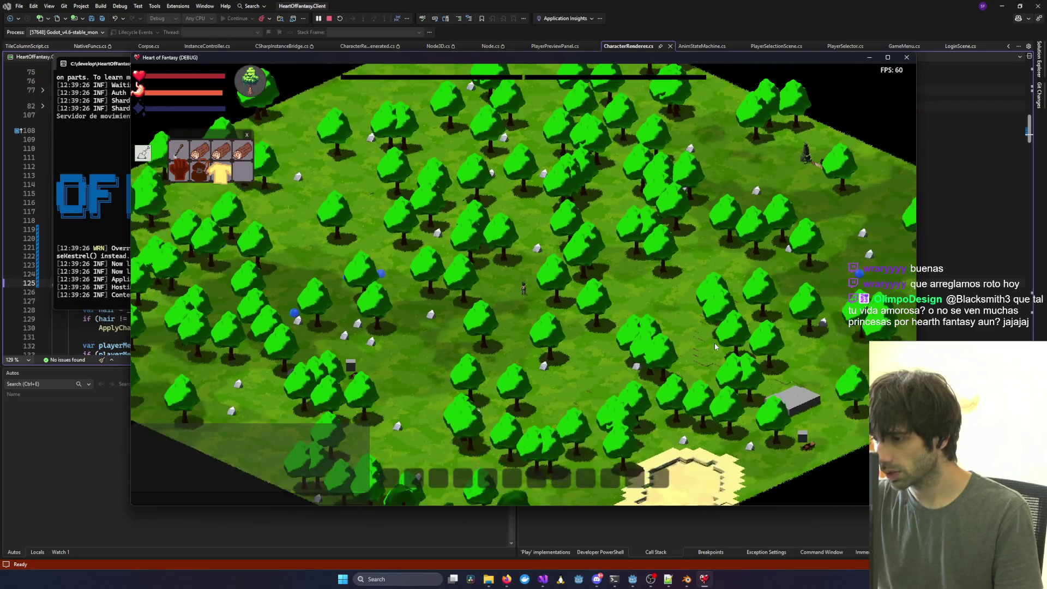
scroll(714, 343, "down", 3)
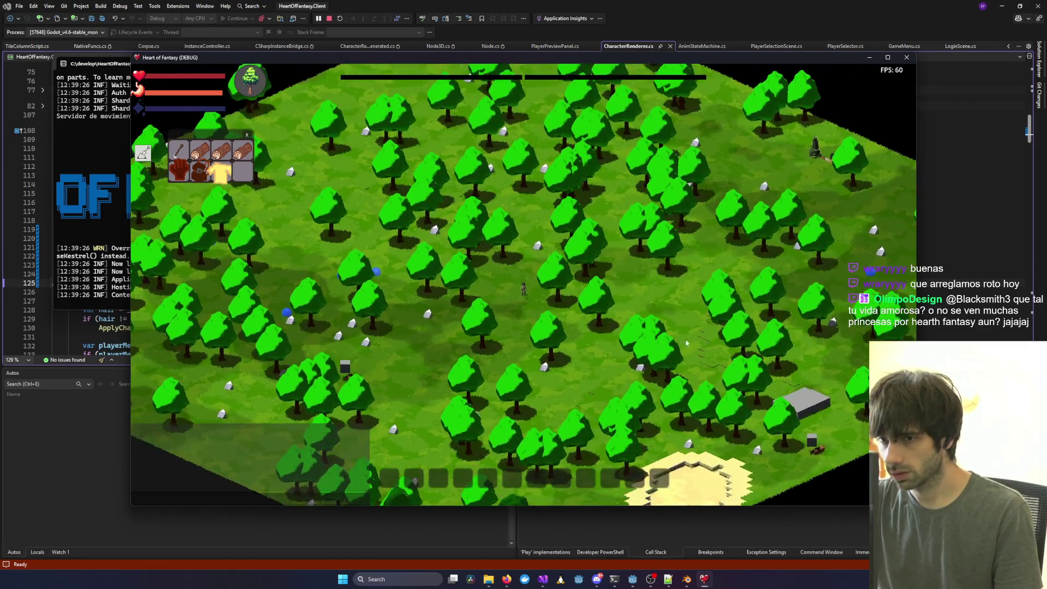
scroll(655, 334, "up", 6)
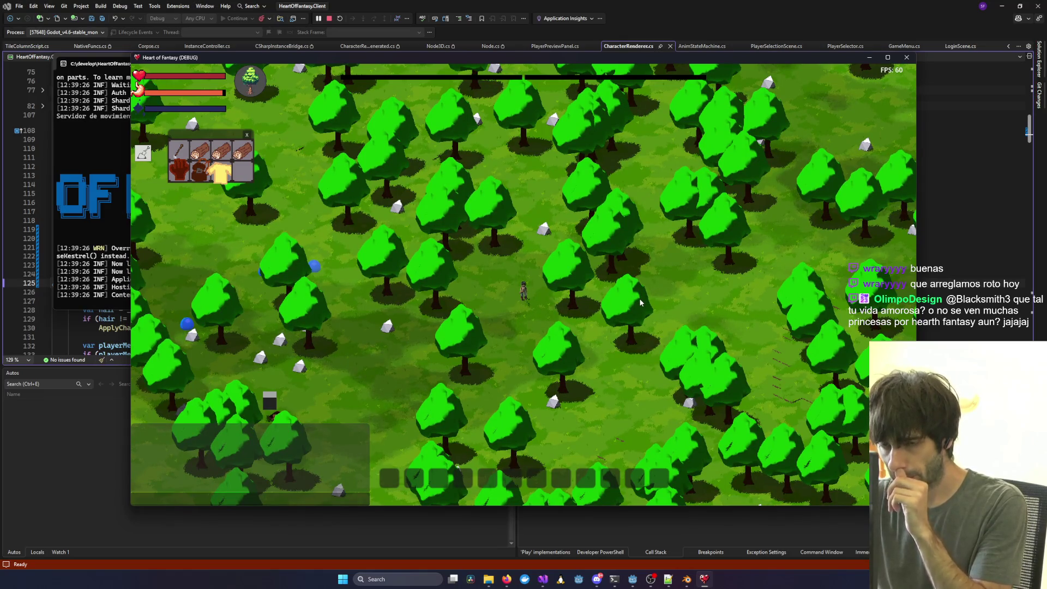
scroll(633, 303, "up", 2)
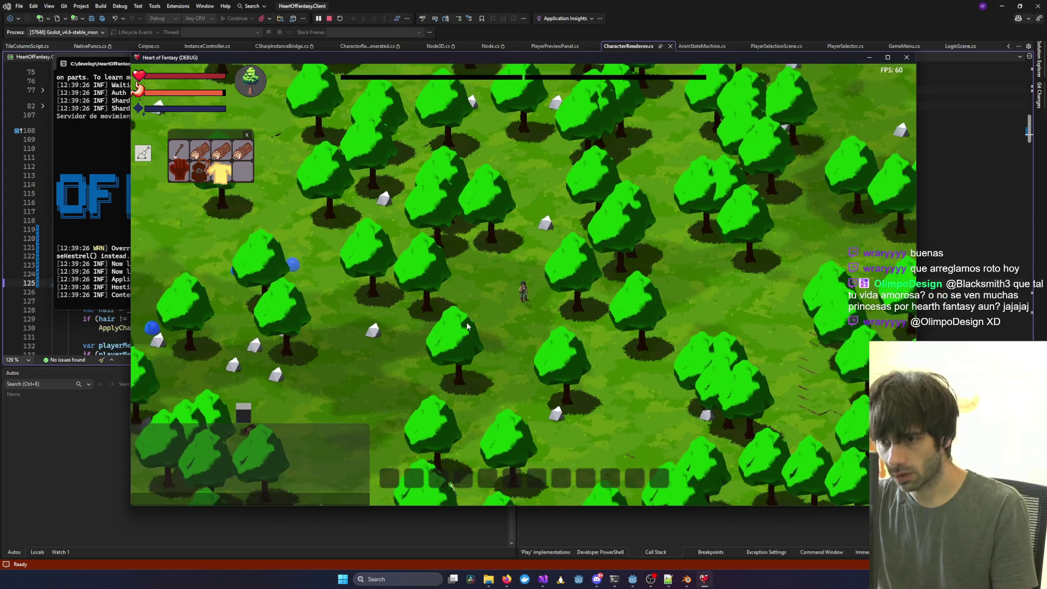
scroll(466, 326, "up", 5)
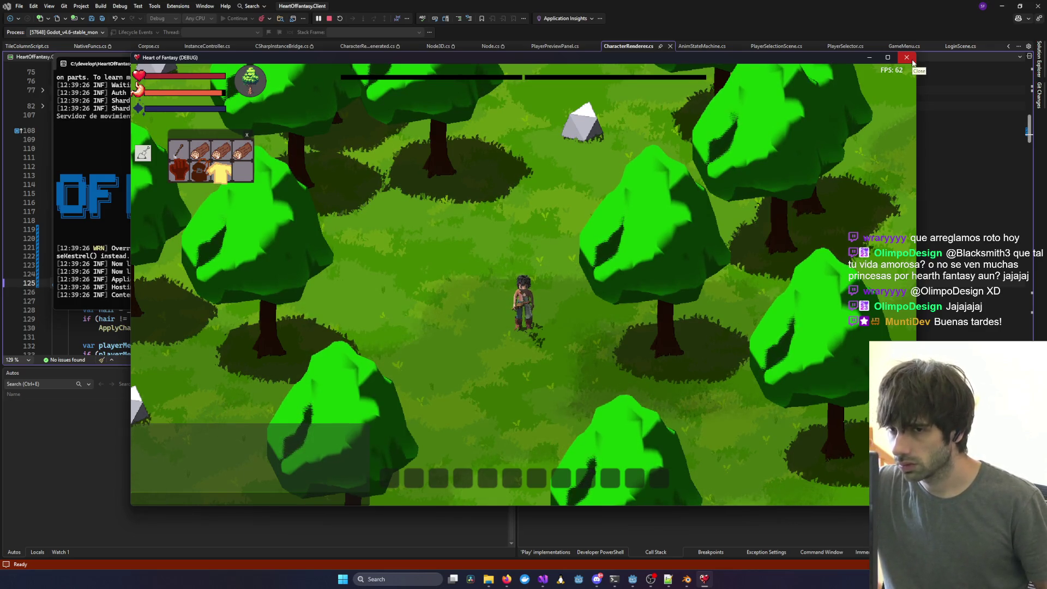
key("alt+F4")
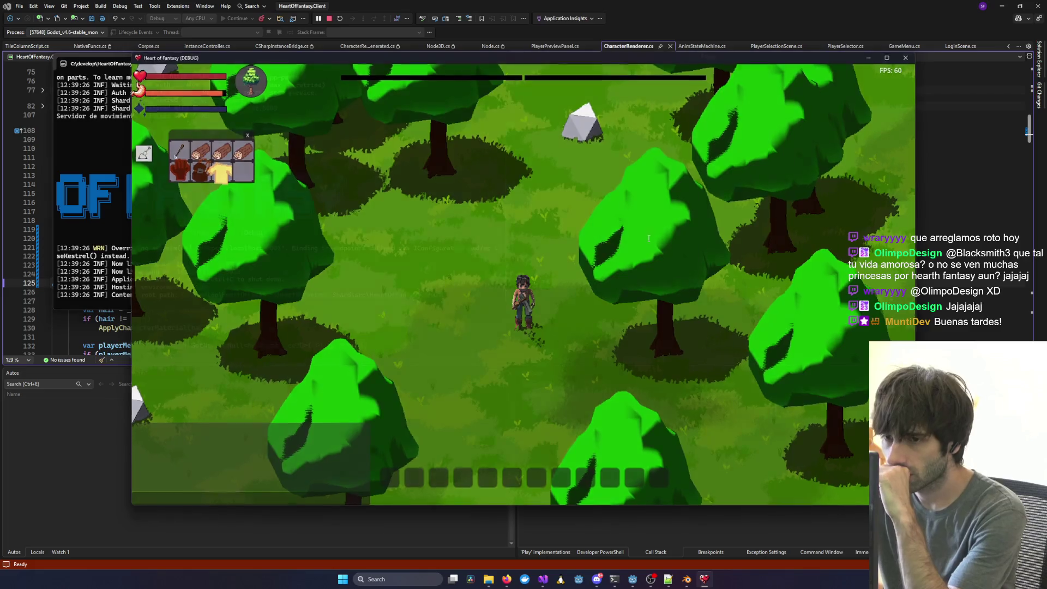
Bring the Godot editor with the Player3D scene forward and run the project.
left_click(641, 582)
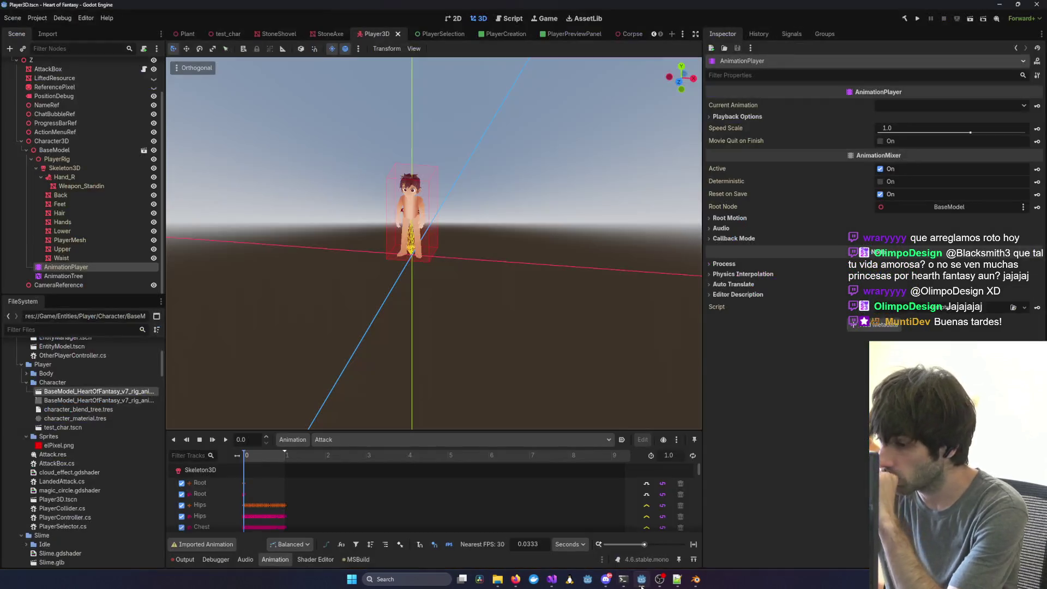
left_click(918, 20)
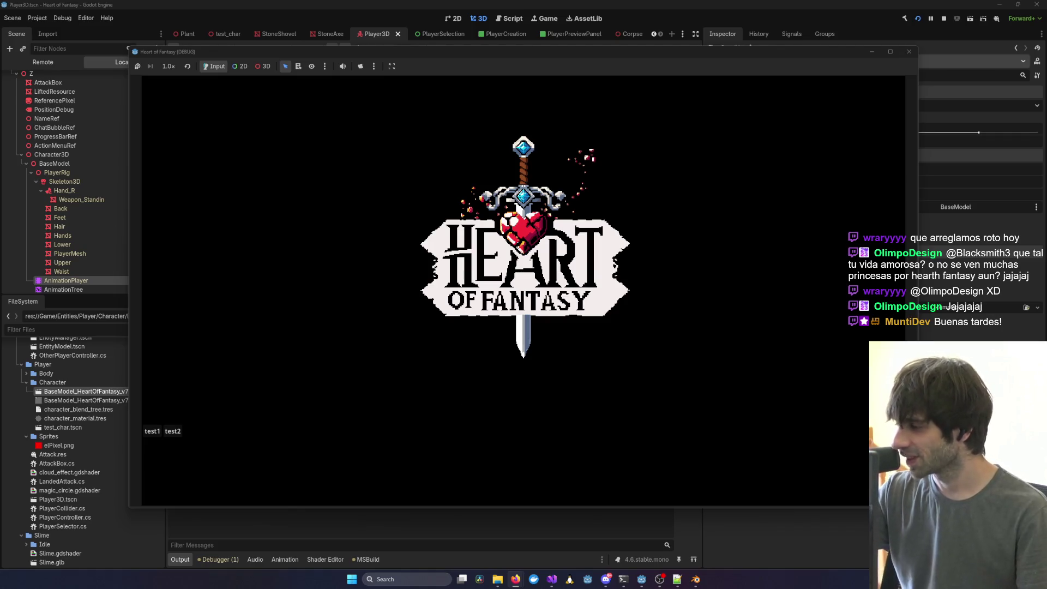
Log in with the test1 debug account and enter the world with the first character.
left_click(150, 431)
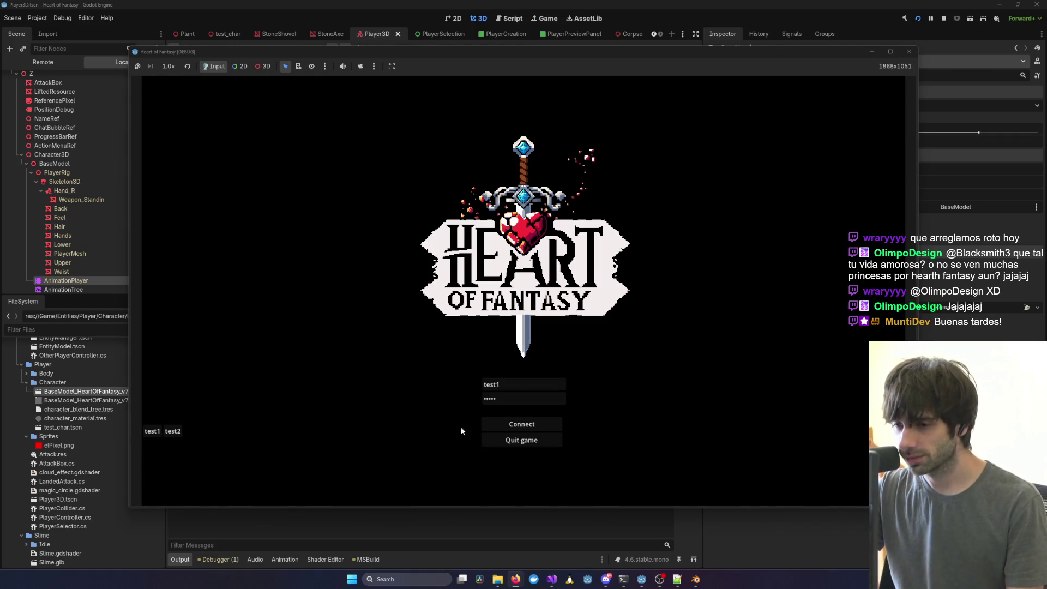
left_click(521, 424)
left_click(188, 367)
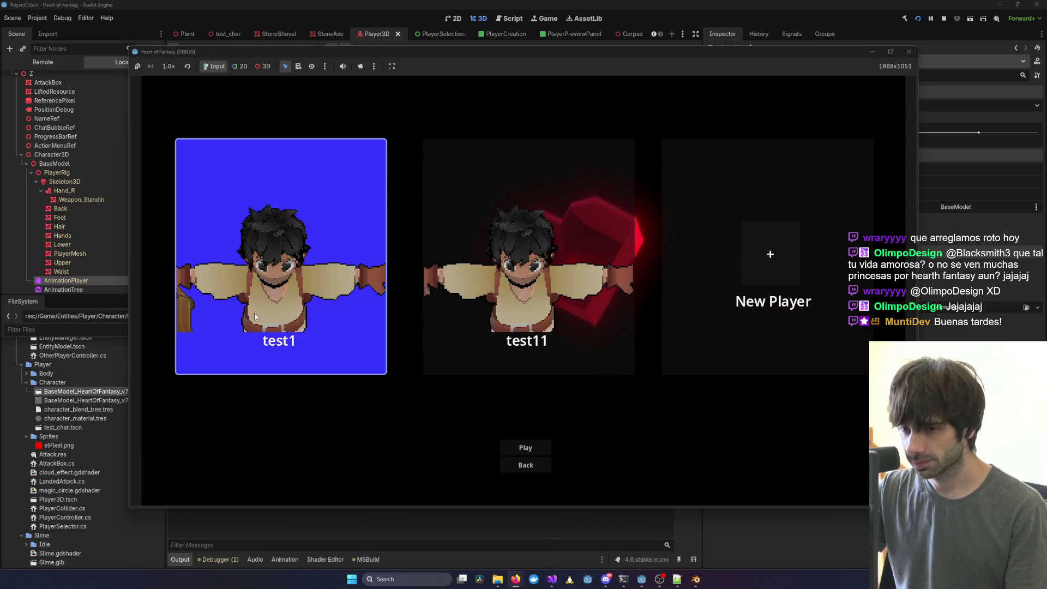
left_click(525, 447)
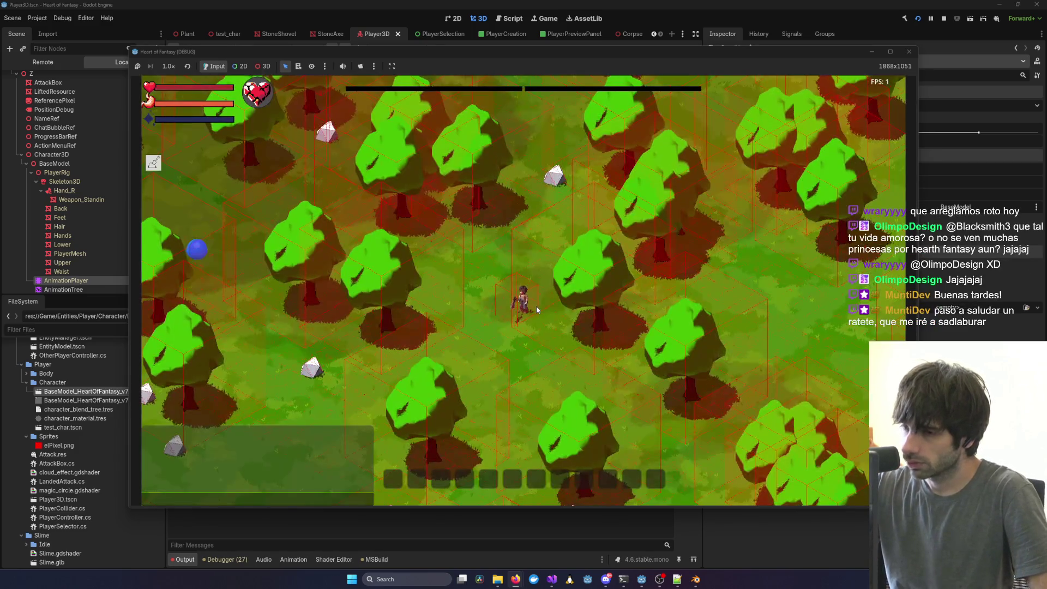
Walk the bare-bodied character through the forest, rotate the camera diagonally, then stop the game.
scroll(536, 310, "up", 2)
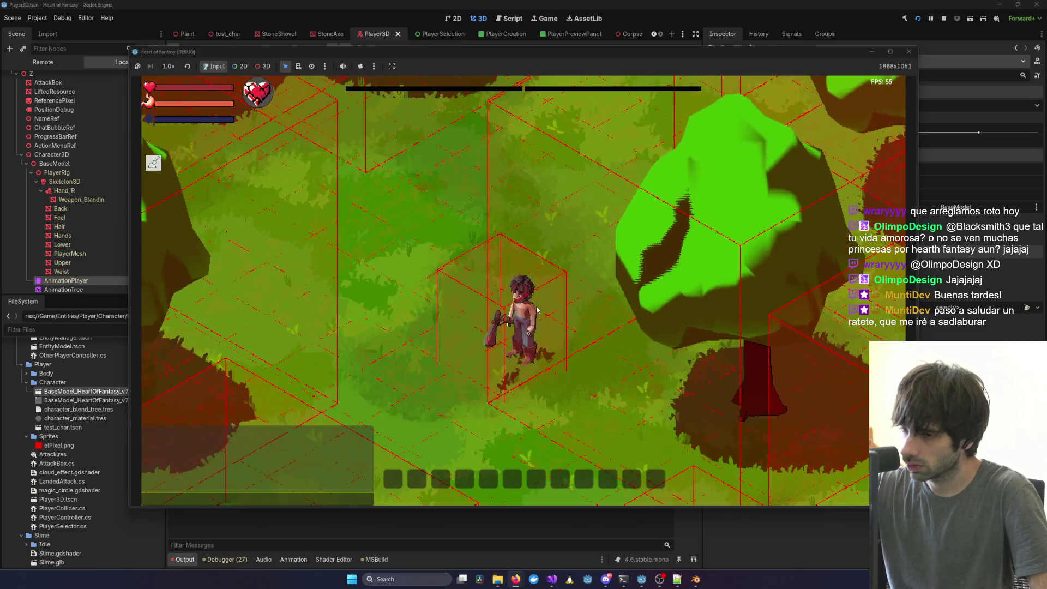
scroll(537, 309, "up", 1)
key("d")
key("w")
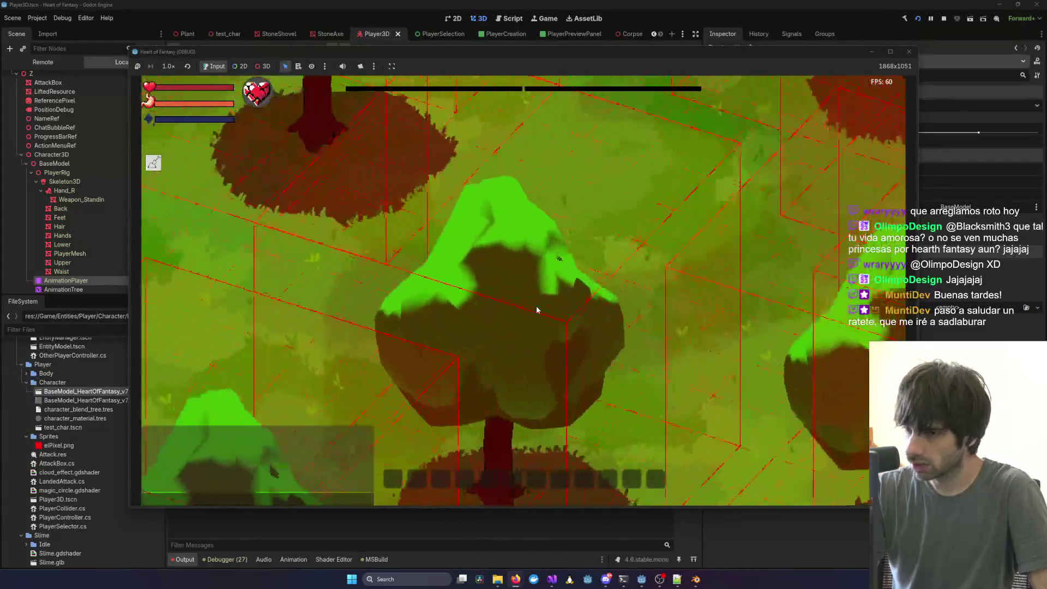
key("q")
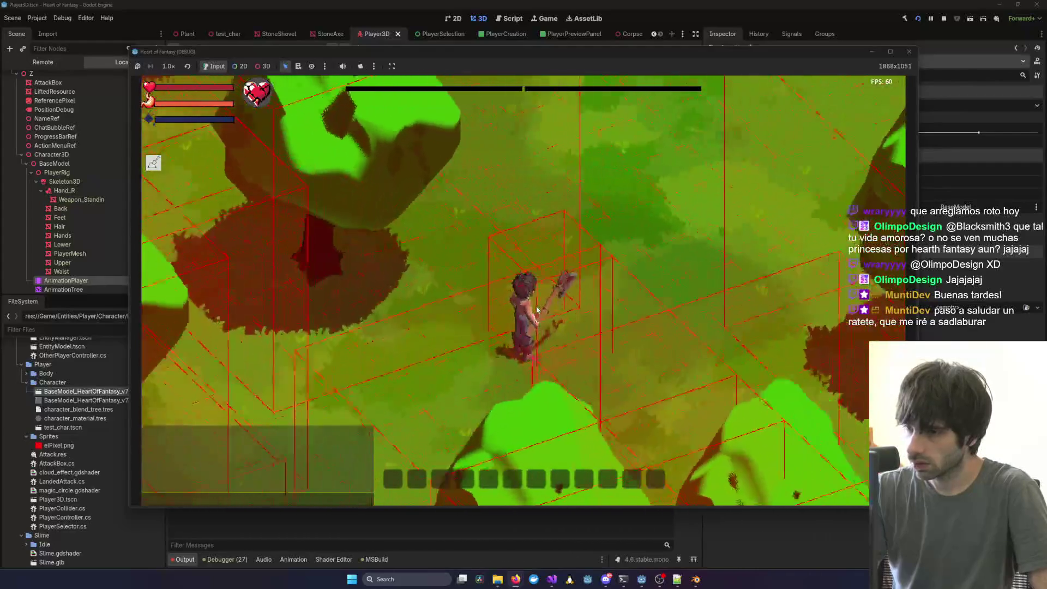
left_click(908, 51)
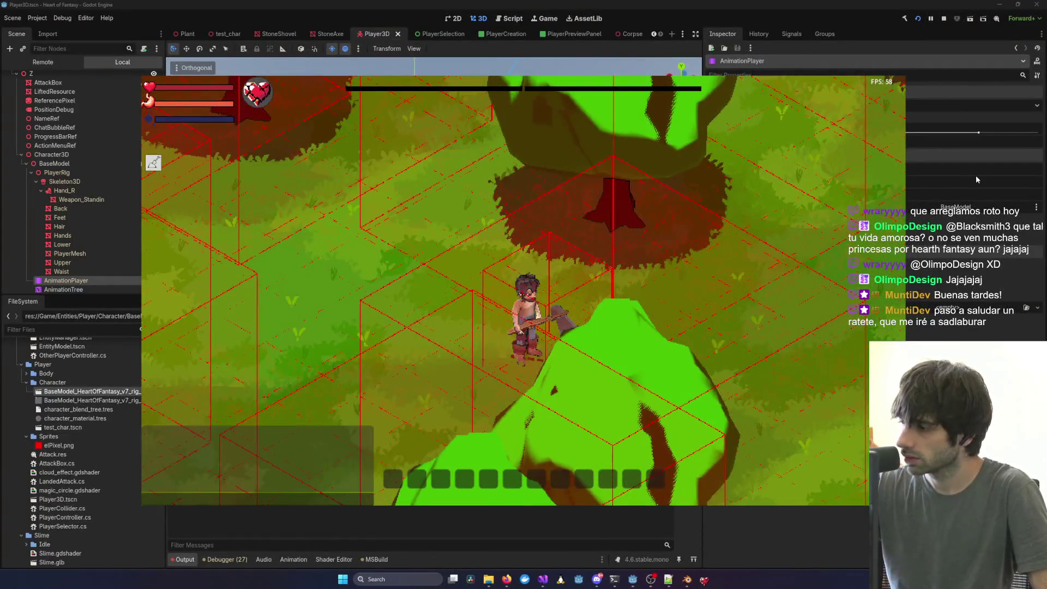
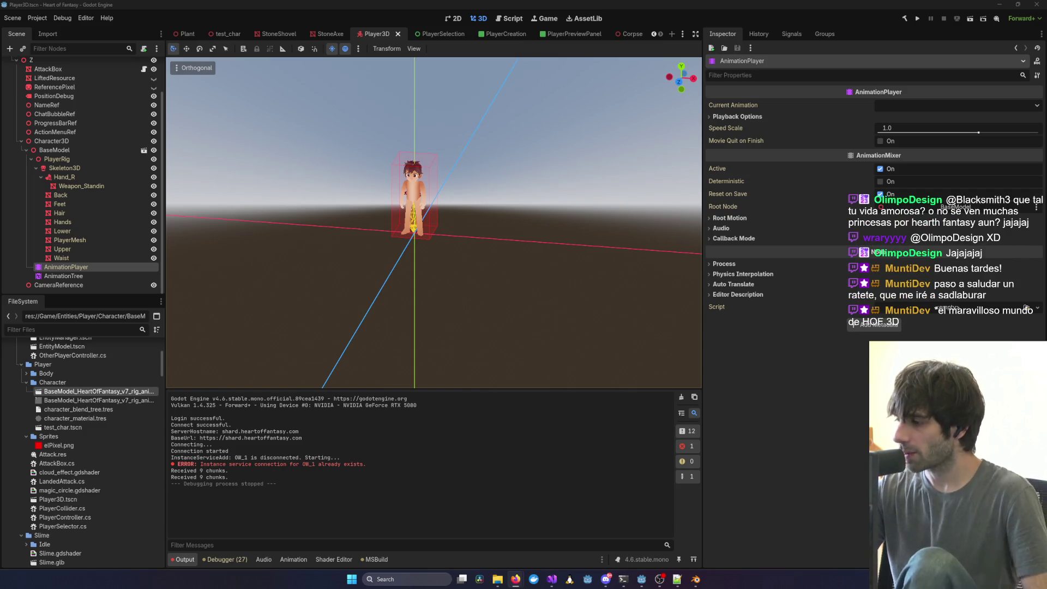
Zoom and orbit the Player3D view around the rigged character, then bring Visual Studio forward.
scroll(240, 277, "up", 3)
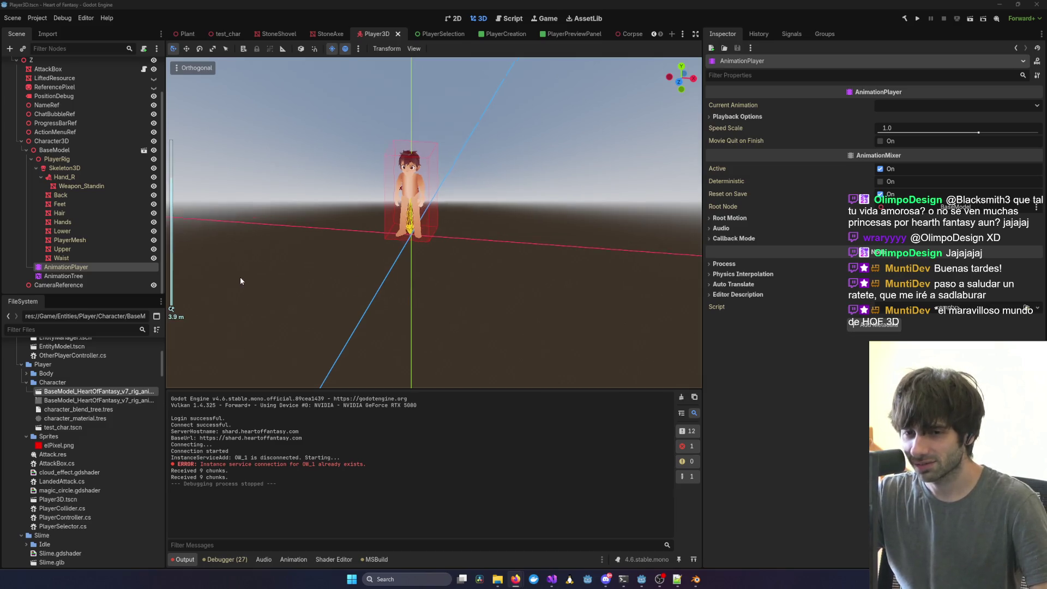
mouse_move(240, 256)
left_mouse_down()
mouse_move(545, 224)
mouse_move(401, 225)
mouse_move(616, 194)
mouse_move(470, 220)
mouse_move(285, 224)
mouse_move(602, 226)
mouse_move(588, 382)
mouse_move(574, 420)
left_mouse_up()
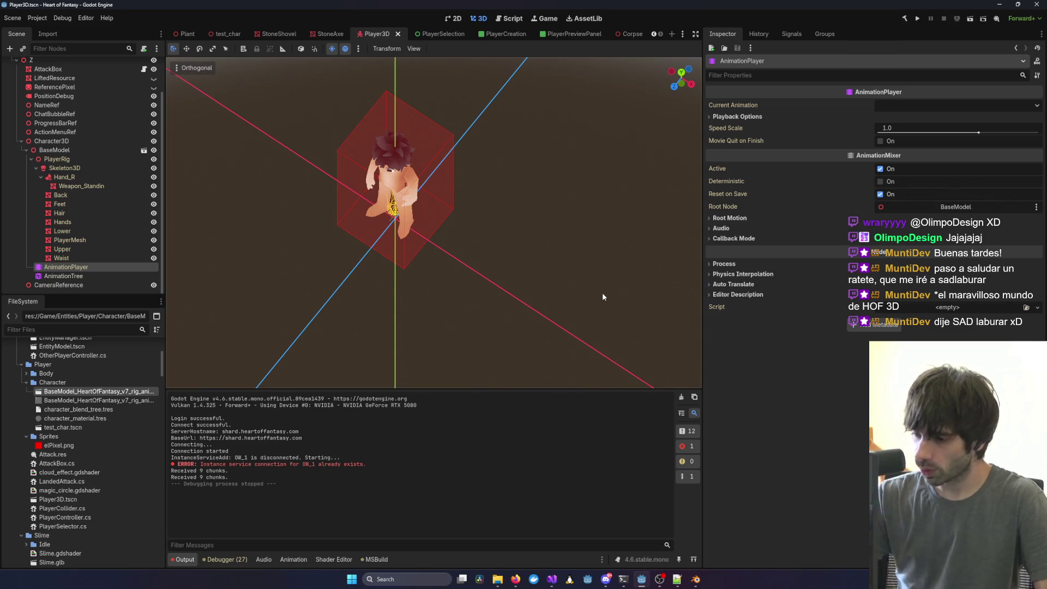
mouse_move(551, 581)
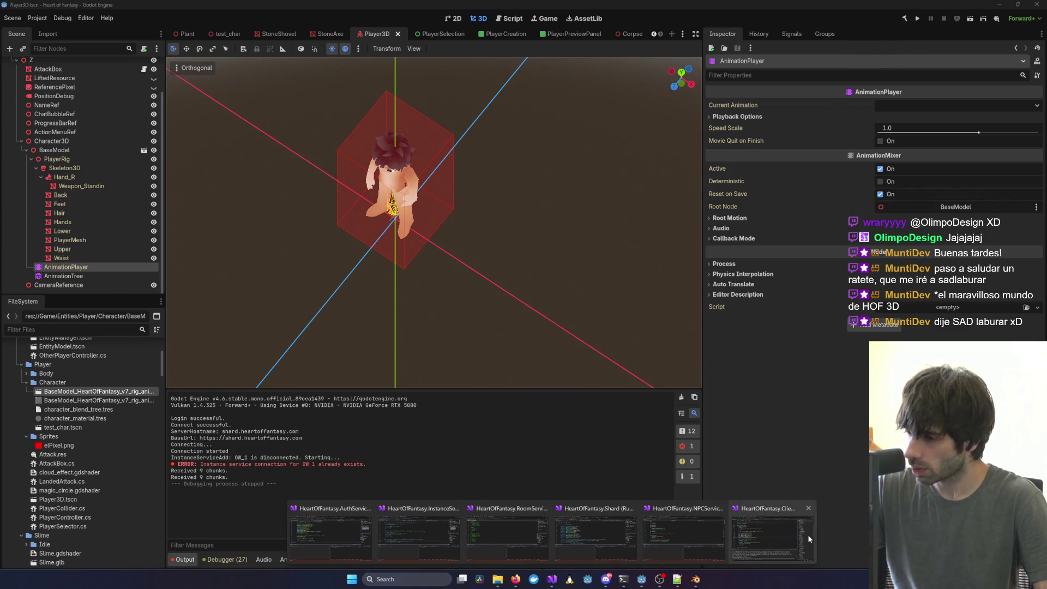
left_click(807, 534)
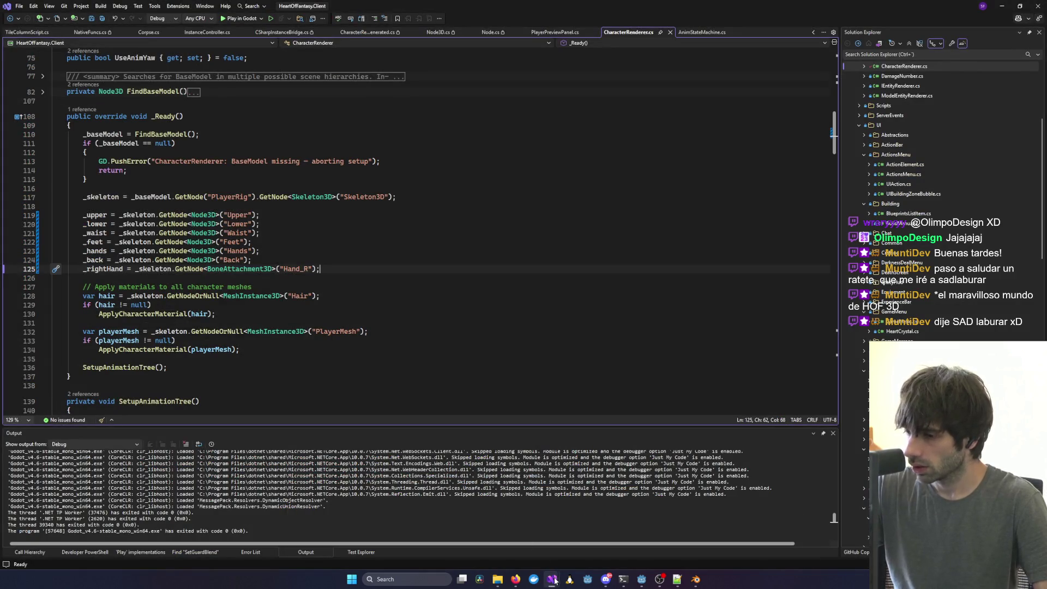
Launch the Heart of Fantasy debug client with F5, log in, and play as test2.
mouse_move(554, 580)
left_click(773, 532)
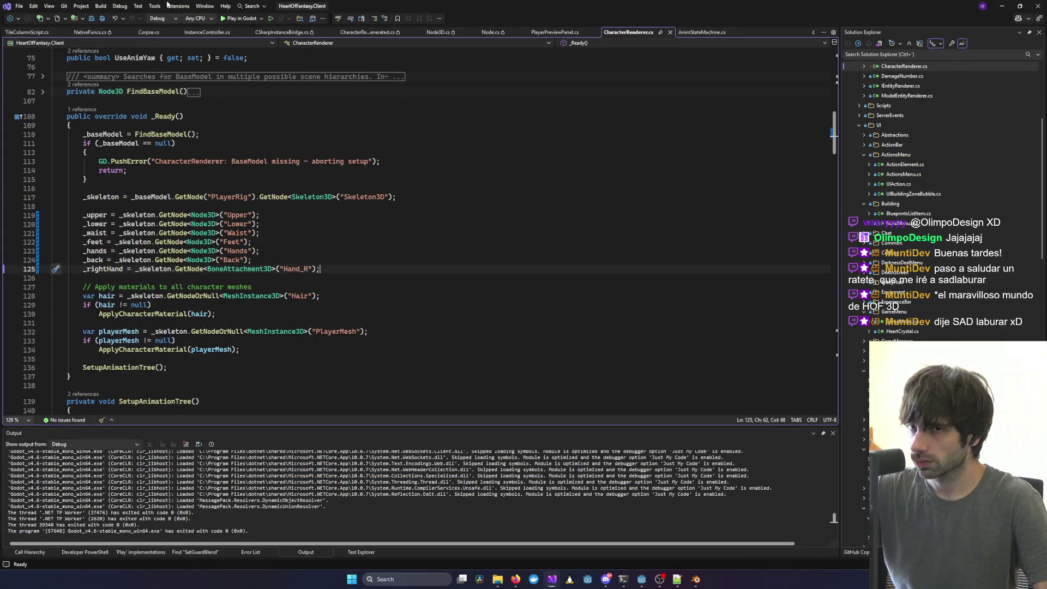
key("F5")
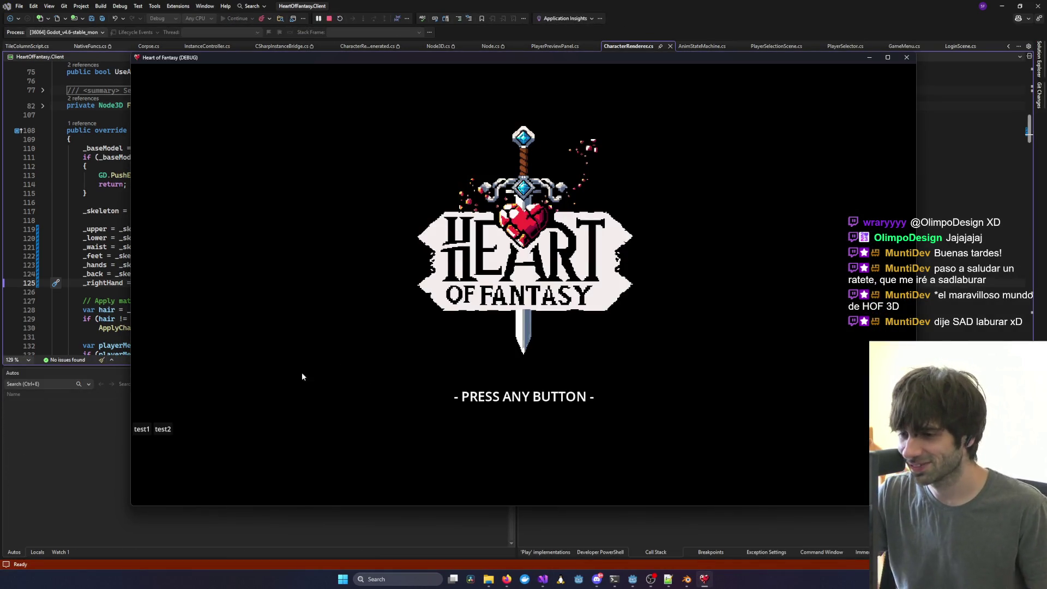
left_click(163, 430)
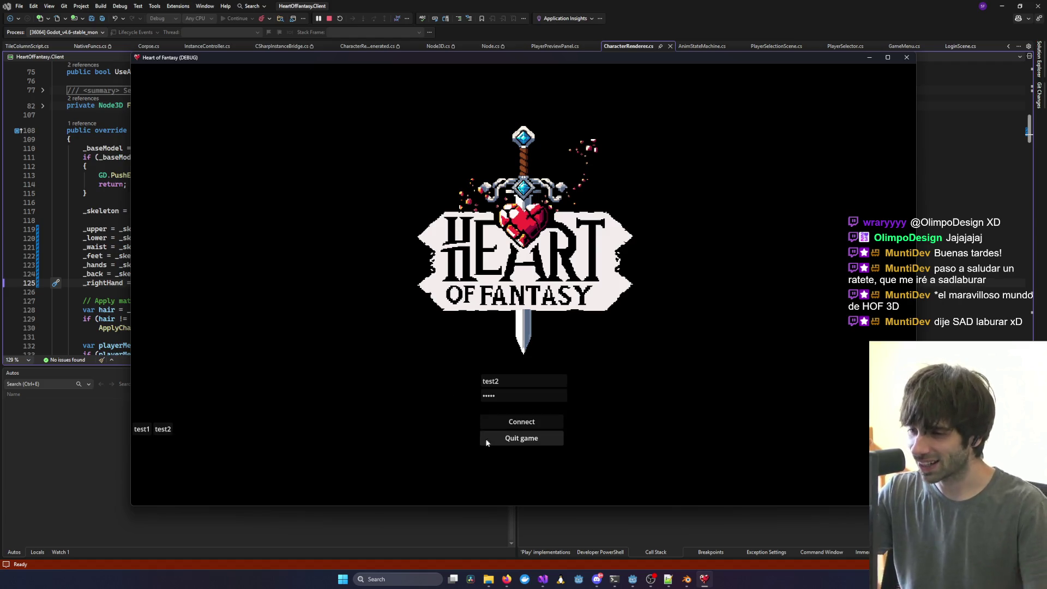
left_click(509, 423)
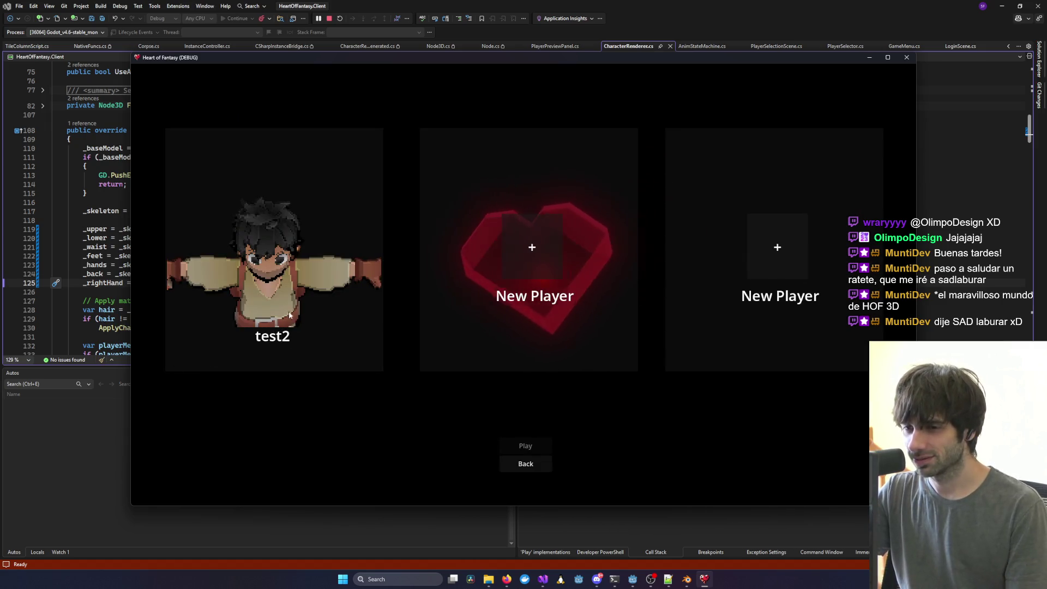
left_click(289, 315)
left_click(525, 463)
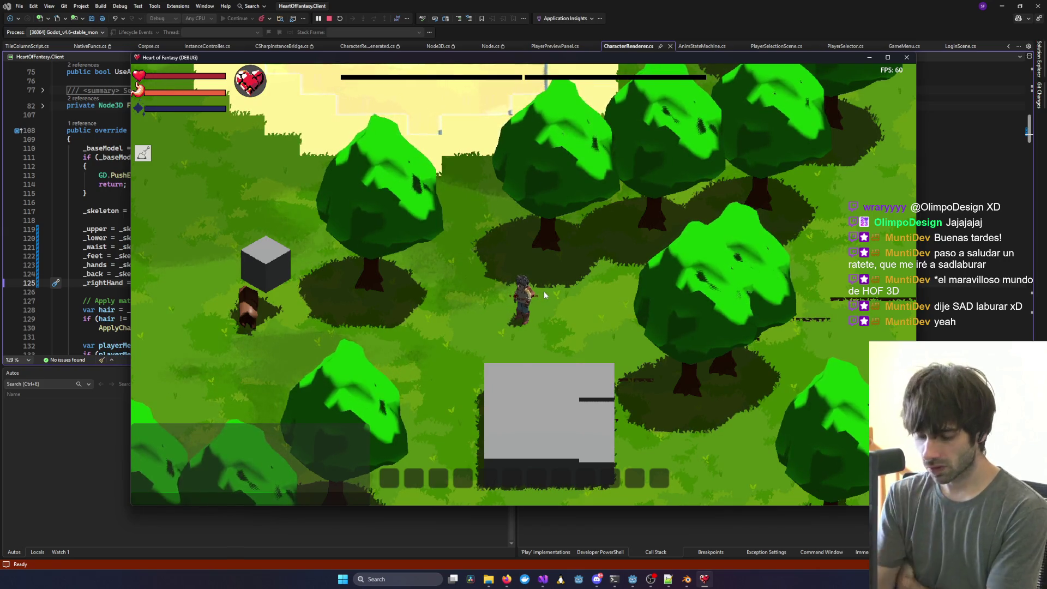
Open the Equipment stats panel and the bag inventory, placing the bag beside the character.
key("c")
scroll(630, 308, "up", 2)
scroll(630, 313, "up", 3)
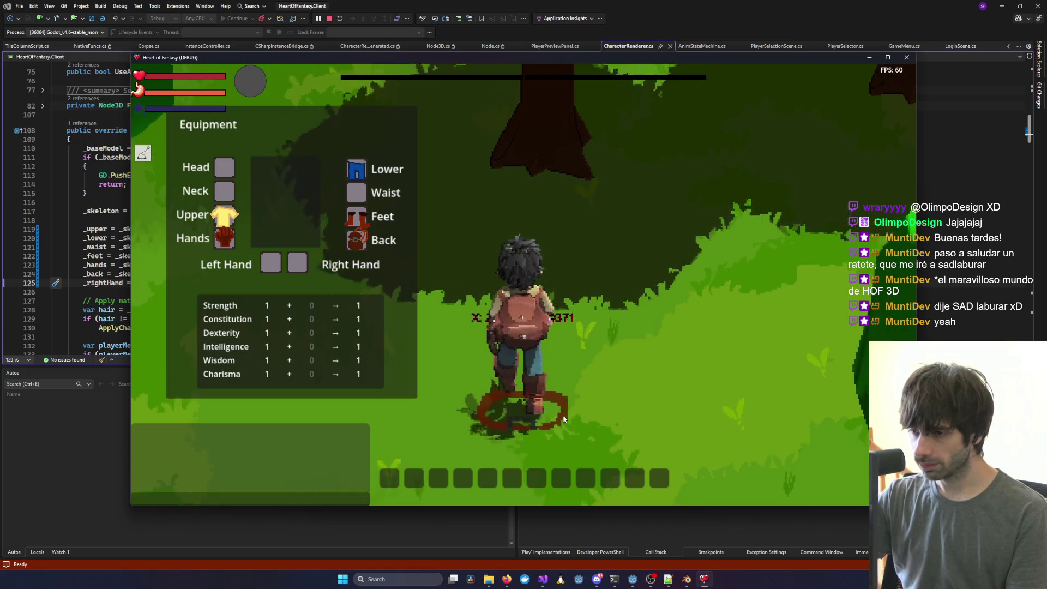
left_click(224, 167)
left_click_drag(314, 113, 367, 120)
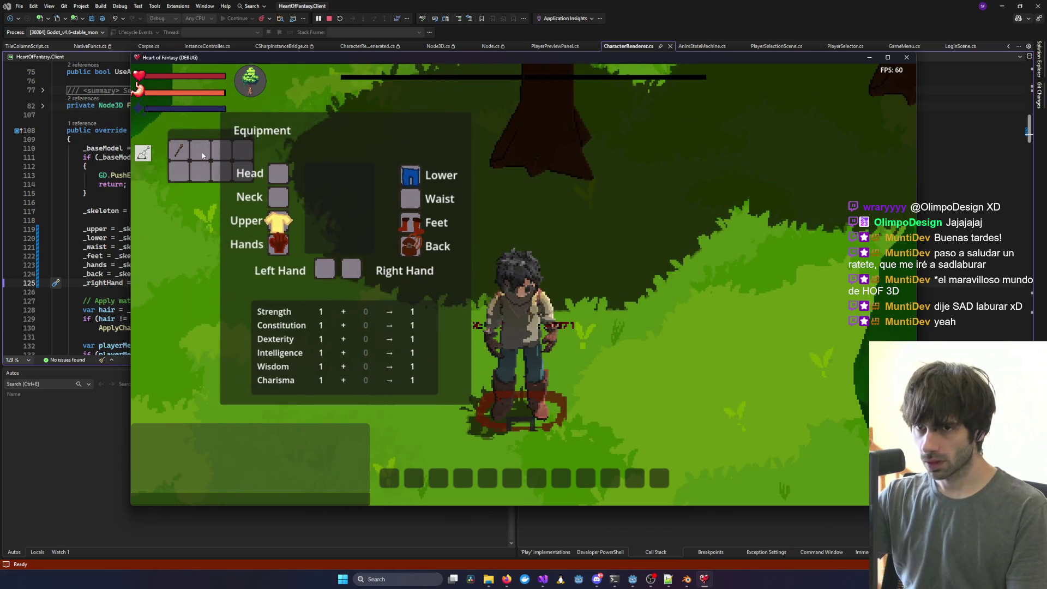
mouse_move(231, 144)
left_mouse_down()
mouse_move(305, 321)
mouse_move(685, 194)
mouse_move(682, 216)
left_mouse_up()
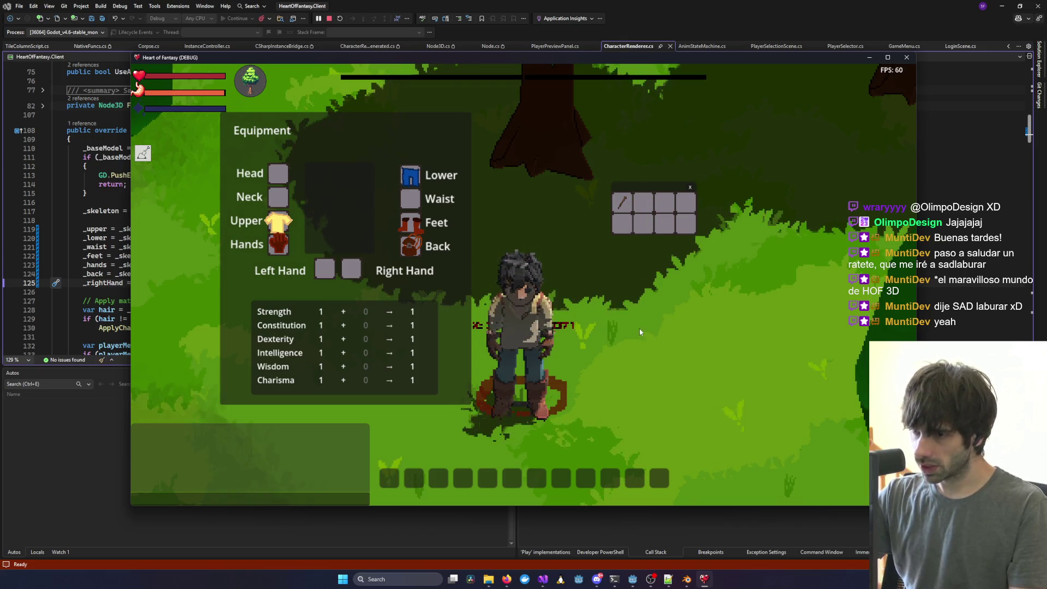
scroll(627, 335, "down", 3)
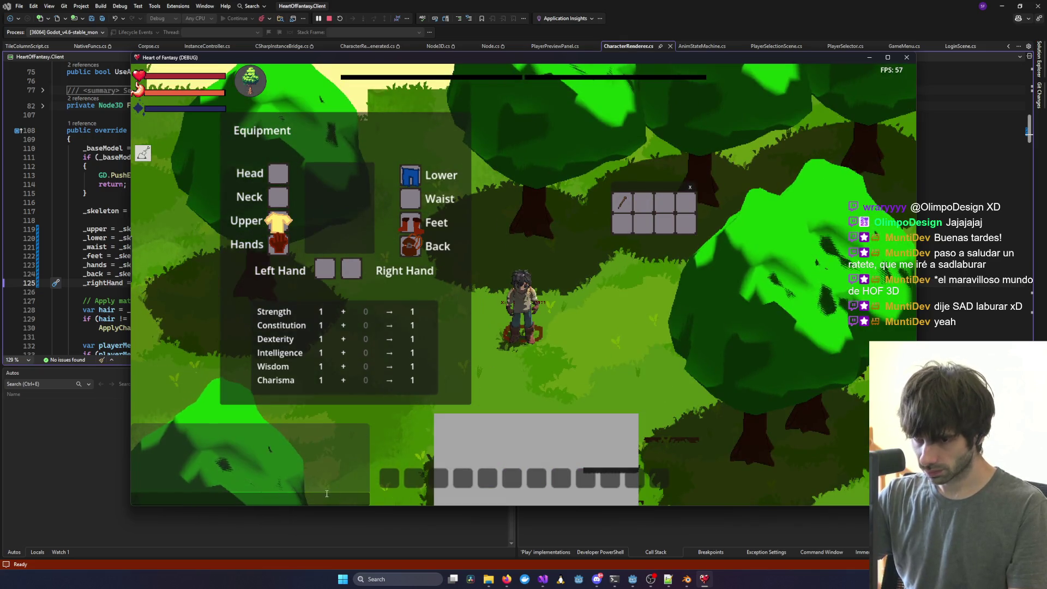
left_click(326, 493)
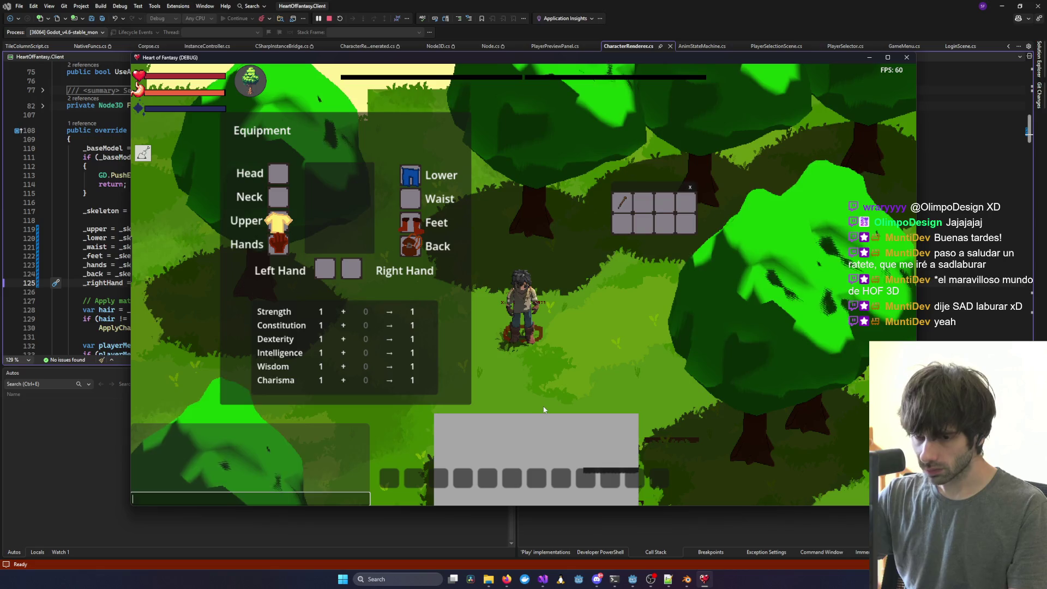
Give a StoneAxe with /give chat commands for test1 and test2.
type("/give test1 Ston")
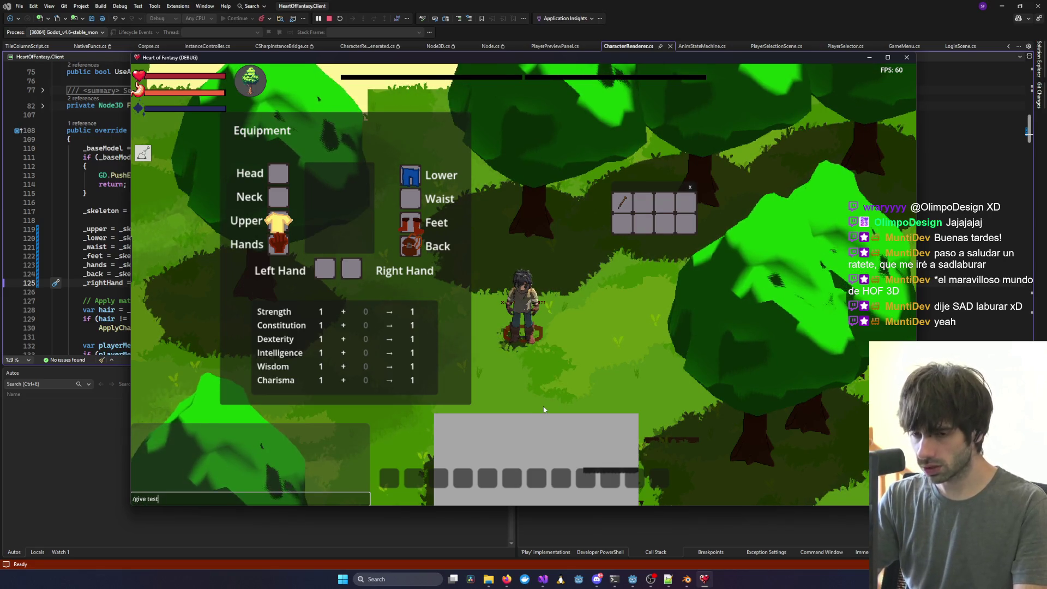
type("eAxe 1")
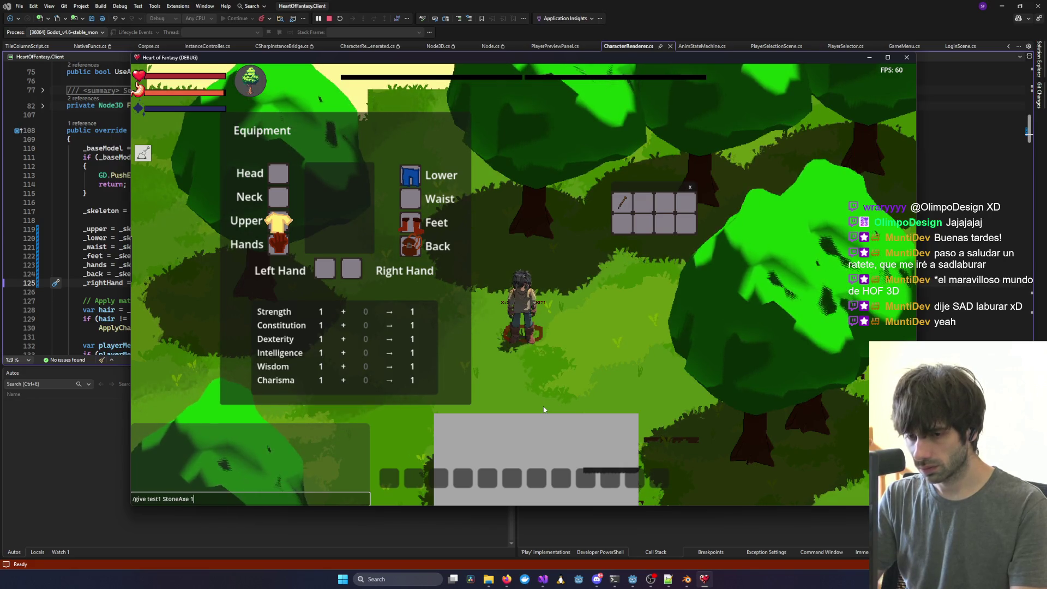
key("Return")
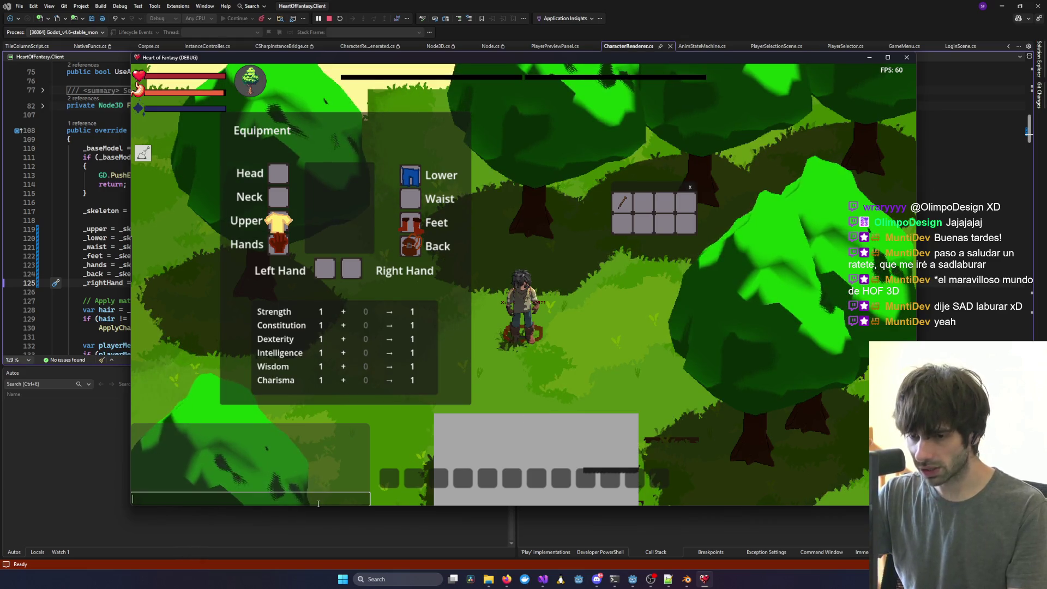
type("/give test2 StoneAx")
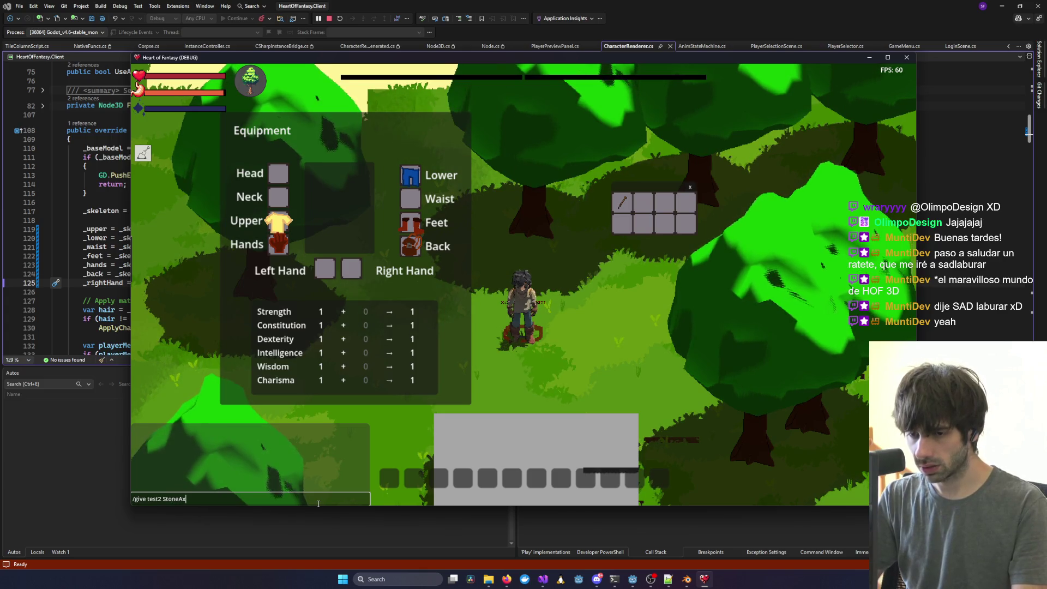
type("e 2")
key("Return")
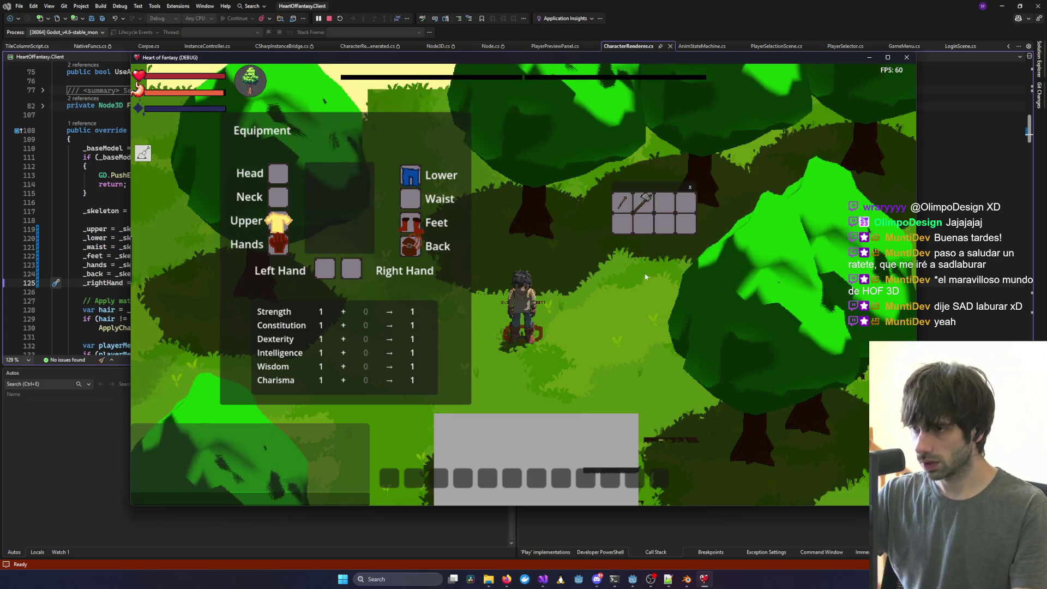
Equip the stone axe in the hand slots, then move it back to the top inventory row.
left_click_drag(403, 247, 351, 268)
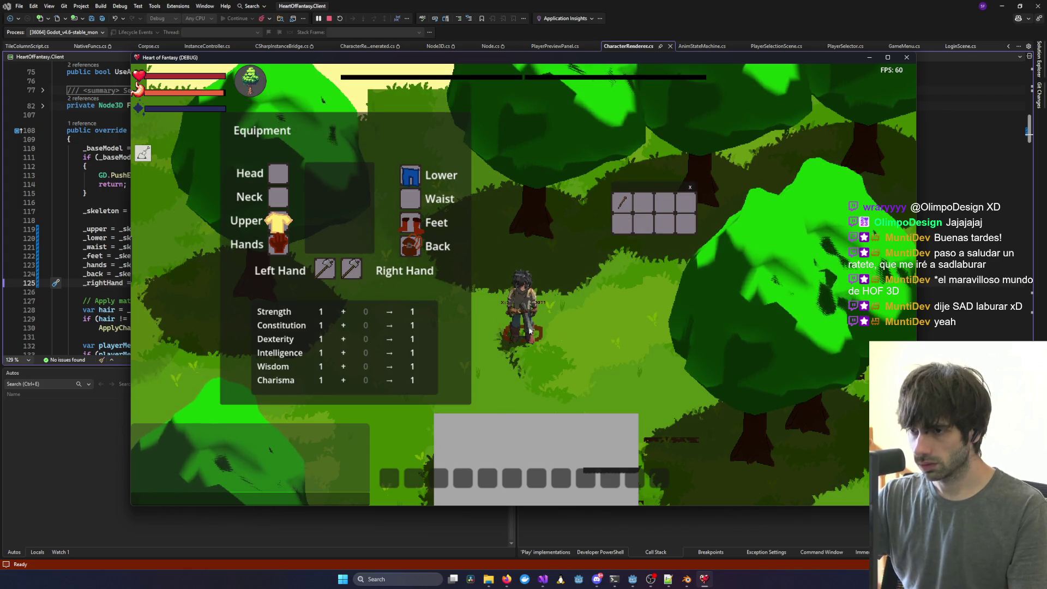
scroll(604, 338, "up", 3)
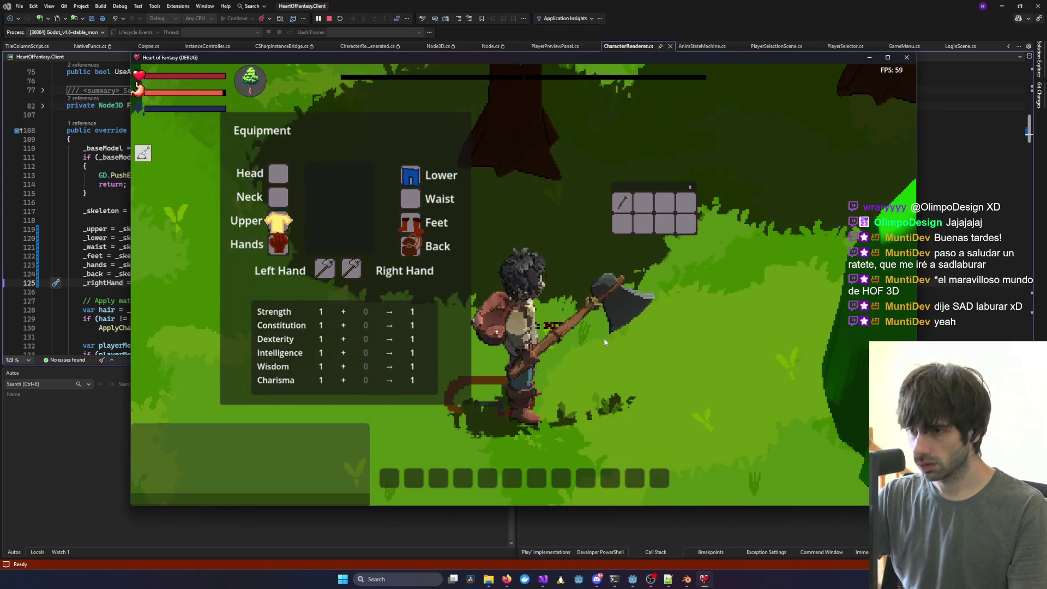
left_click_drag(646, 187, 693, 173)
left_click_drag(679, 213, 692, 189)
Pick up the red item and move the boots, pants, shirt and gloves into the bag.
key("e")
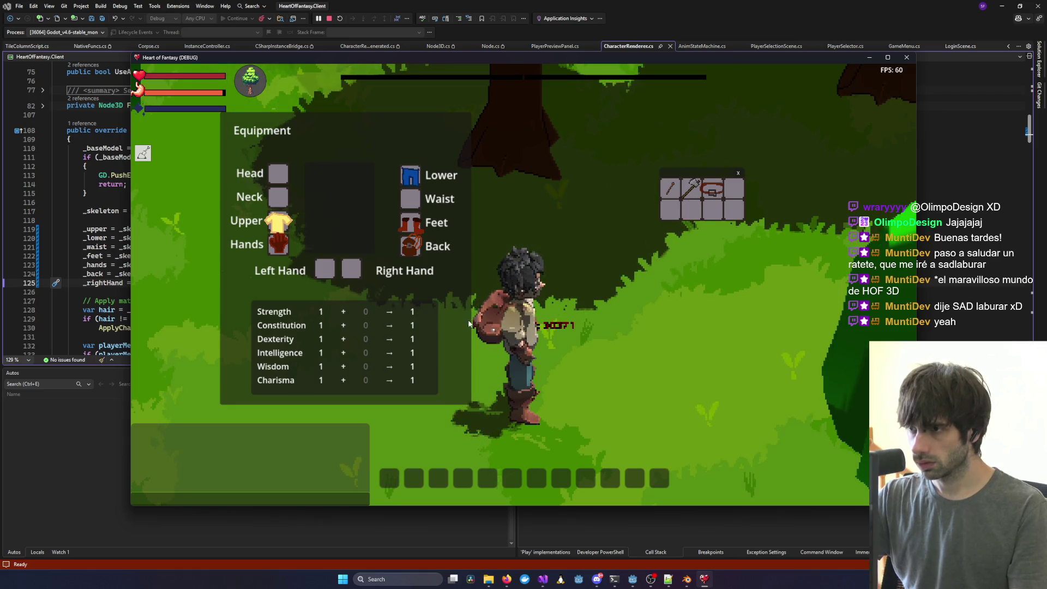
left_click_drag(414, 234, 733, 190)
mouse_move(410, 175)
left_mouse_down()
mouse_move(549, 220)
mouse_move(669, 211)
left_mouse_up()
mouse_move(278, 221)
left_mouse_down()
mouse_move(276, 234)
mouse_move(671, 202)
mouse_move(690, 211)
left_mouse_up()
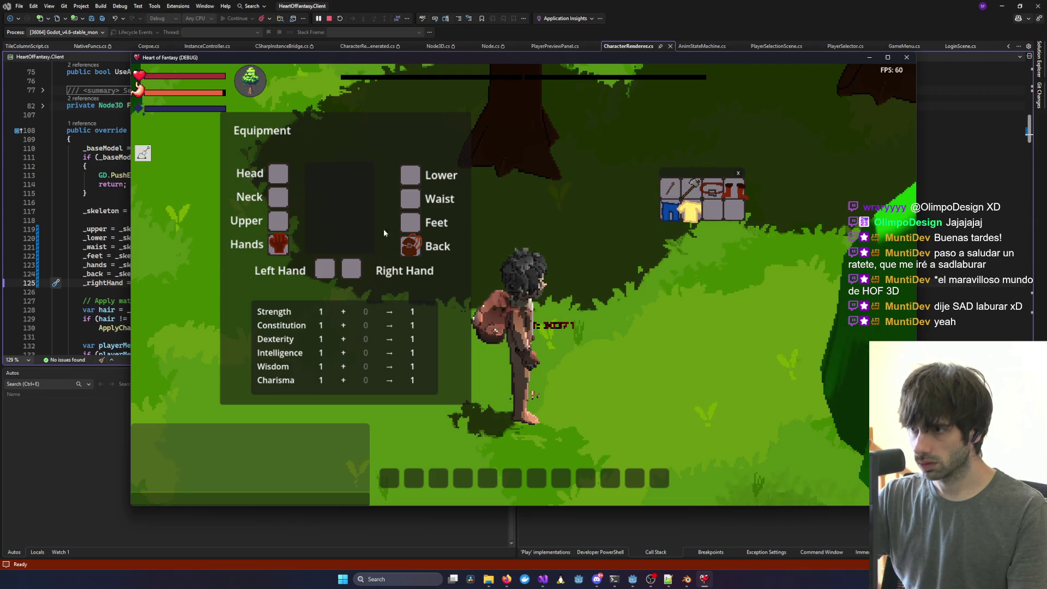
mouse_move(282, 251)
left_mouse_down()
mouse_move(711, 219)
mouse_move(367, 281)
mouse_move(353, 270)
left_mouse_up()
scroll(495, 323, "down", 5)
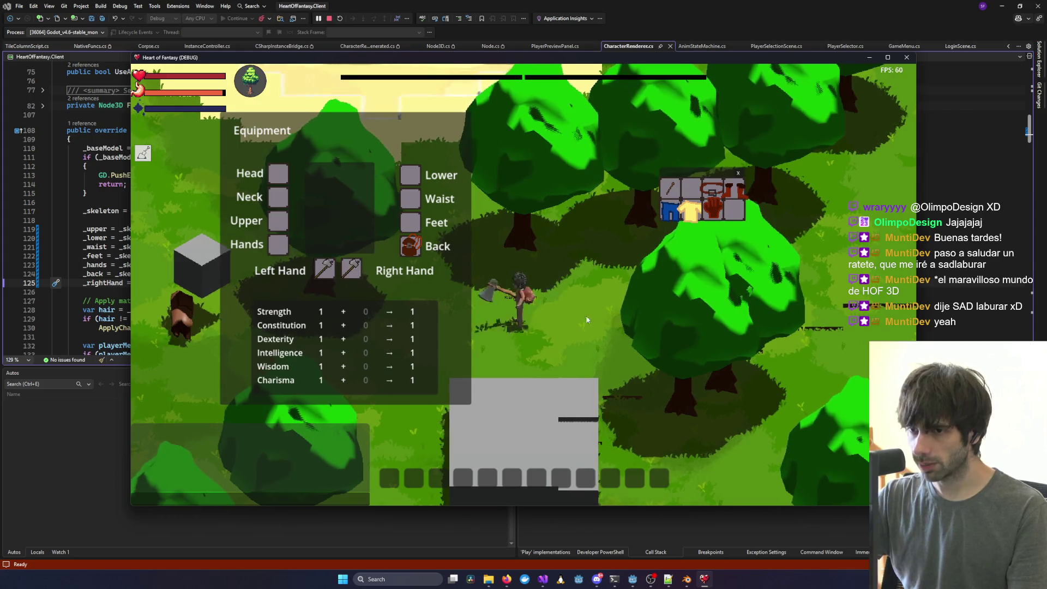
scroll(619, 322, "up", 5)
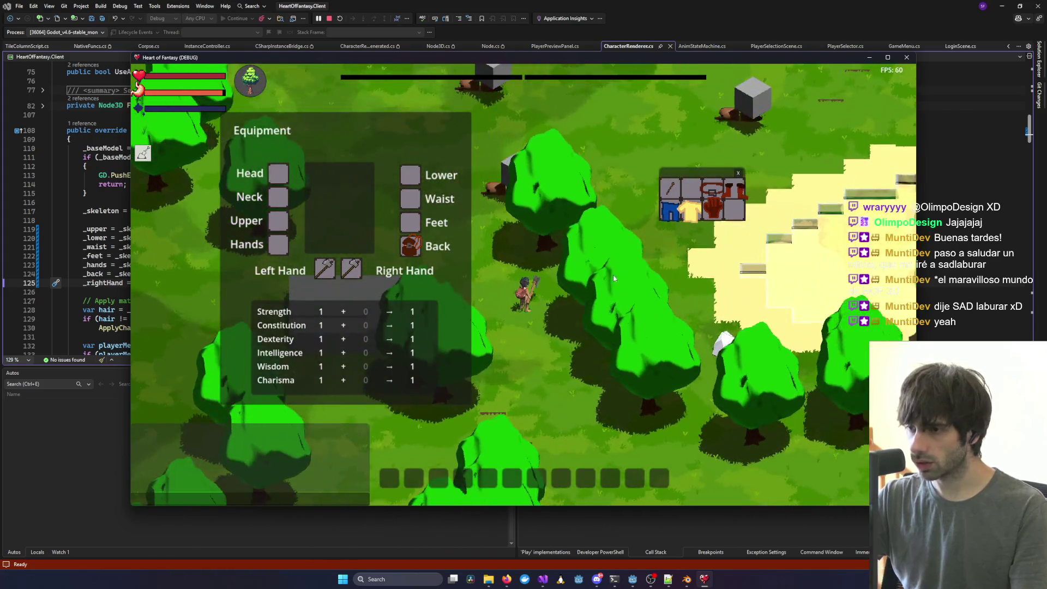
Swing the camera around and chop the log with the stone axe.
mouse_move(613, 274)
left_mouse_down()
mouse_move(675, 286)
mouse_move(502, 314)
mouse_move(495, 365)
mouse_move(548, 401)
mouse_move(651, 241)
left_mouse_up()
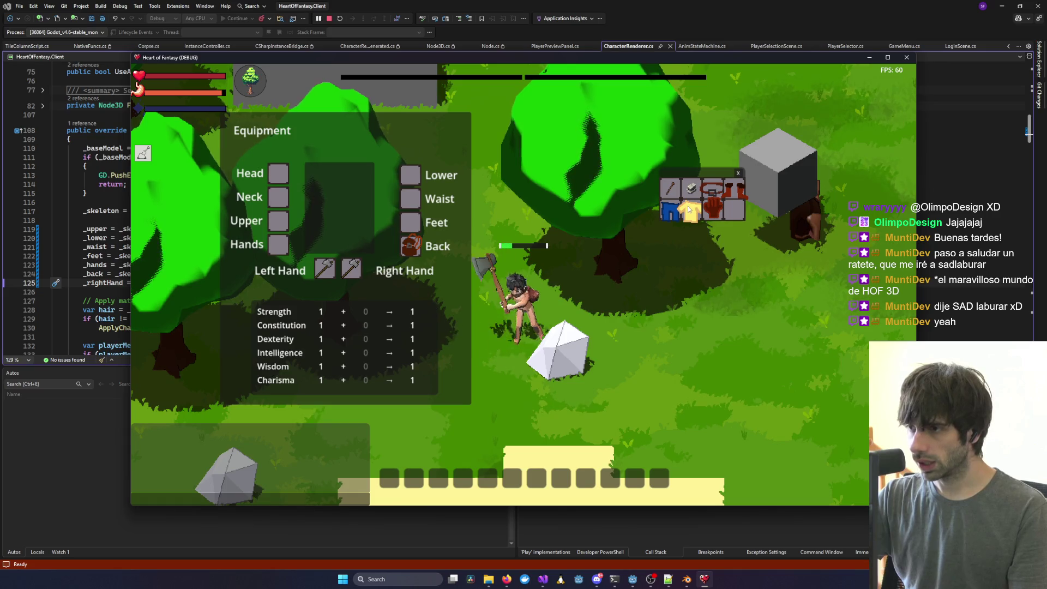
mouse_move(566, 303)
left_mouse_down()
mouse_move(602, 293)
mouse_move(491, 323)
mouse_move(632, 408)
mouse_move(711, 306)
mouse_move(659, 286)
left_mouse_up()
left_click(659, 286)
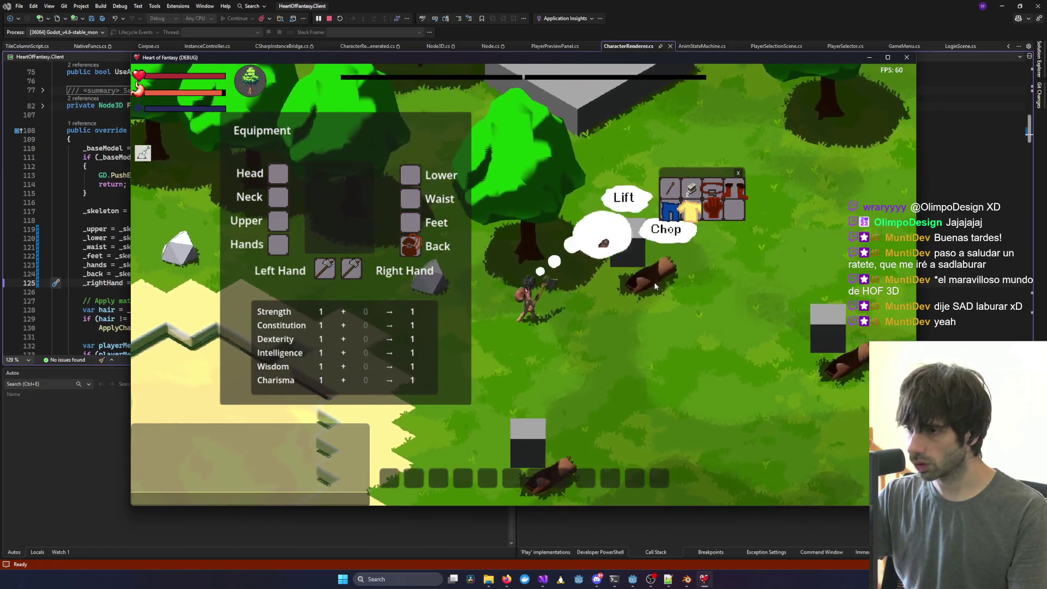
left_click(655, 240)
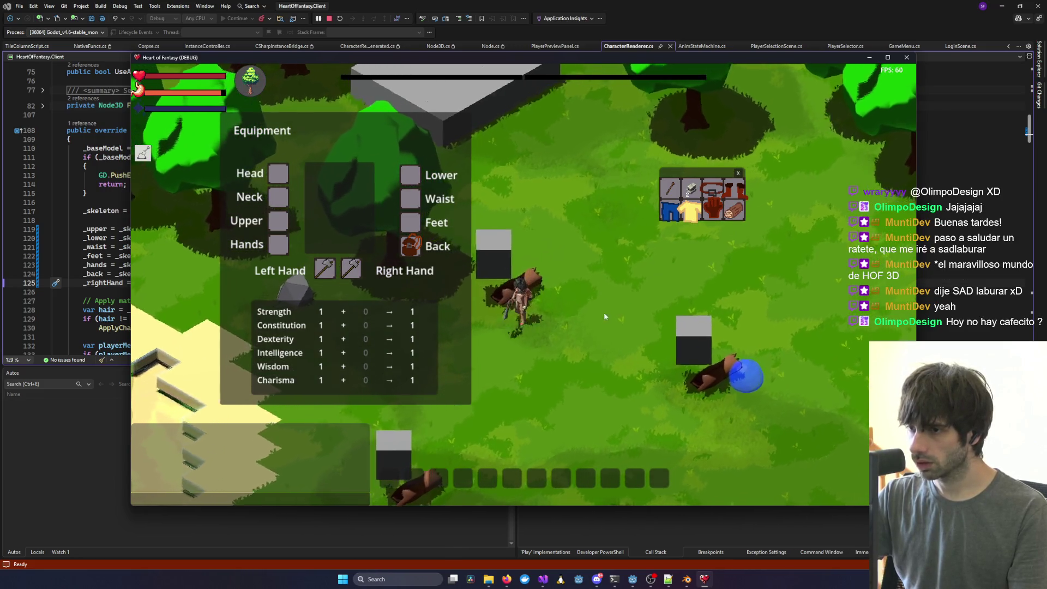
Walk west to the rock and strike it, bringing up its Lift and Mine actions.
key("a")
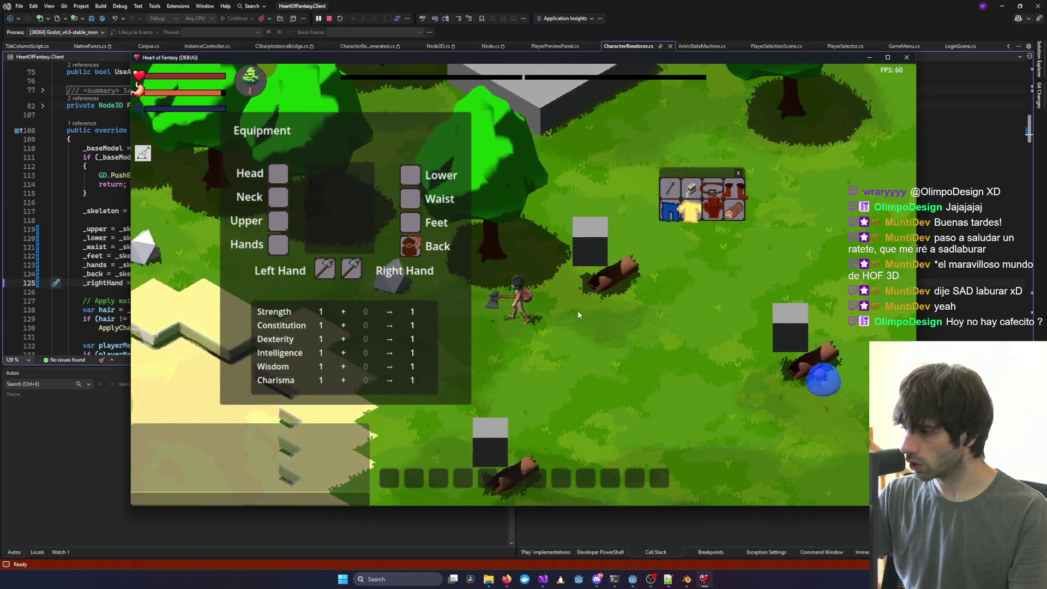
key("a")
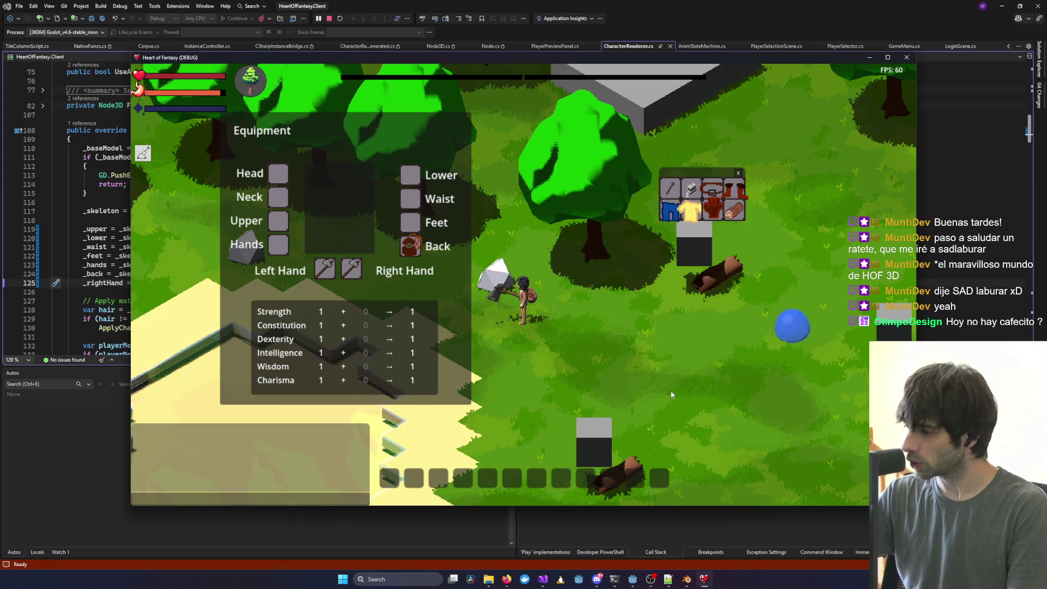
key("w")
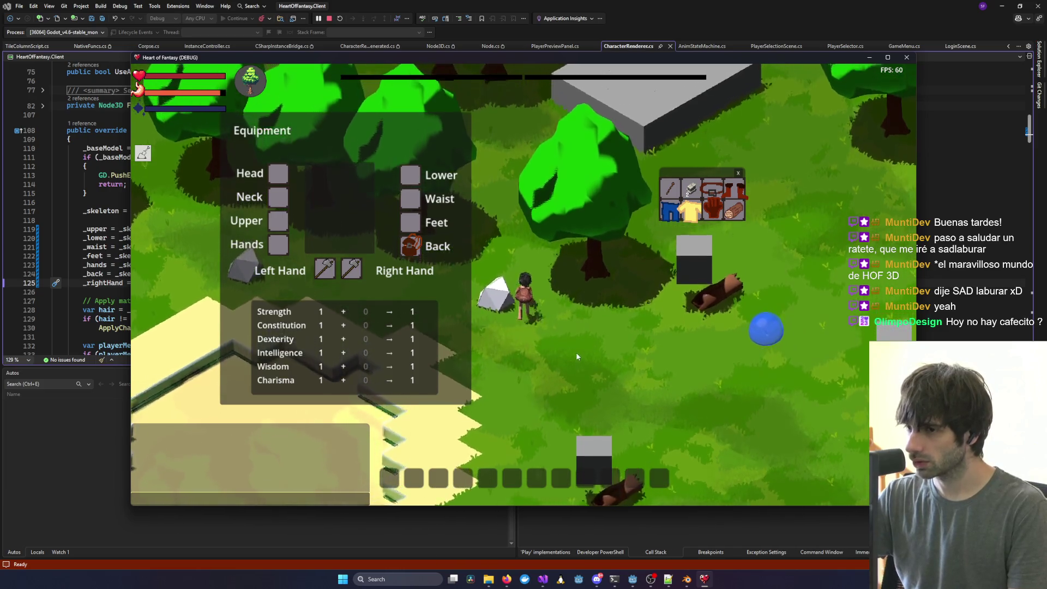
key("a")
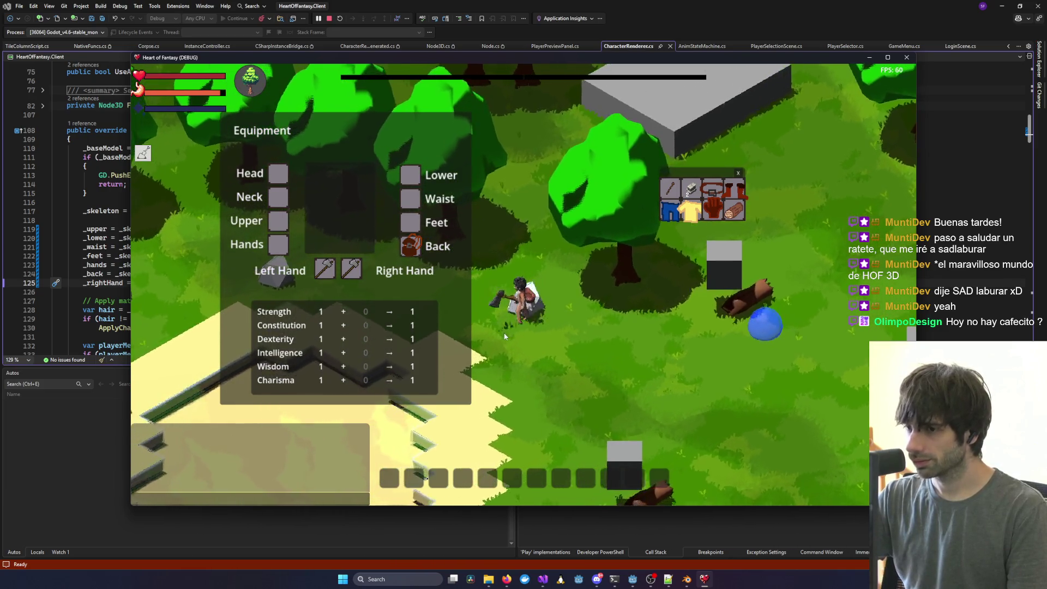
key("w")
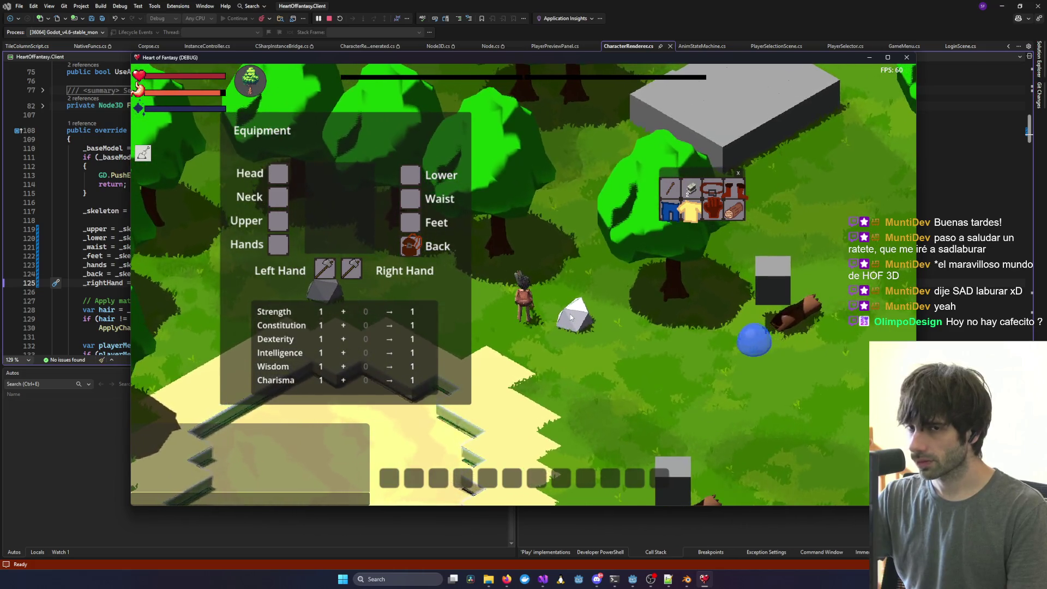
left_click(573, 323)
type("/crea")
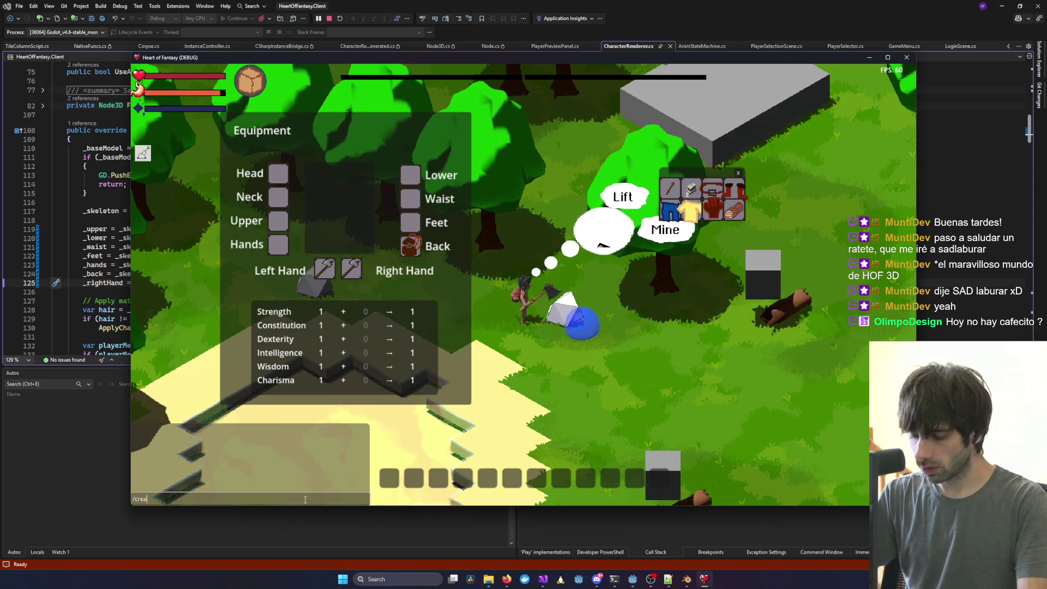
Enable creative mode with /creative and take the backpack out of the Back slot.
type("tive")
key("Return")
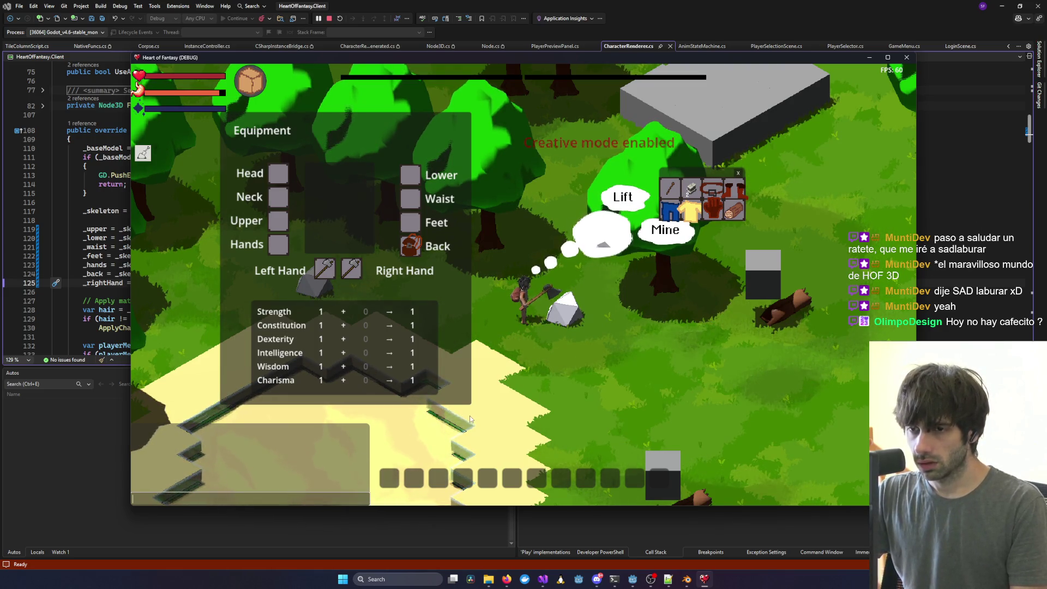
left_click(636, 359)
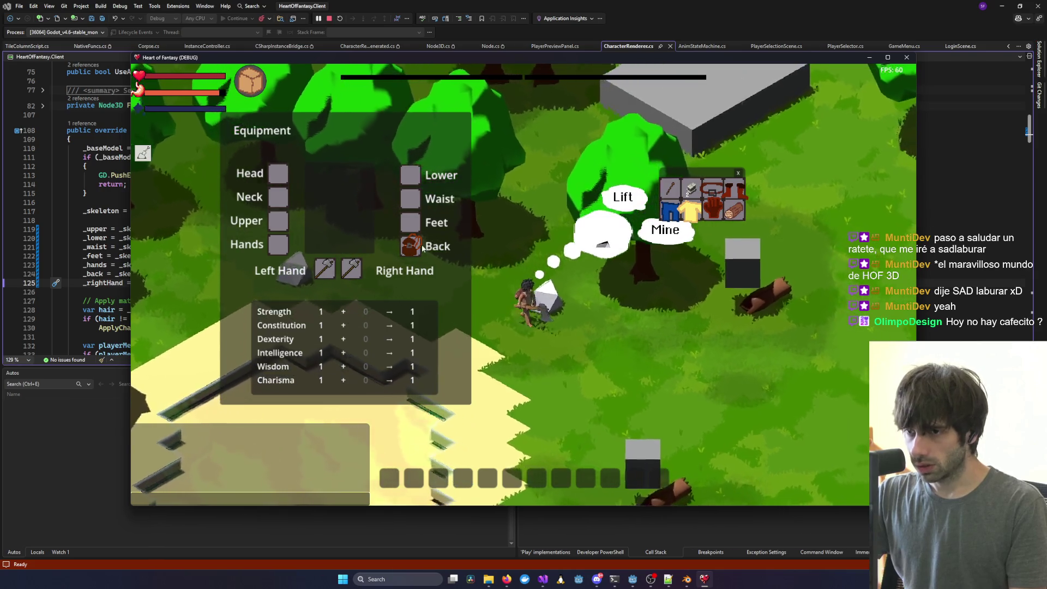
left_click(413, 249)
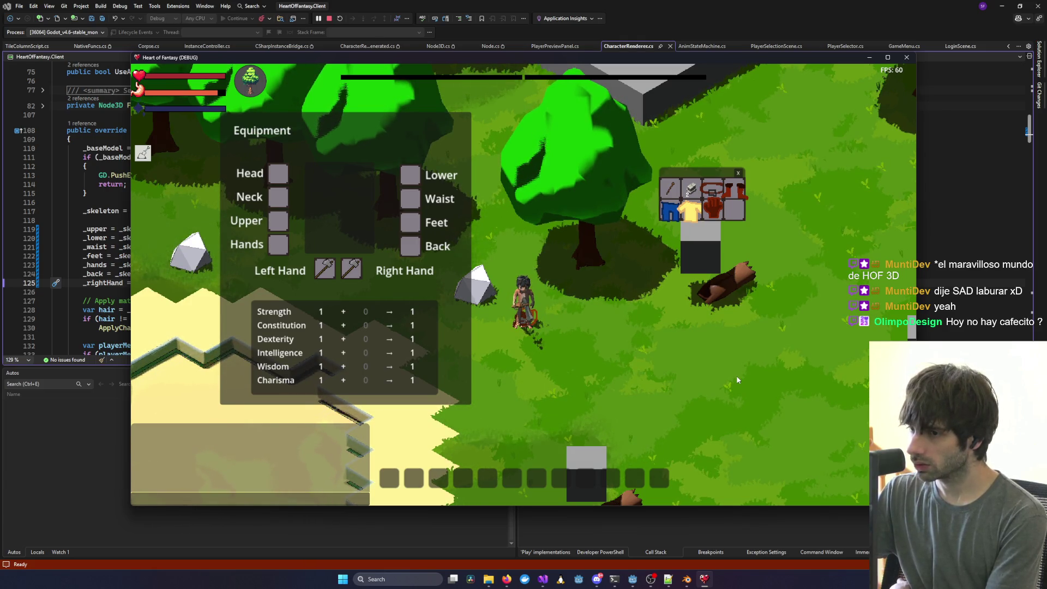
left_click(543, 578)
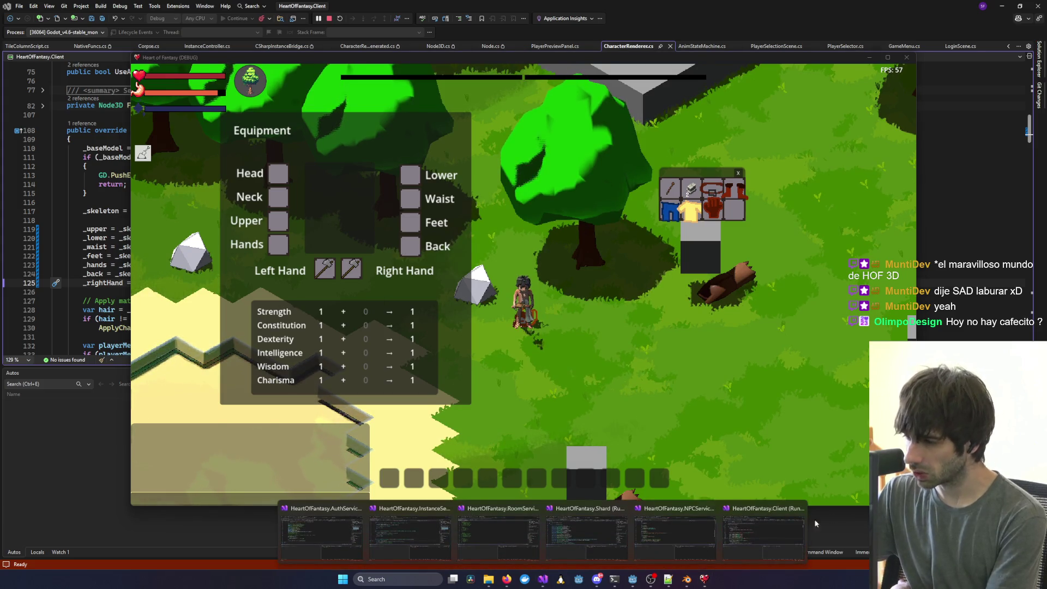
Run a second Heart of Fantasy client from the Project Manager, log in and enter the world.
mouse_move(793, 530)
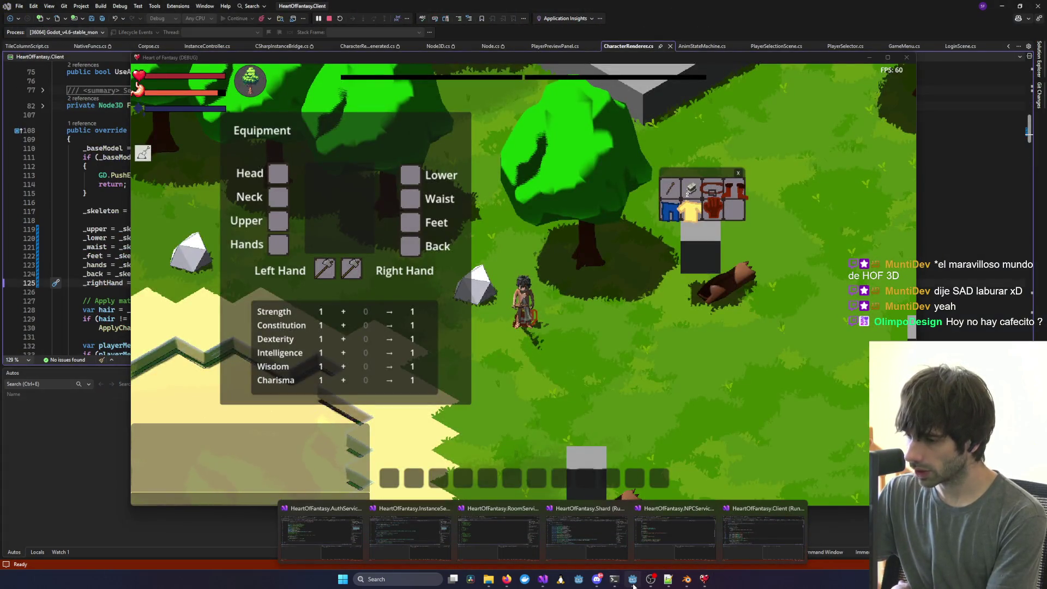
left_click(632, 581)
left_click(614, 582)
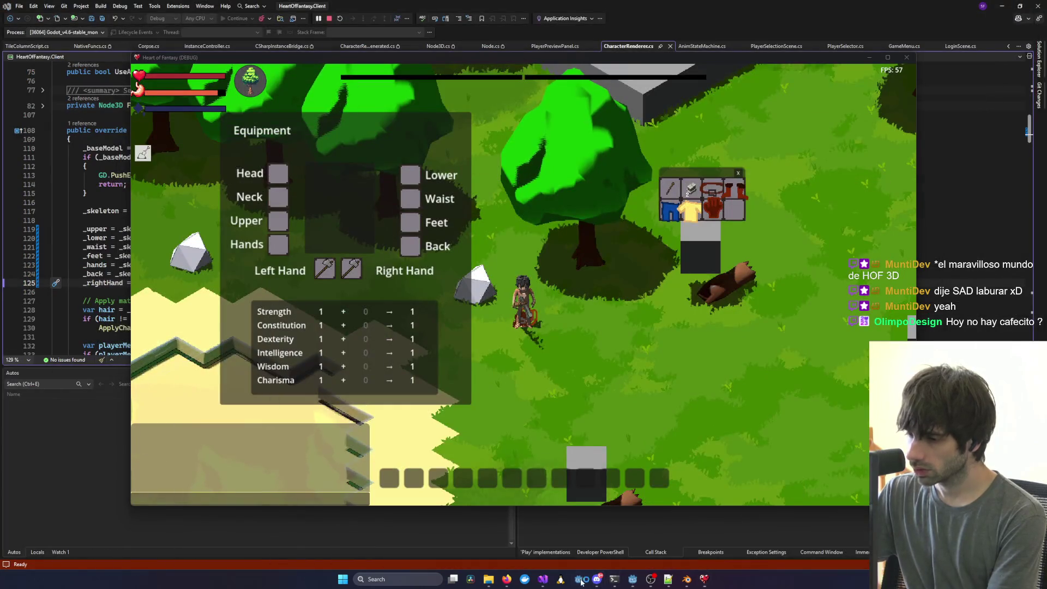
left_click(581, 582)
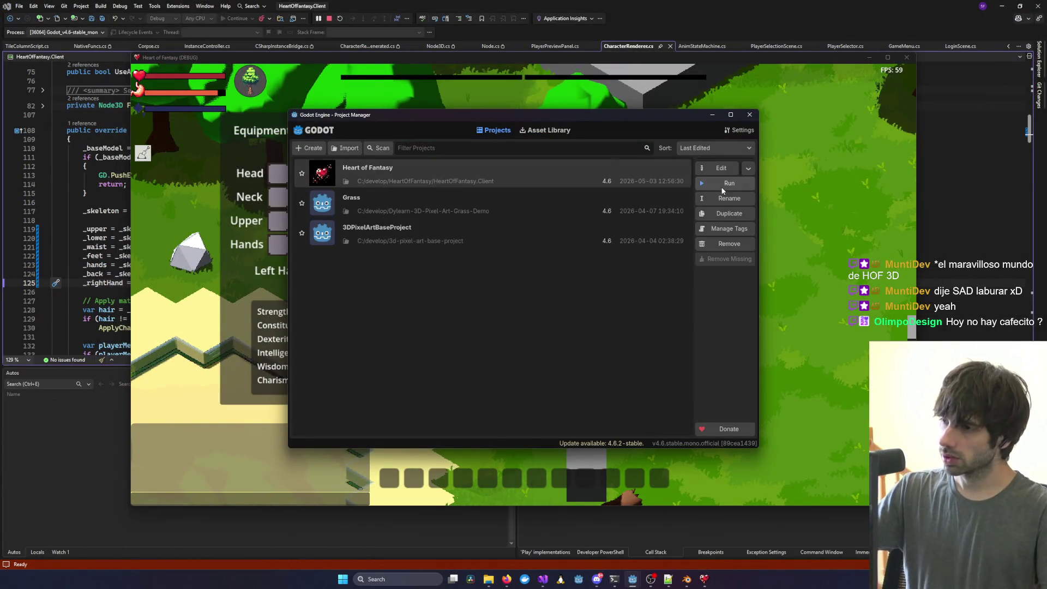
left_click(722, 185)
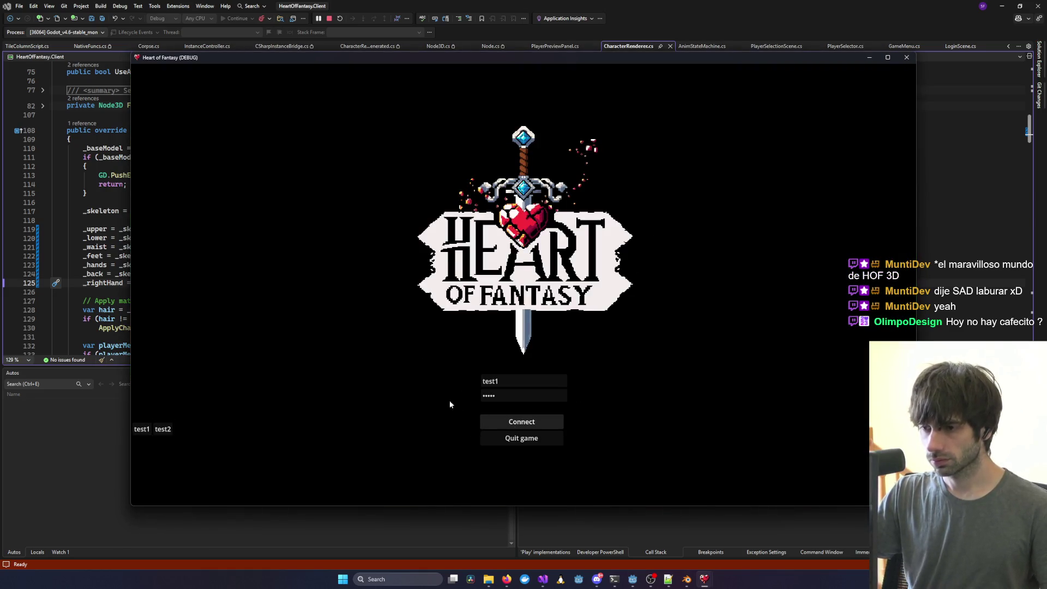
left_click(205, 363)
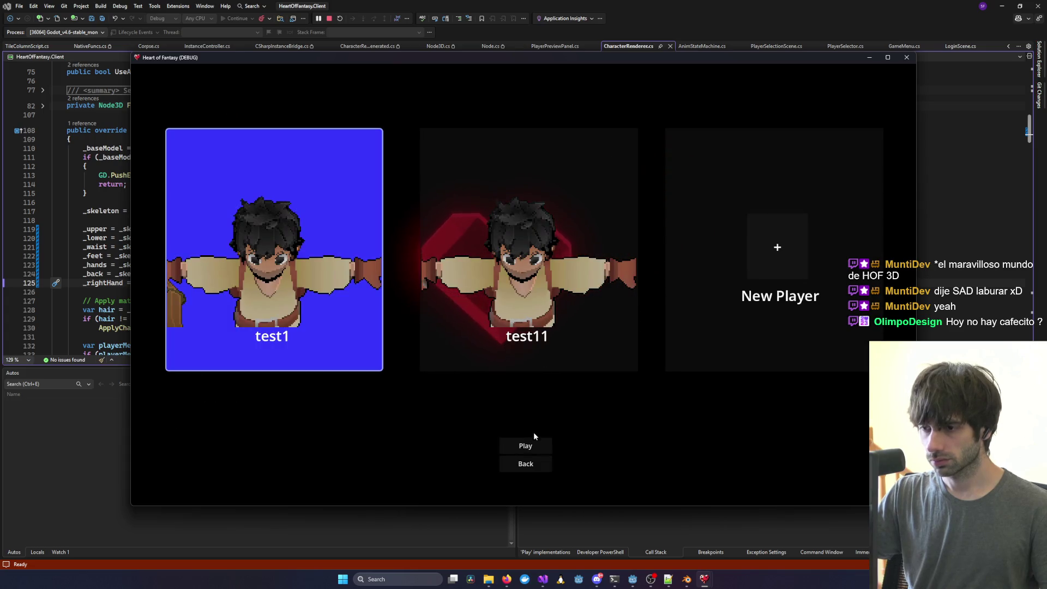
left_click(525, 445)
mouse_move(698, 572)
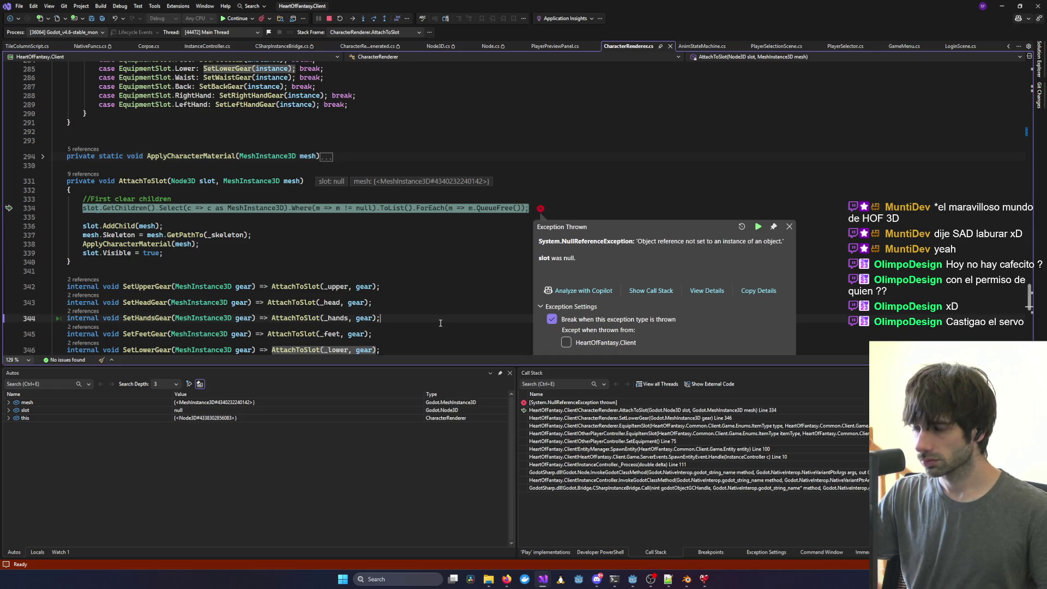
Continue past the NullReferenceException with F5 and log the client back in to character selection.
key("F5")
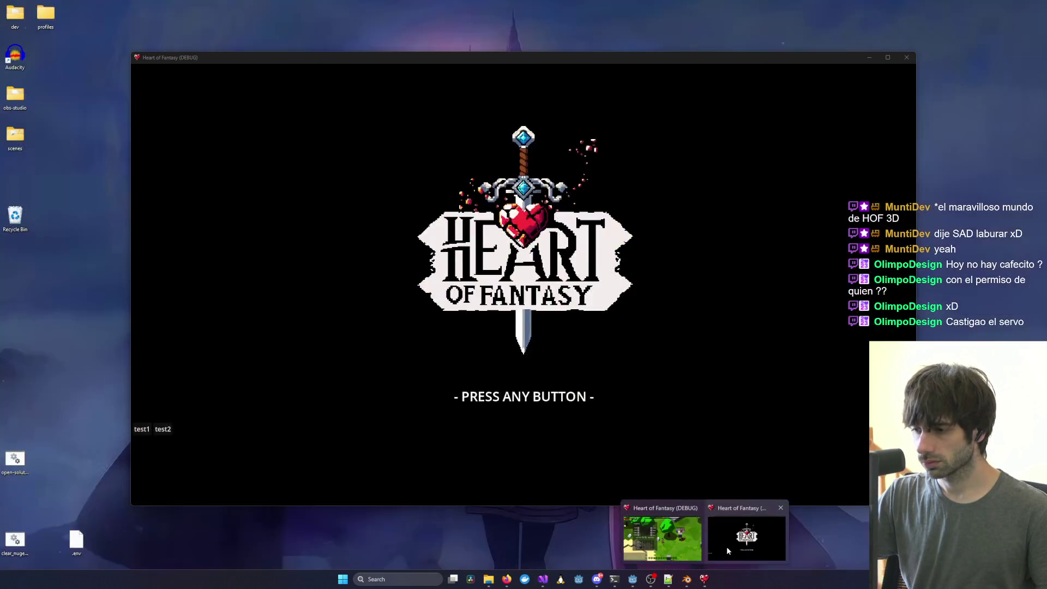
left_click(746, 541)
left_click(496, 394)
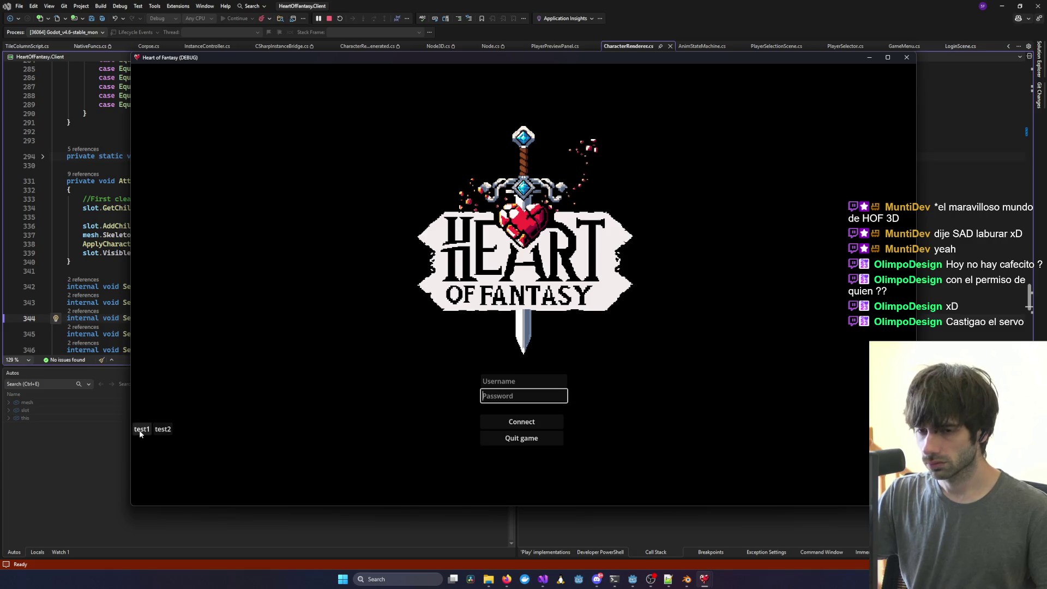
left_click(496, 421)
left_click(181, 359)
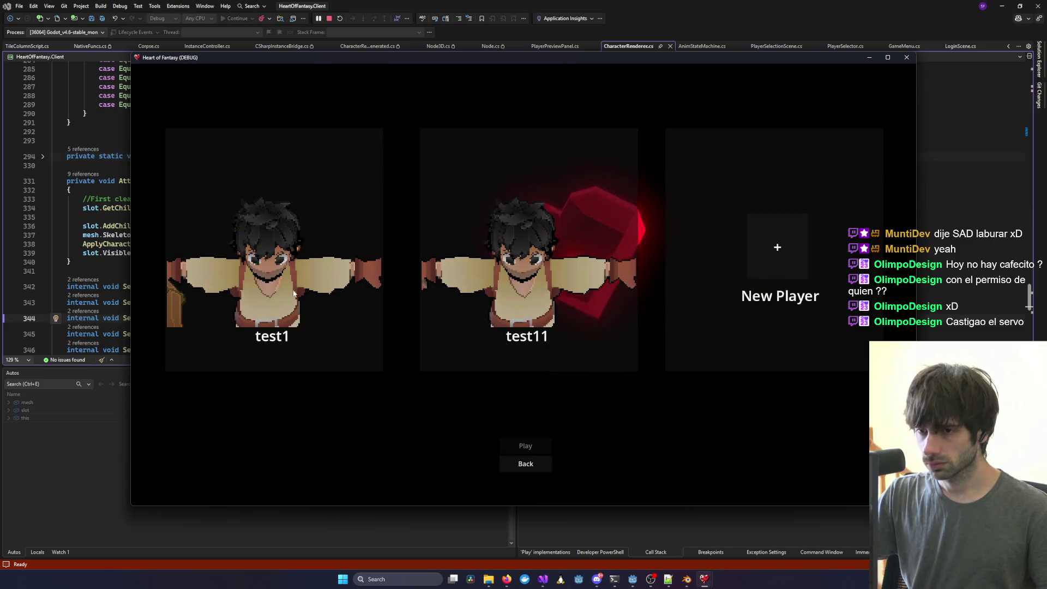
Play the second character card into the forest world, then reopen the Godot Project Manager.
left_click(482, 334)
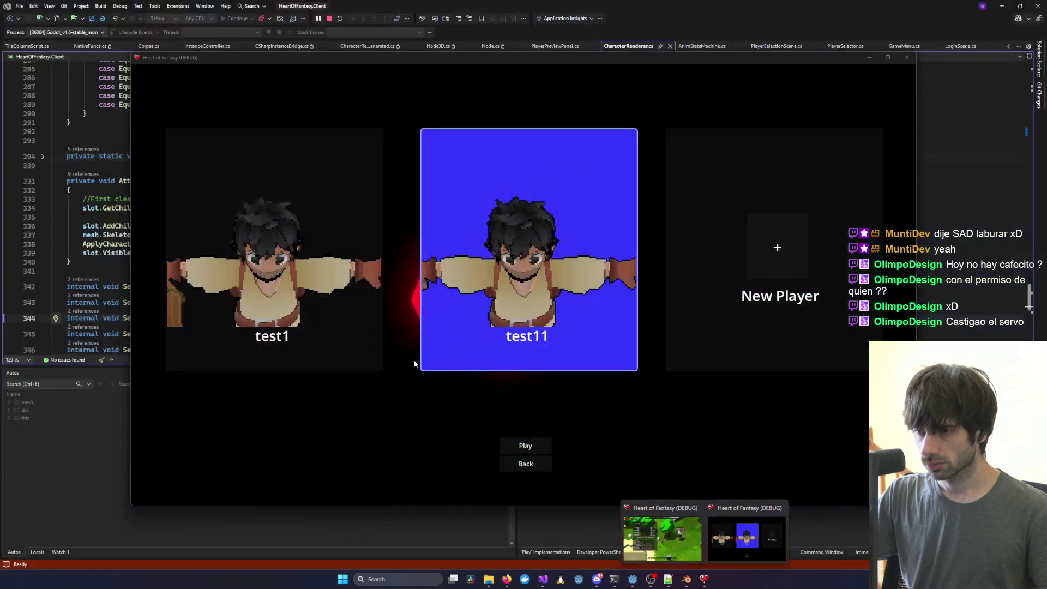
left_click(522, 446)
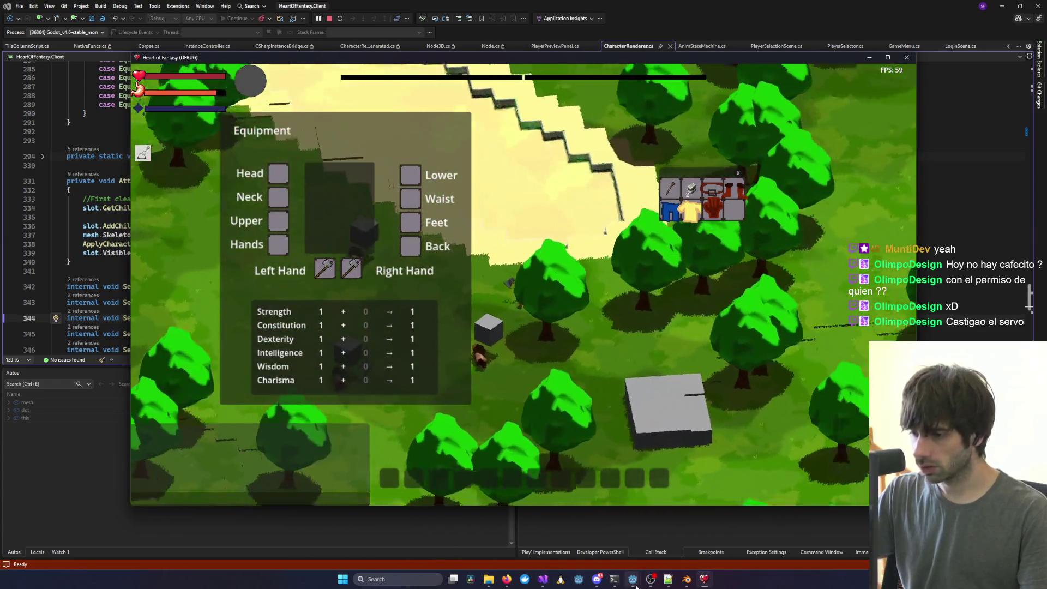
mouse_move(561, 580)
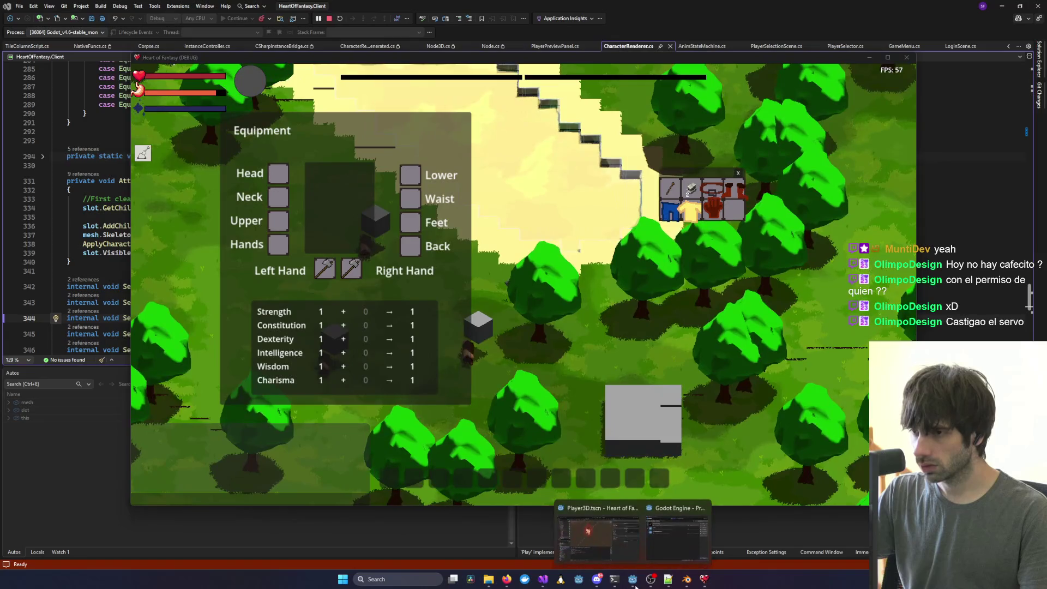
mouse_move(633, 578)
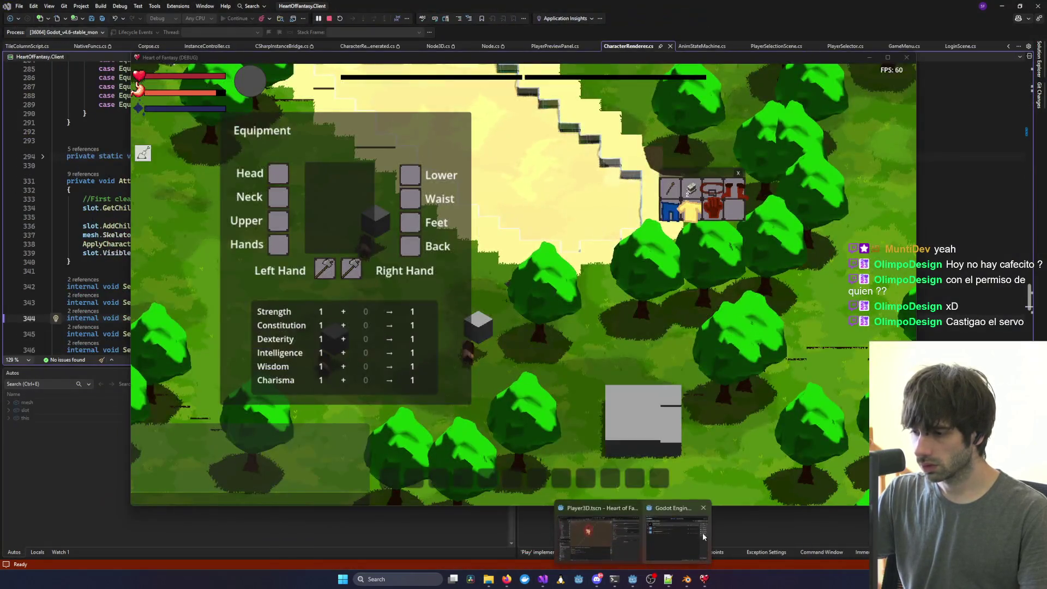
left_click(702, 532)
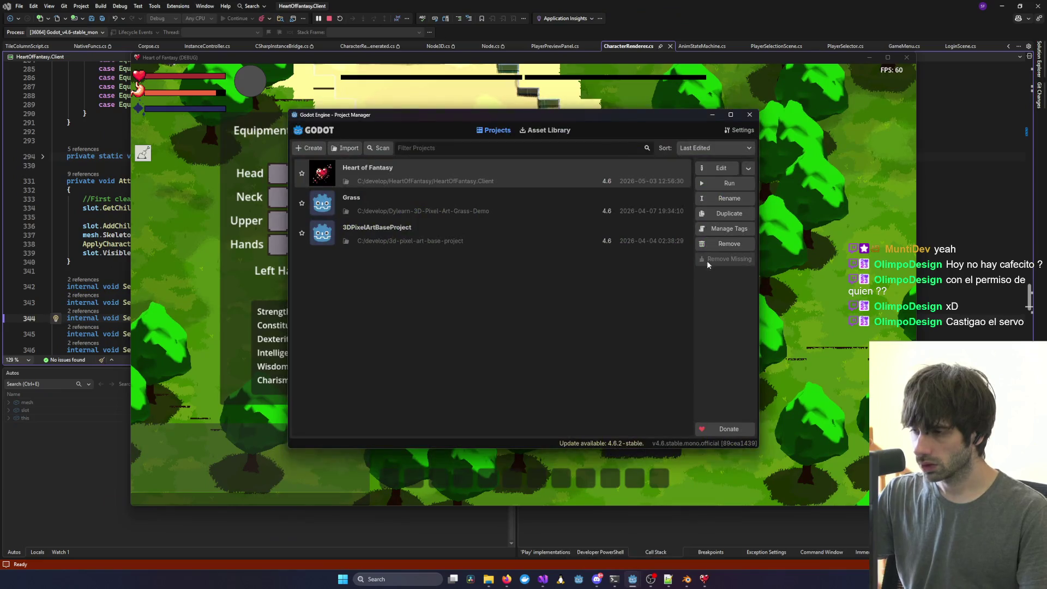
Run one more Heart of Fantasy client, log into another account, and play its first character.
left_click(741, 185)
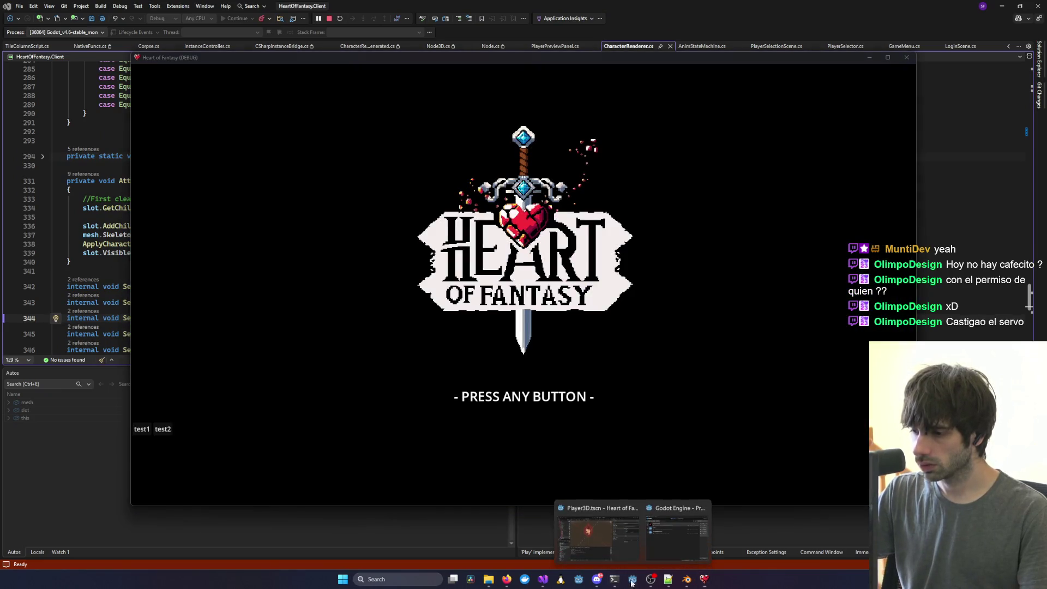
left_click(628, 576)
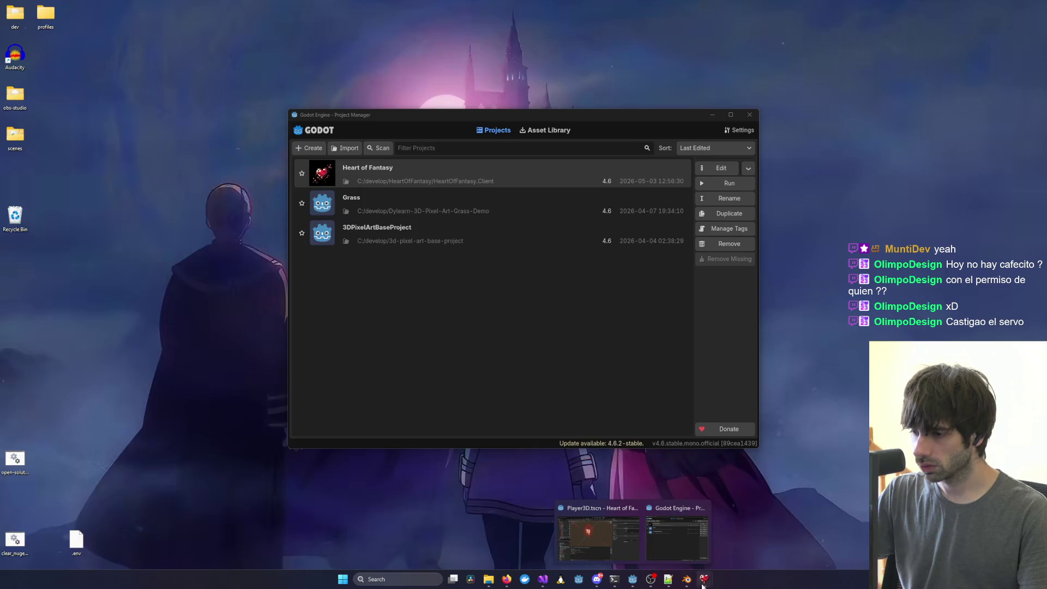
mouse_move(704, 579)
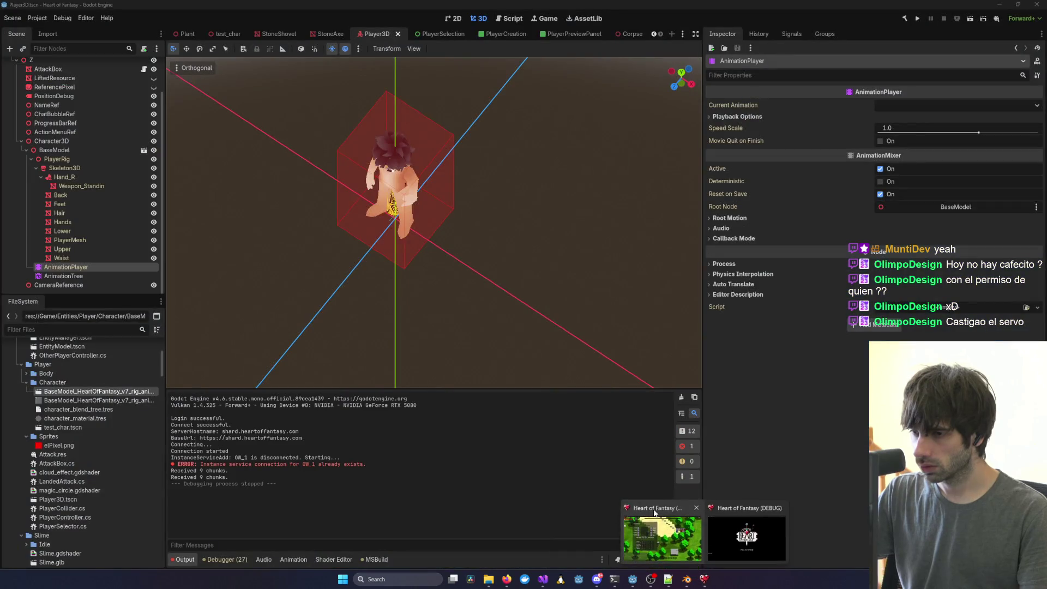
left_click(747, 537)
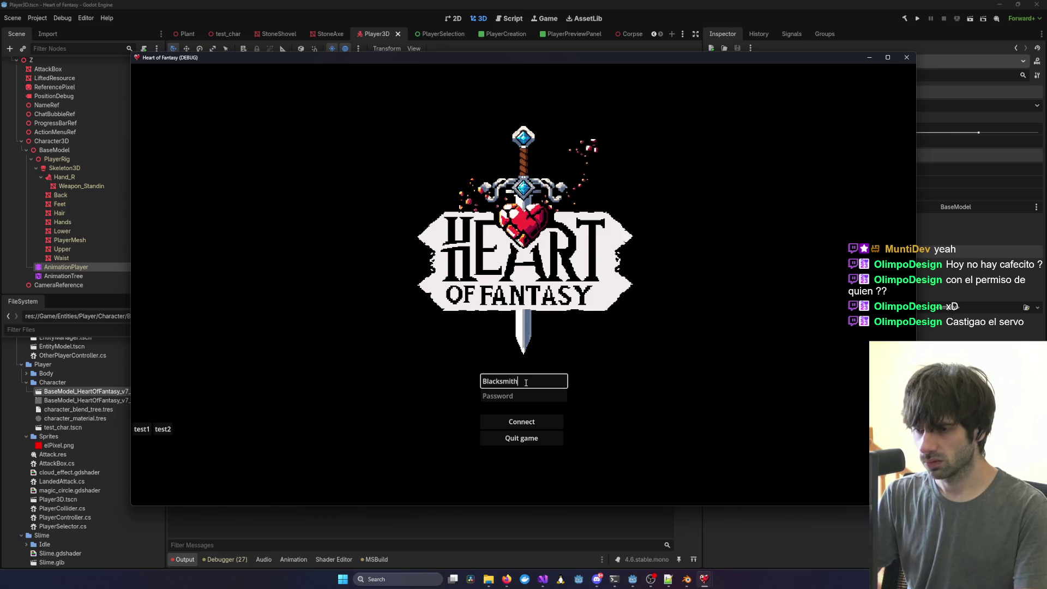
left_click(522, 422)
left_click(181, 363)
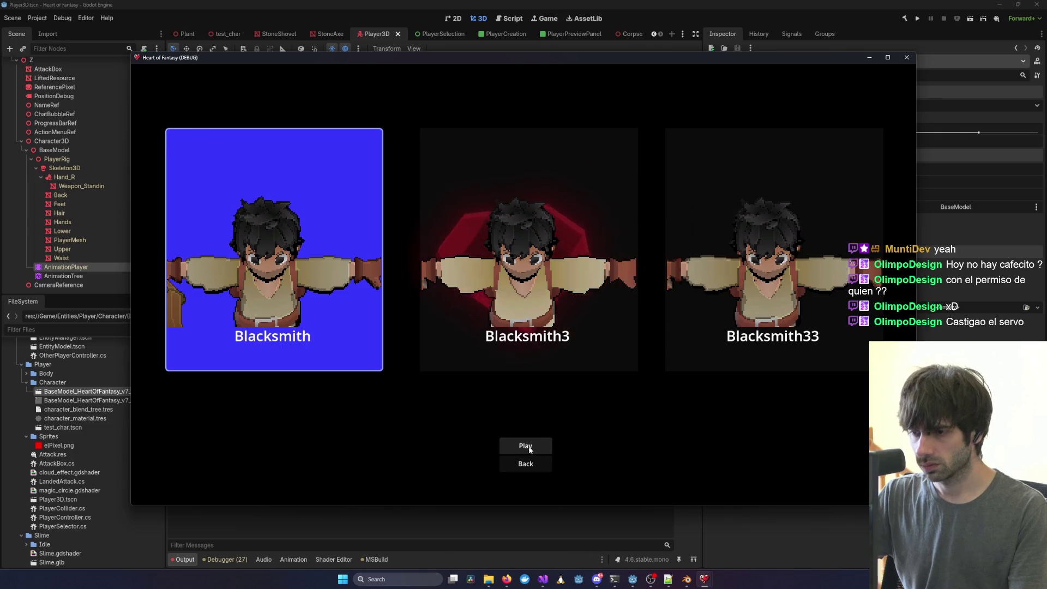
left_click(525, 447)
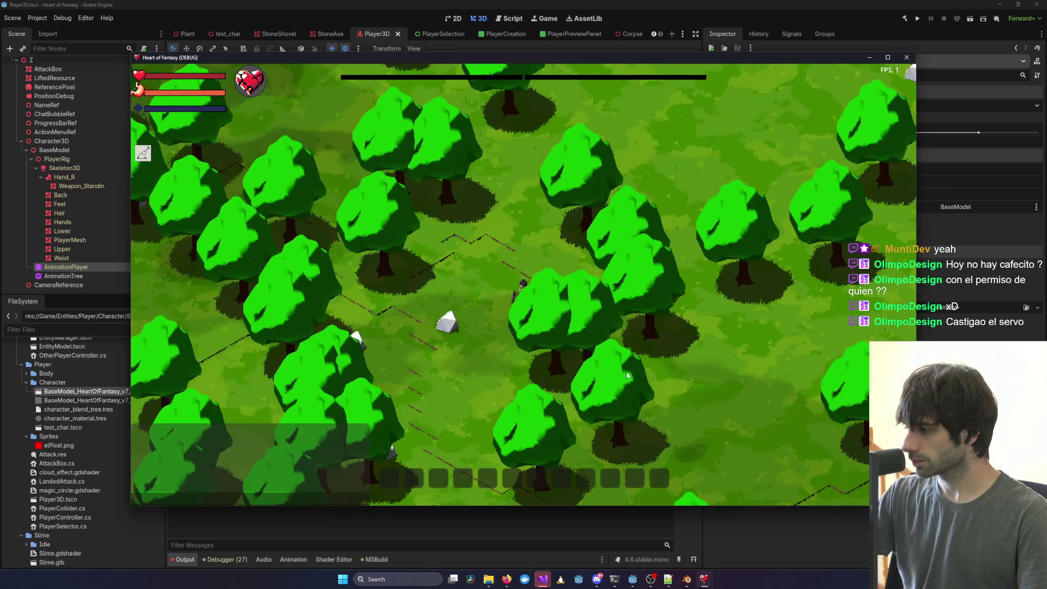
Zoom the game camera out over the forest map and back in.
scroll(593, 375, "down", 10)
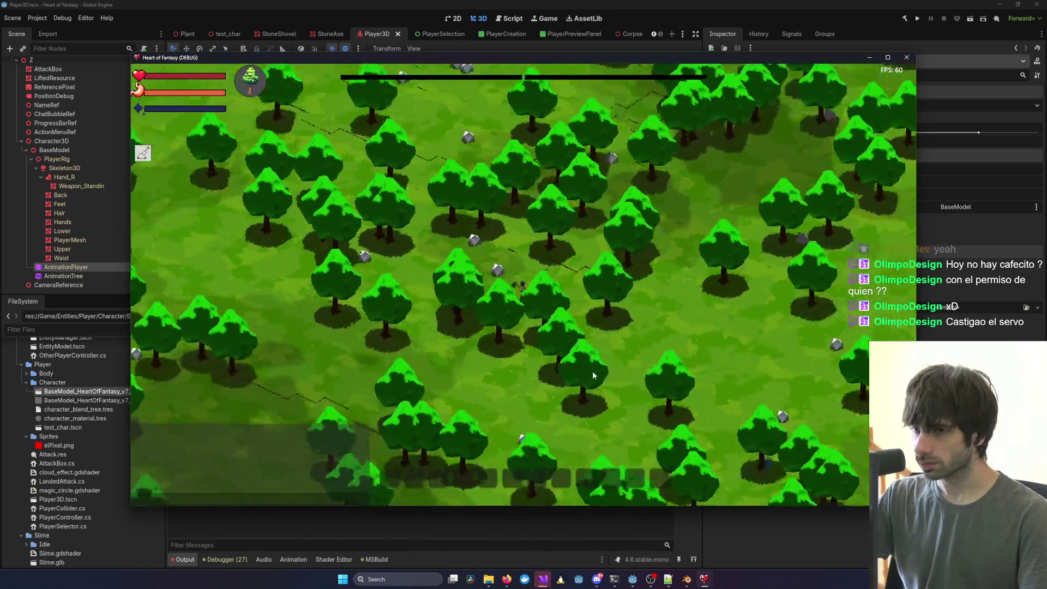
scroll(593, 375, "up", 10)
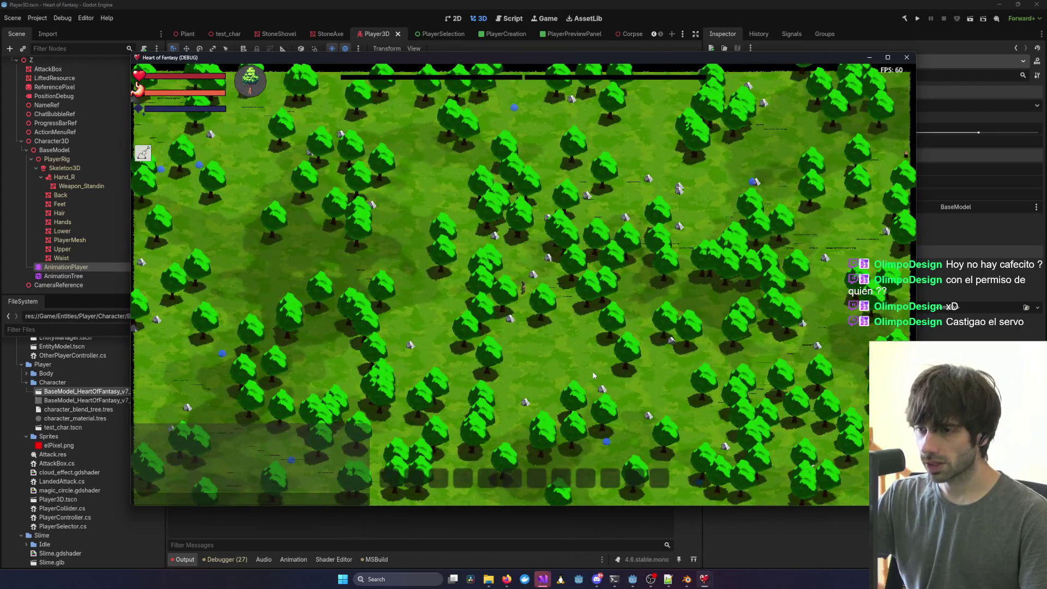
scroll(594, 375, "down", 10)
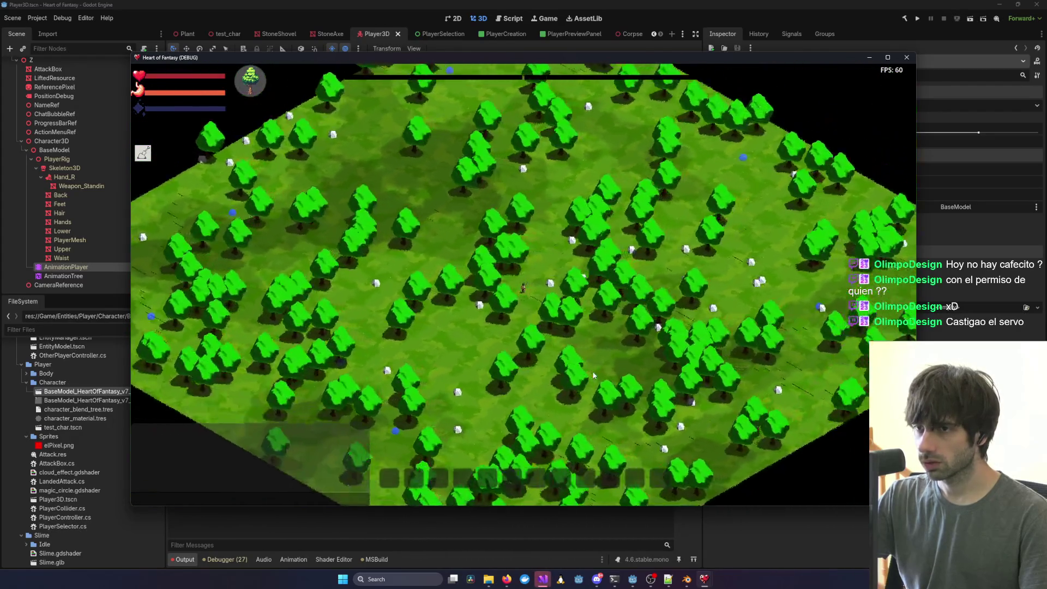
scroll(593, 375, "up", 10)
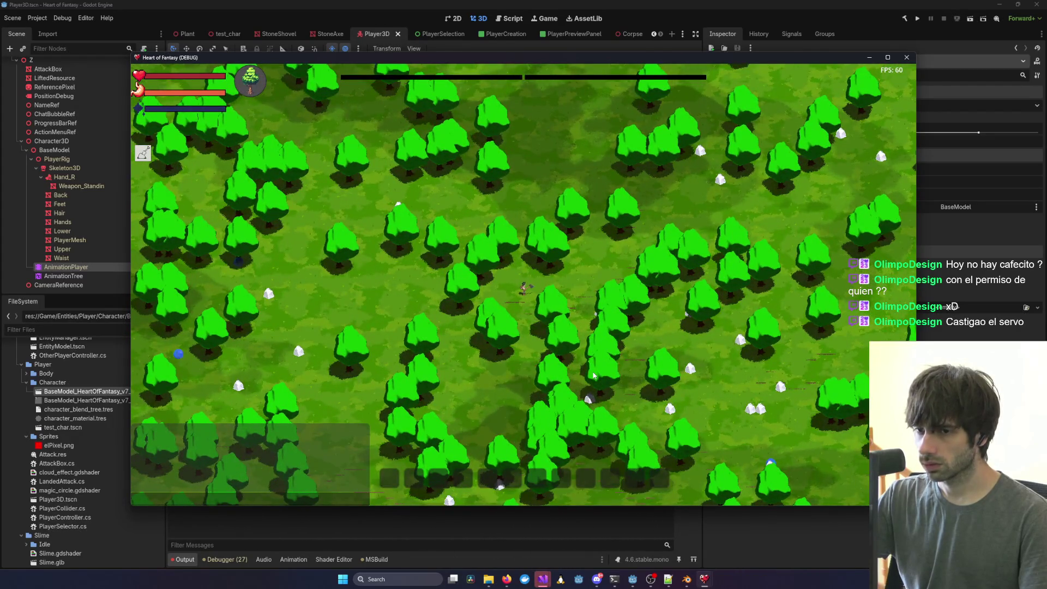
scroll(594, 375, "up", 6)
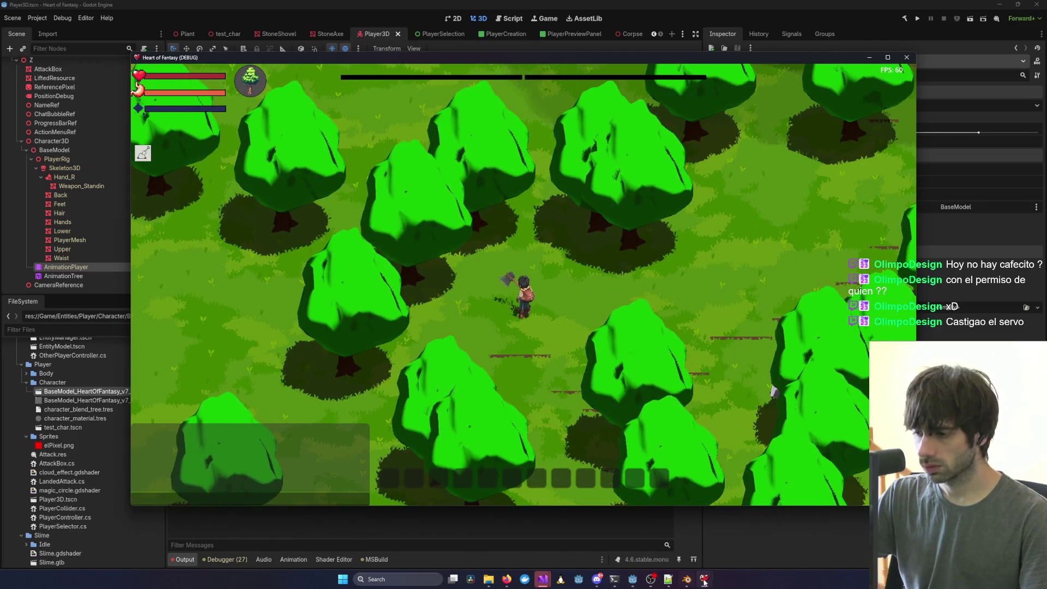
Bring the Godot Project Manager to the front from the taskbar.
mouse_move(704, 583)
mouse_move(673, 535)
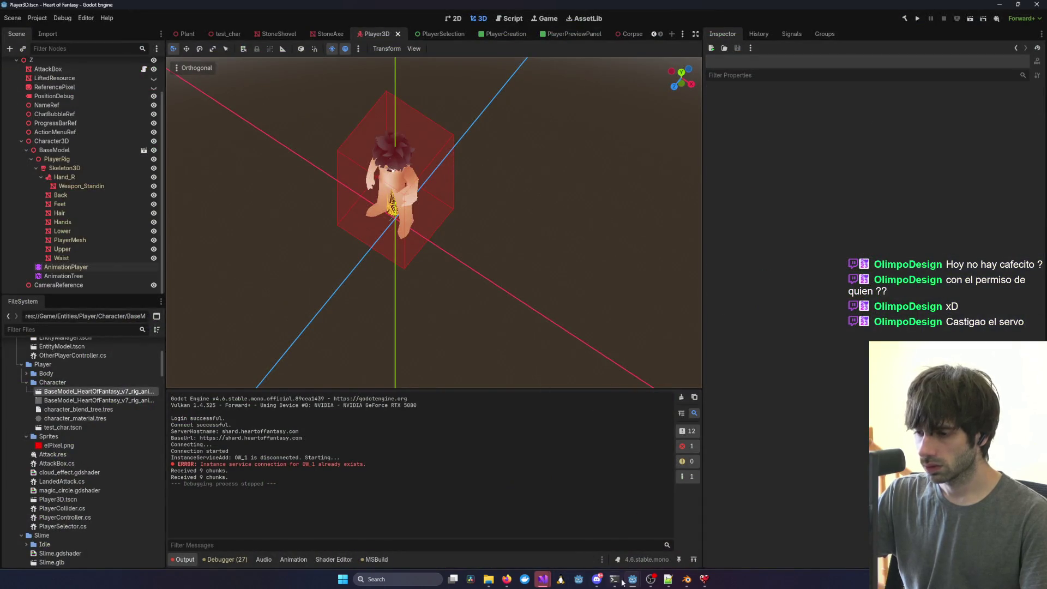
mouse_move(632, 580)
left_click(672, 537)
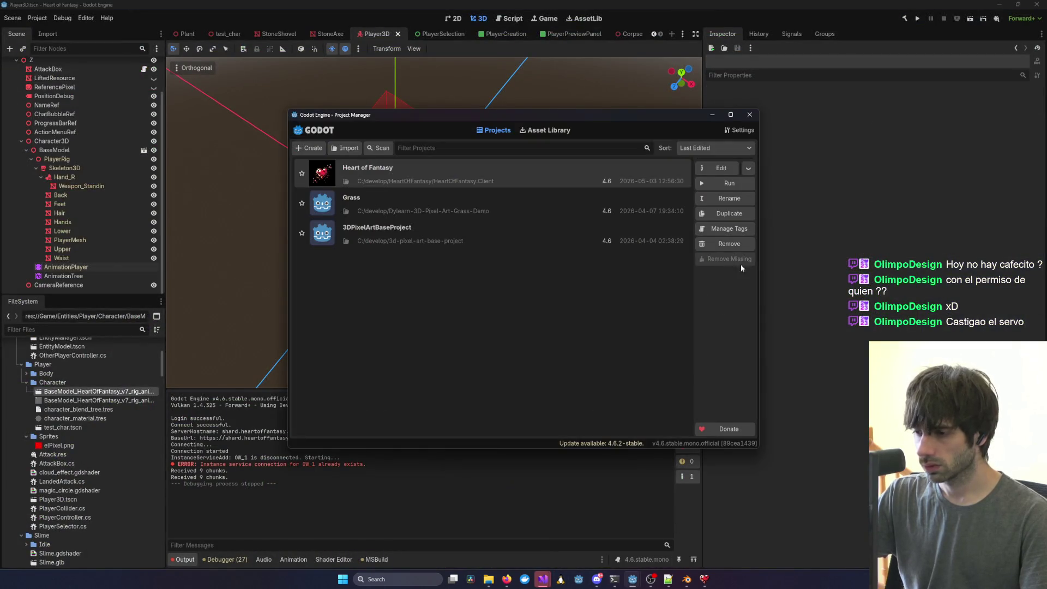
Launch another client, log in with the prefilled test account, and play as test1.
left_click(728, 183)
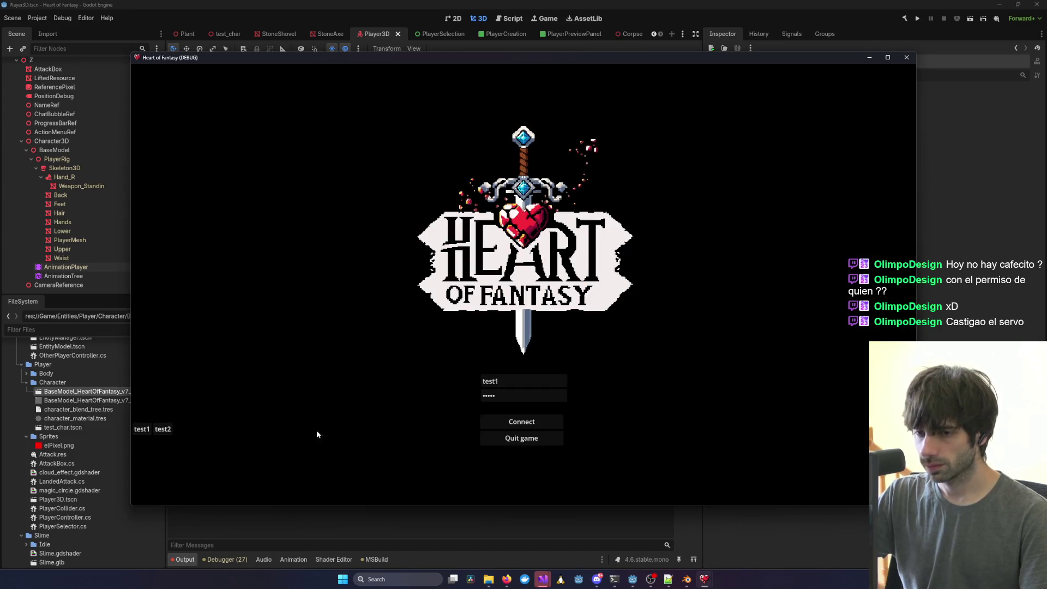
left_click(492, 421)
left_click(182, 364)
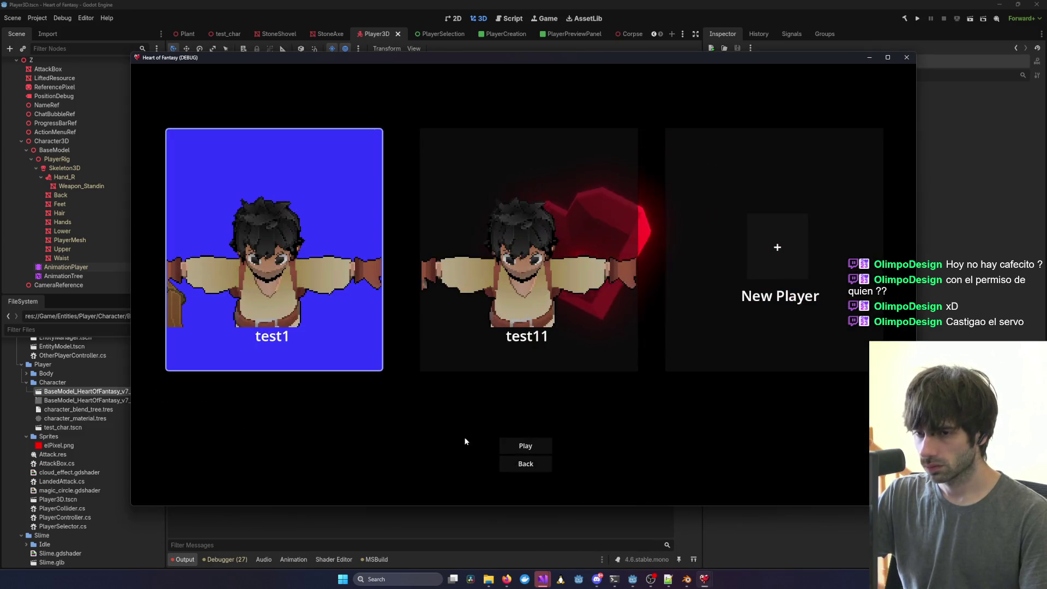
left_click(521, 447)
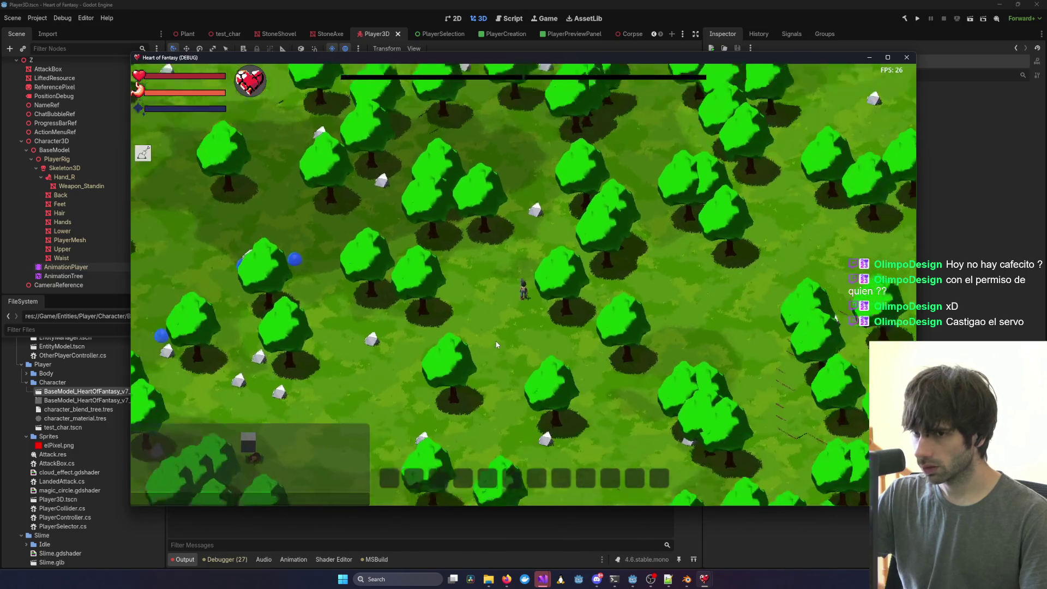
Walk the character south through the forest and snap the game window to the left half.
scroll(496, 345, "down", 5)
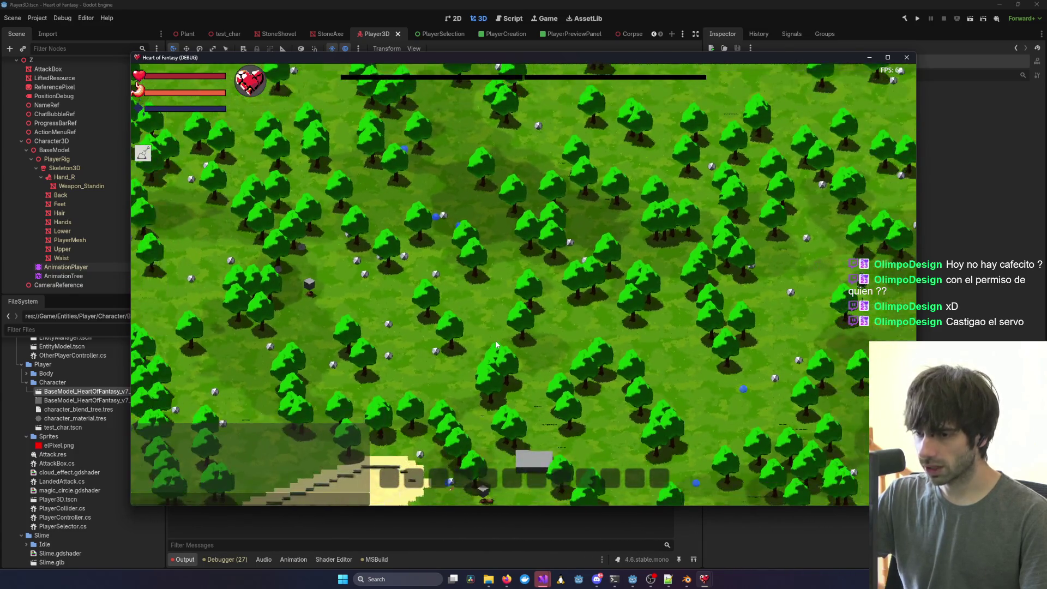
key("s")
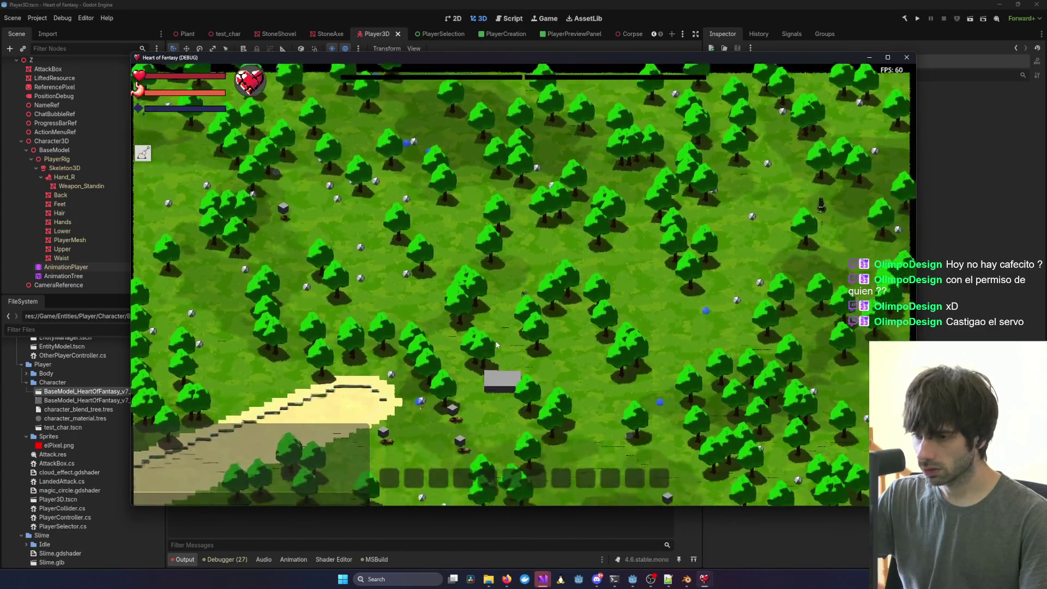
key("s")
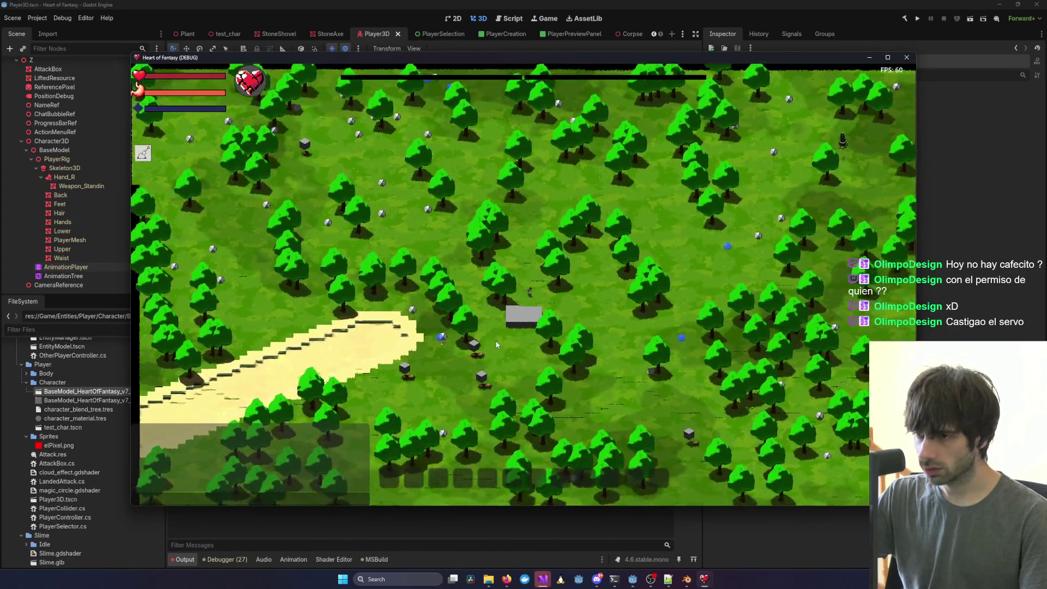
key("s")
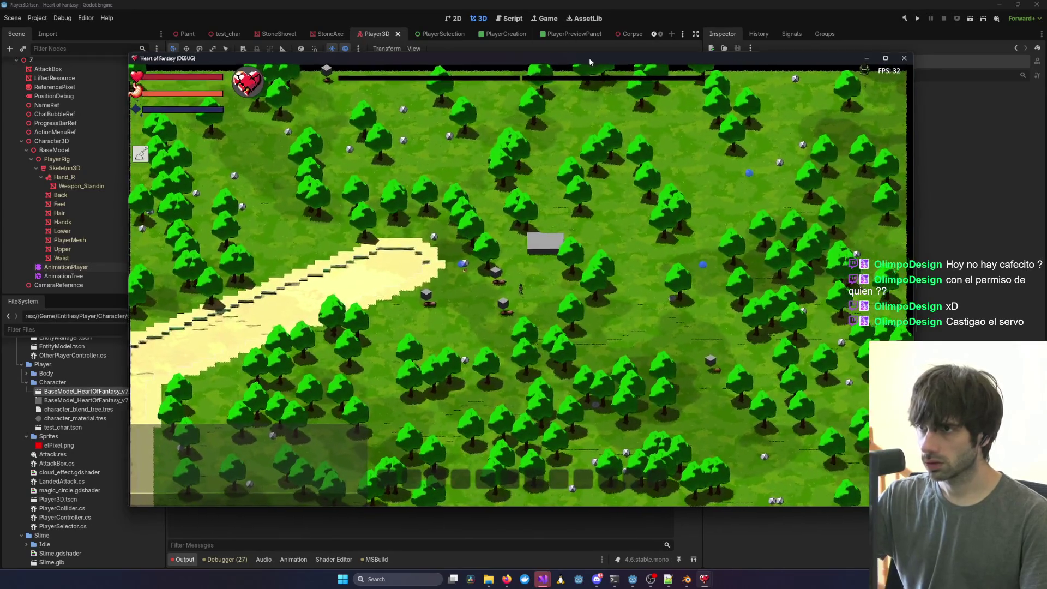
key("super+Left")
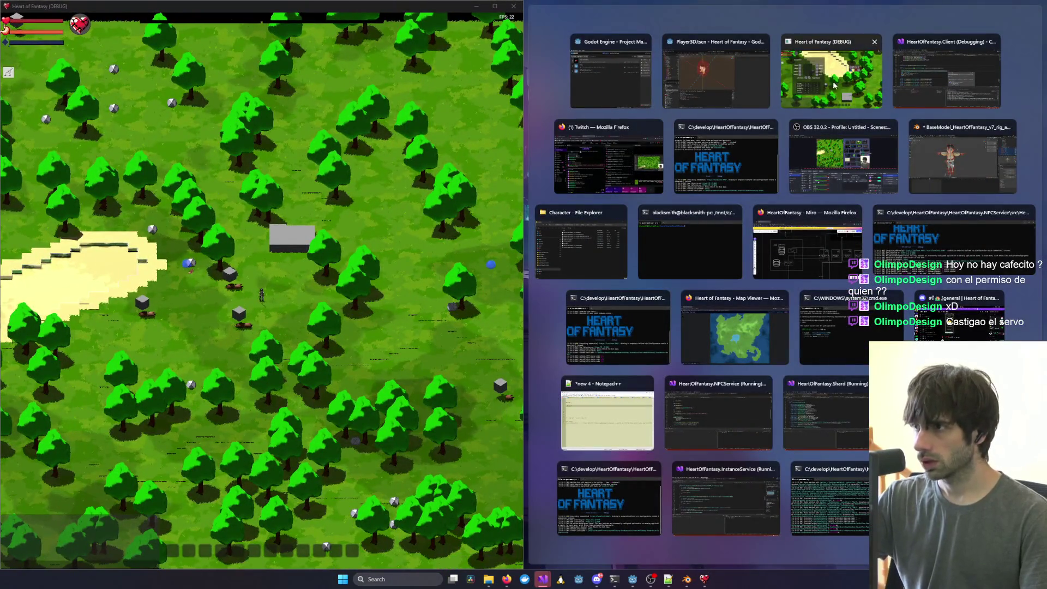
key("Escape")
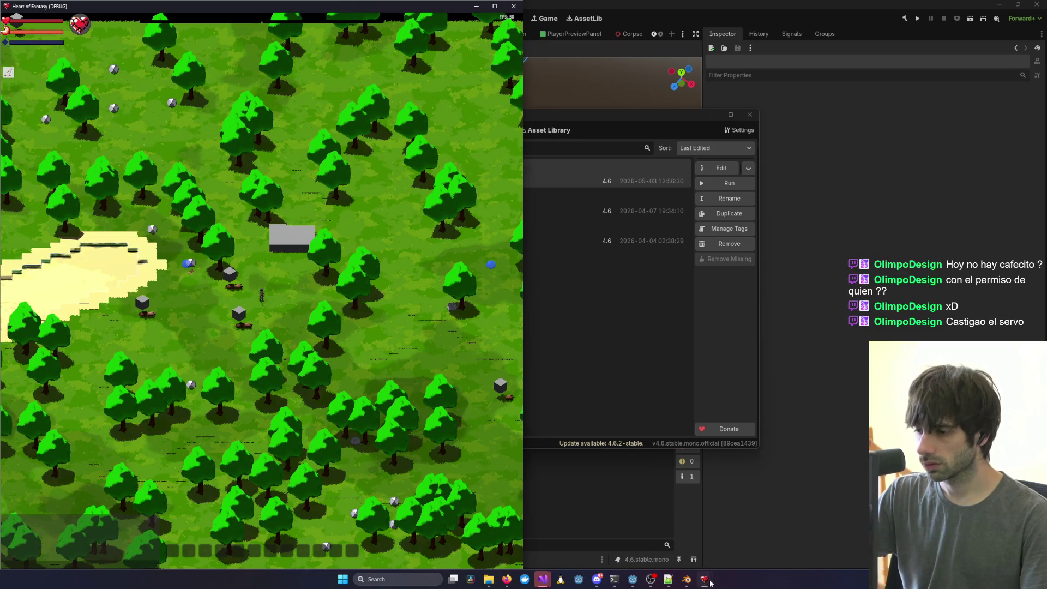
Pull the first game window out and re-snap it to the left half of the screen.
mouse_move(710, 582)
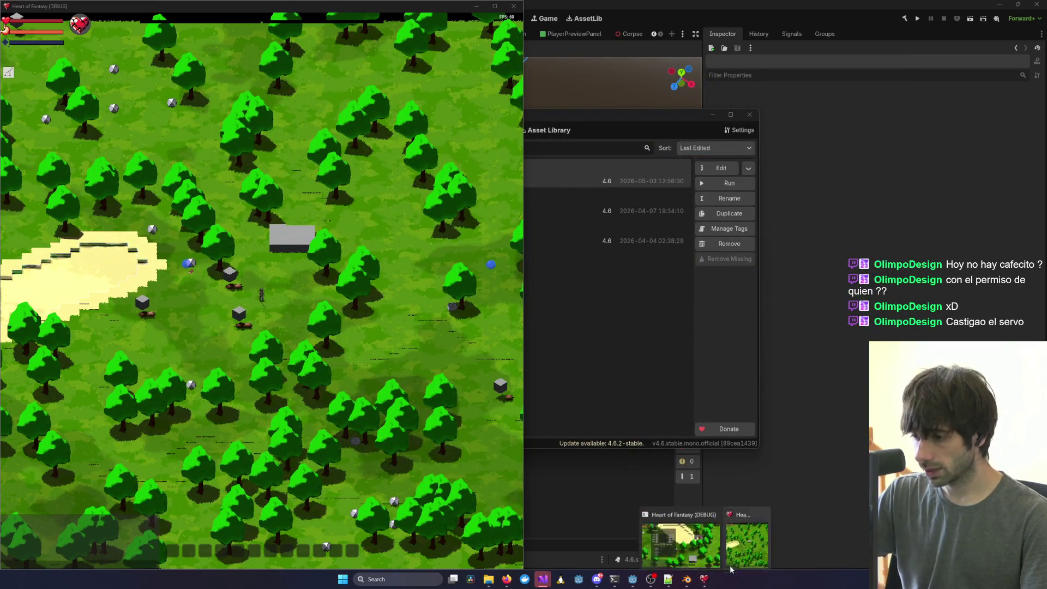
left_click_drag(338, 3, 676, 73)
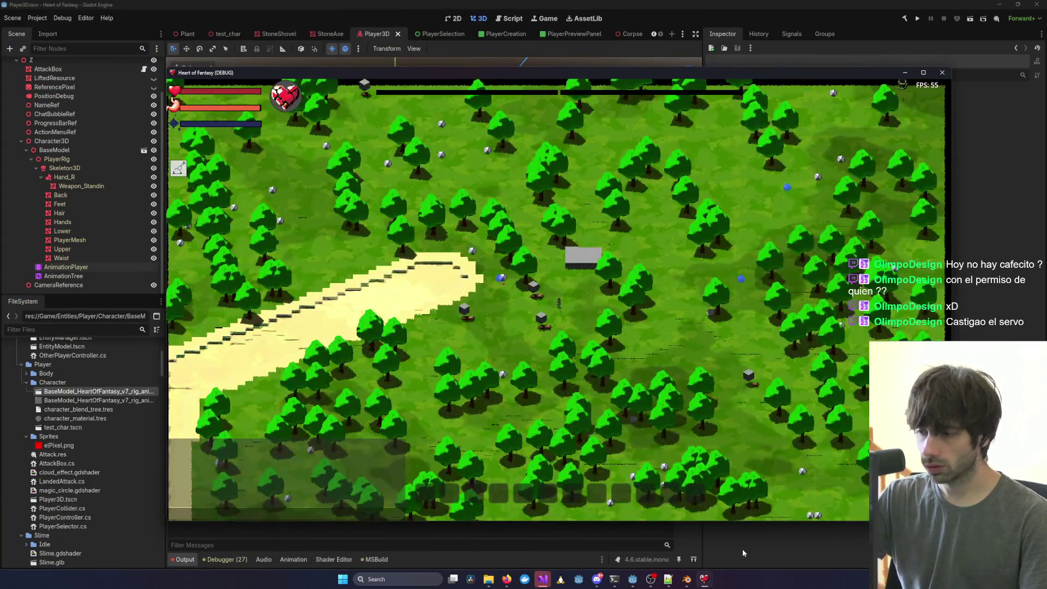
mouse_move(704, 579)
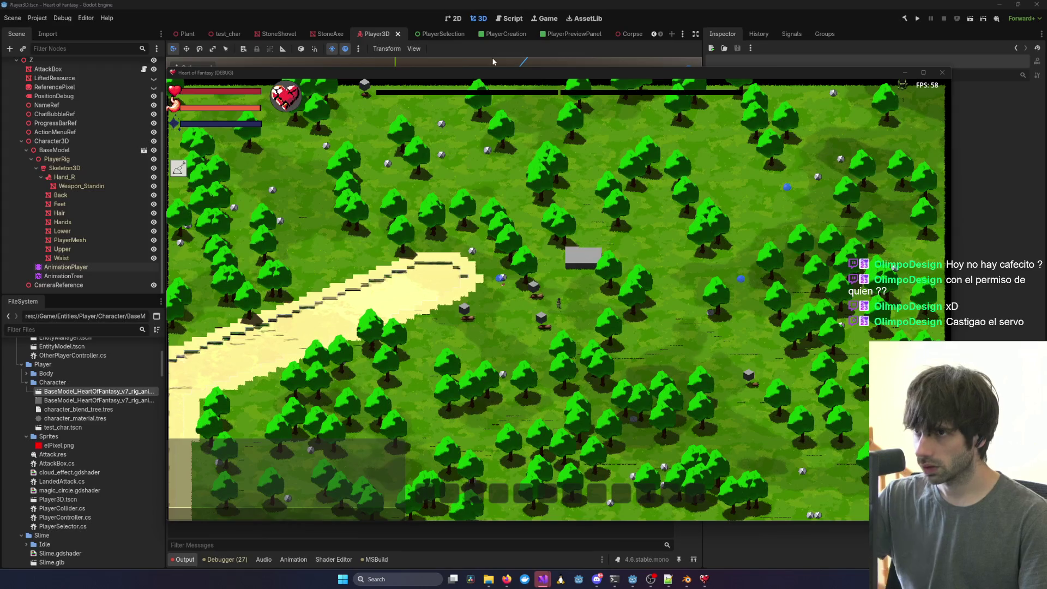
mouse_move(521, 76)
left_mouse_down()
mouse_move(342, 149)
mouse_move(1, 136)
left_mouse_up()
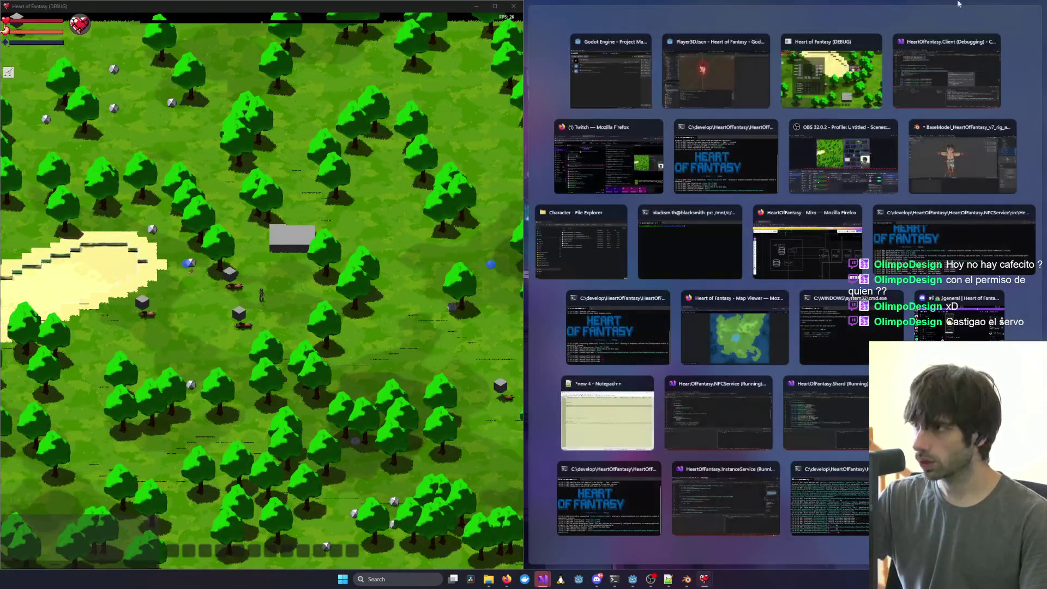
key("Escape")
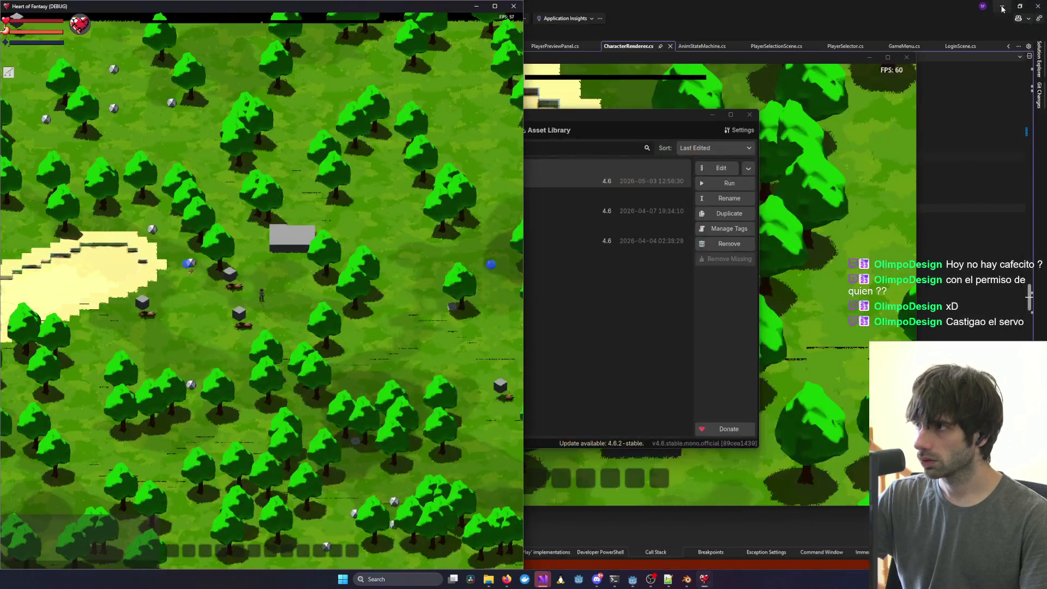
Resume past the null-slot exception in Visual Studio and snap the second client to the right half.
left_click(1002, 9)
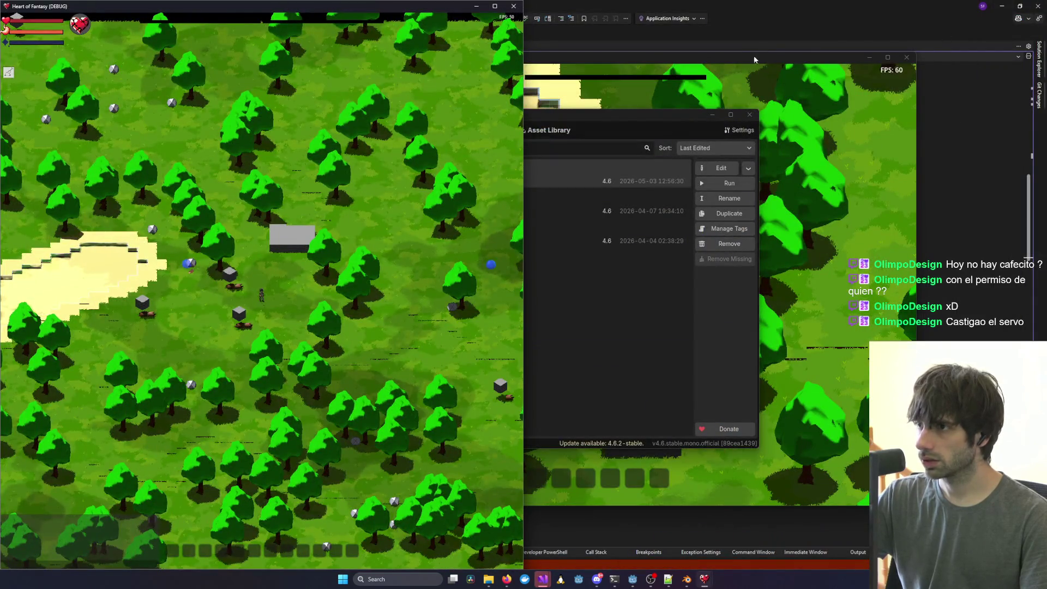
left_click(754, 59)
left_click(686, 130)
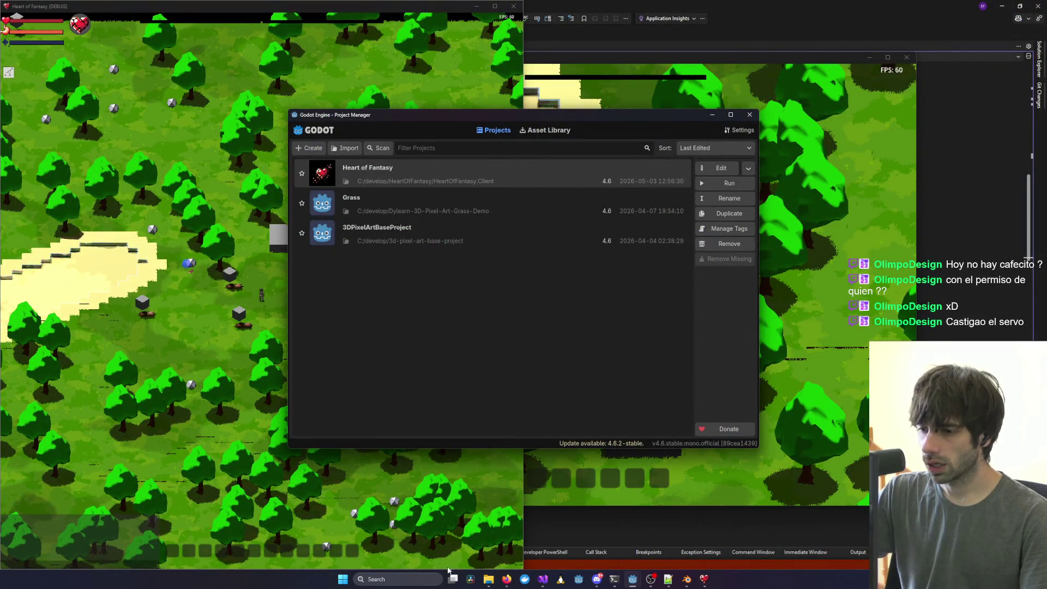
mouse_move(539, 584)
left_click(305, 515)
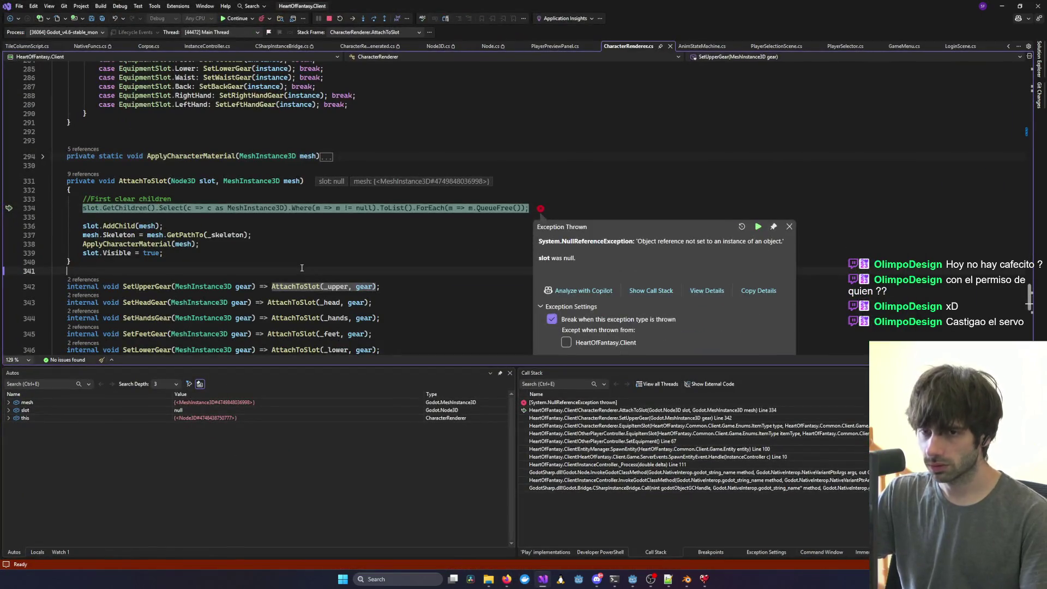
key("F5")
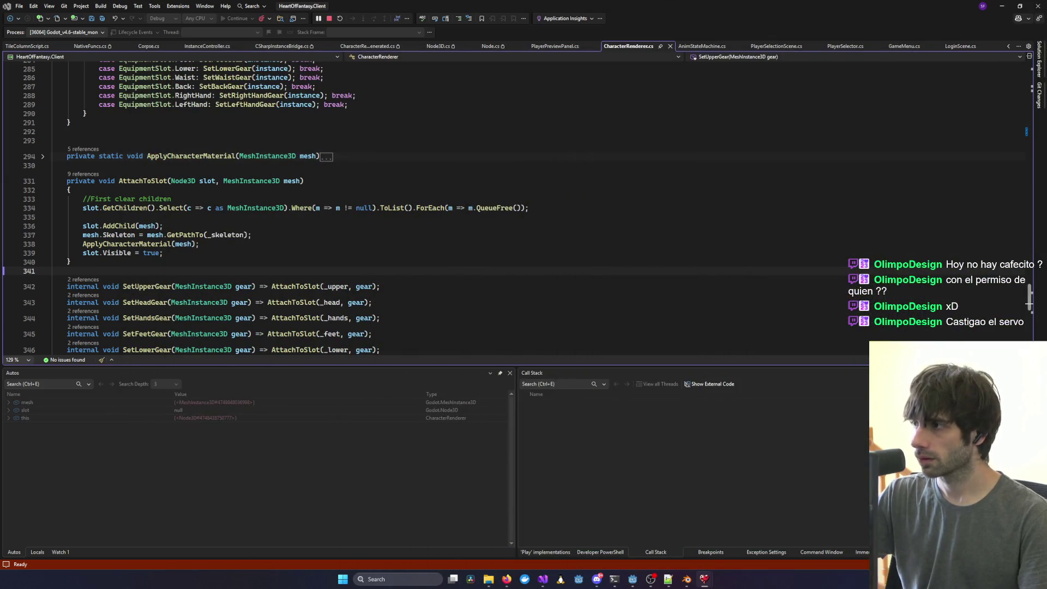
key("super+Right")
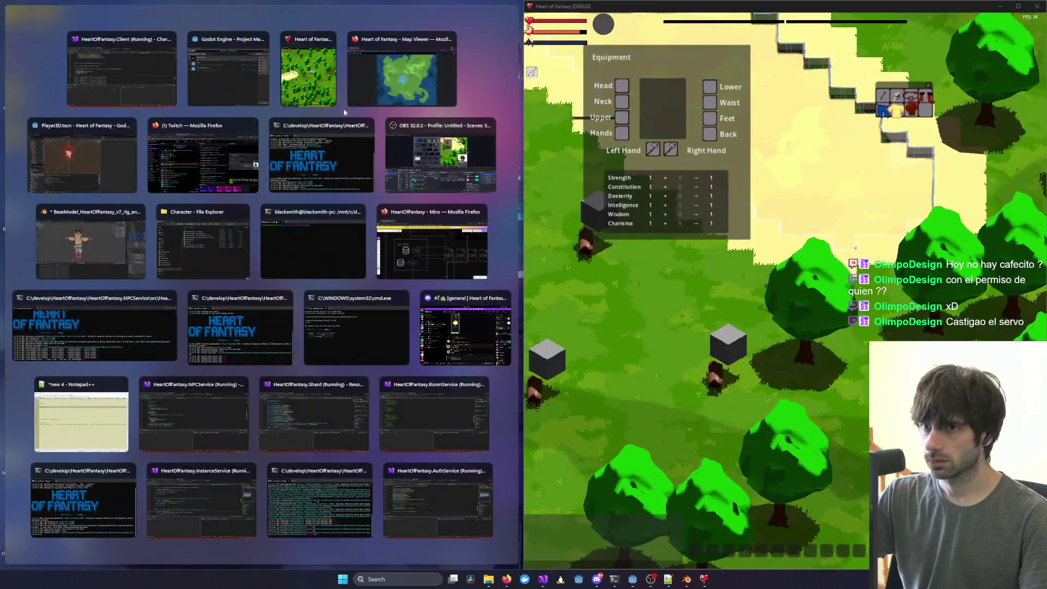
Place the other client on the left and walk the right-hand character left toward the sand.
left_click(308, 71)
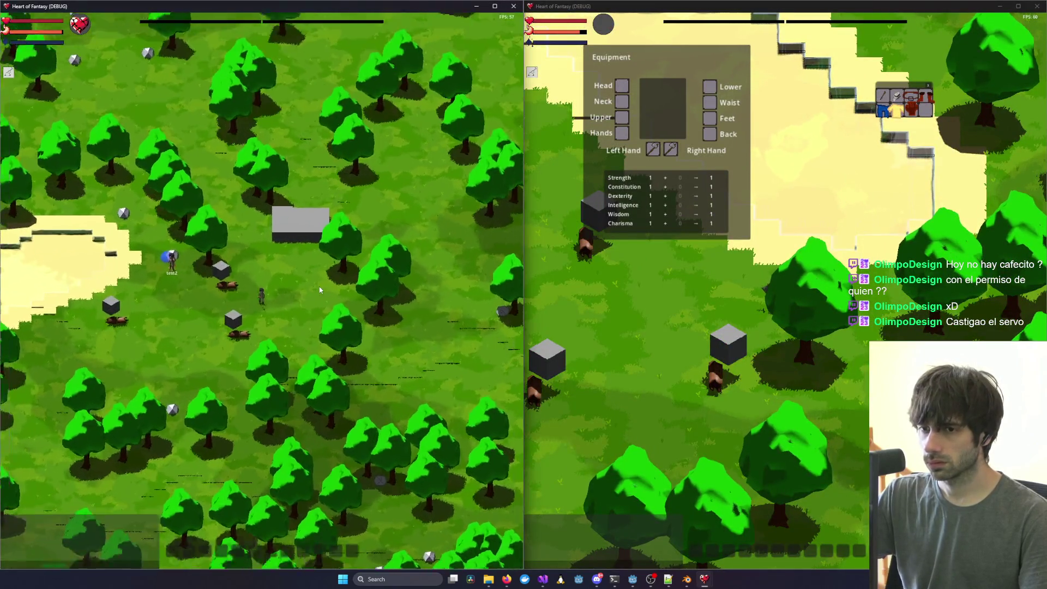
scroll(322, 287, "up", 3)
left_click(676, 324)
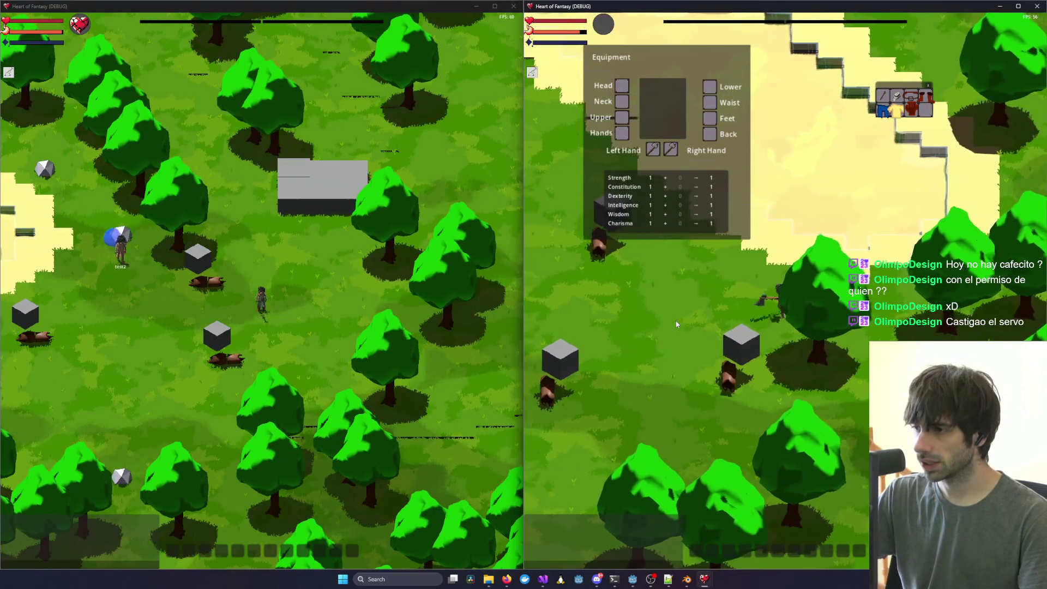
key("a")
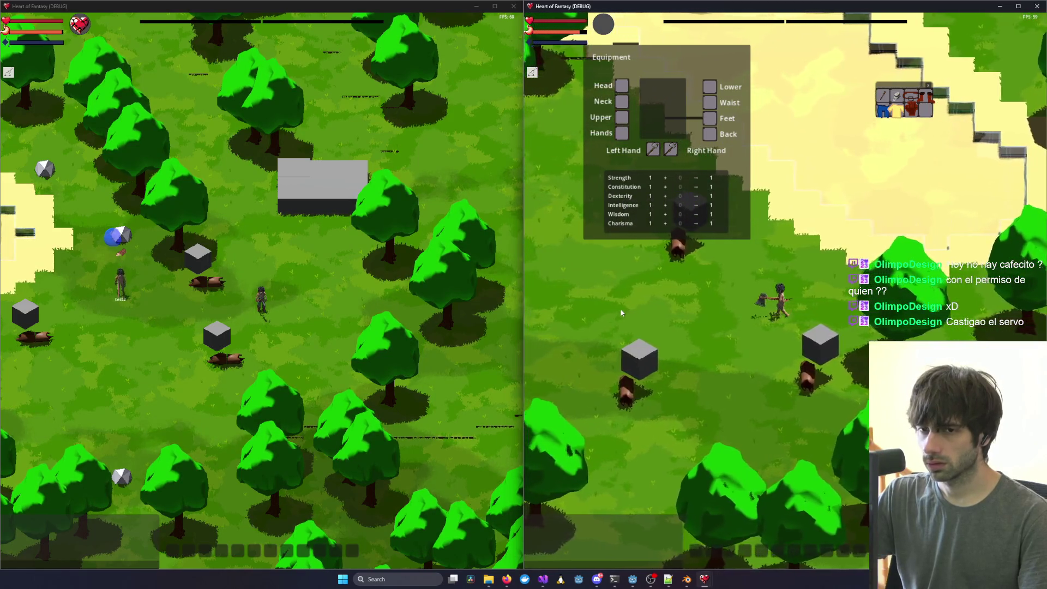
scroll(662, 301, "down", 5)
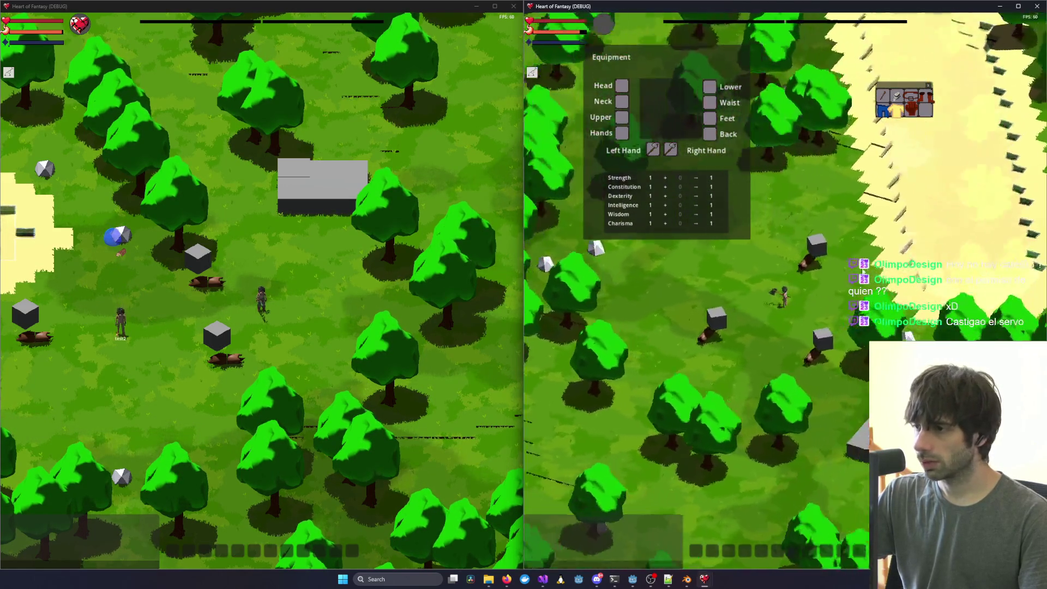
key("w")
scroll(711, 362, "up", 3)
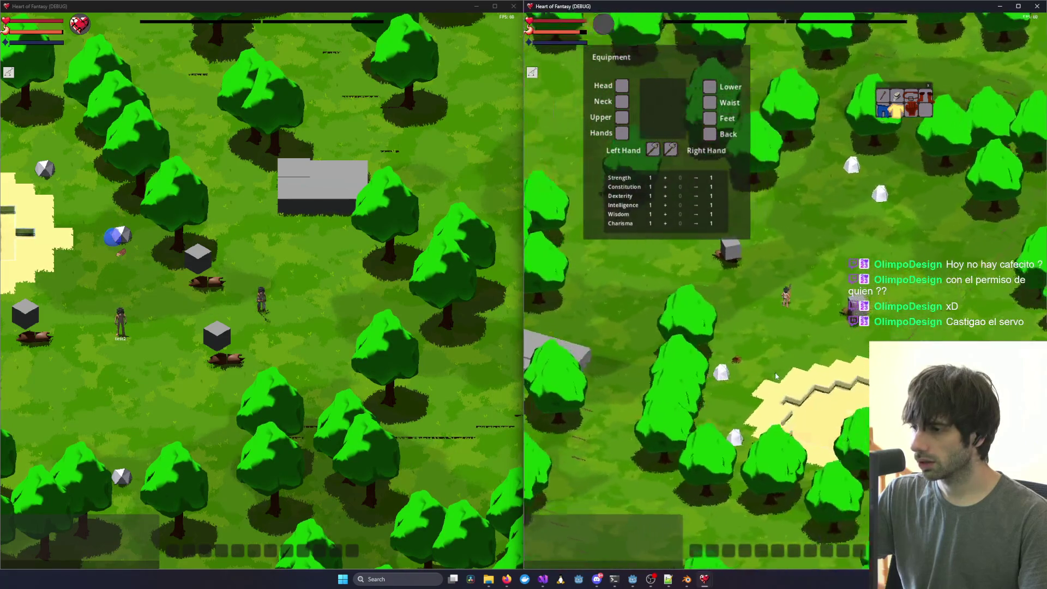
key("a")
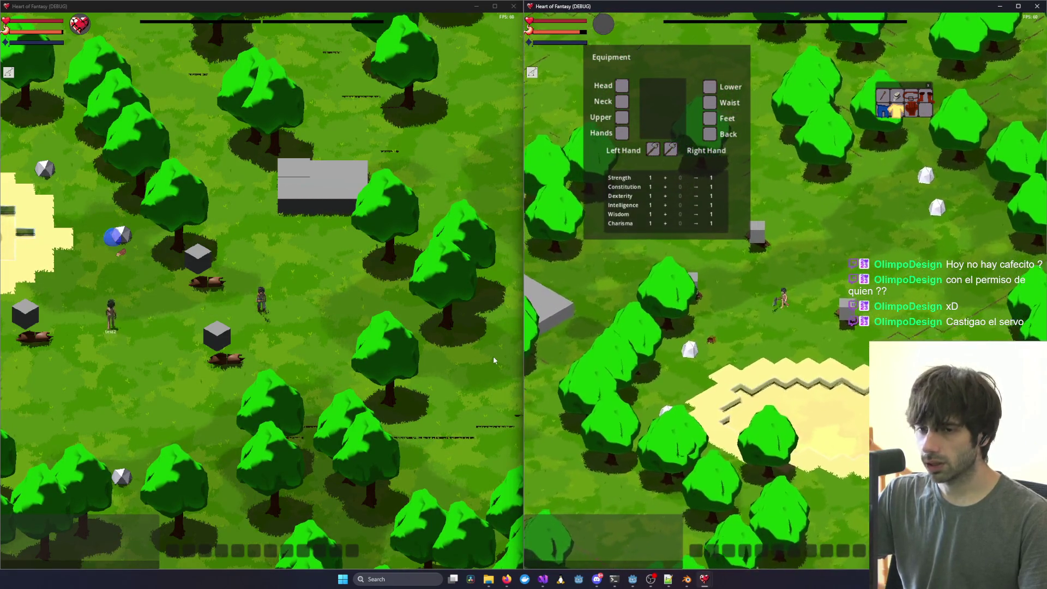
key("a")
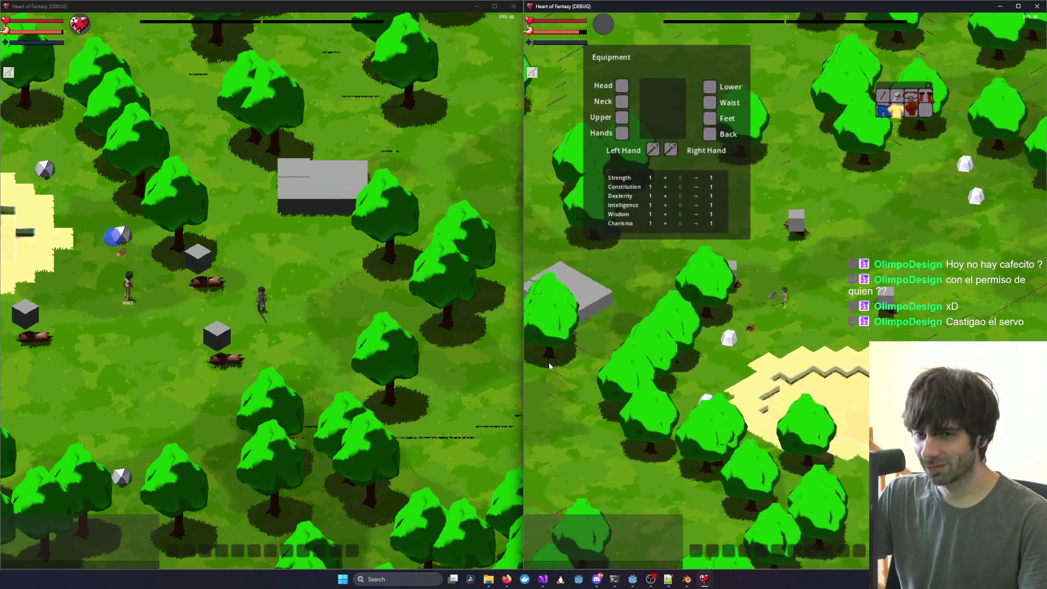
scroll(549, 362, "up", 3)
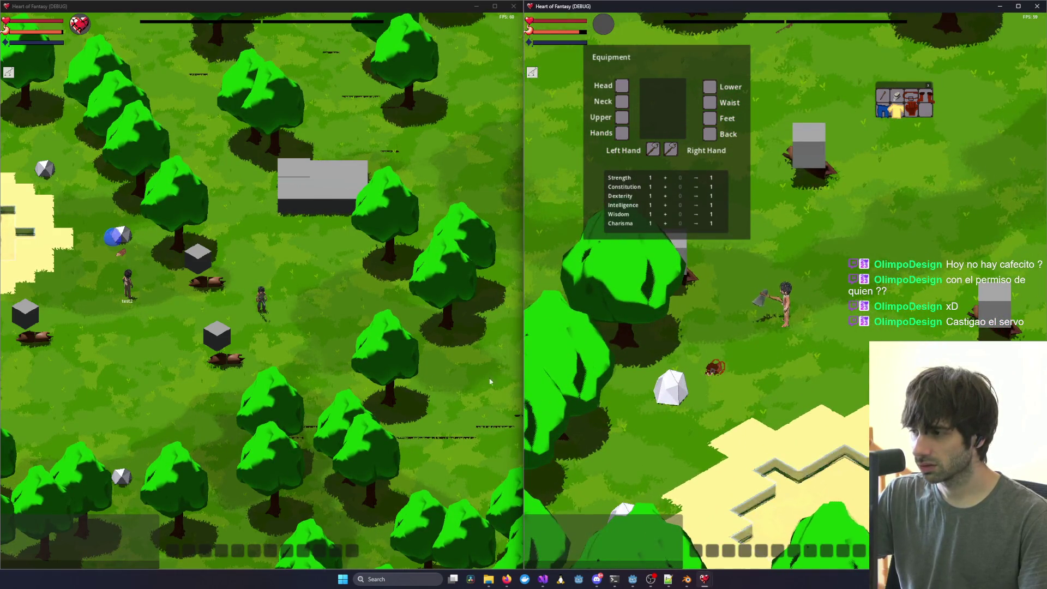
Walk the left character leftward and open its inventory.
left_click(268, 388)
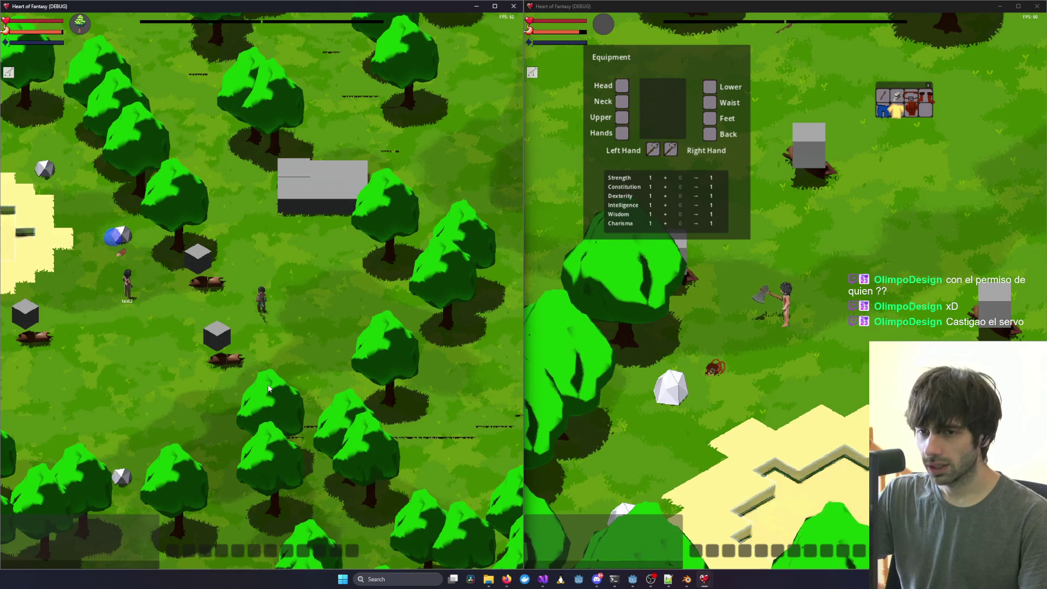
key("a")
scroll(268, 389, "up", 3)
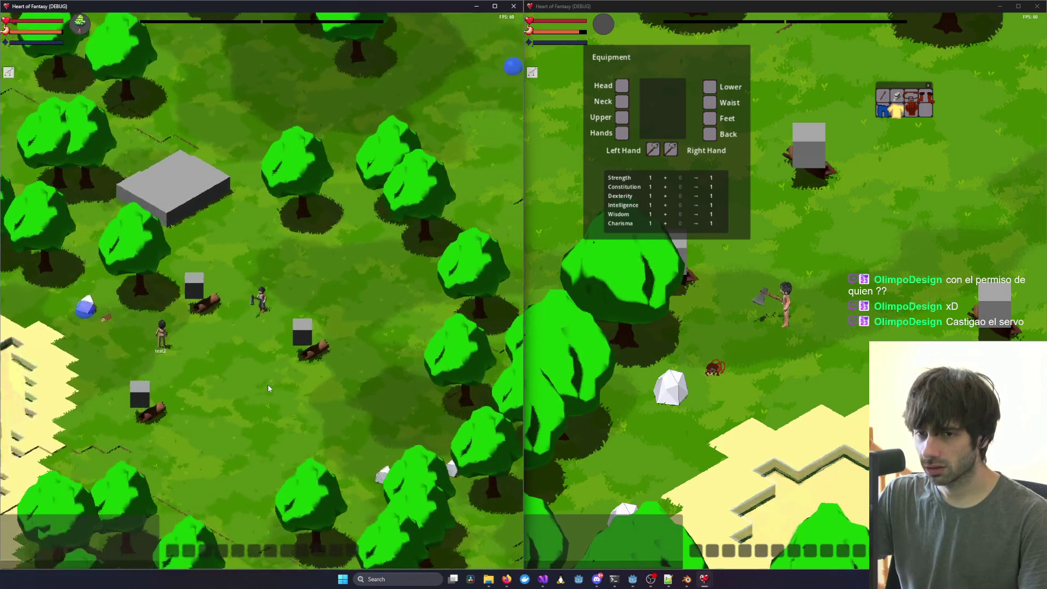
key("i")
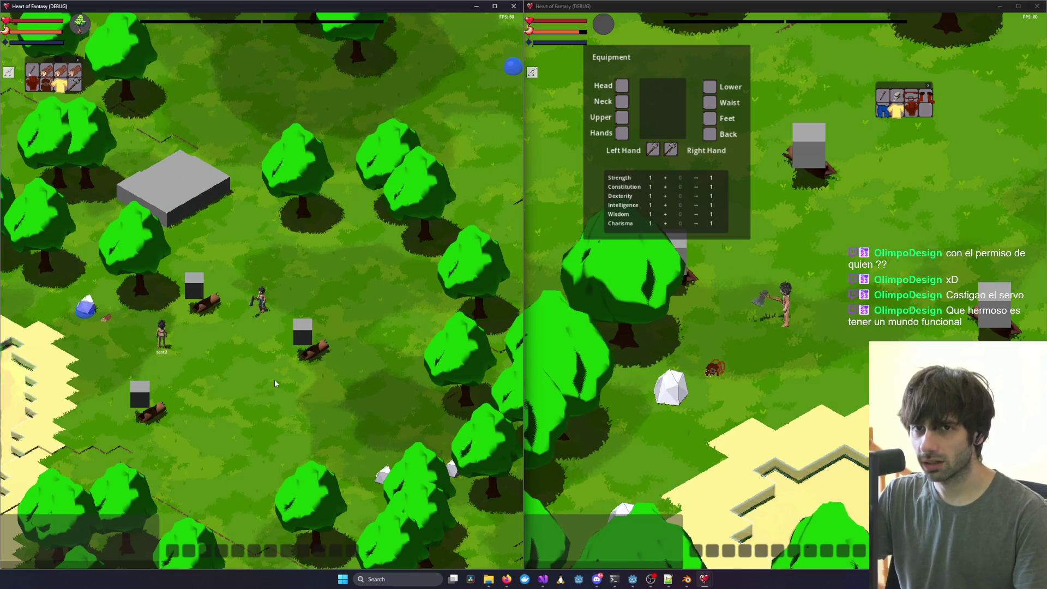
left_click(624, 299)
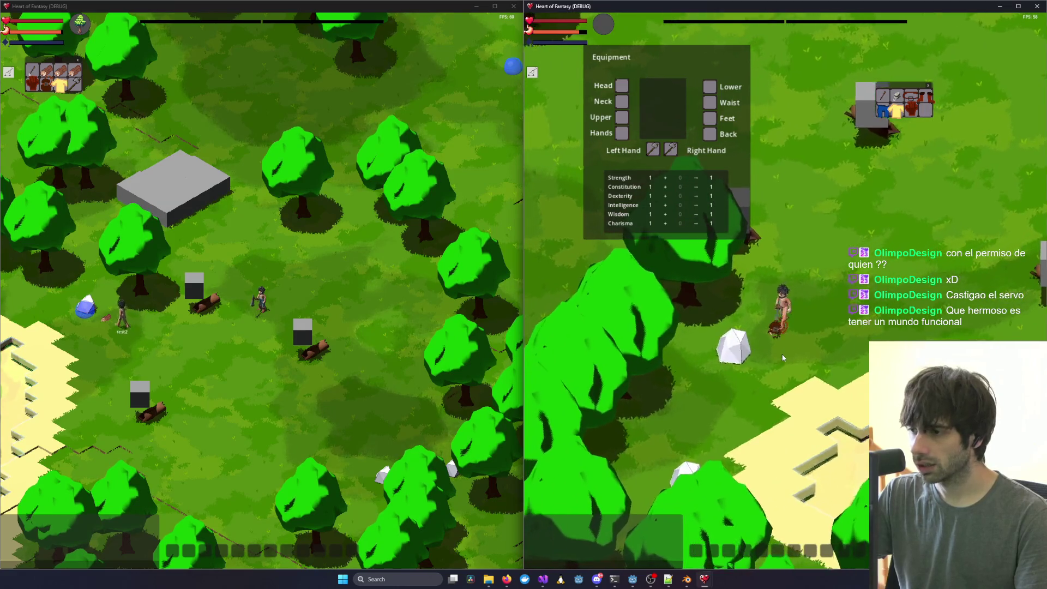
scroll(782, 354, "up", 3)
scroll(817, 349, "up", 3)
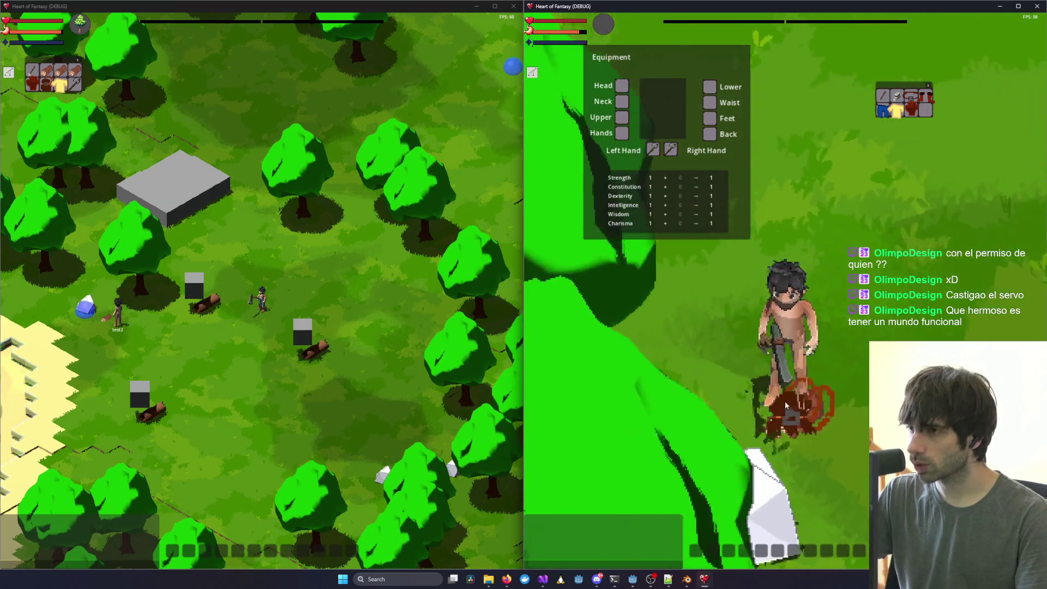
Walk the left character across the forest, open its equipment panel and unequip the Feet item.
left_click(200, 357)
key("a")
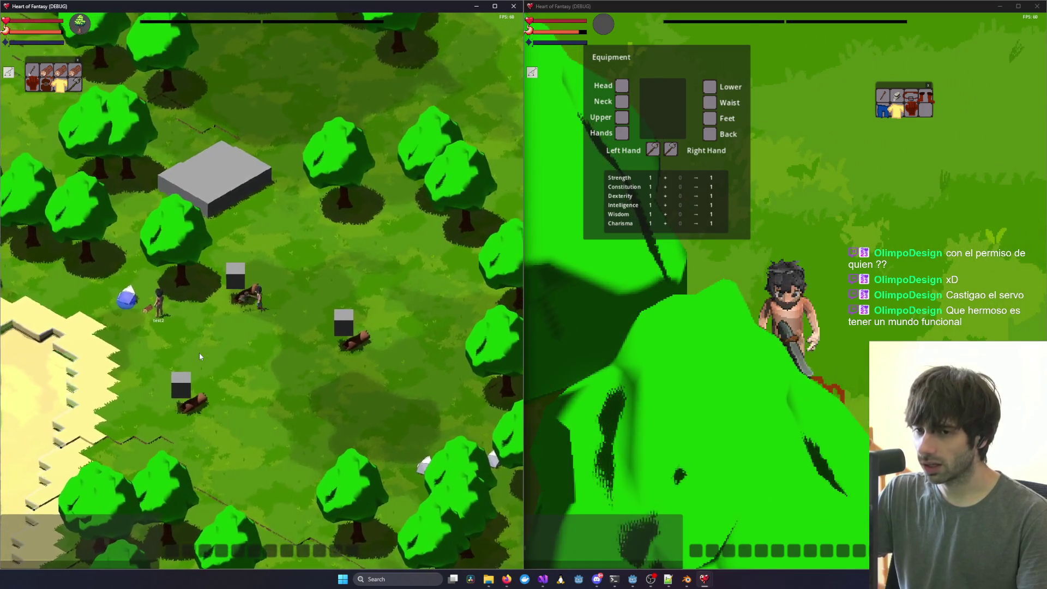
key("a")
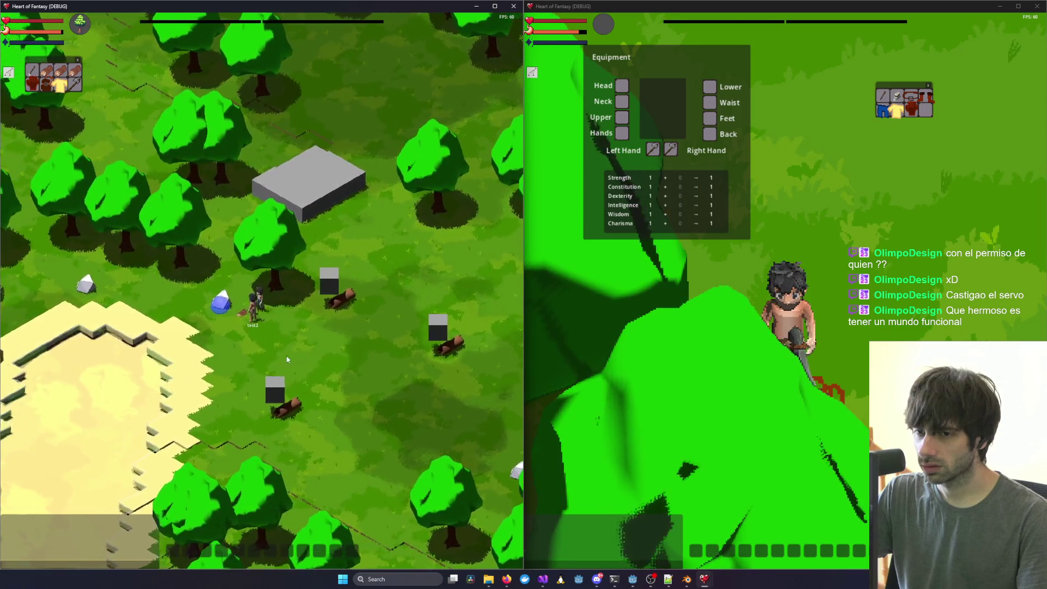
scroll(263, 355, "up", 2)
scroll(262, 353, "up", 3)
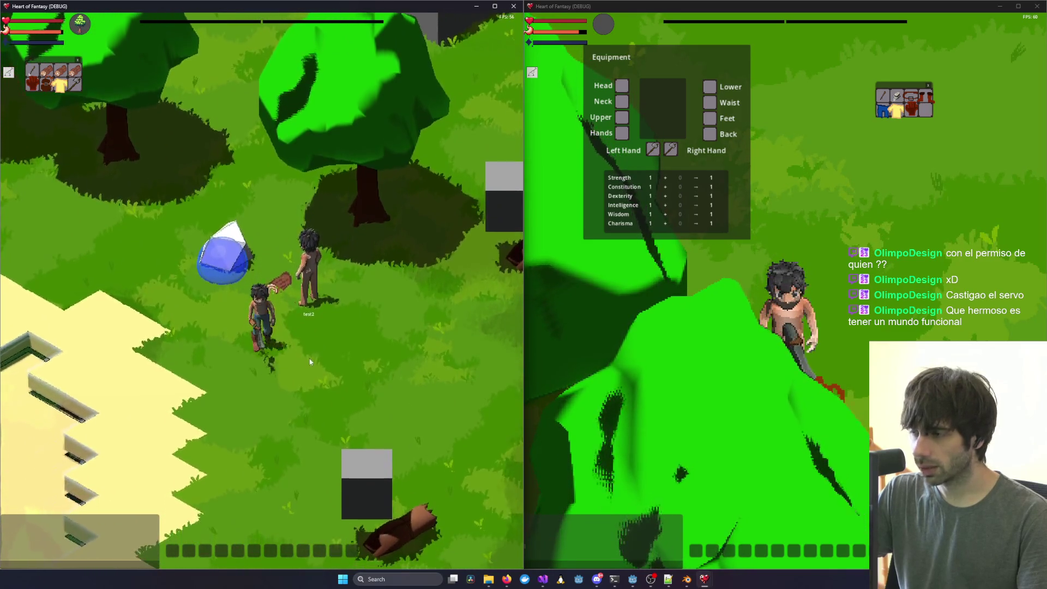
key("s")
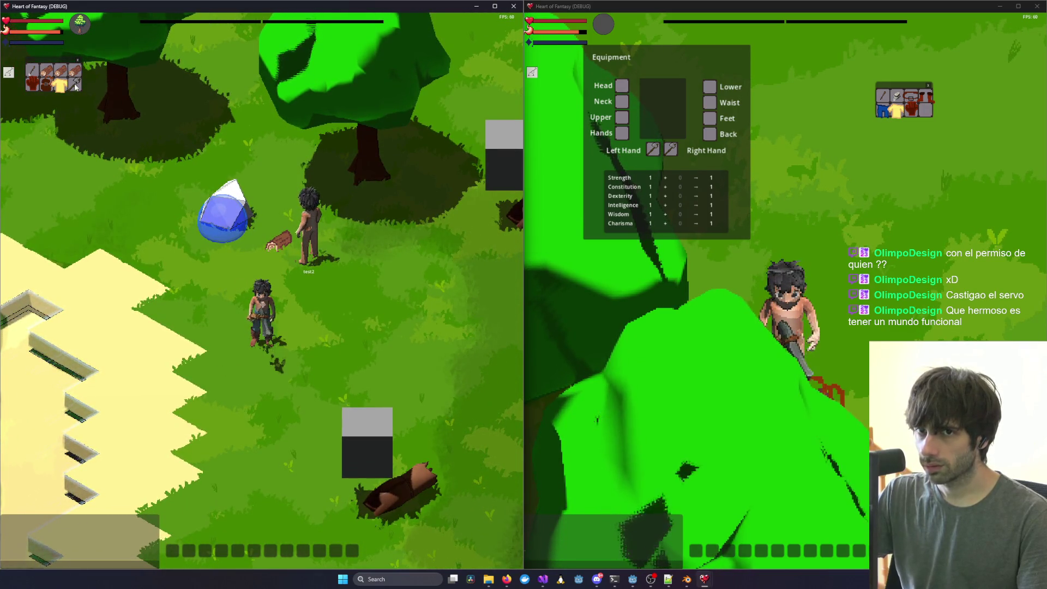
key("c")
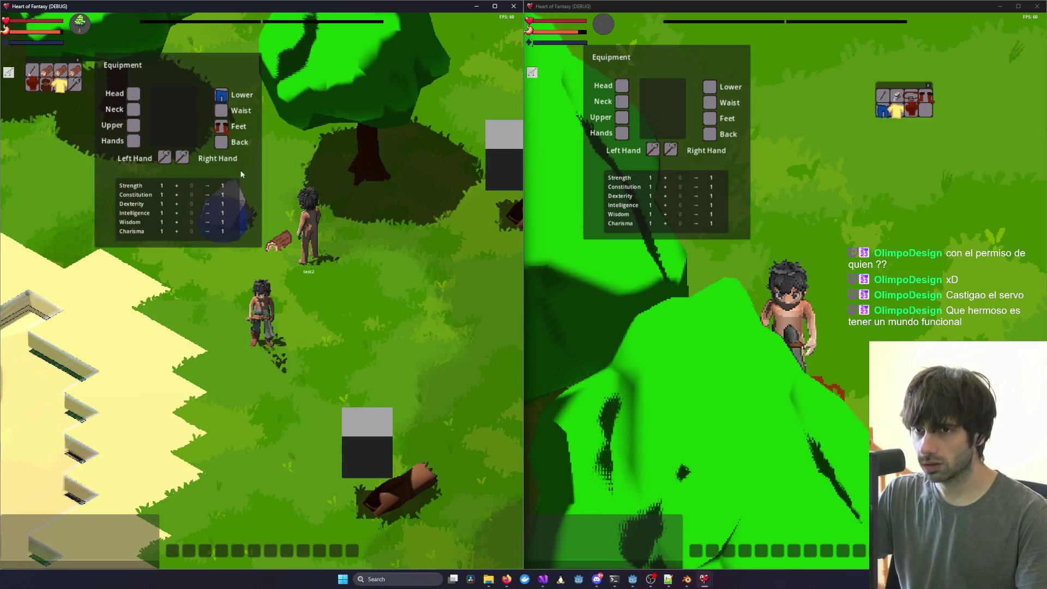
left_click(221, 131)
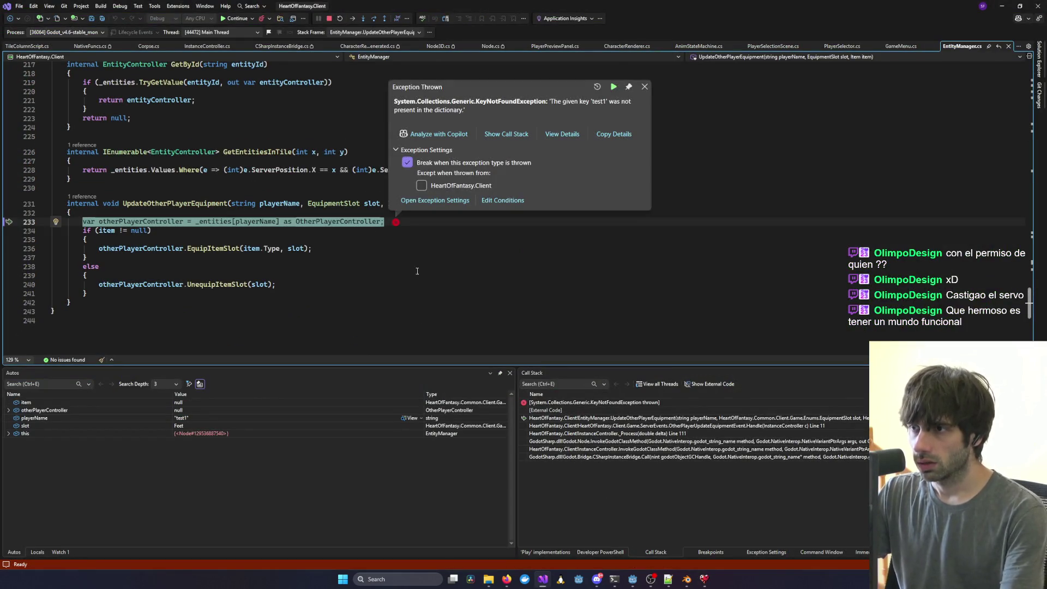
Inspect the _entities, playerName and otherPlayerController values at the exception, then resume execution.
mouse_move(202, 225)
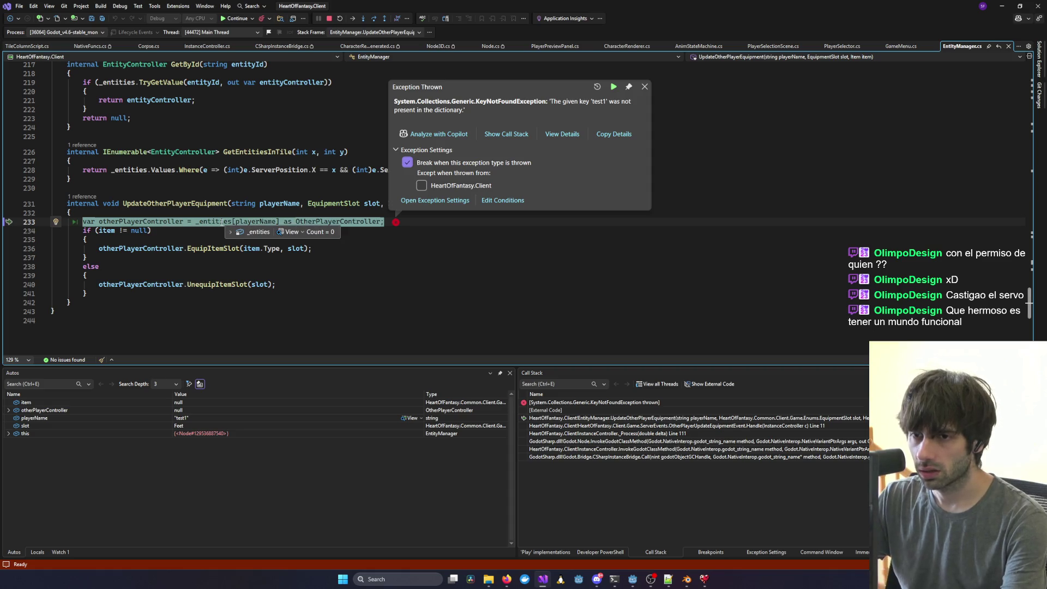
mouse_move(250, 223)
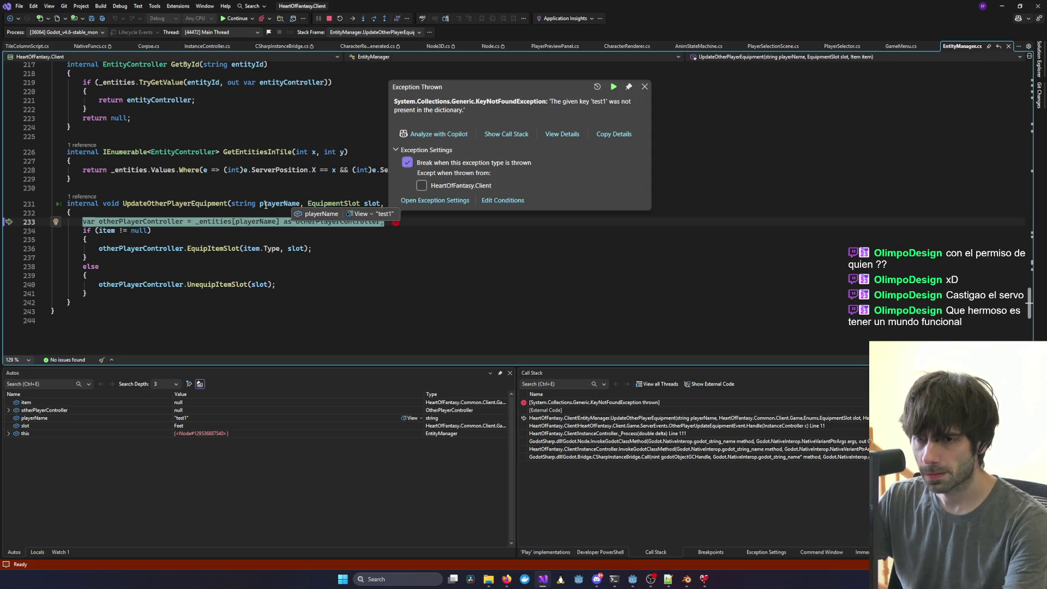
mouse_move(129, 221)
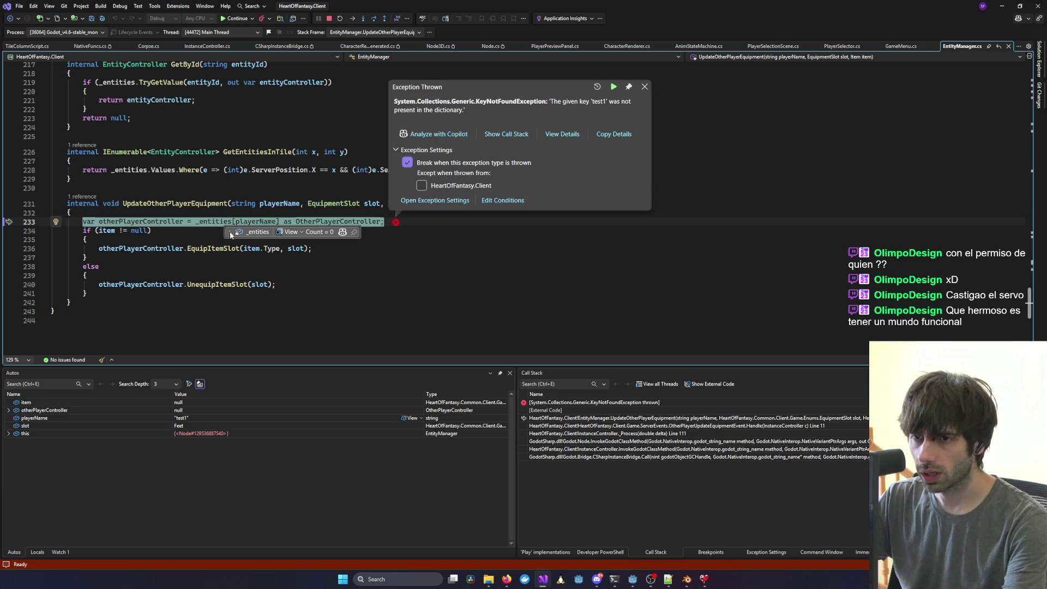
left_click(233, 202)
key("F5")
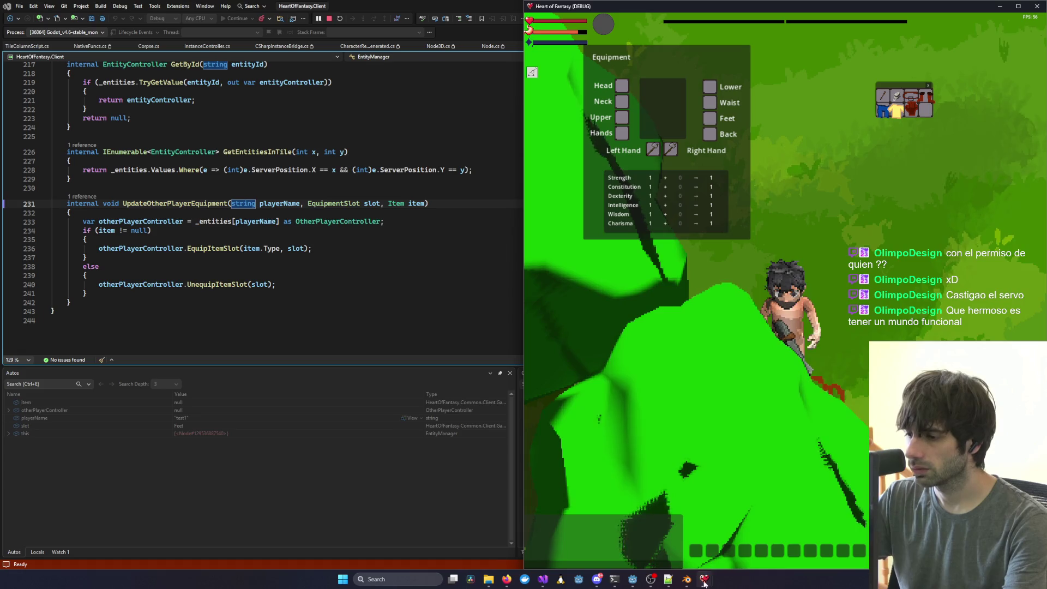
mouse_move(704, 579)
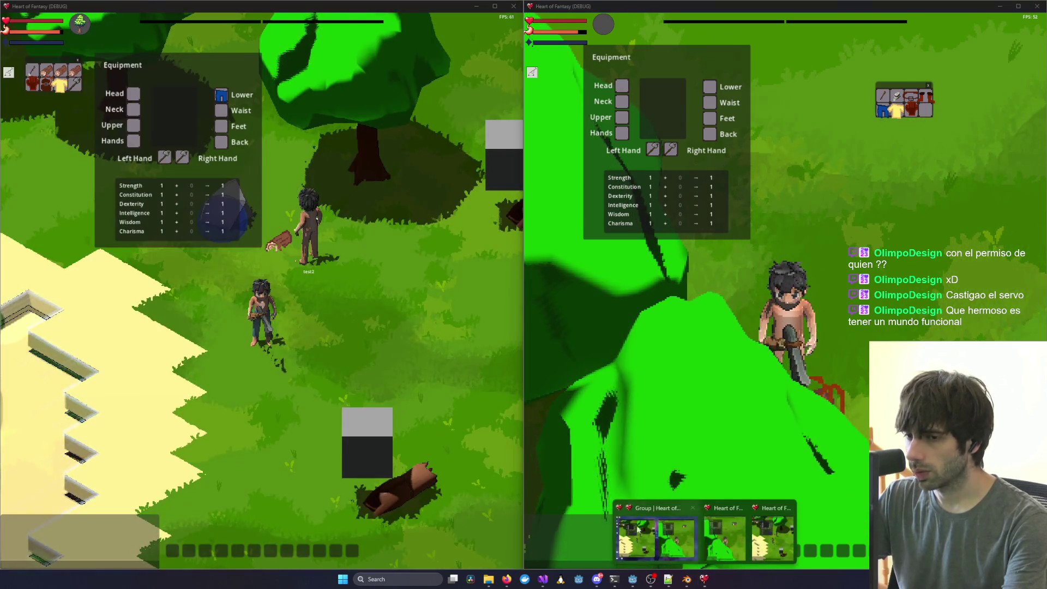
Walk the right client's character south and clear the left client's targeted tree.
left_click(637, 528)
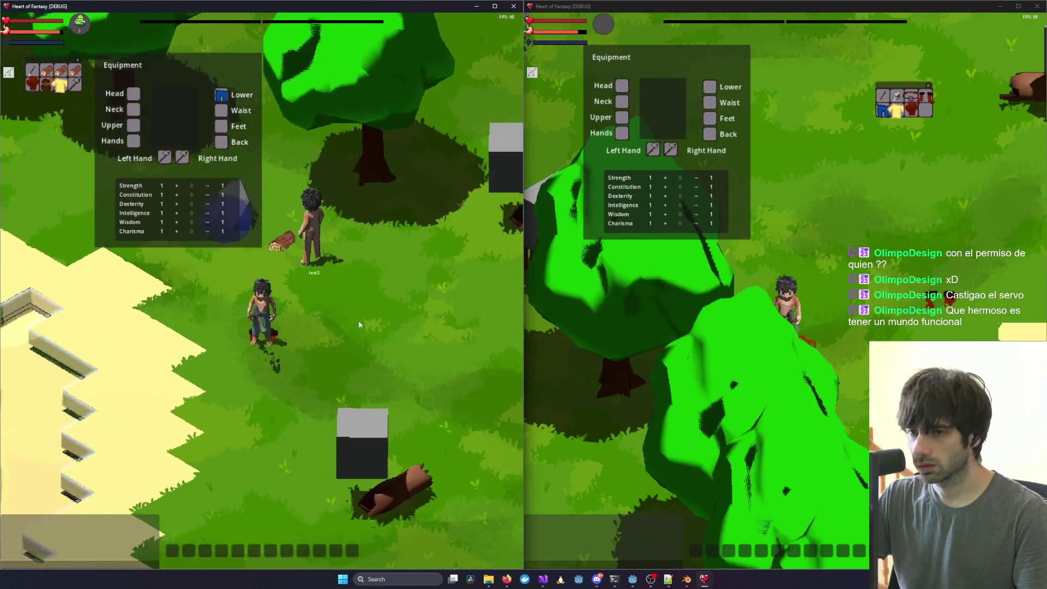
left_click(847, 325)
key("s")
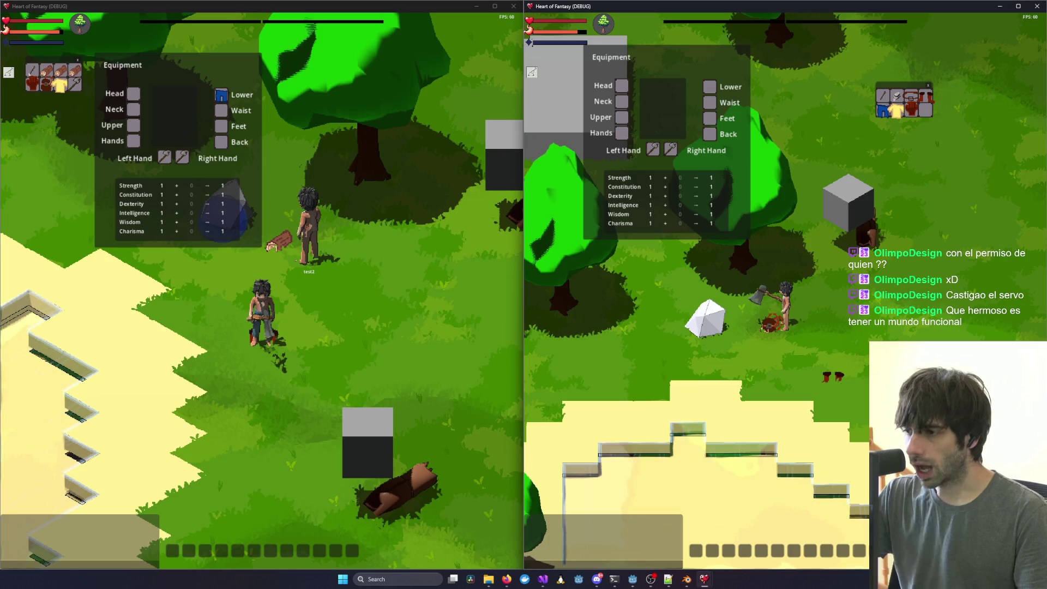
left_click(332, 315)
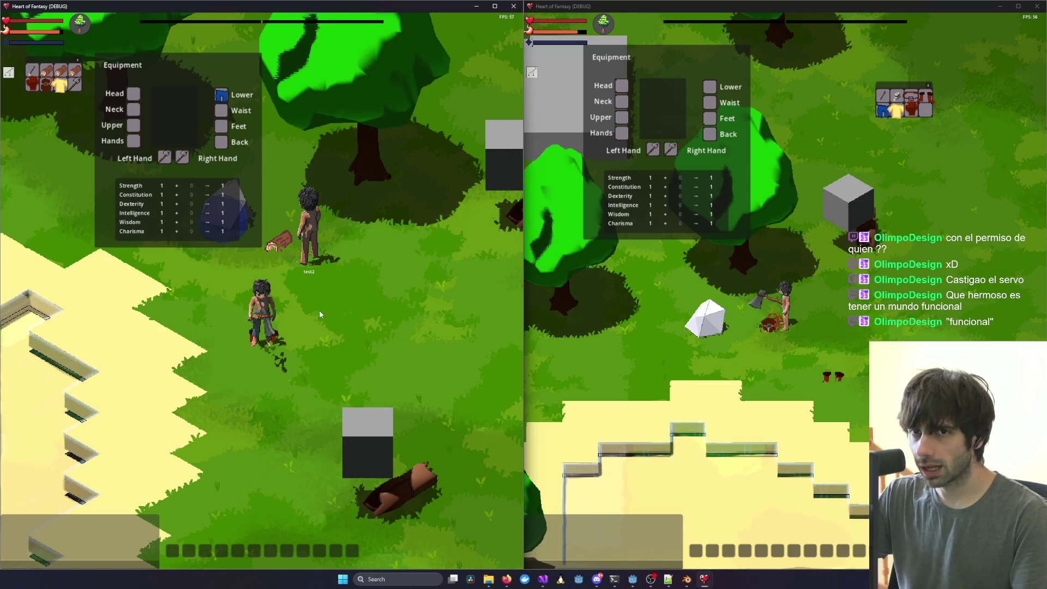
left_click(286, 346)
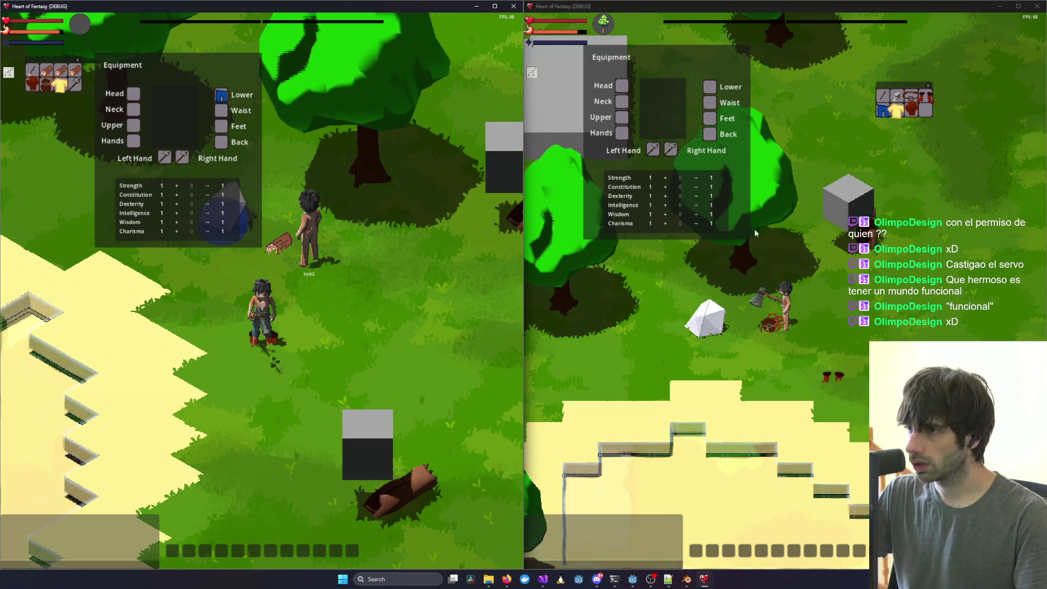
Move the held tool into the inventory, walk the right character around, and close that client.
left_click_drag(653, 152, 923, 113)
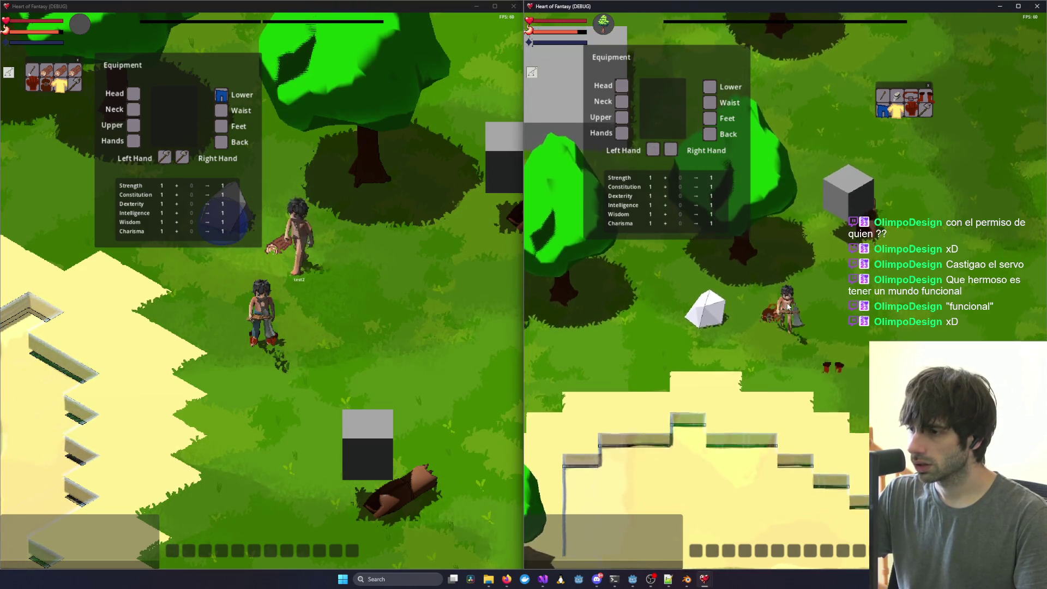
key("s")
key("d")
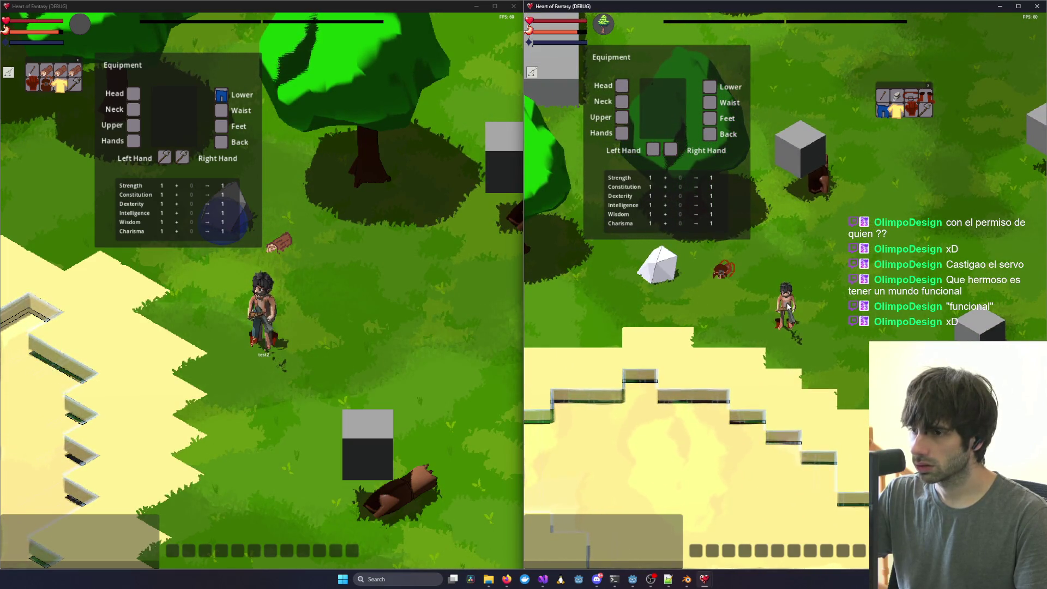
key("w")
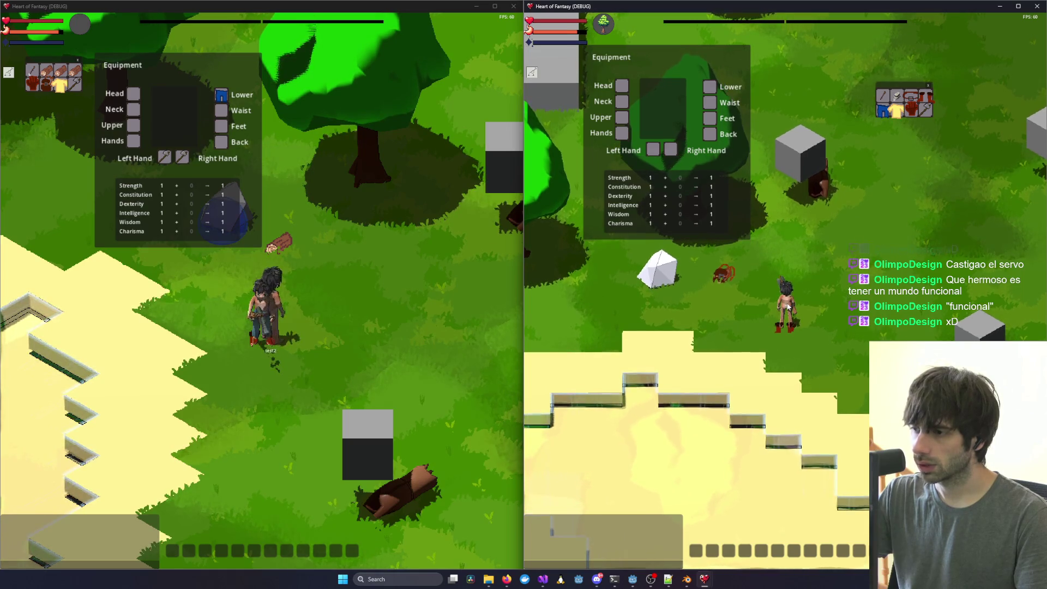
key("w")
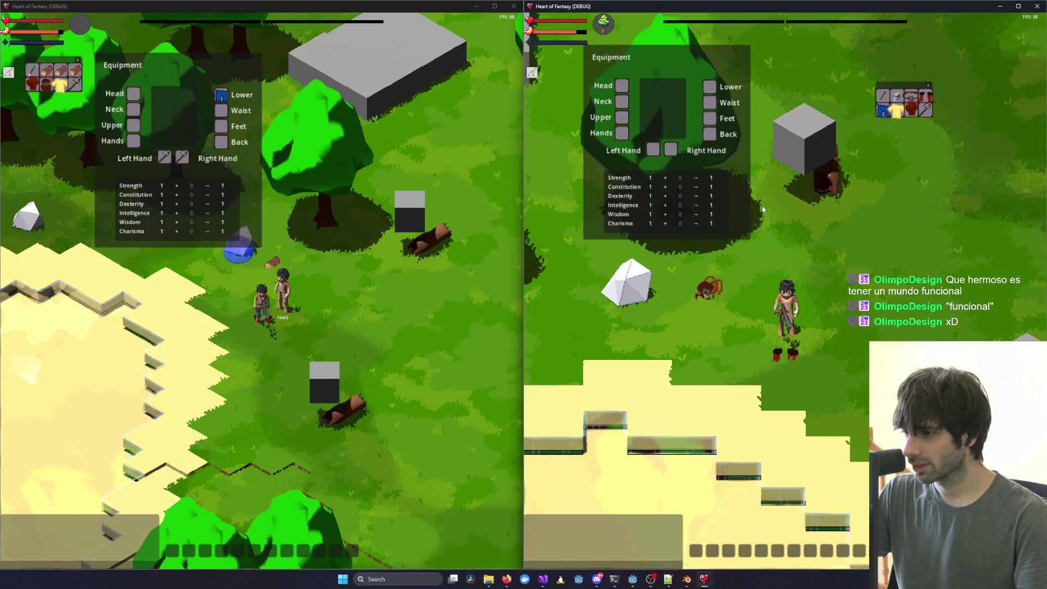
left_click(1036, 6)
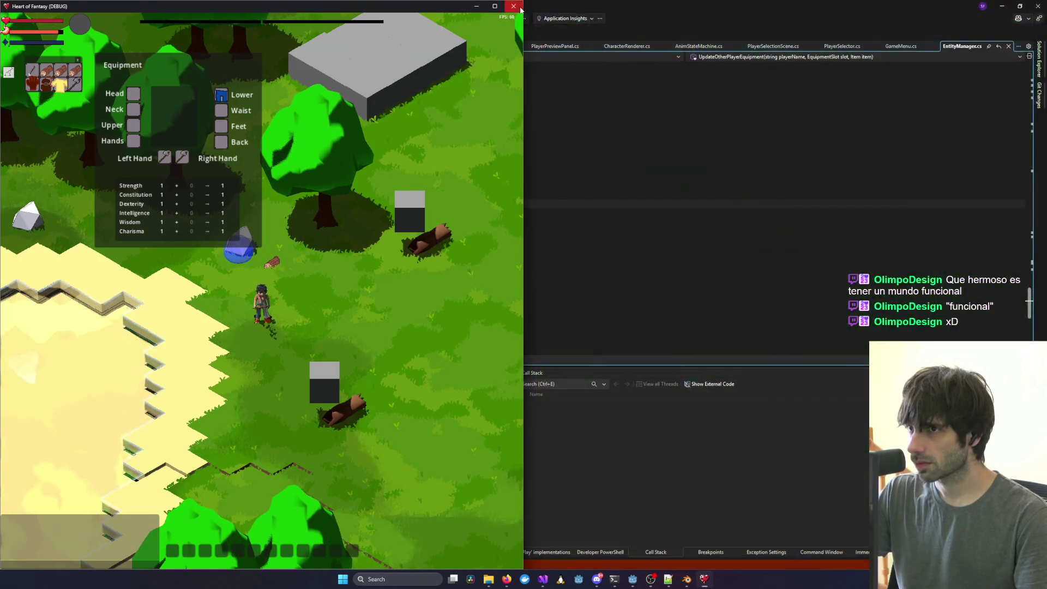
Close the remaining Heart of Fantasy client window to end the debug session.
left_click(513, 6)
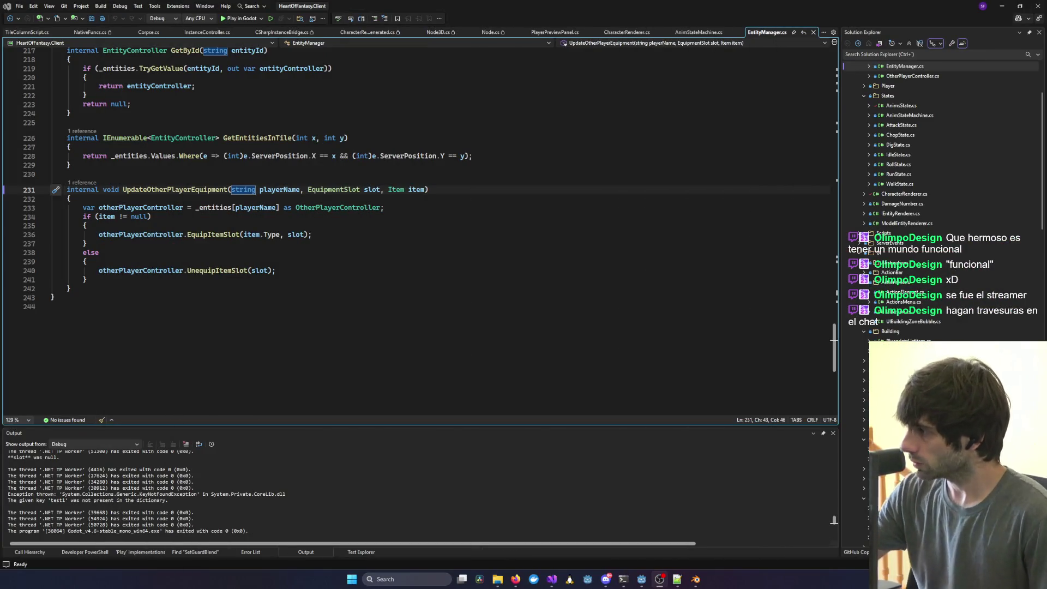
Return to EntityManager.cs and review the code above line 232 in UpdateOtherPlayerEquipment.
key("alt+Tab")
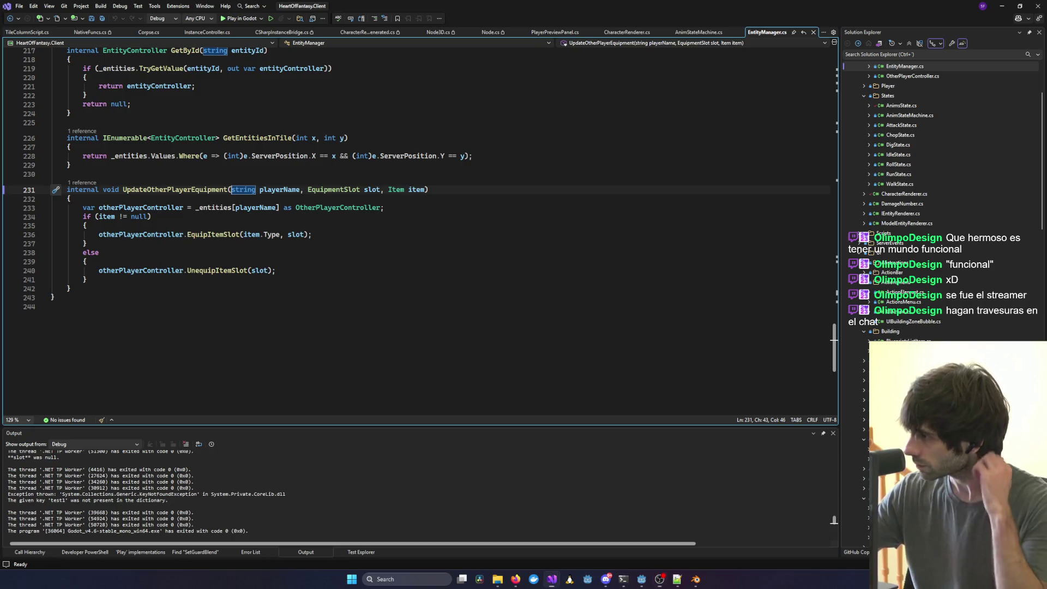
key("alt+Tab")
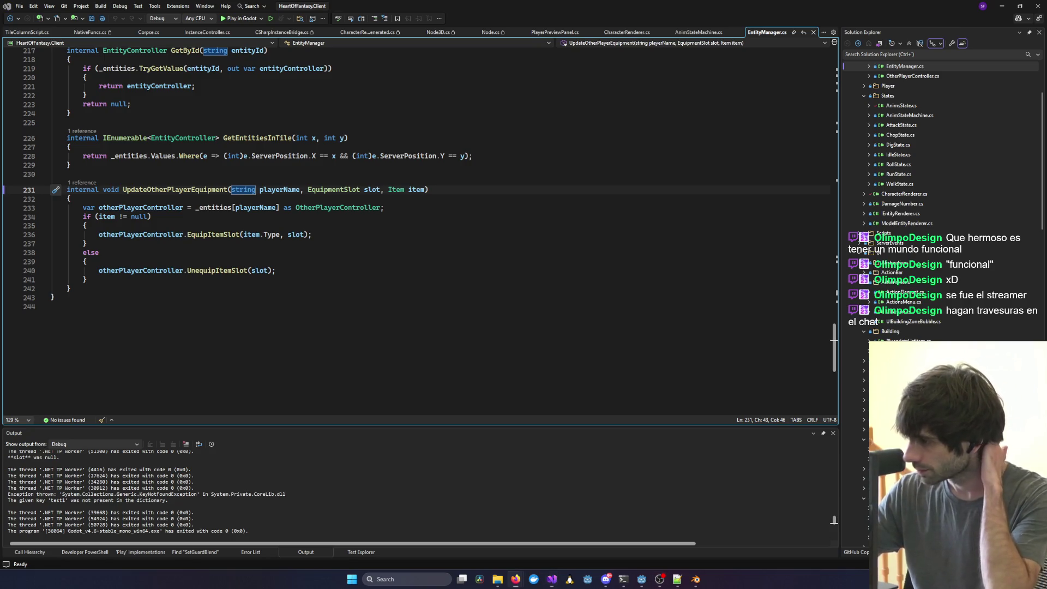
left_click(582, 287)
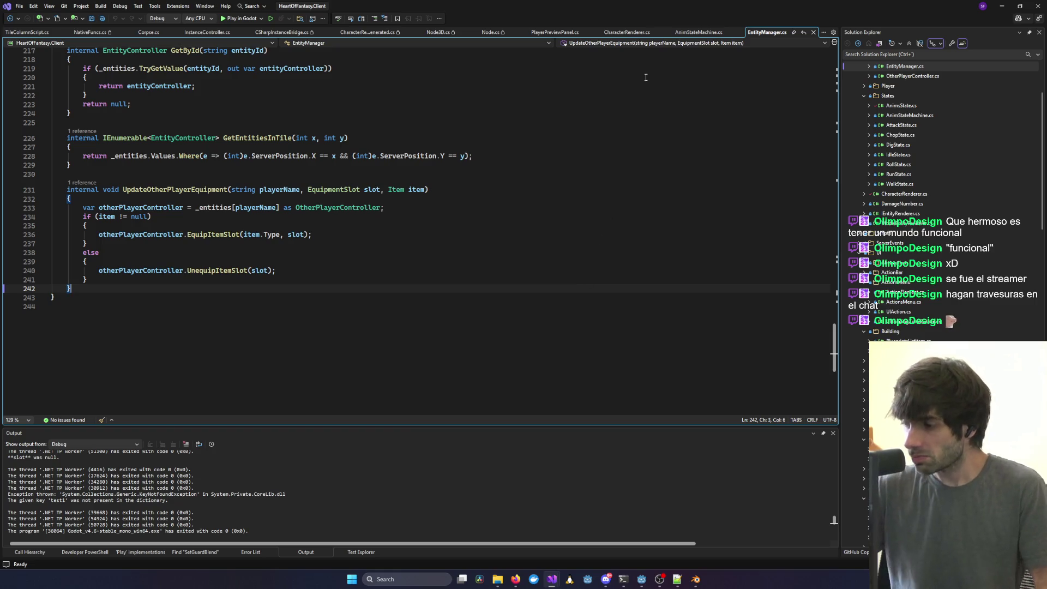
left_click(648, 198)
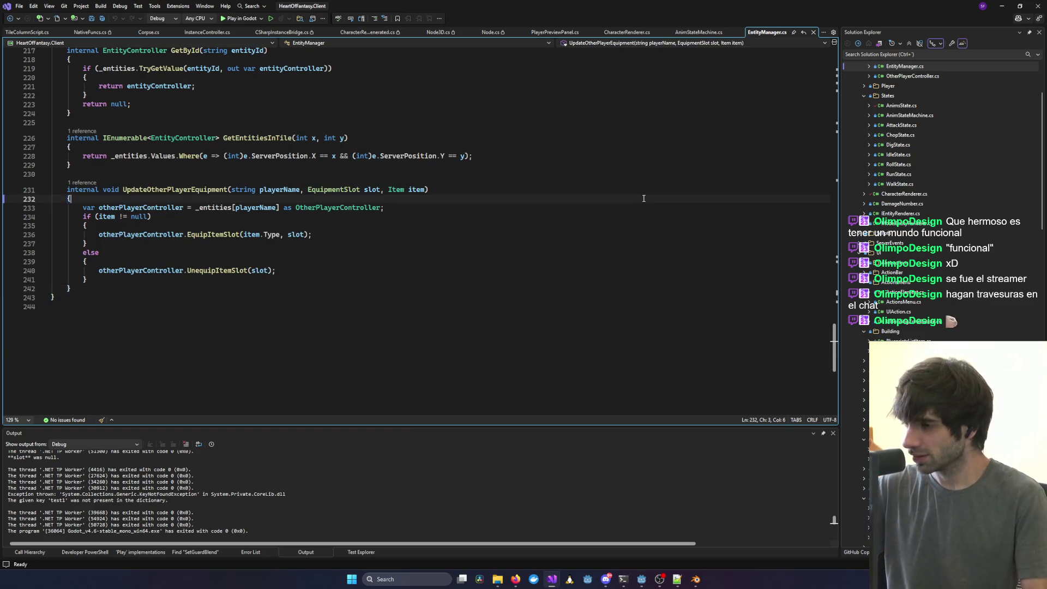
scroll(644, 197, "up", 1)
scroll(648, 181, "up", 5)
scroll(485, 277, "down", 10)
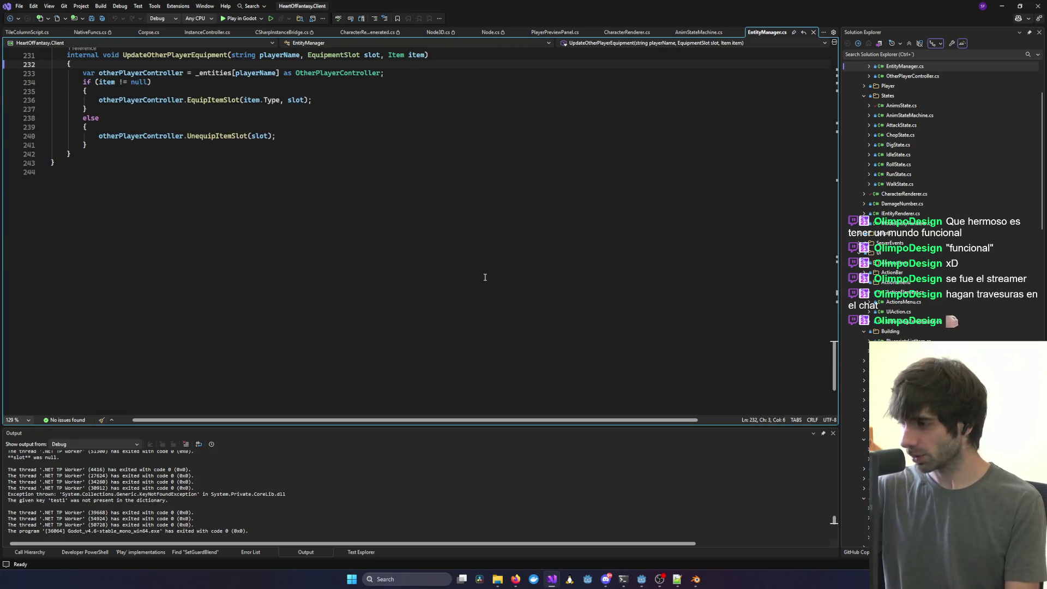
scroll(485, 277, "up", 7)
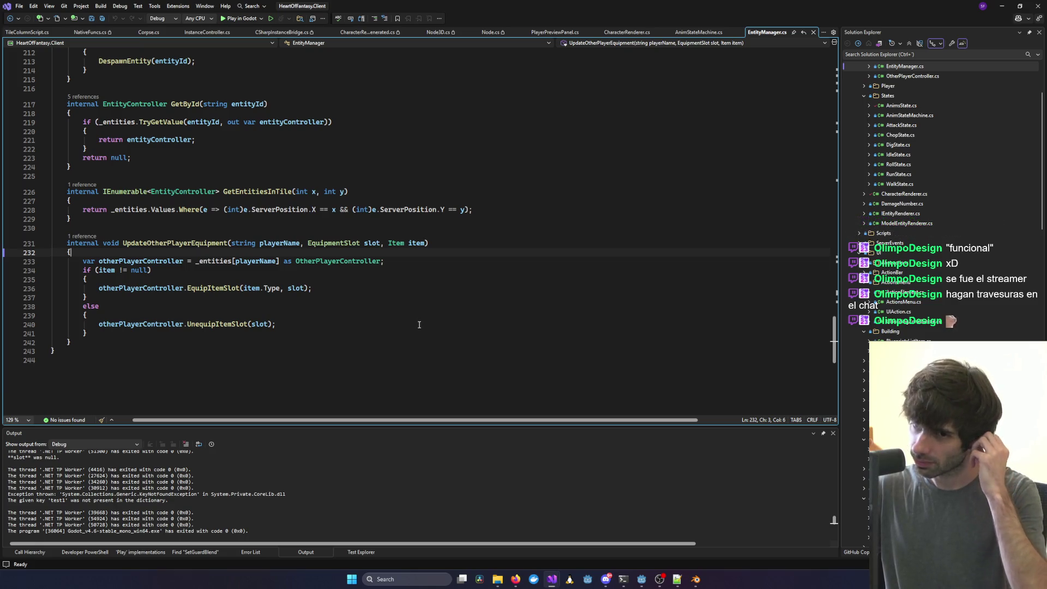
scroll(419, 324, "up", 17)
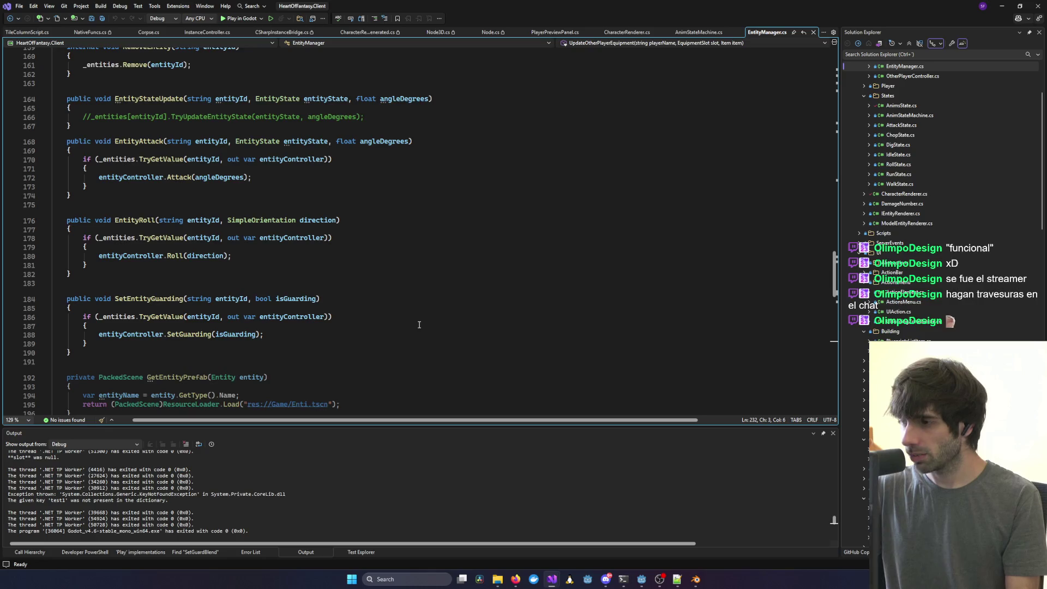
scroll(419, 324, "up", 3)
scroll(539, 344, "up", 1)
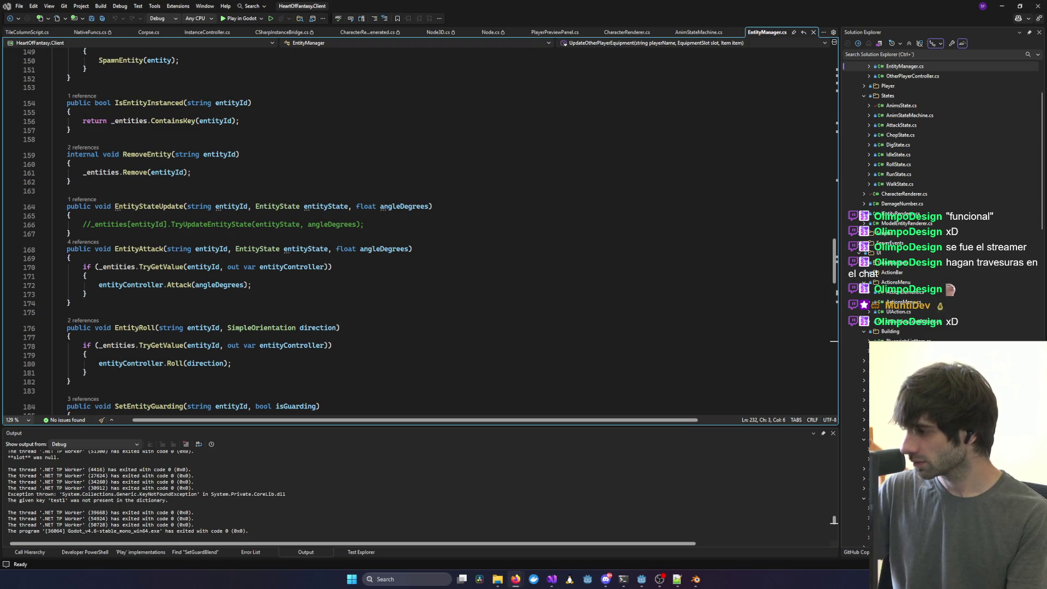
Check the EntityAttack and HandlePlayerChangedTile methods, then bring up the Blender rig animation file.
left_click(525, 285)
scroll(325, 413, "down", 7)
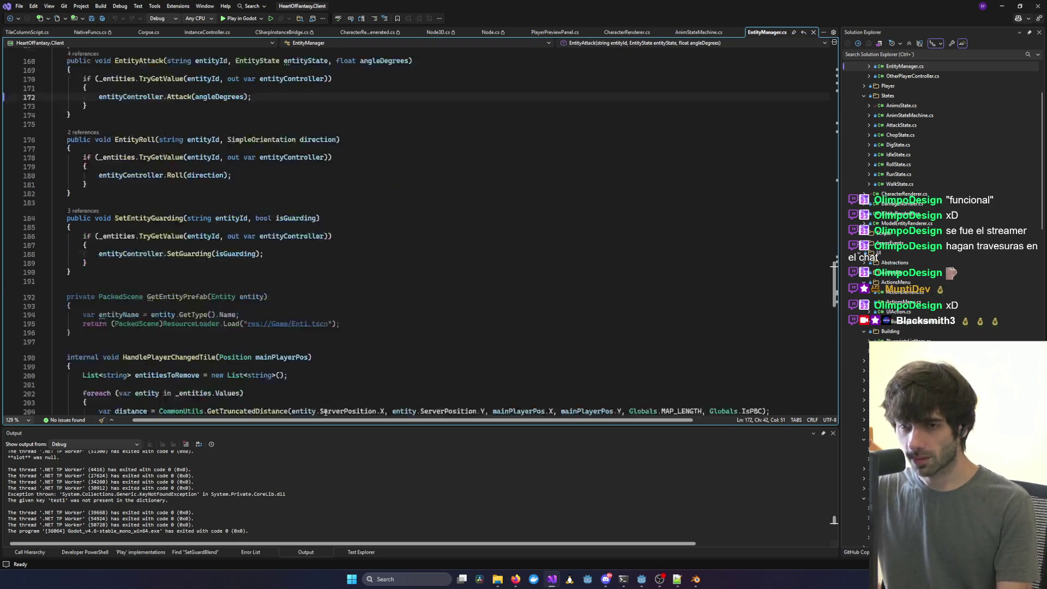
scroll(326, 412, "down", 2)
mouse_move(551, 579)
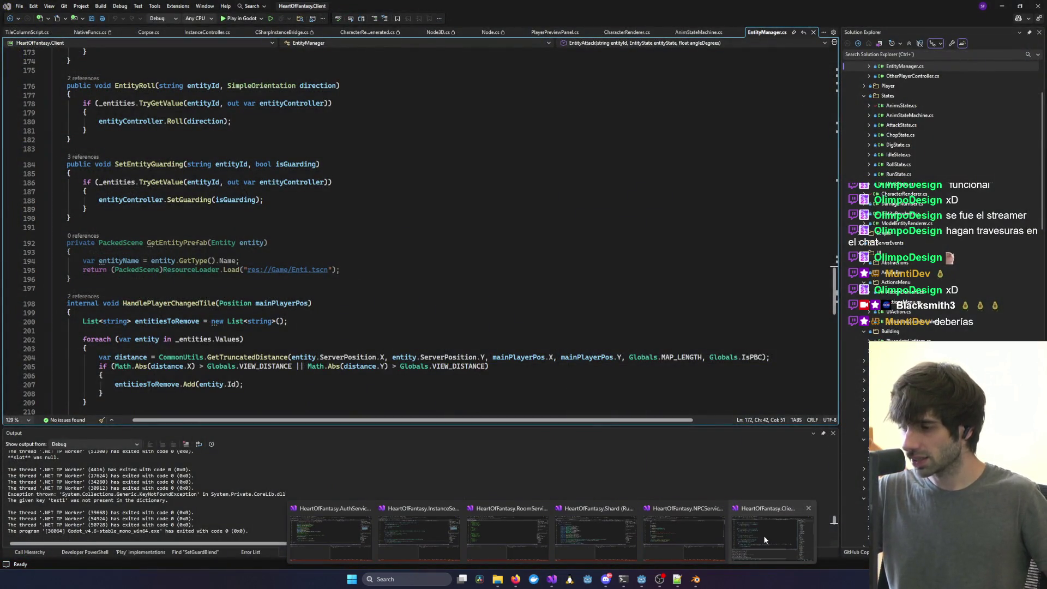
left_click(545, 321)
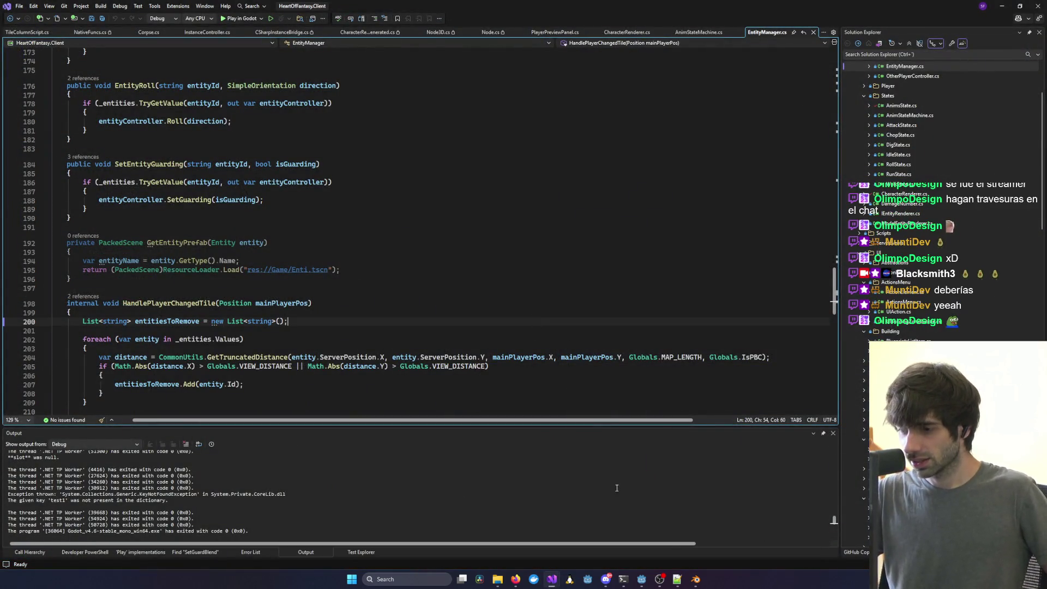
left_click(689, 569)
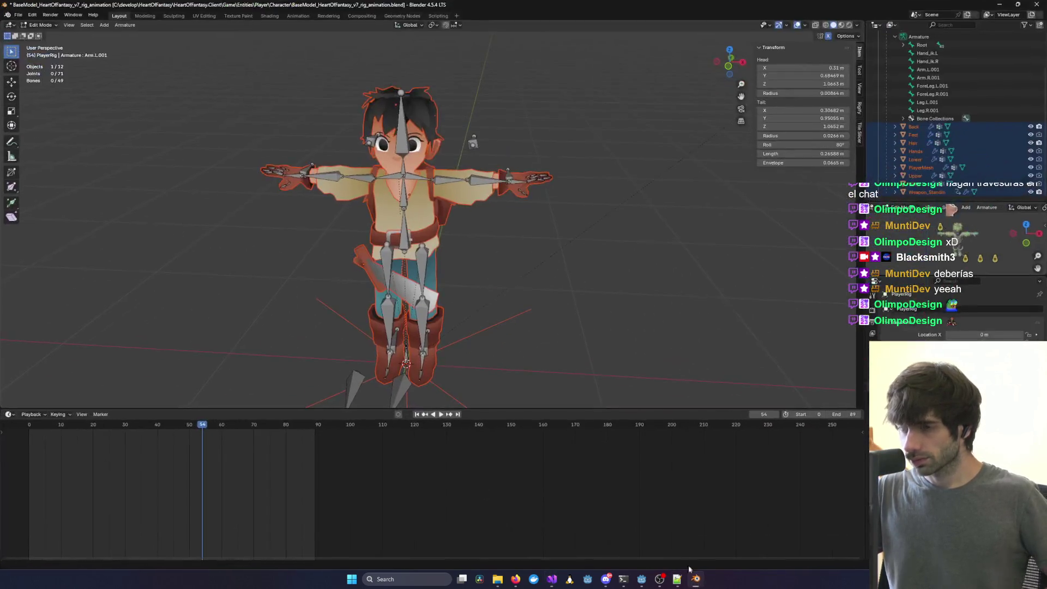
Save BaseModel_HeartOfFantasy_v7_rig_animation.blend and close Blender.
key("ctrl+s")
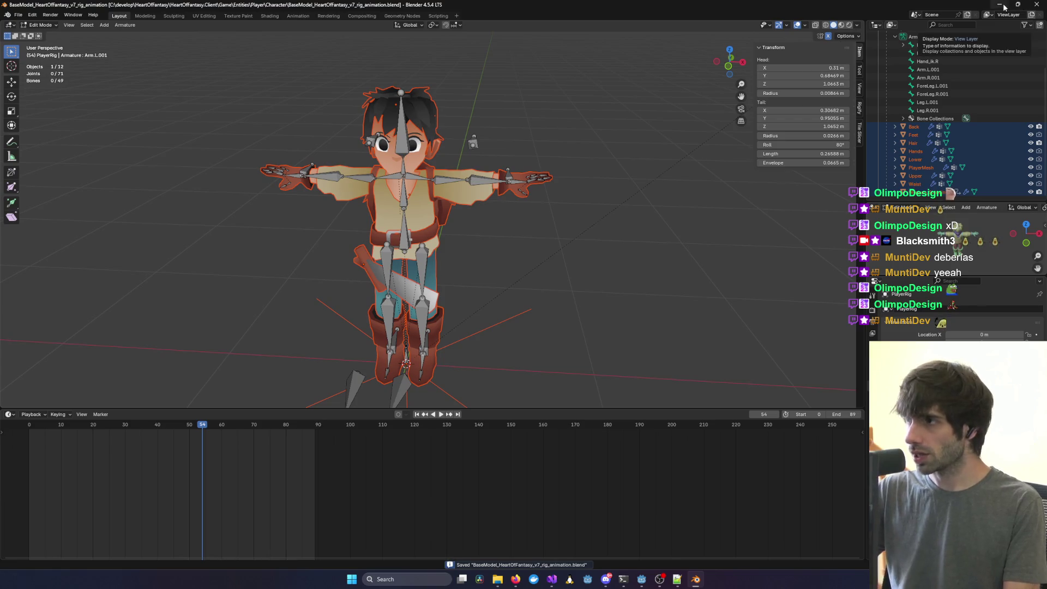
left_click(1036, 5)
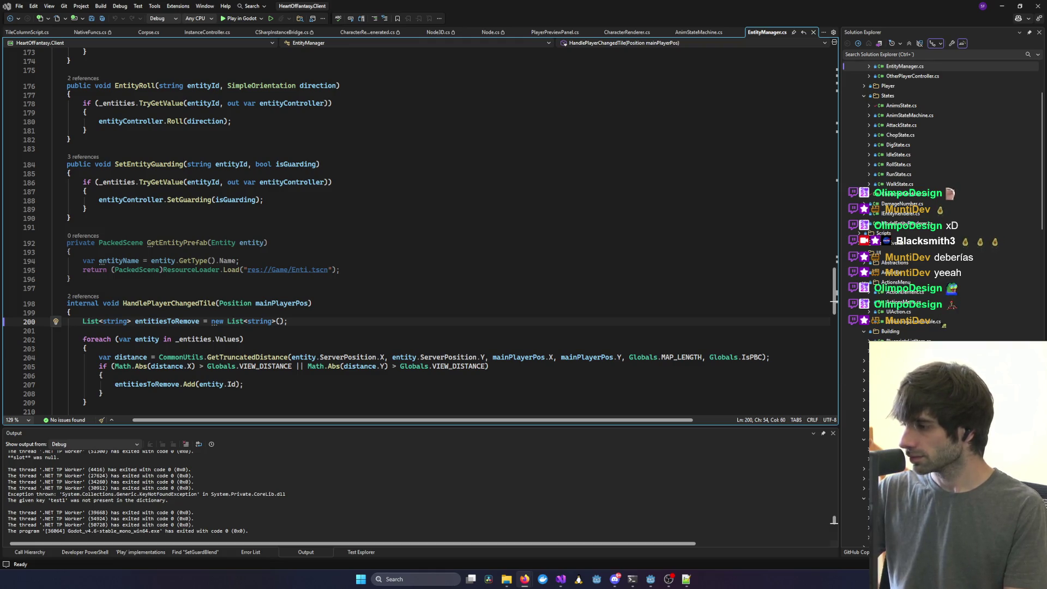
Review EntityManager.cs code around lines 193 to 201.
left_click(462, 251)
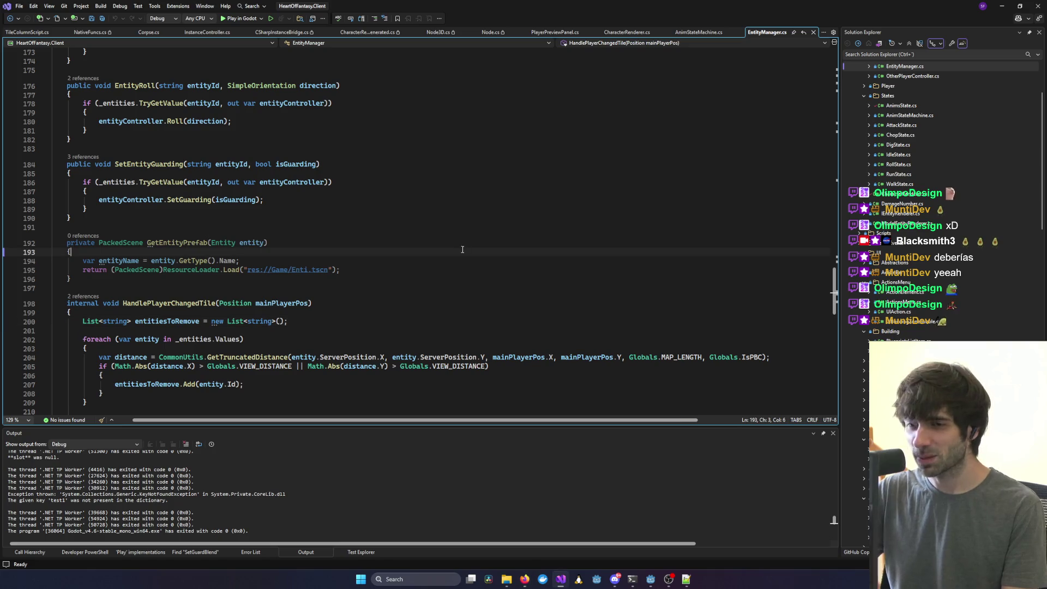
mouse_move(561, 579)
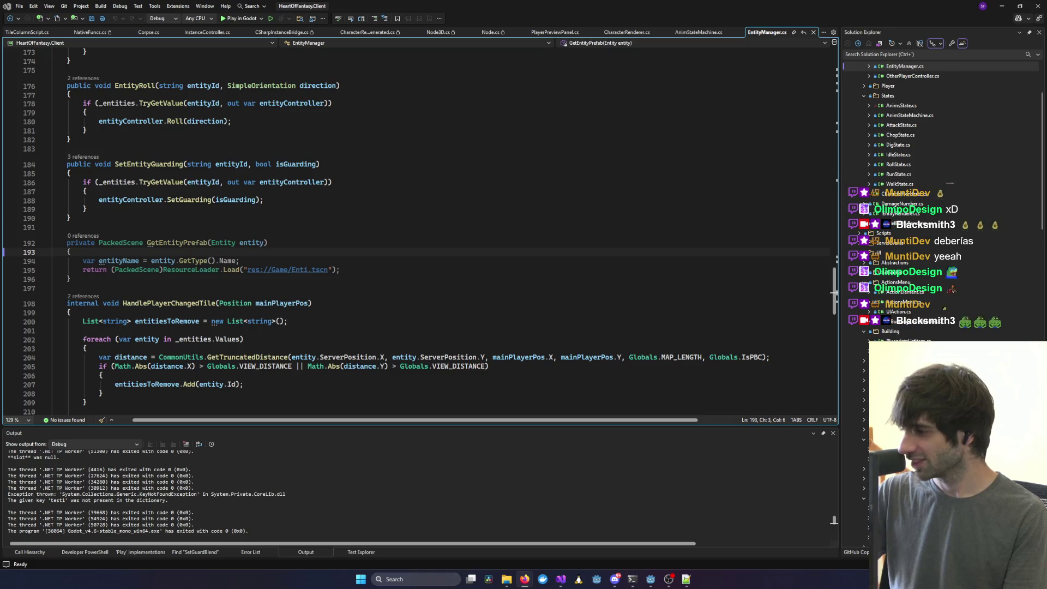
left_click(741, 330)
scroll(708, 338, "down", 4)
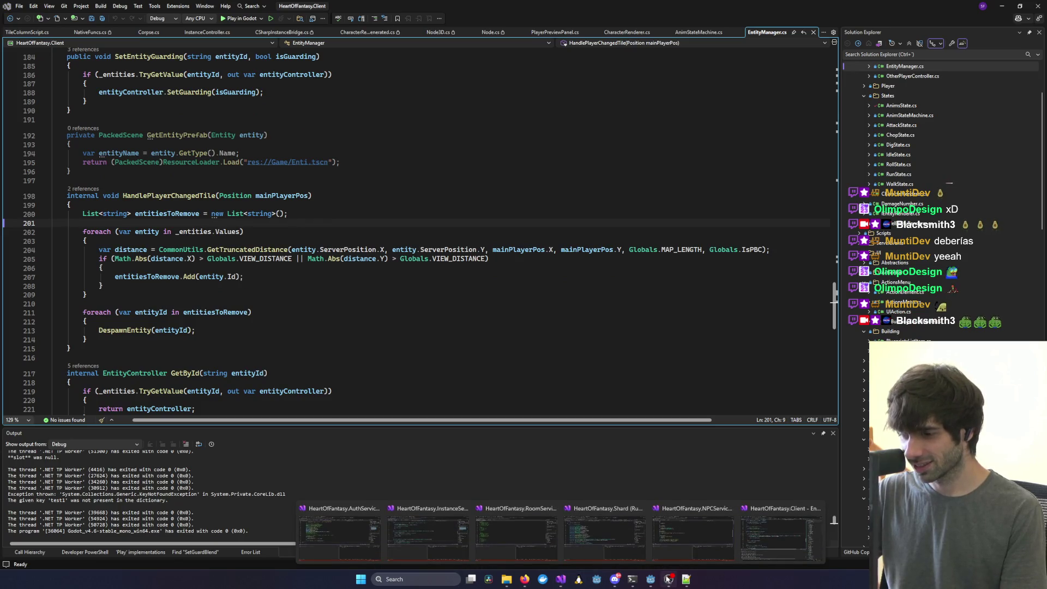
Close the WSL terminal and all five Heart of Fantasy server terminal windows.
mouse_move(650, 582)
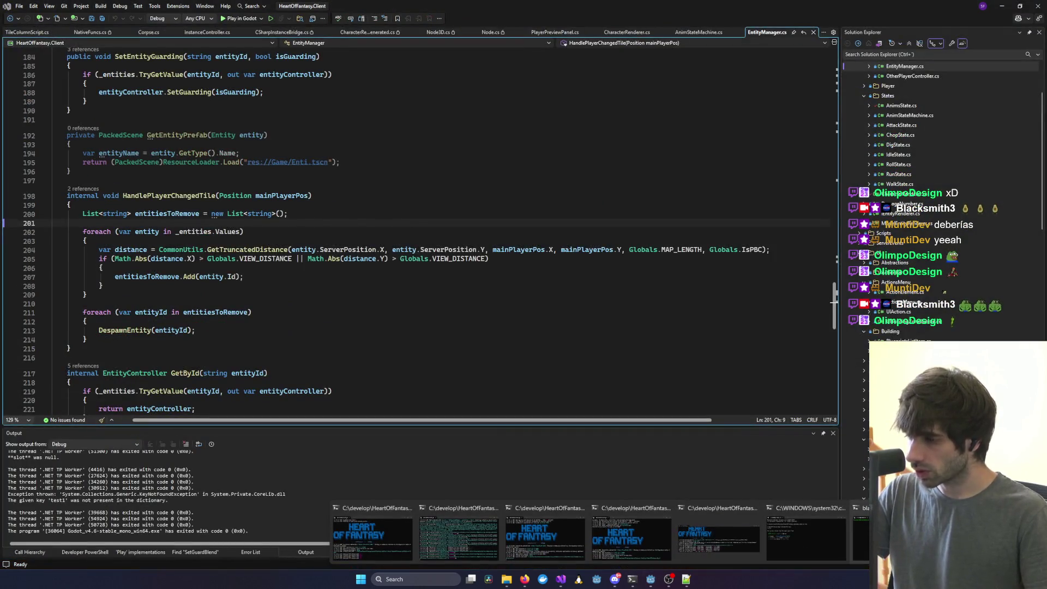
mouse_move(860, 537)
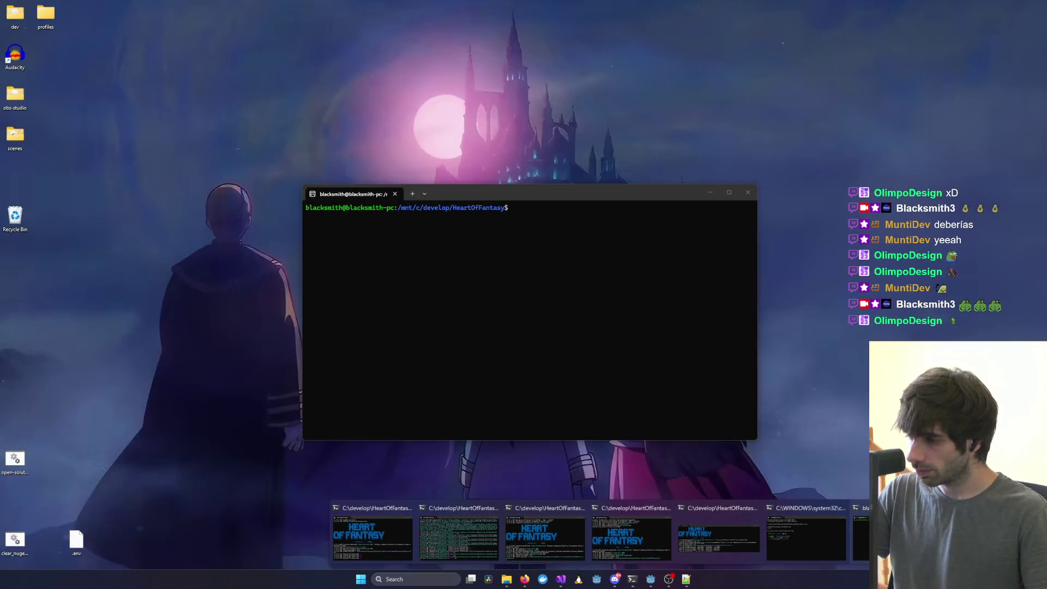
middle_click(900, 537)
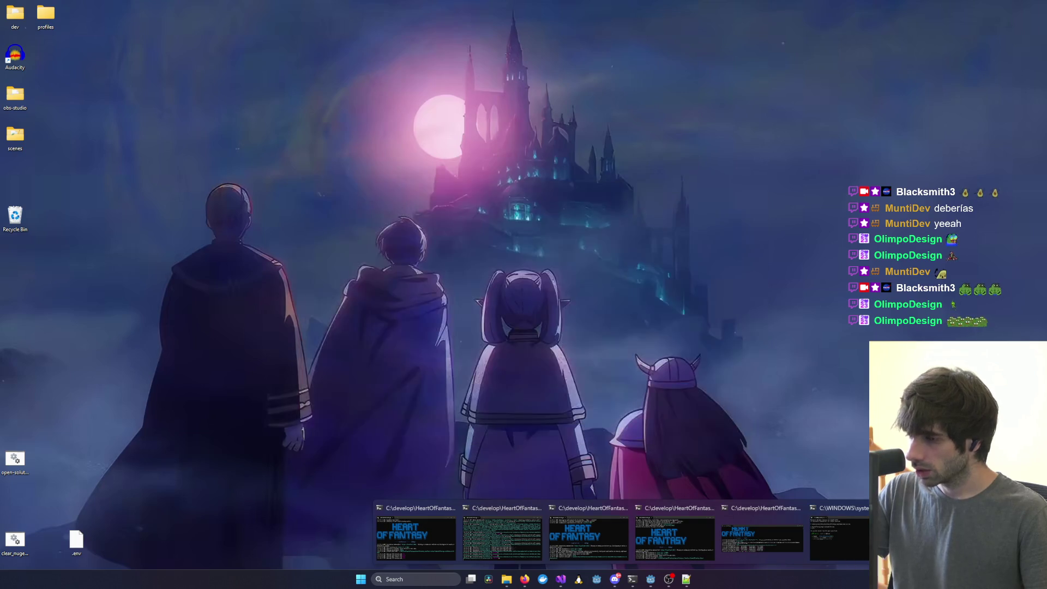
middle_click(764, 536)
middle_click(763, 536)
middle_click(638, 536)
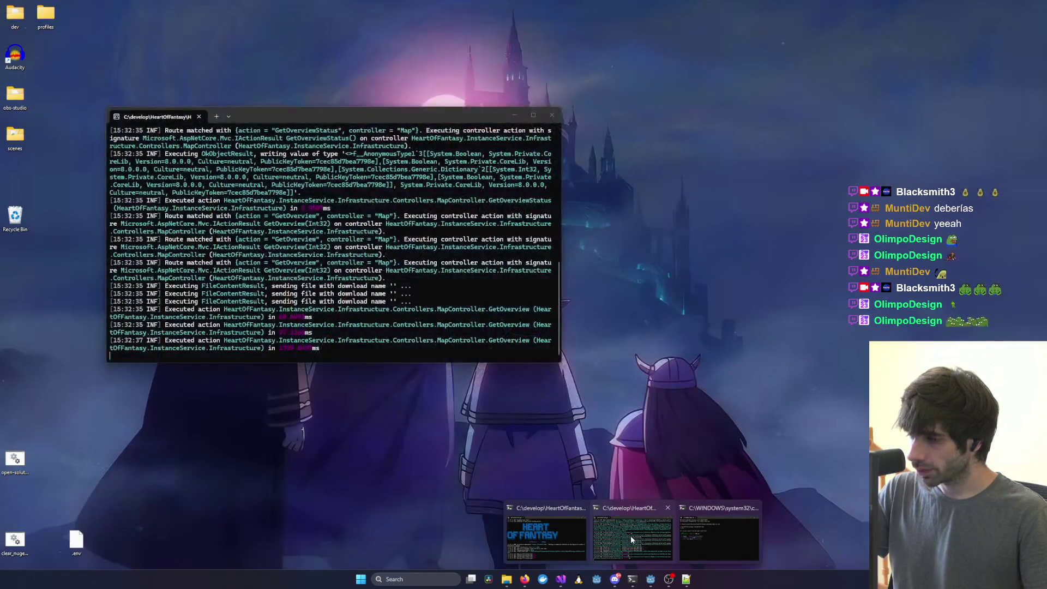
middle_click(631, 534)
middle_click(586, 537)
Read EntityManager.cs down to line 236, then bring the AuthService Visual Studio window forward.
key("Down")
key("Down")
key("Down")
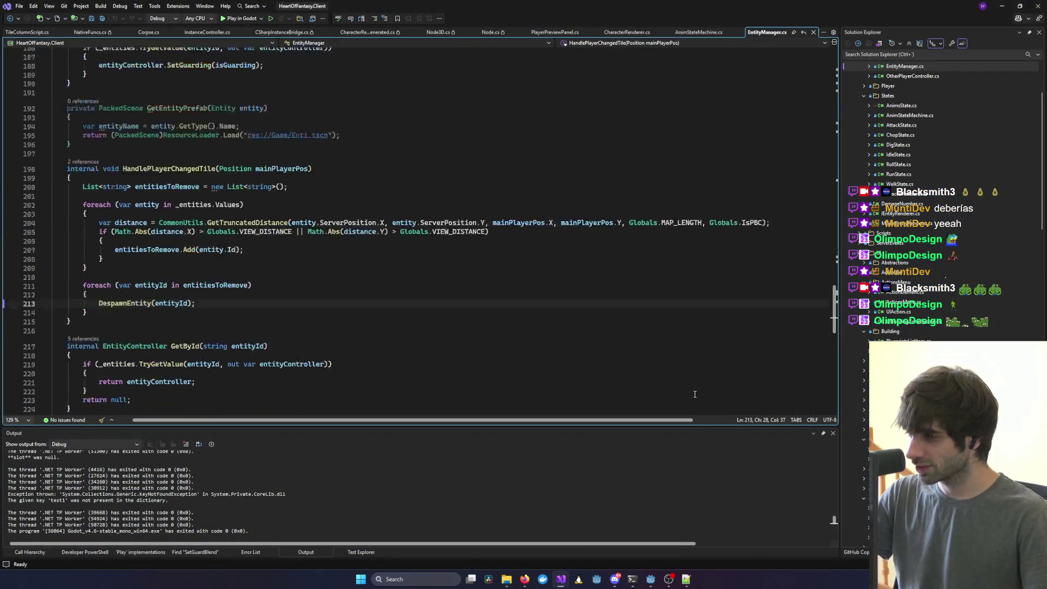
key("End")
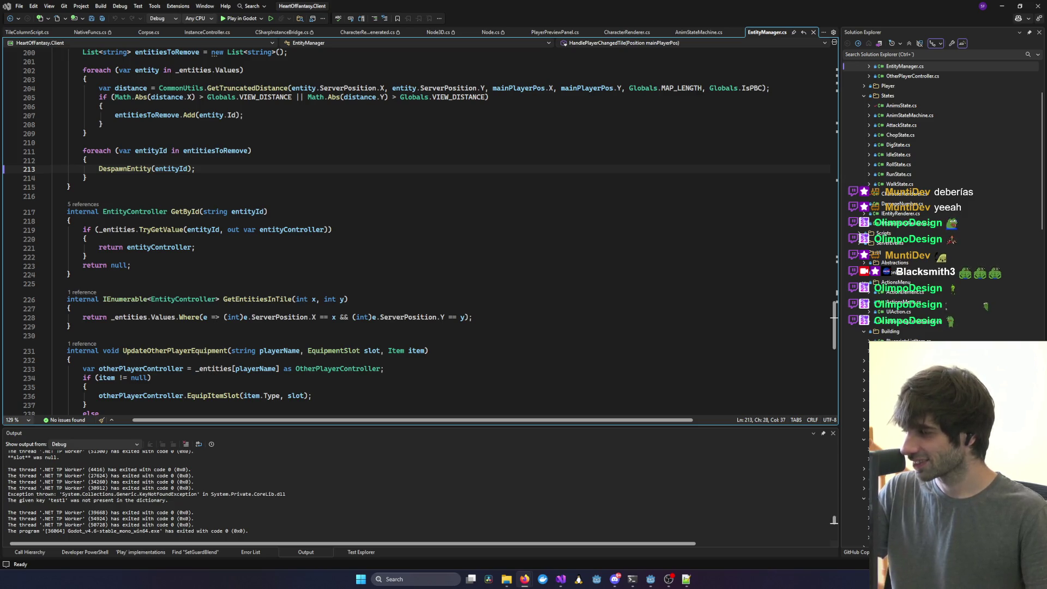
left_click(498, 396)
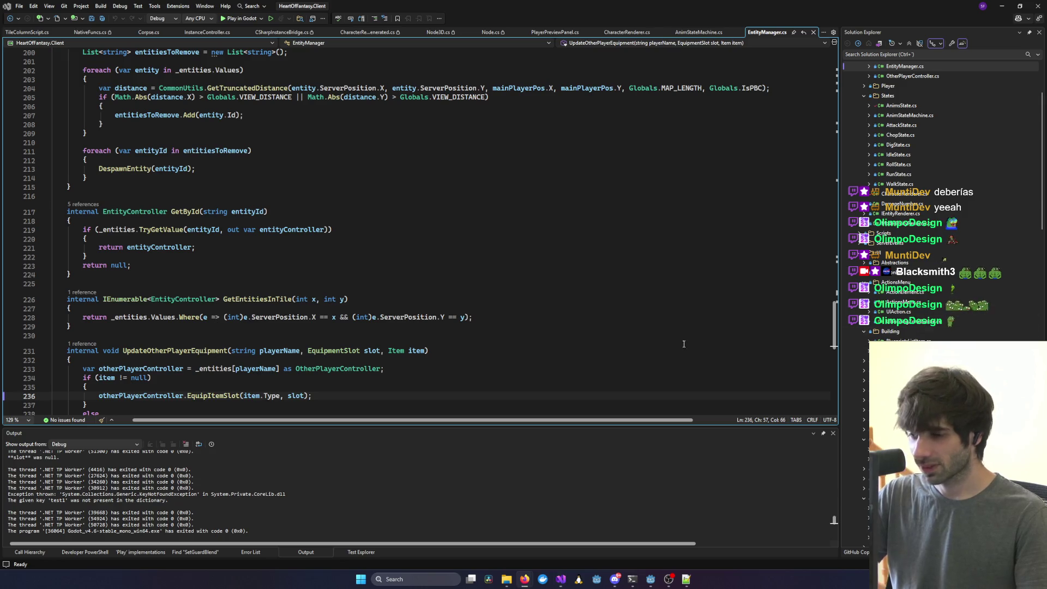
mouse_move(525, 579)
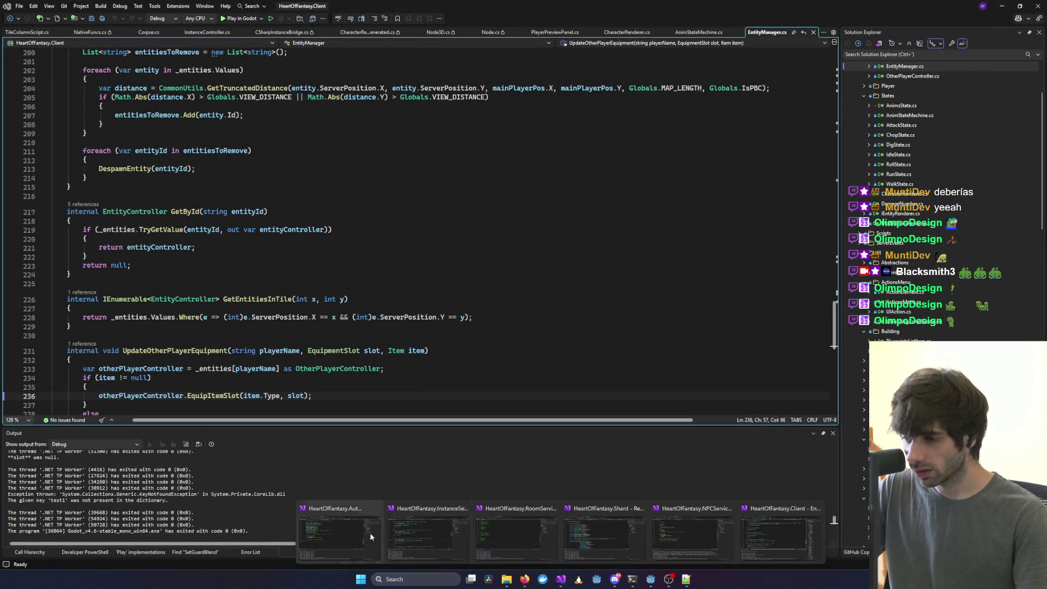
left_click(361, 527)
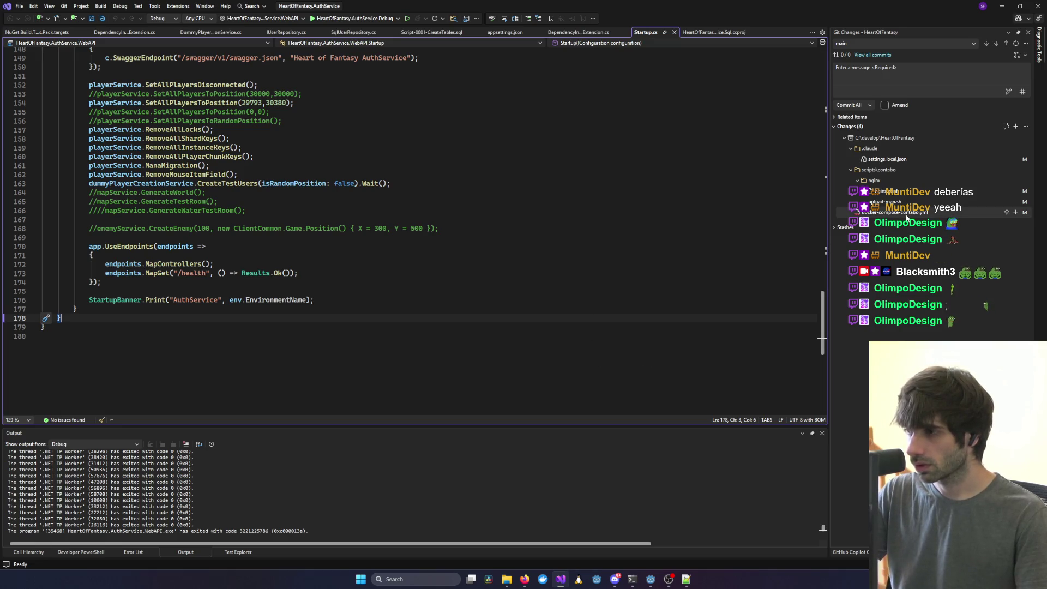
Reposition the AuthService window and start the client debugging from GetEntitiesInTile with F5.
key("alt+Tab")
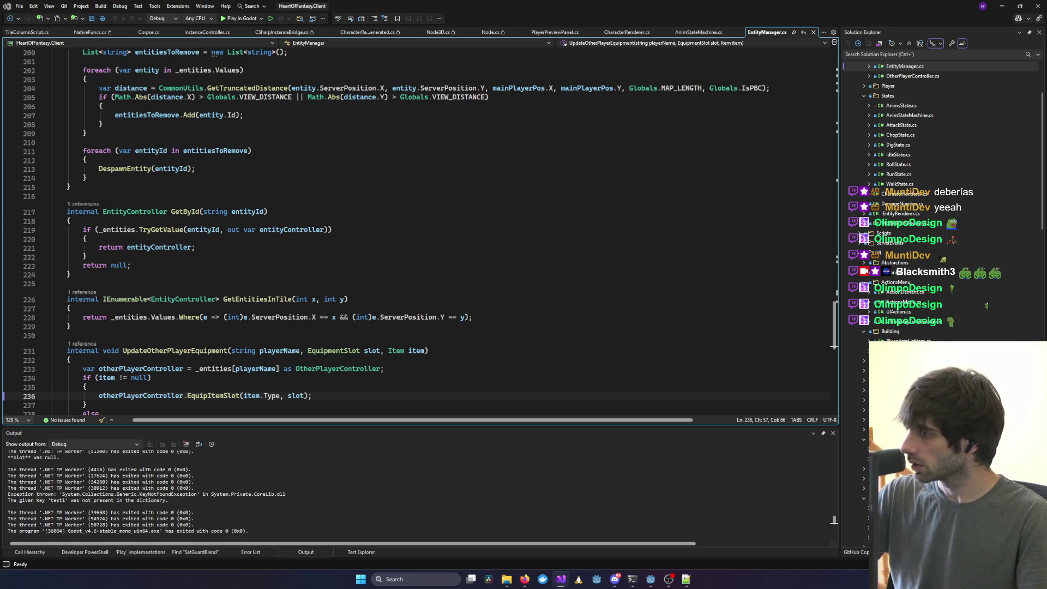
mouse_move(1046, 183)
left_mouse_down()
mouse_move(734, 164)
mouse_move(702, 133)
mouse_move(1046, 136)
left_mouse_up()
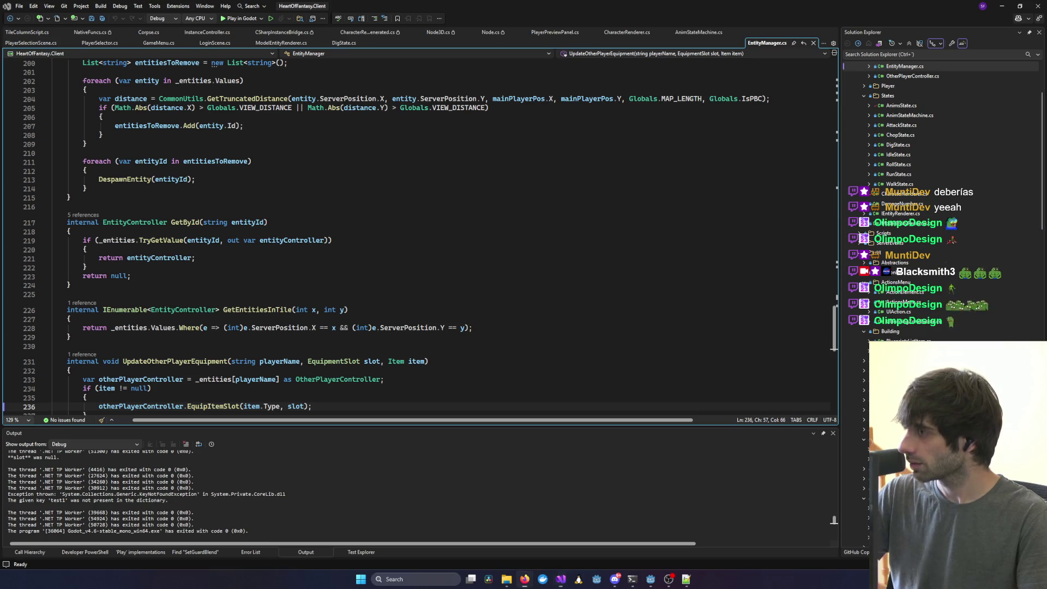
left_click(314, 310)
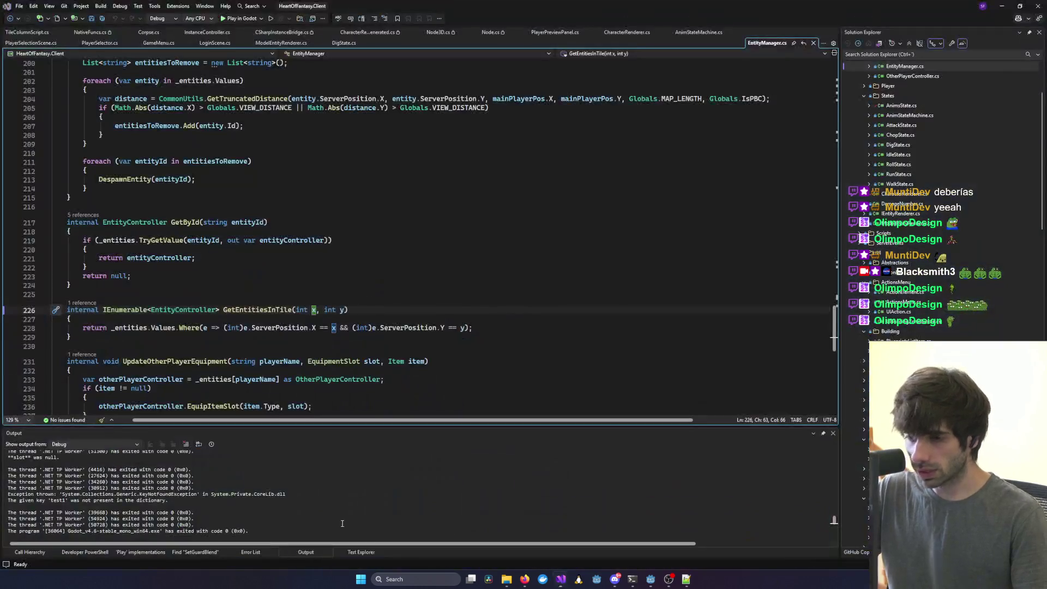
left_click(436, 319)
key("F5")
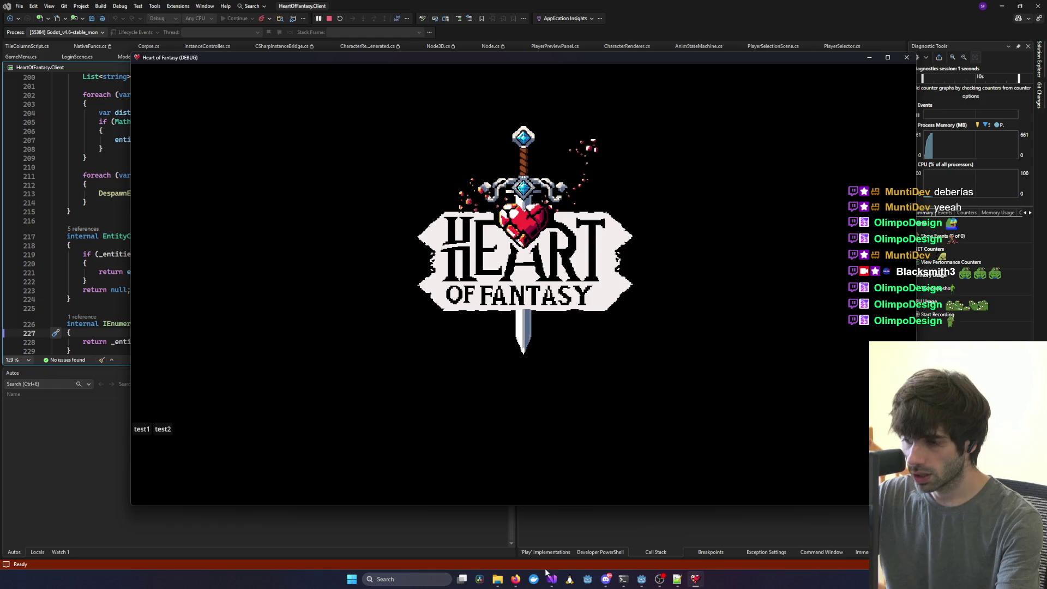
Check the InstanceService, RoomService and Shard sessions, starting RoomService and dismissing an exception.
mouse_move(551, 579)
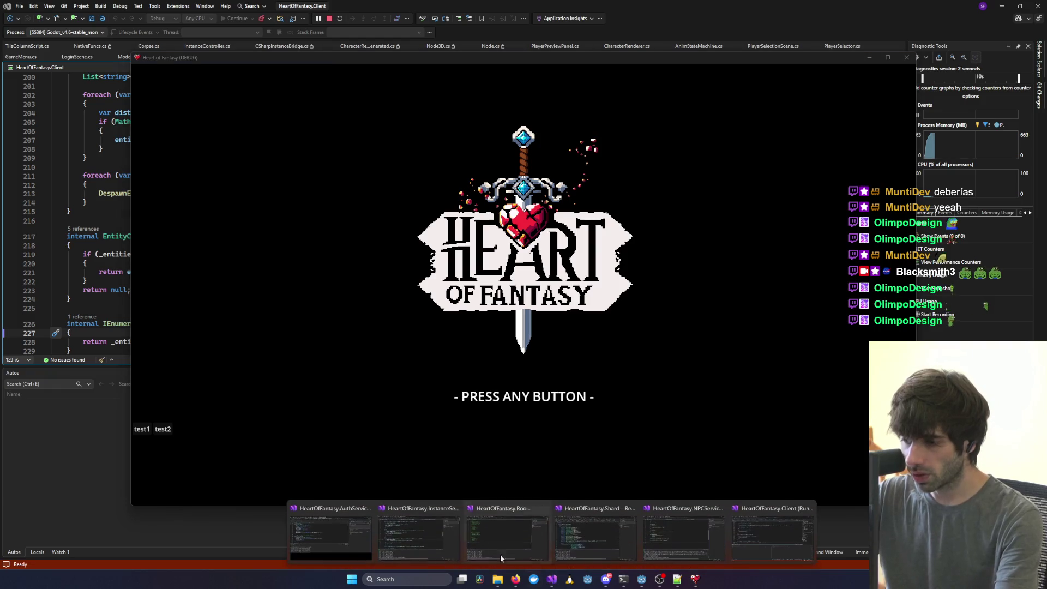
left_click(418, 531)
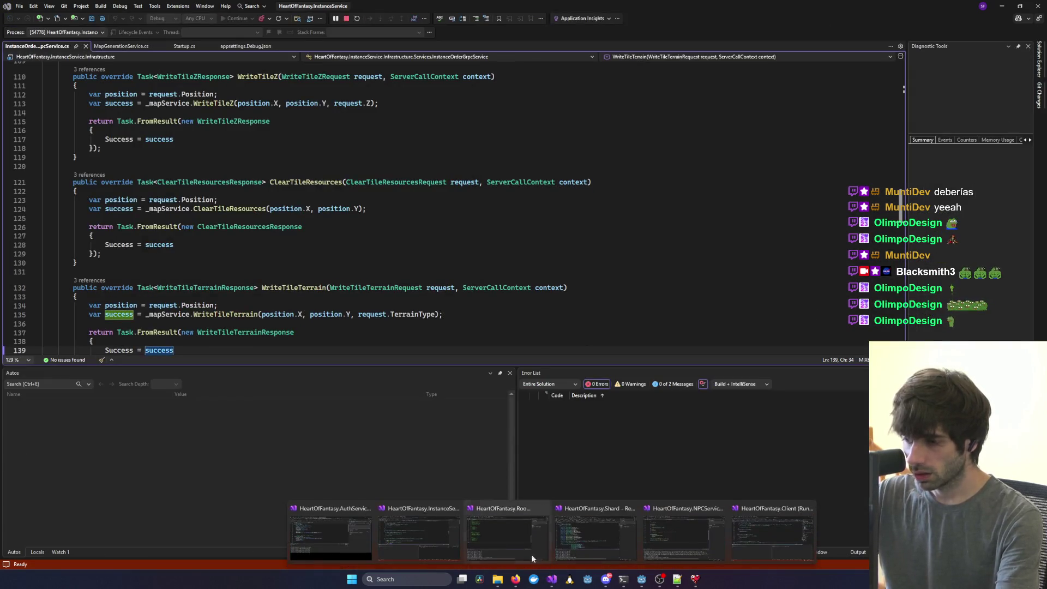
left_click(546, 540)
key("F5")
left_click(548, 540)
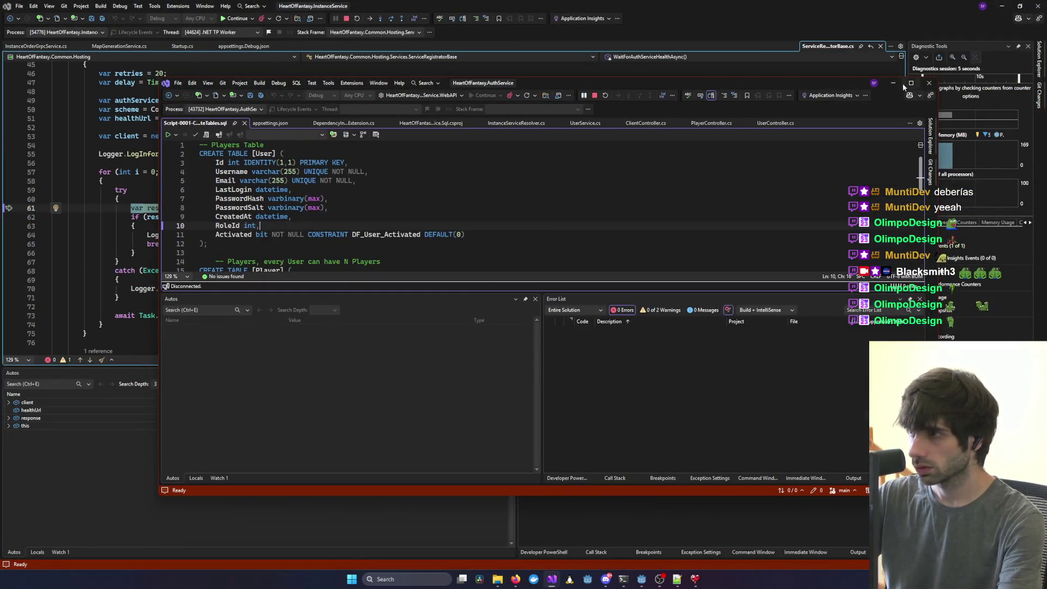
left_click(893, 83)
left_click(324, 76)
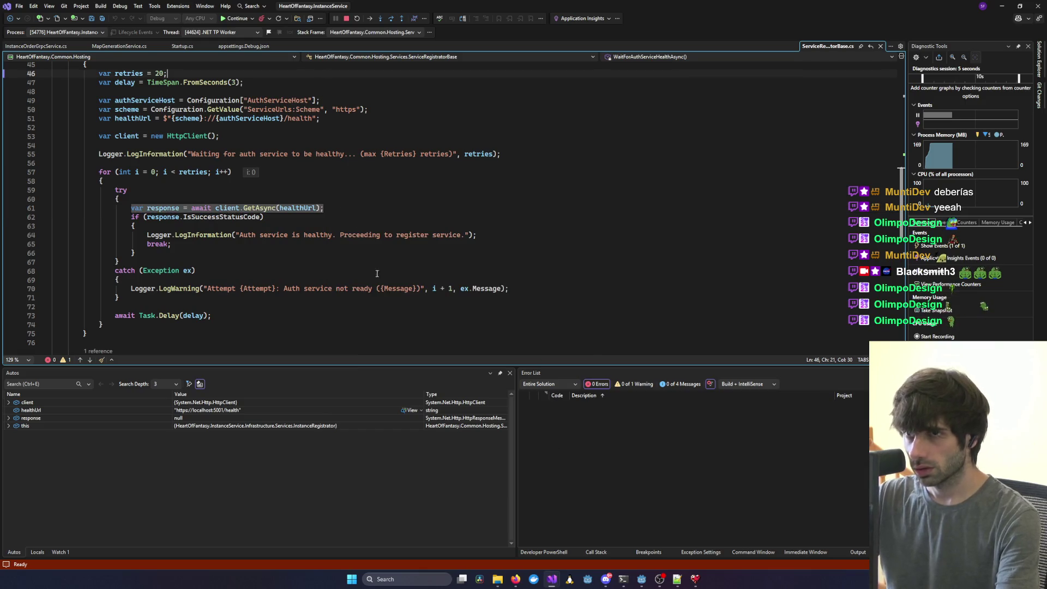
Run NPCService under the debugger and close the Heart of Fantasy client window.
mouse_move(552, 579)
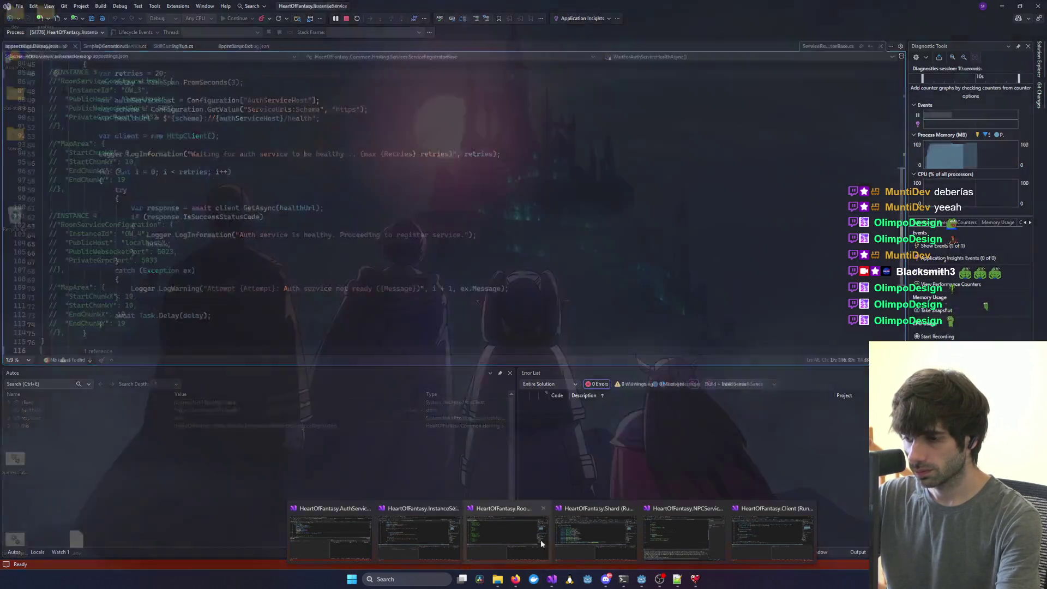
left_click(540, 539)
key("F5")
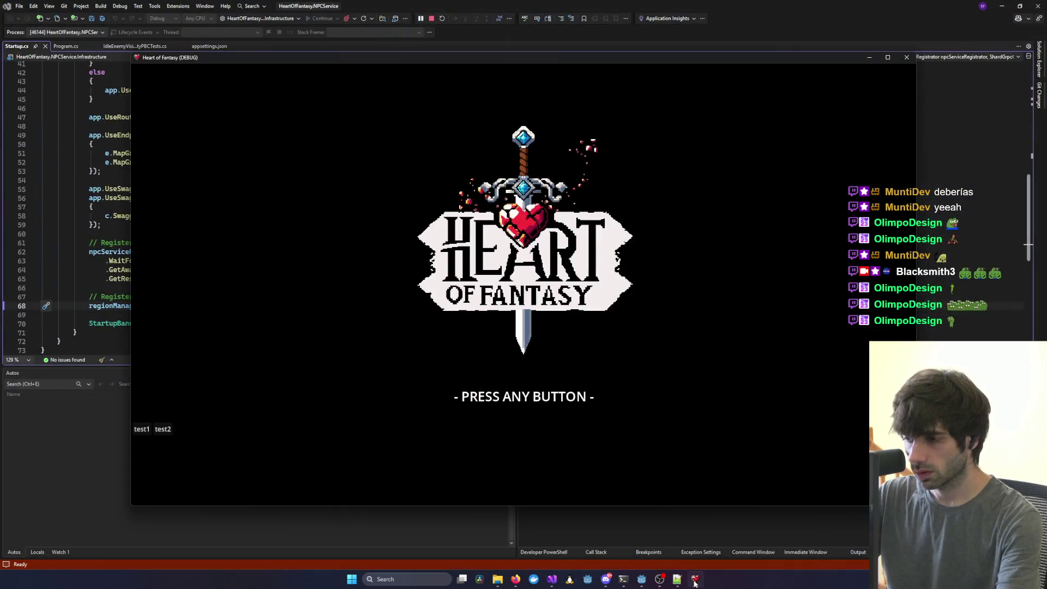
right_click(767, 541)
left_click(695, 556)
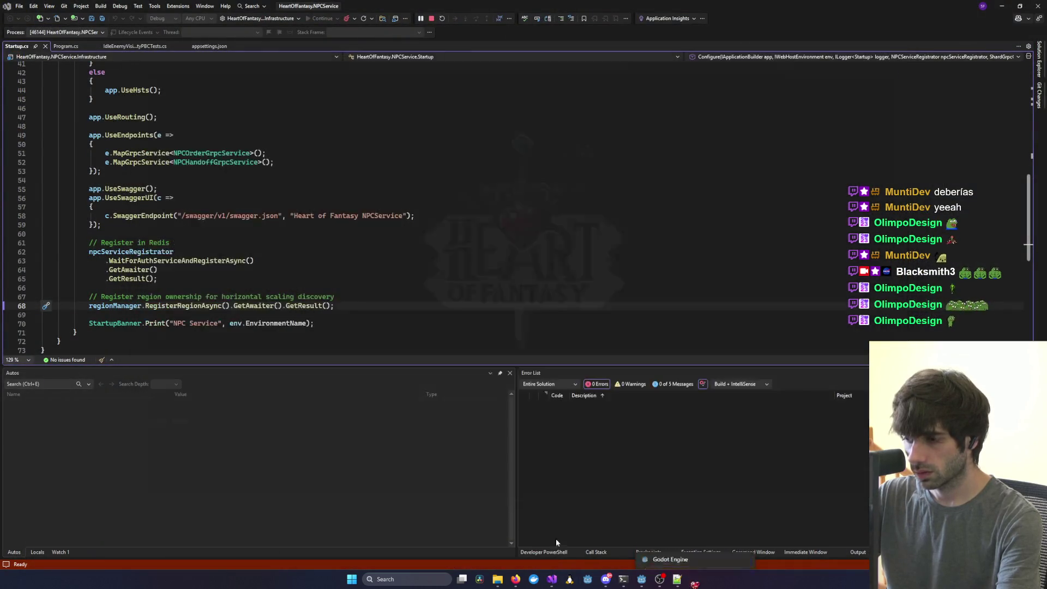
mouse_move(562, 578)
mouse_move(750, 538)
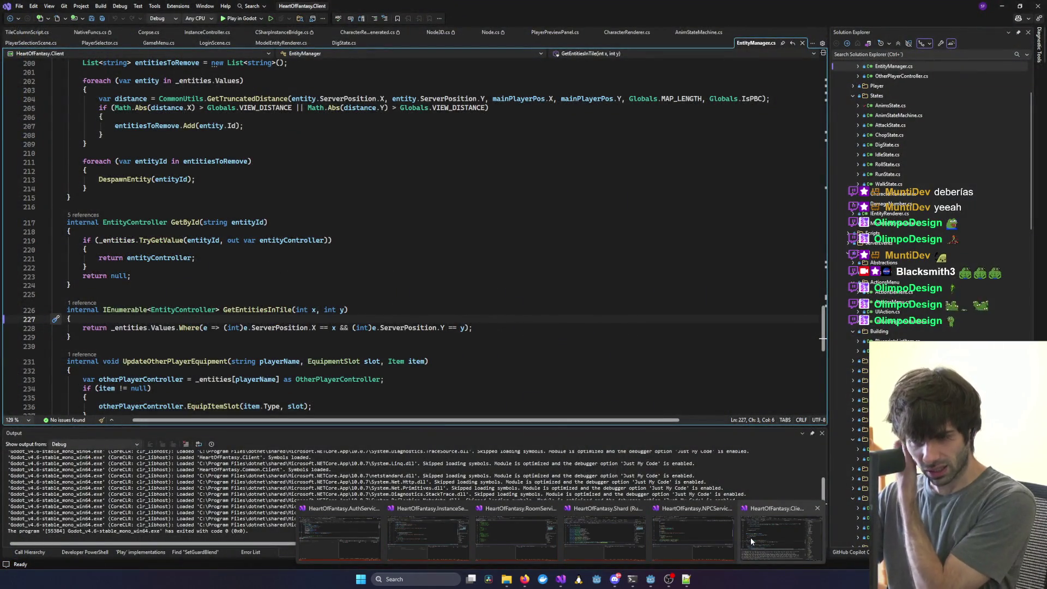
In Globals.cs, switch HOST_IP from api.heartoffantasy.com to localhost:5001 and launch the client.
left_click(750, 537)
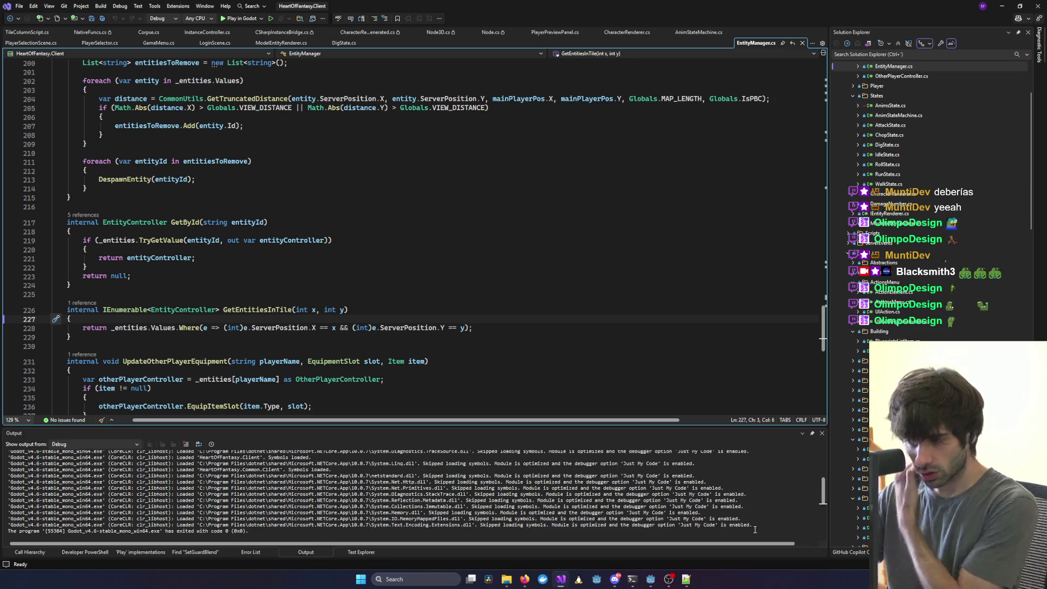
scroll(927, 311, "down", 10)
scroll(927, 311, "down", 9)
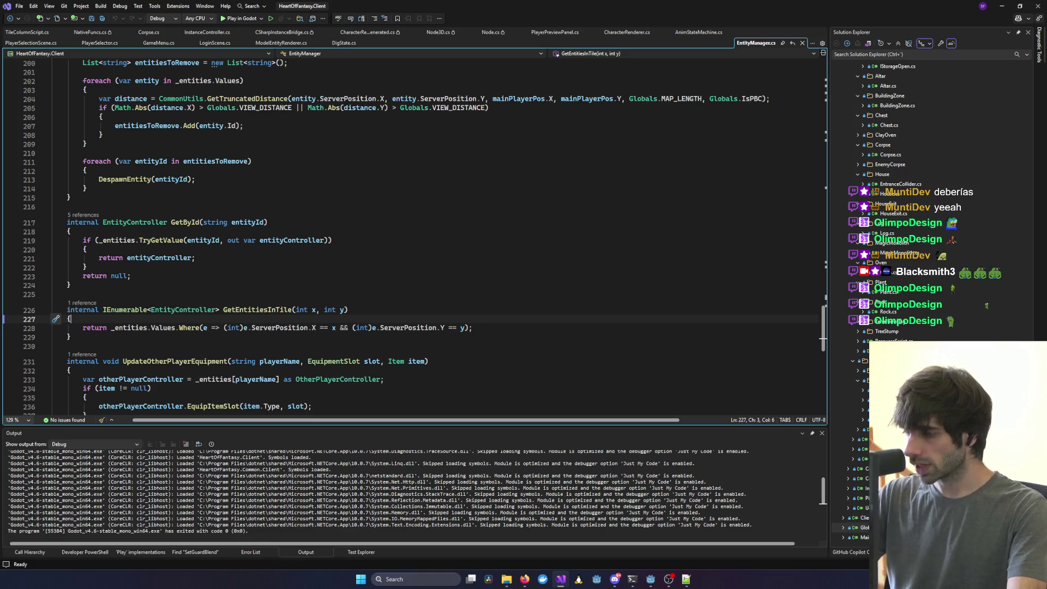
double_click(861, 527)
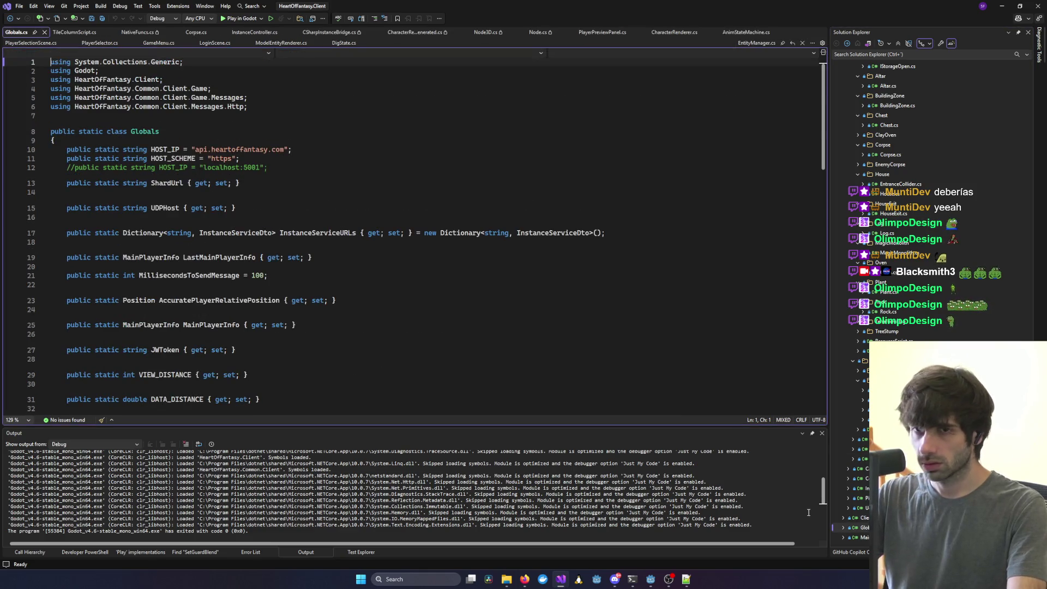
key("Delete")
type("//")
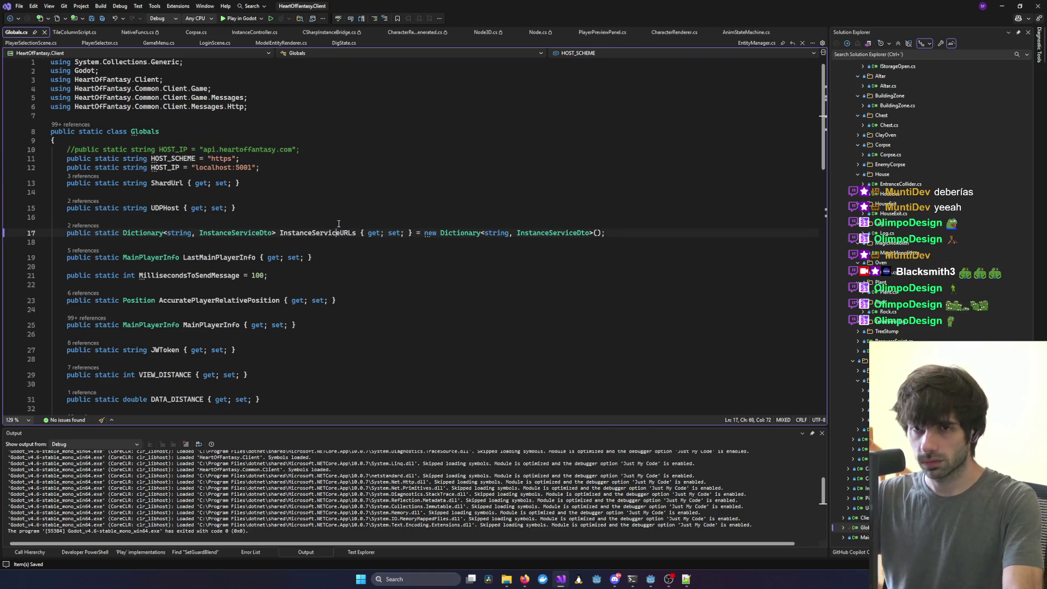
left_click(251, 19)
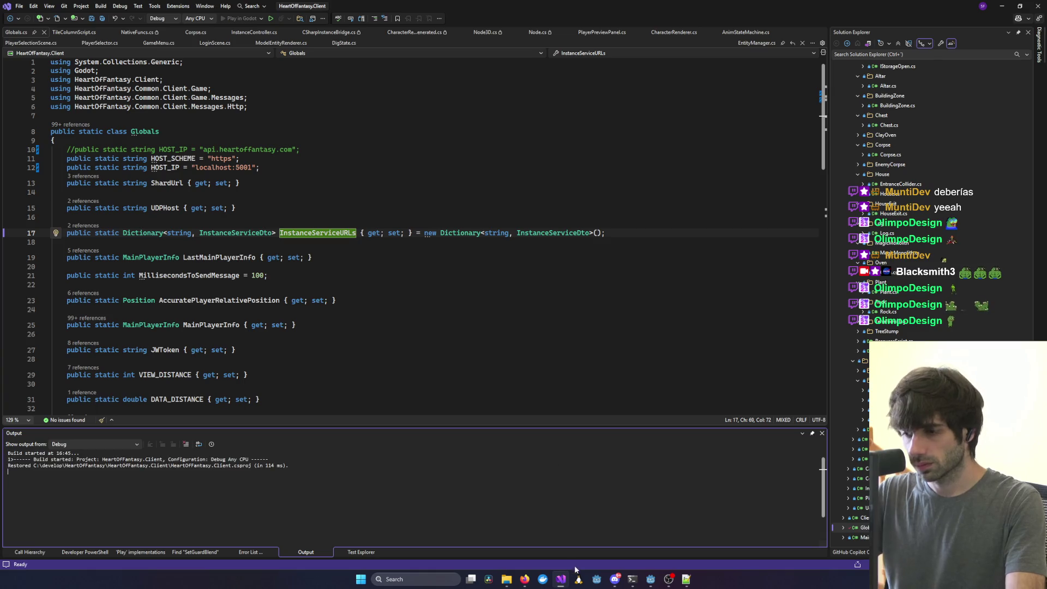
mouse_move(561, 582)
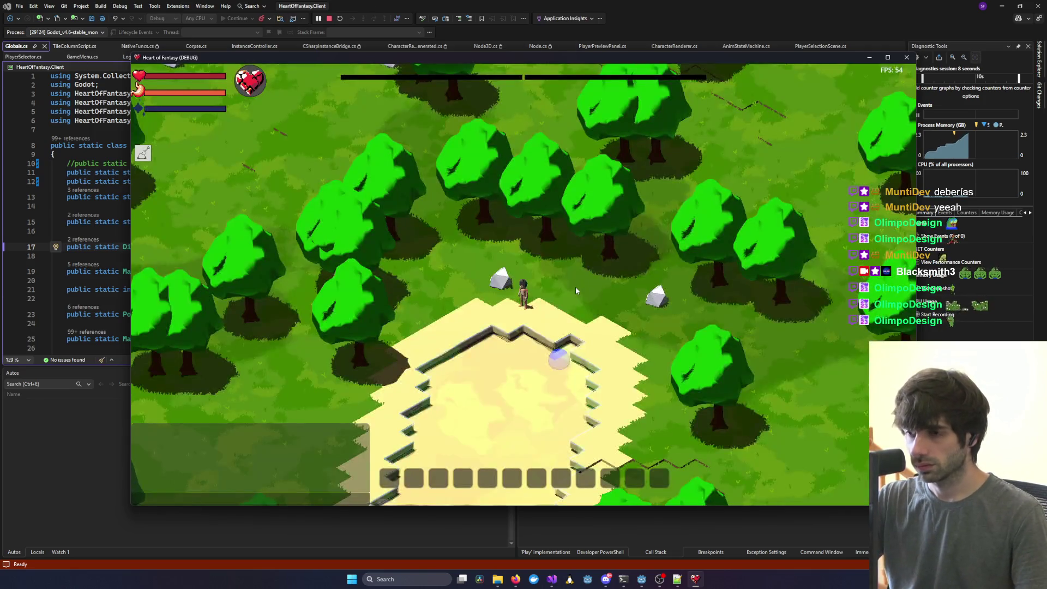
Enter /creative in the game chat to enable creative mode.
left_click(337, 499)
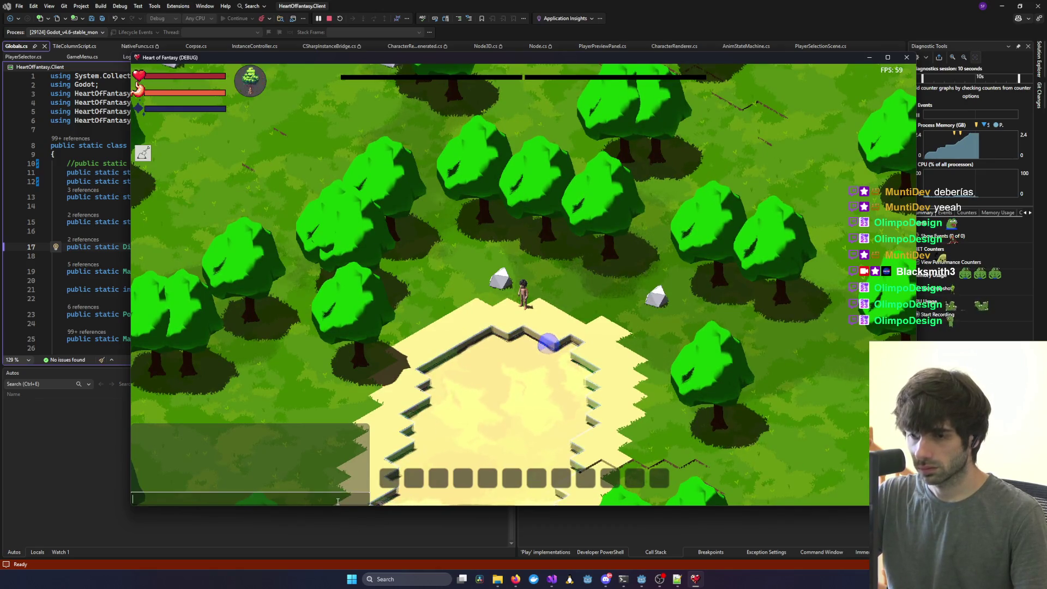
type("/creativ")
key("Return")
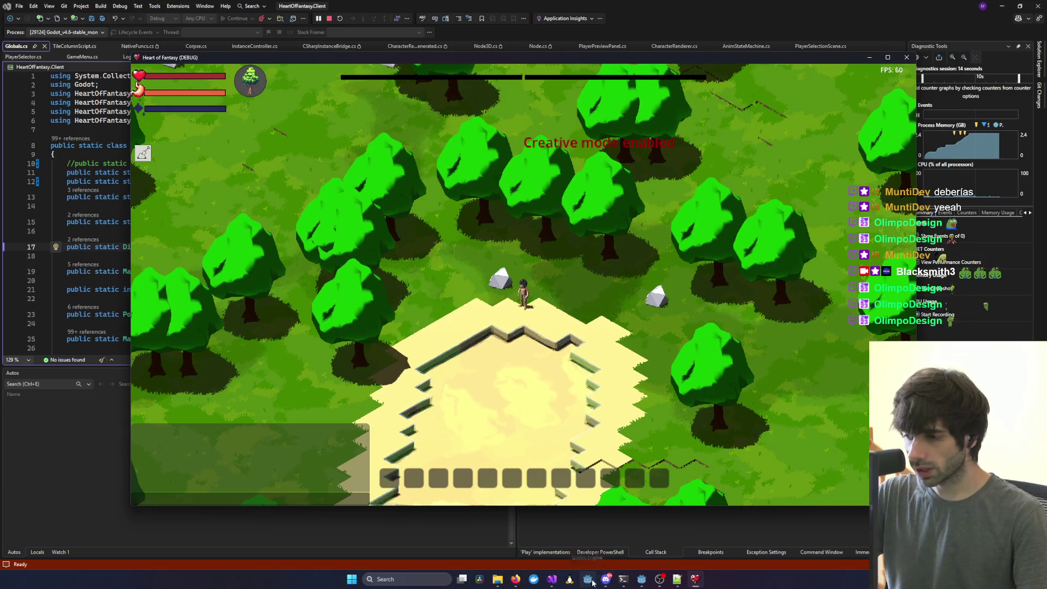
Log a second client in, inspect the AttachToSlot null exception, and stop debugging.
left_click(641, 537)
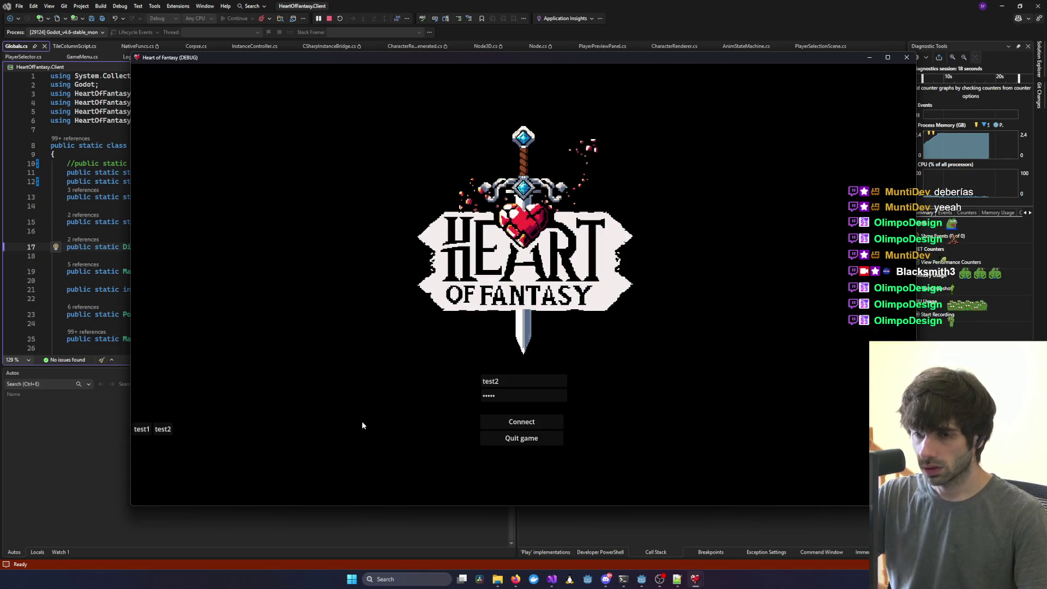
left_click(523, 422)
left_click(183, 362)
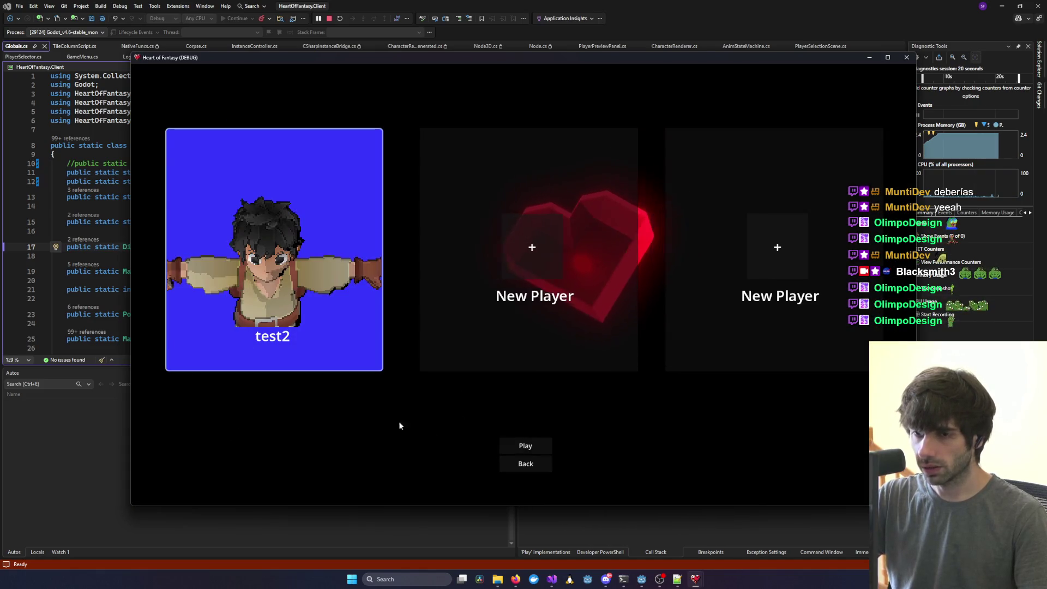
left_click(548, 446)
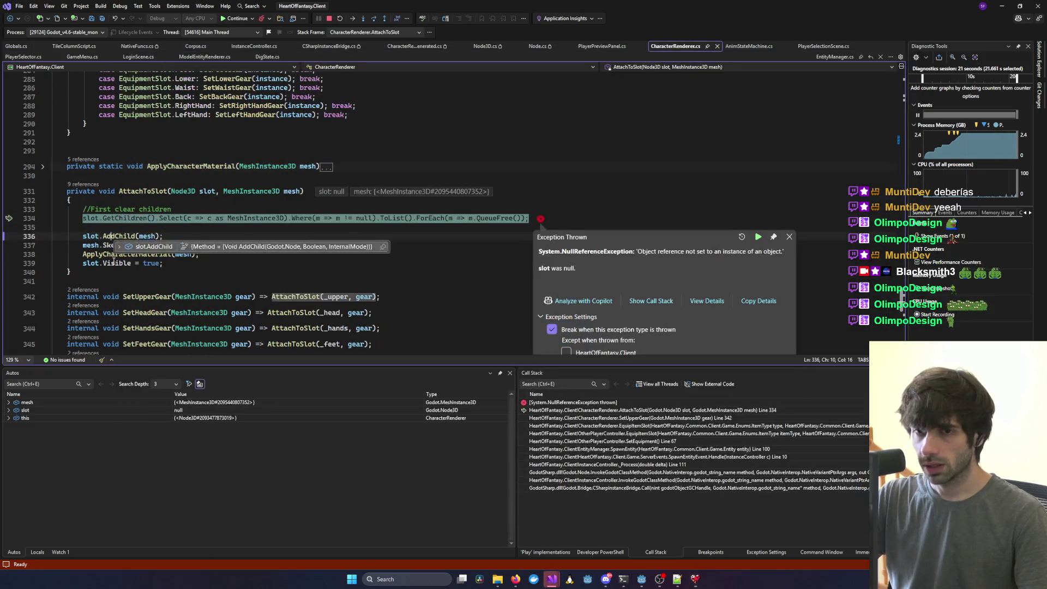
left_click(296, 201)
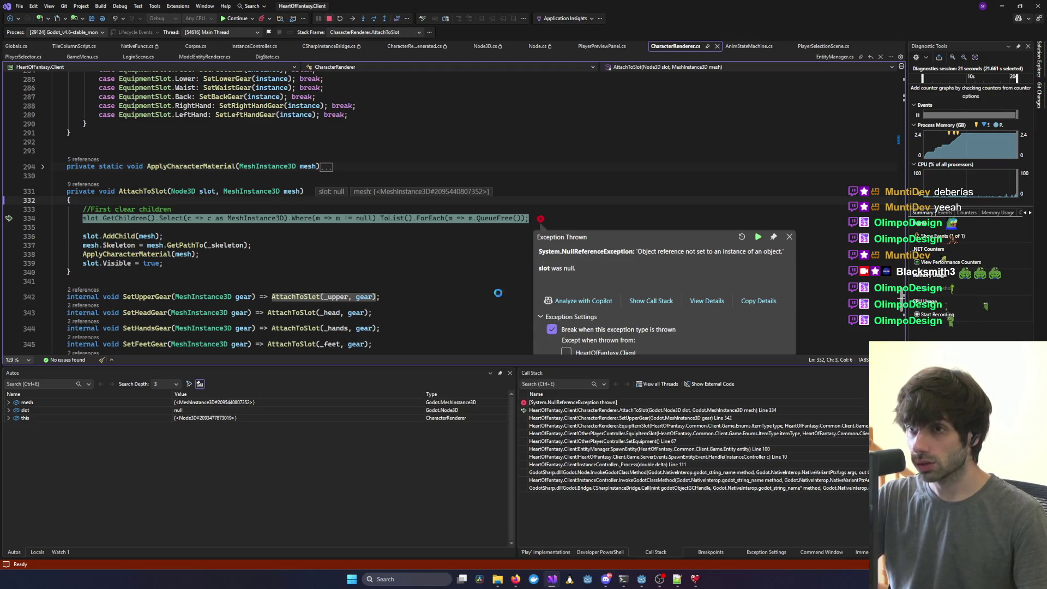
key("shift+F5")
left_click(641, 578)
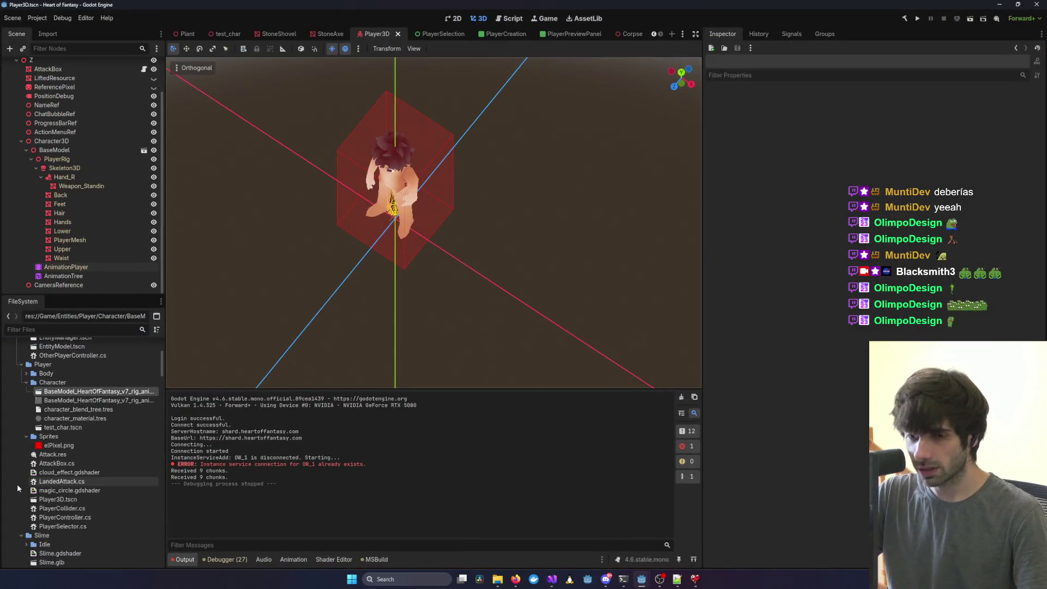
Open the Entity3D scene via the 'Entity' file filter and select its BaseModel.
left_click(67, 329)
type("Entity")
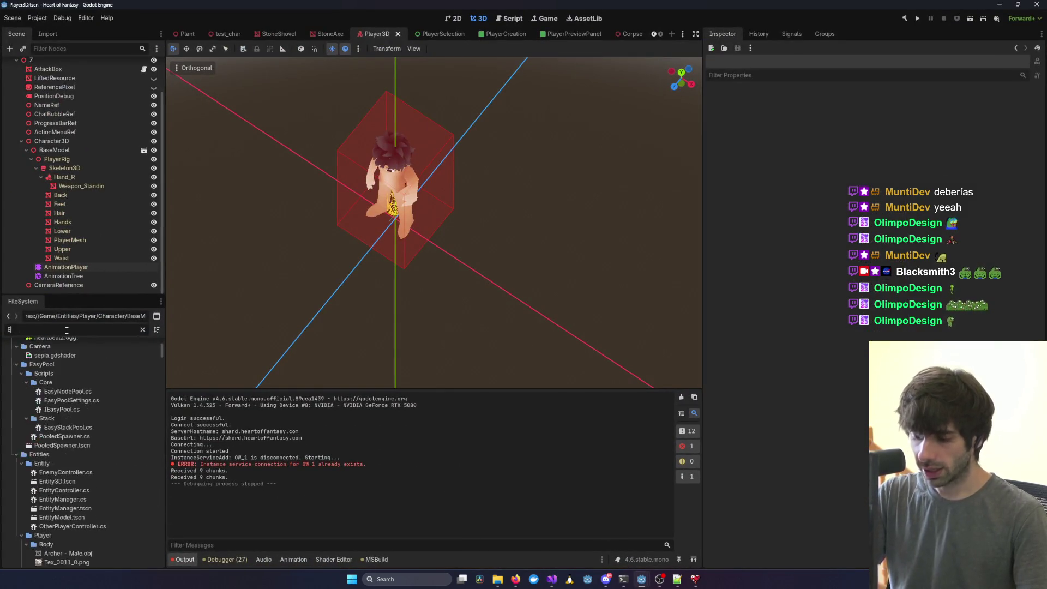
double_click(73, 378)
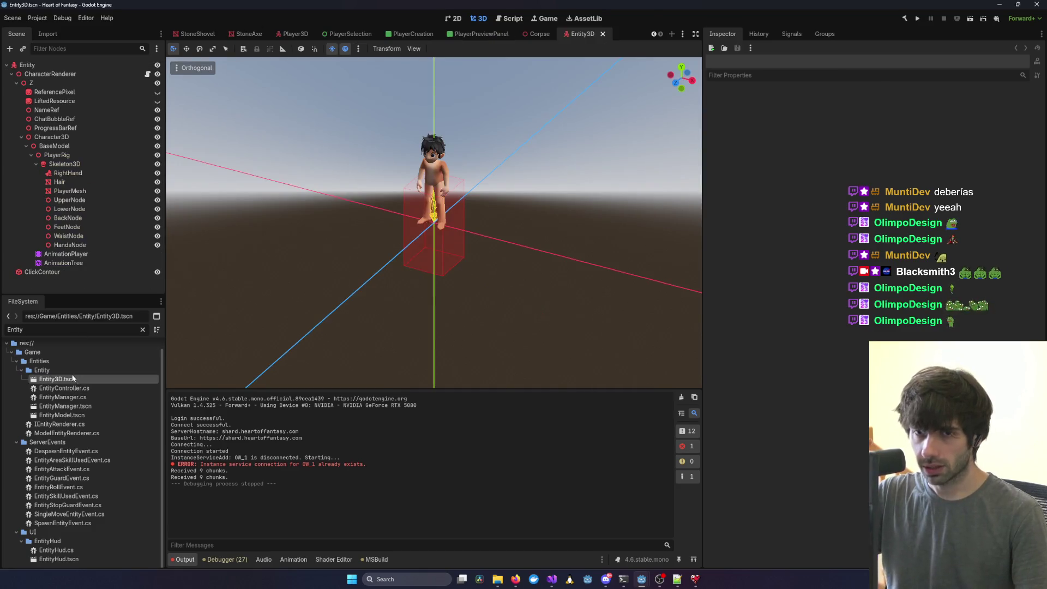
left_click(69, 146)
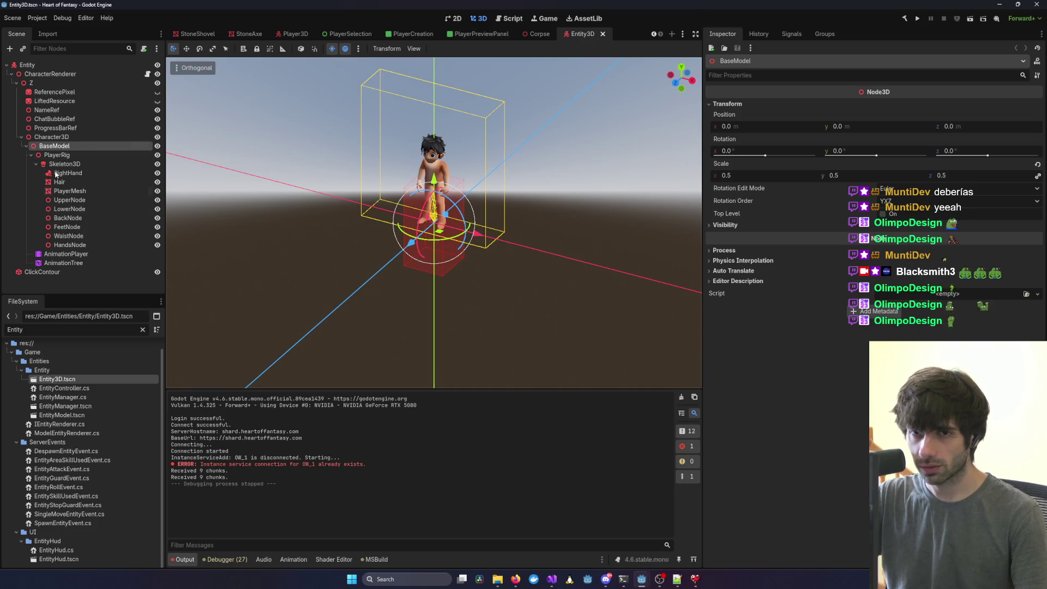
key("BackSpace")
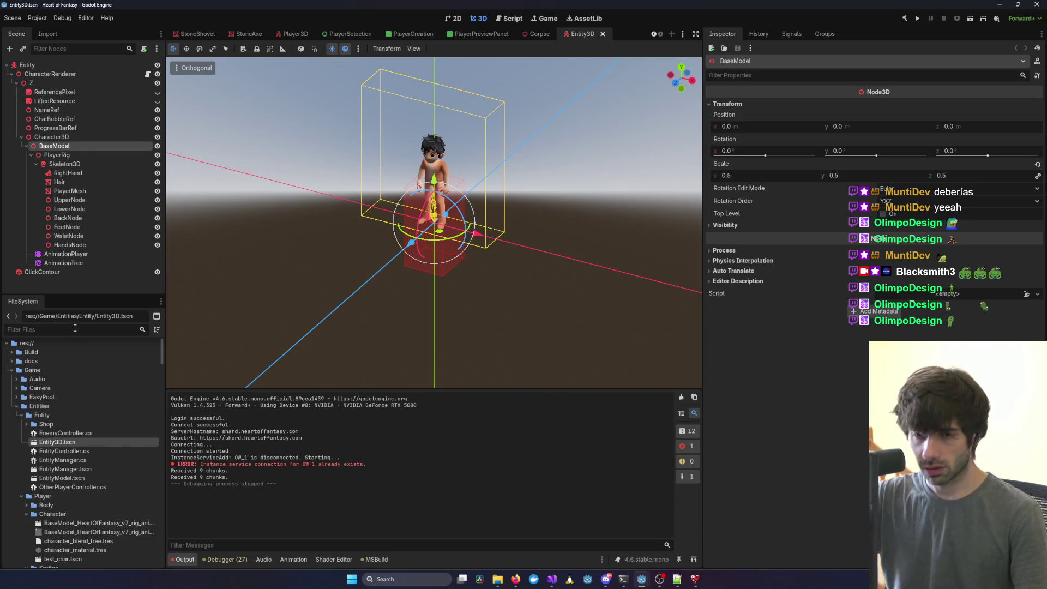
Add the v7 rigged model, enable Editable Children, and move the AnimationTree into it.
left_click_drag(91, 525, 57, 143)
right_click(59, 272)
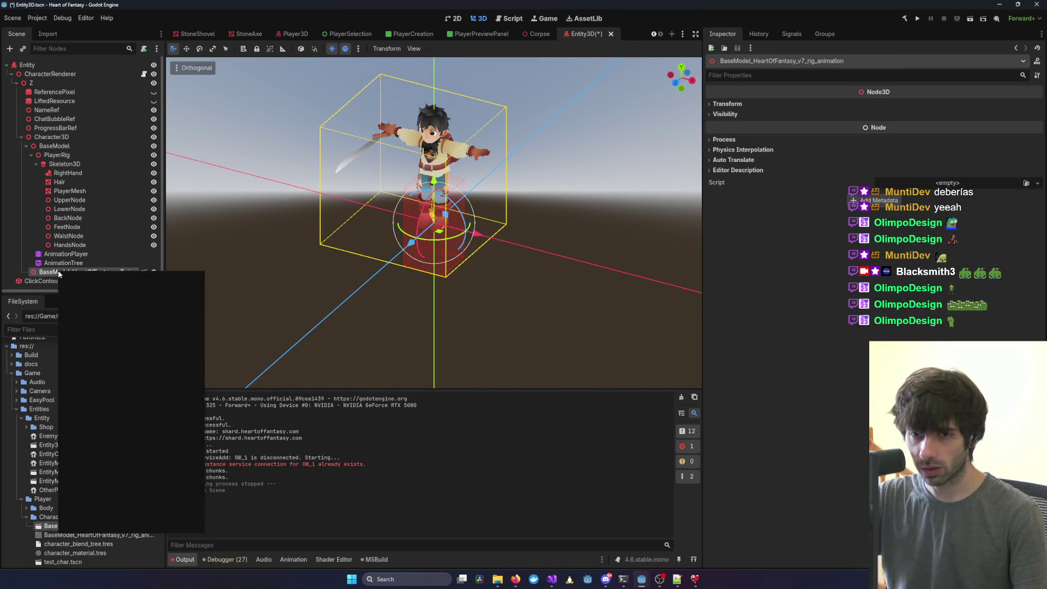
left_click(93, 461)
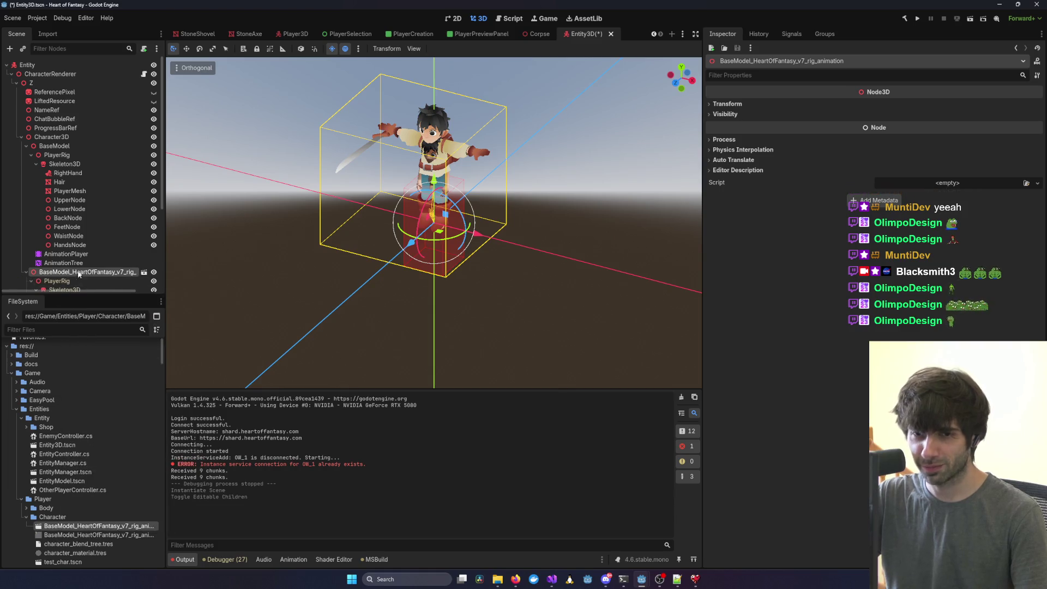
scroll(79, 274, "down", 5)
left_click_drag(60, 144, 61, 234)
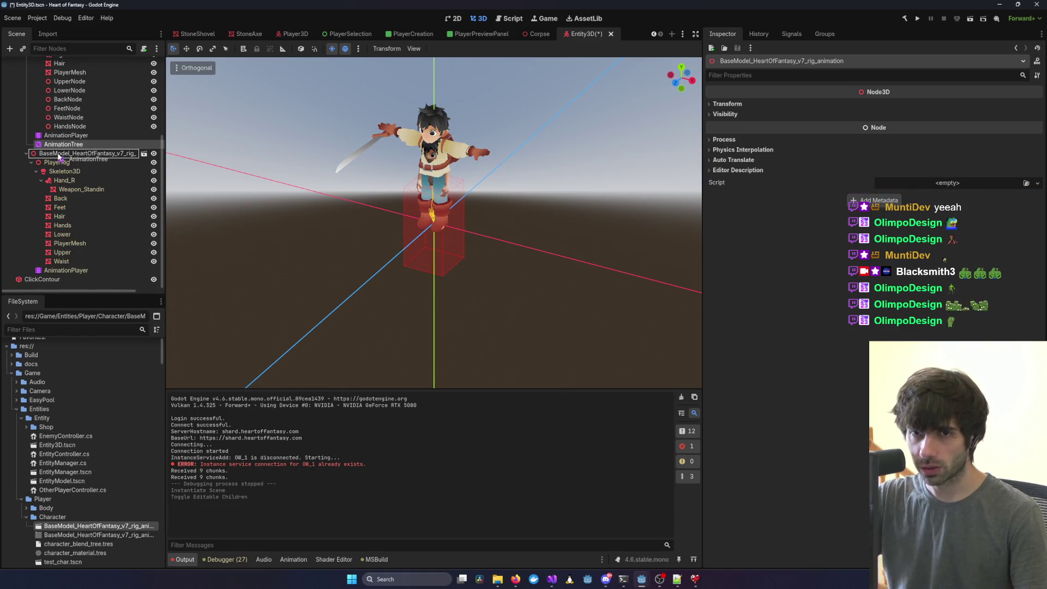
left_click_drag(58, 156, 58, 156)
Delete the old BaseModel node and rename the new model node to BaseModel.
left_click(384, 93)
key("Delete")
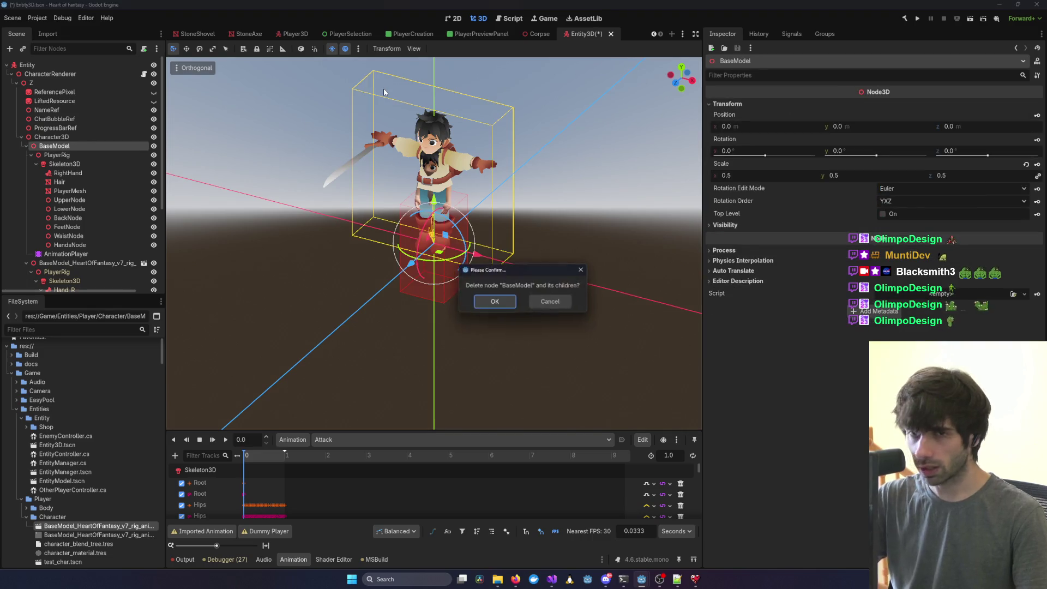
key("Return")
left_click(64, 147)
type("BaseModel")
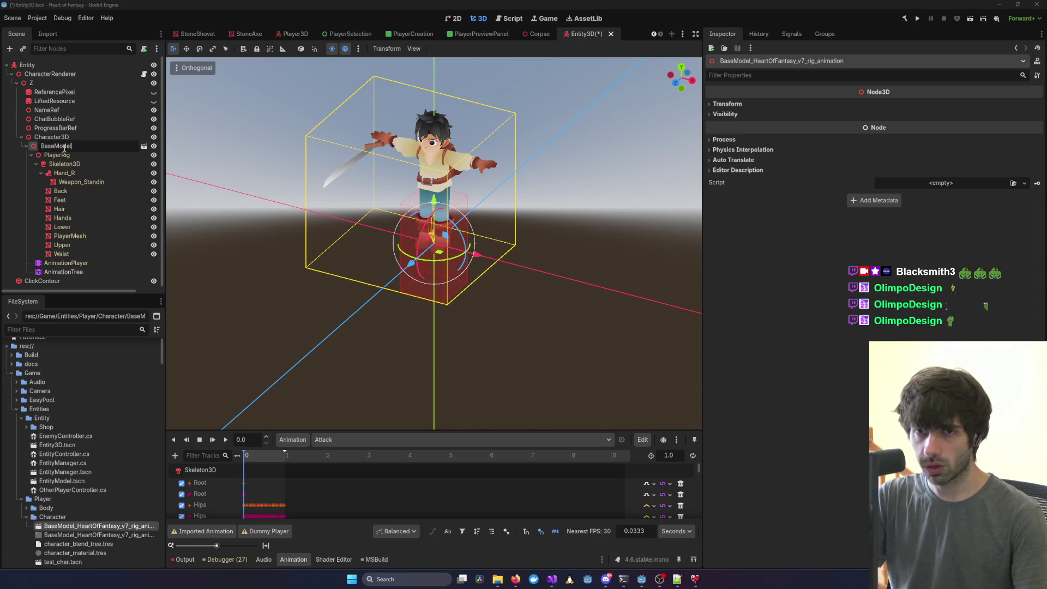
key("Return")
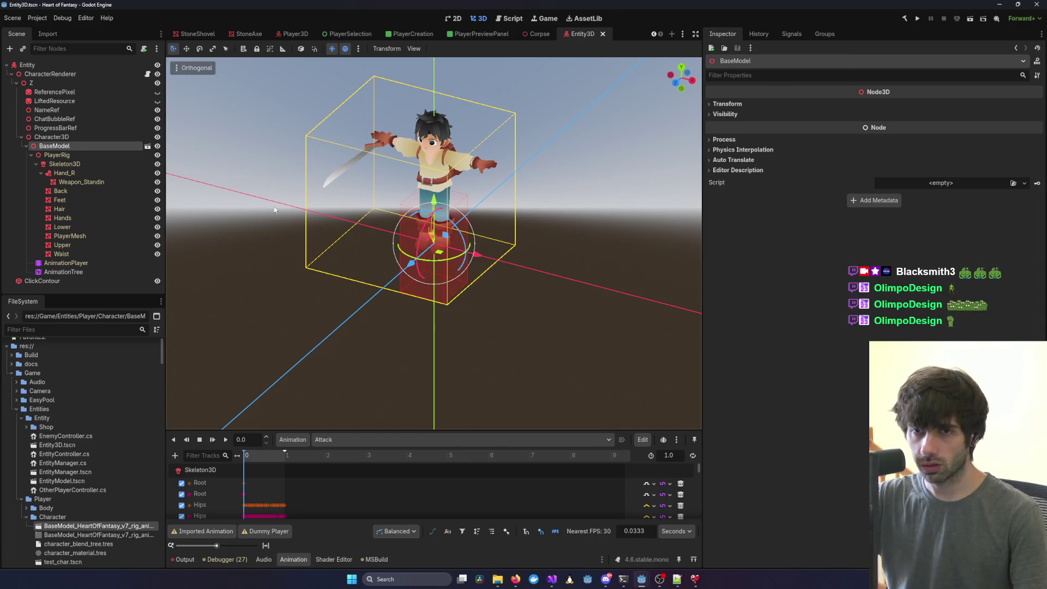
left_click(773, 561)
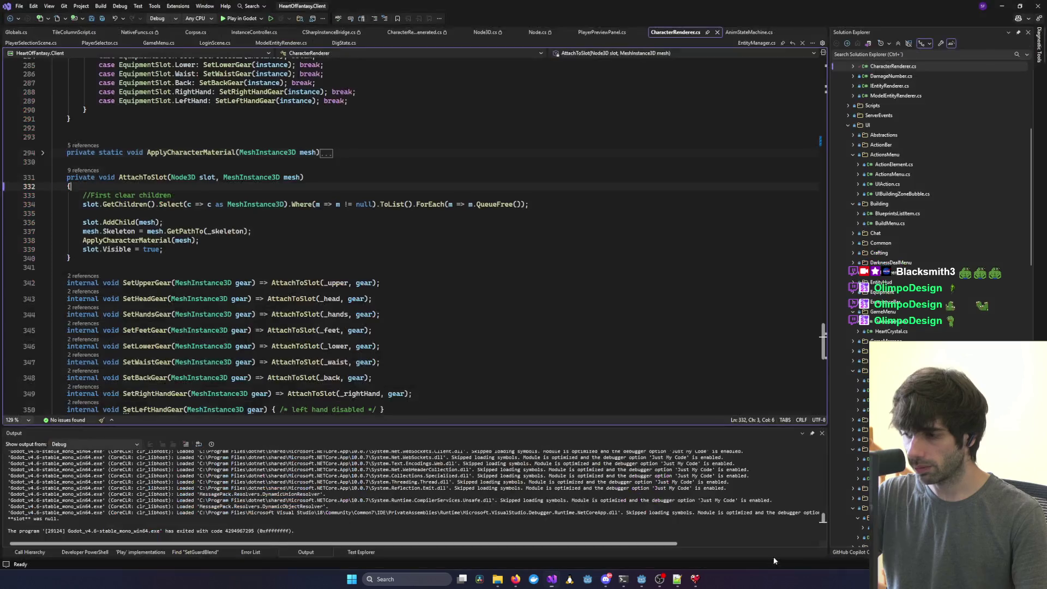
Run the client, connect, and enter the world with the existing character.
left_click(250, 18)
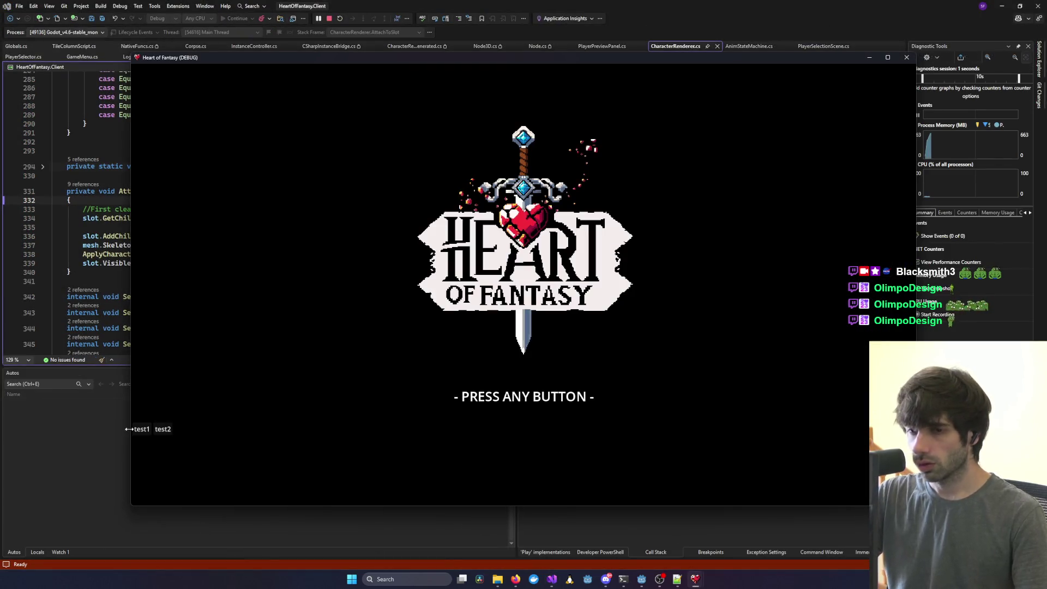
left_click(207, 435)
left_click(502, 424)
left_click(188, 365)
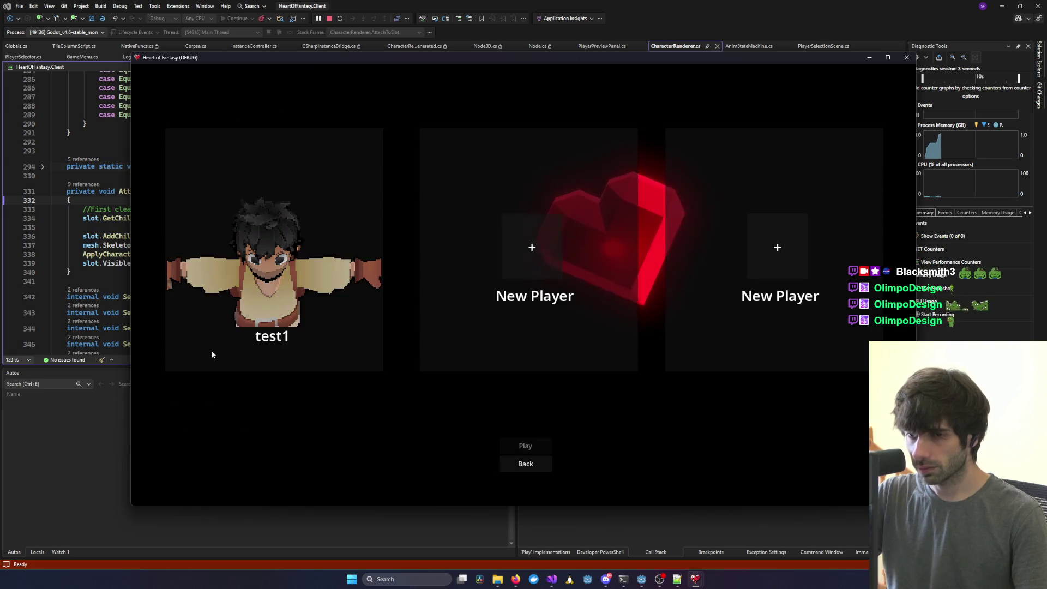
left_click(211, 350)
left_click(525, 446)
Dismiss the 'You died' client window and zoom the camera onto both characters.
mouse_move(695, 578)
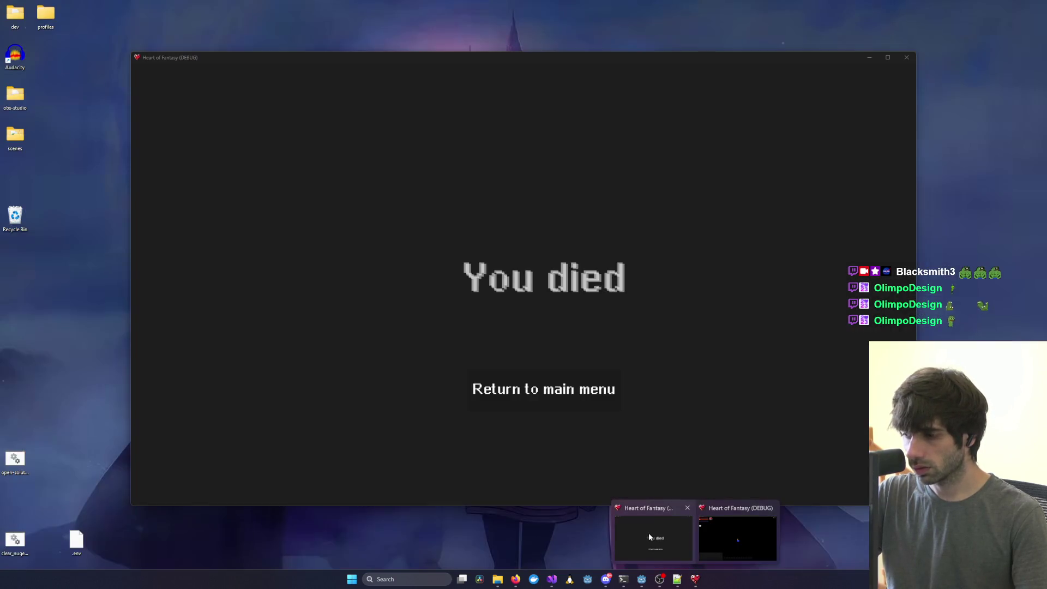
left_click(687, 507)
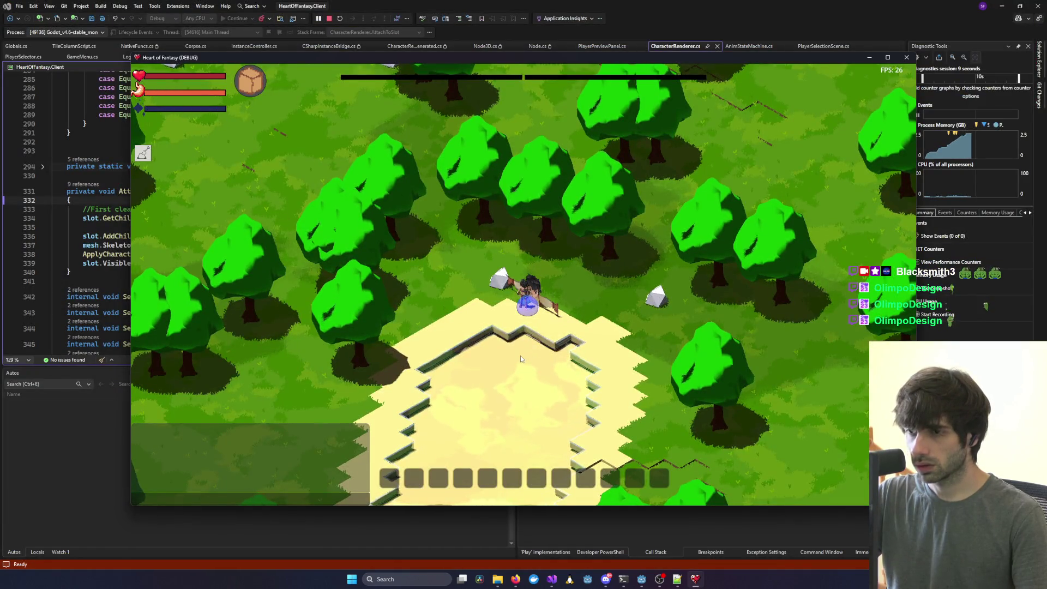
scroll(580, 355, "up", 3)
scroll(576, 355, "up", 3)
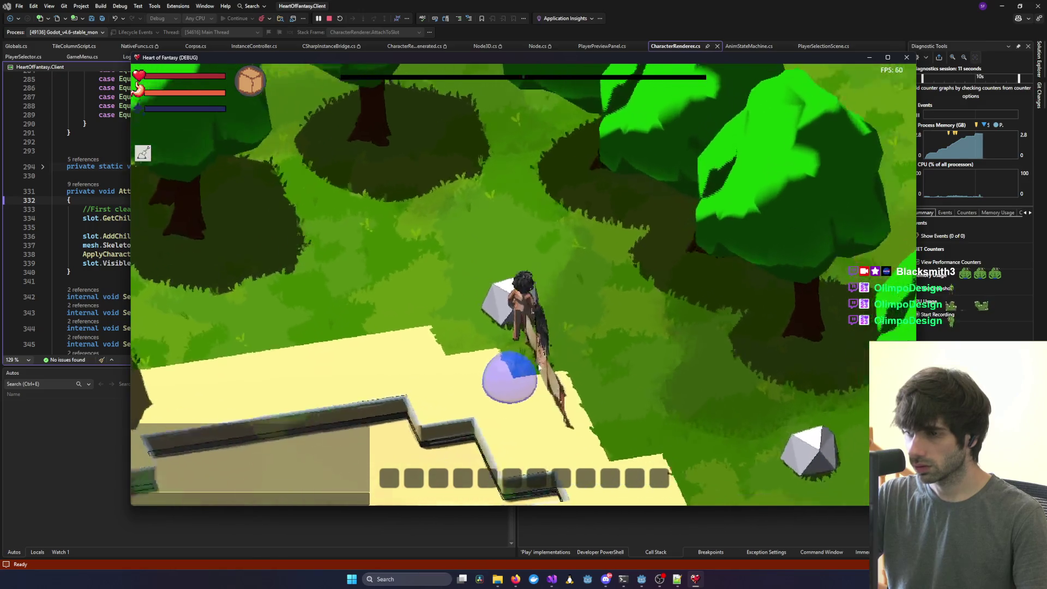
scroll(574, 358, "up", 3)
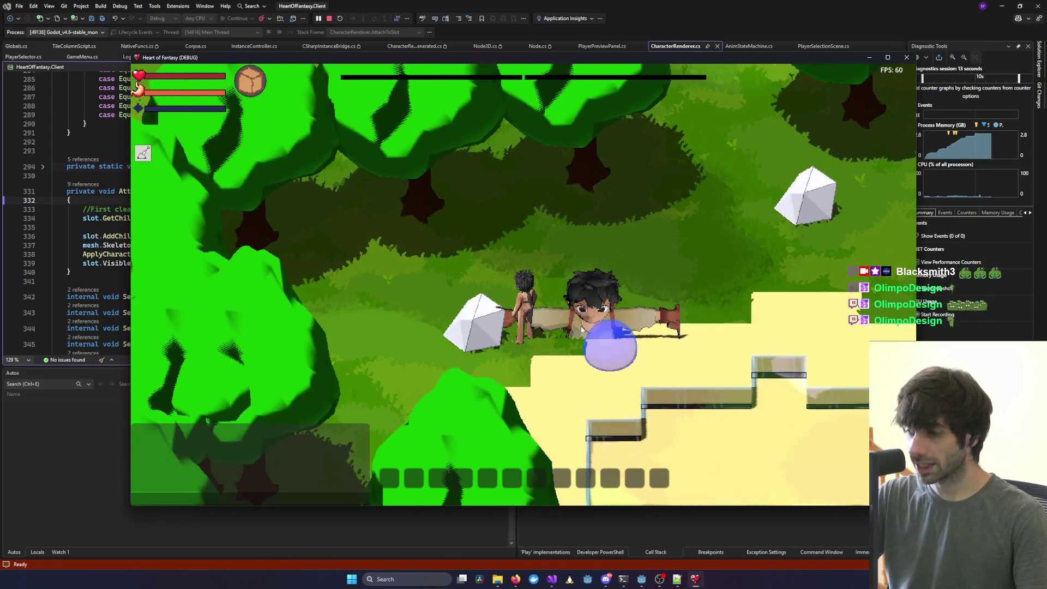
scroll(581, 330, "down", 3)
mouse_move(641, 579)
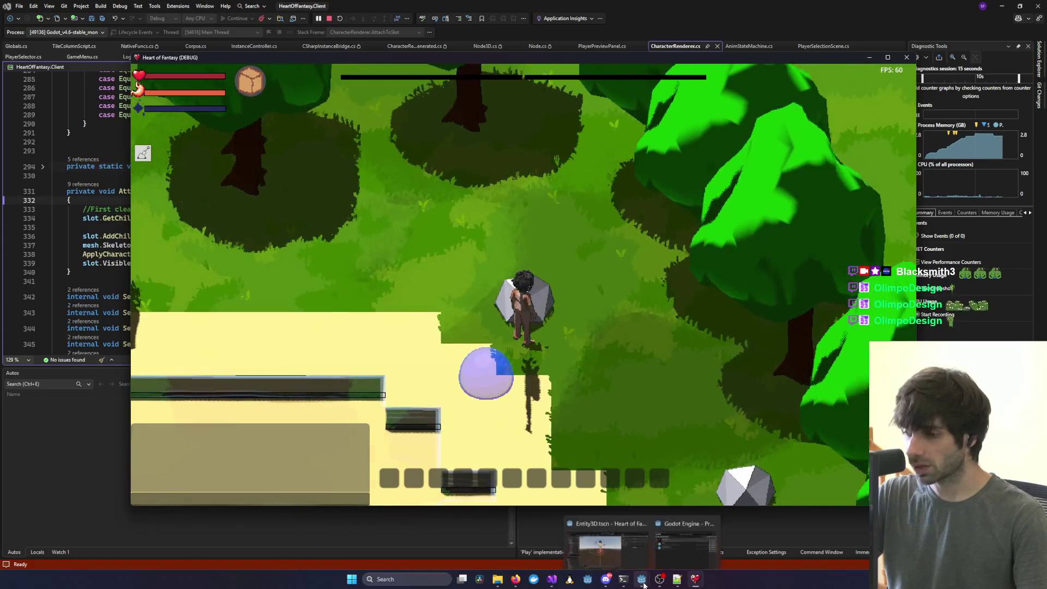
left_click(611, 516)
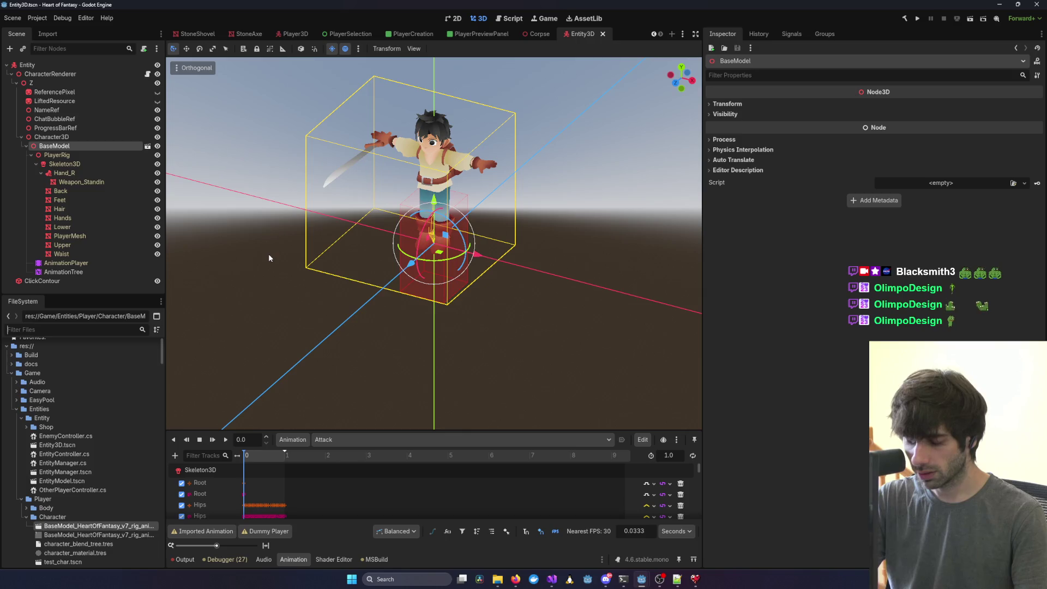
Open the Corpse scene, move Character3D out of the SubViewportContainer, and delete the container.
type("Corpse")
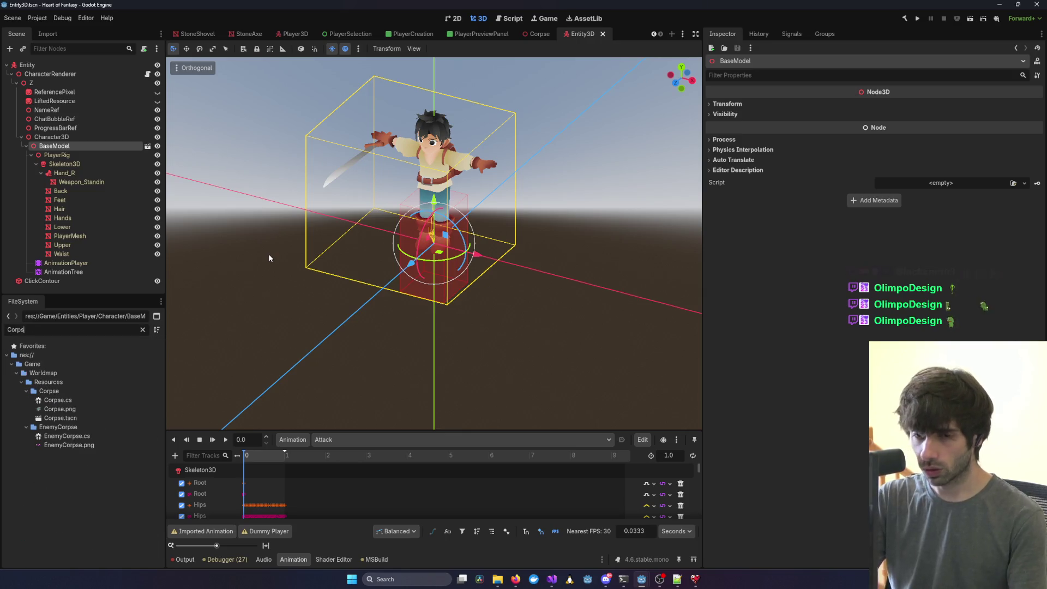
double_click(64, 418)
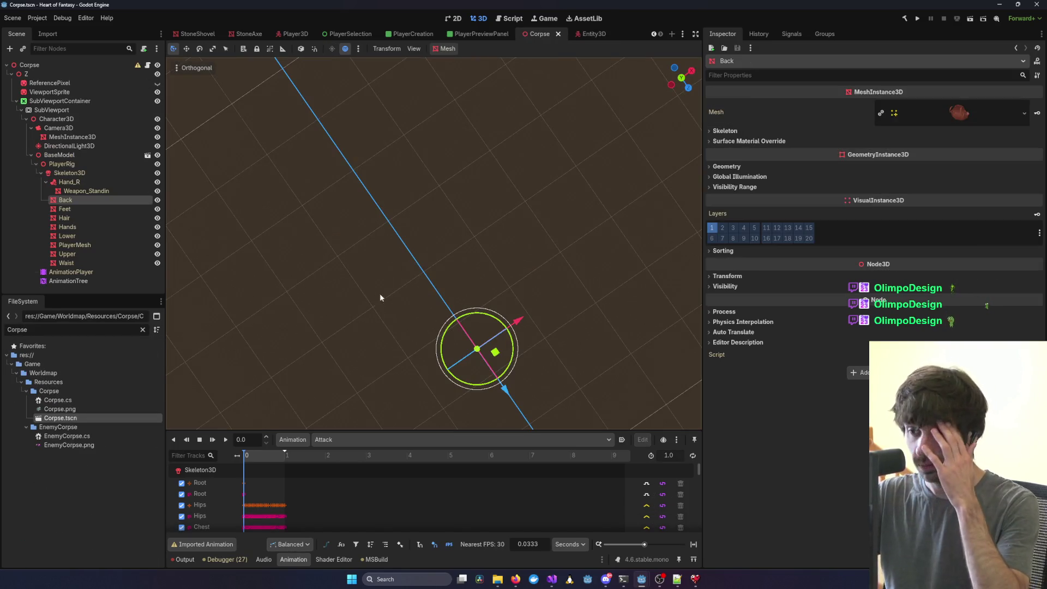
left_click_drag(211, 161, 327, 176)
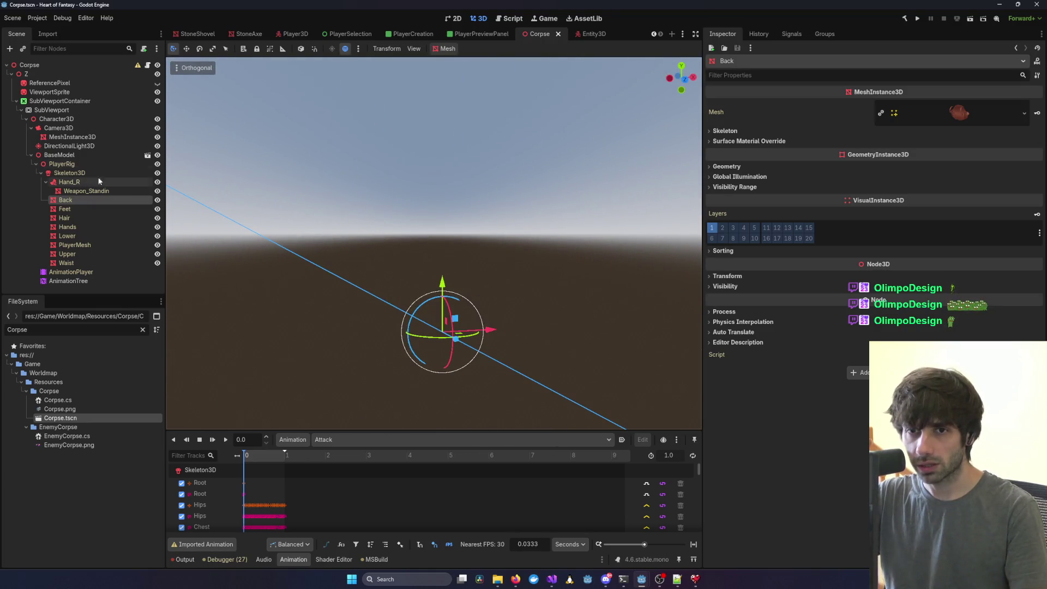
left_click(70, 100)
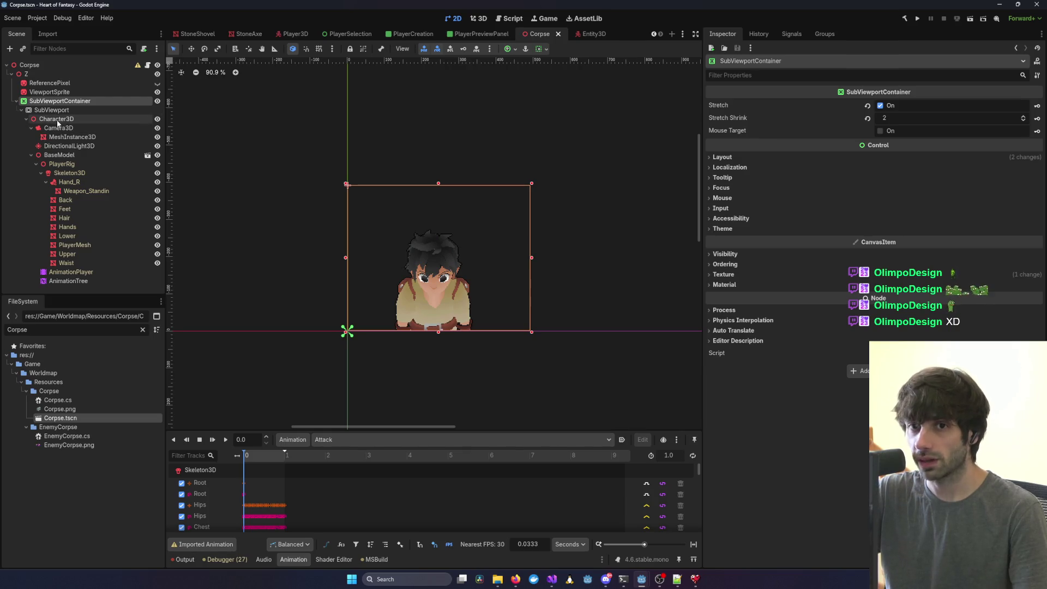
left_click_drag(57, 120, 46, 73)
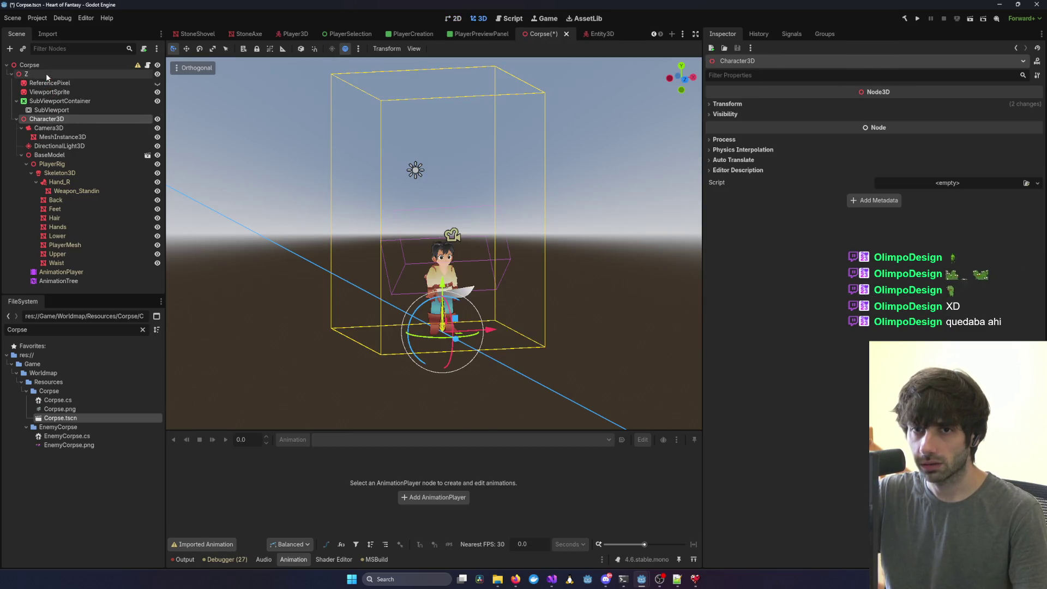
key("Return")
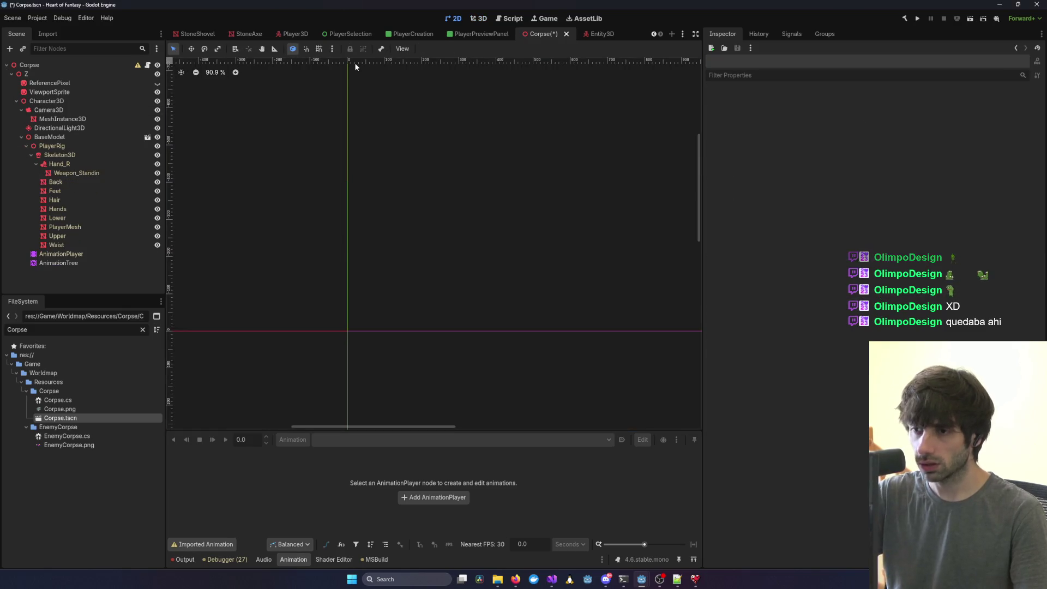
left_click(483, 19)
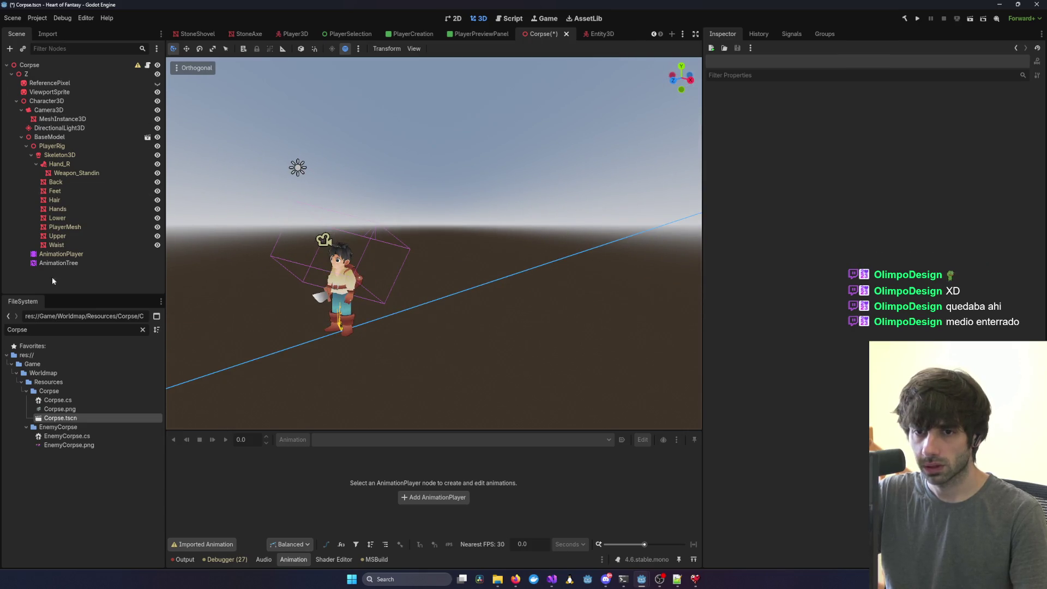
Delete the Camera3D and DirectionalLight3D nodes from the Corpse scene.
left_click(49, 102)
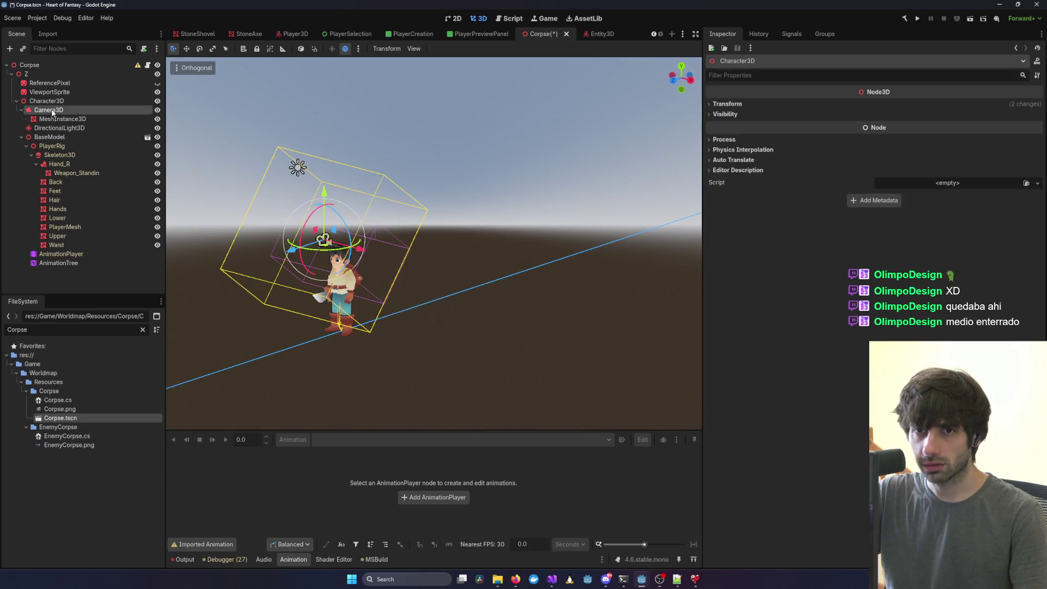
left_click(53, 111)
key("Delete")
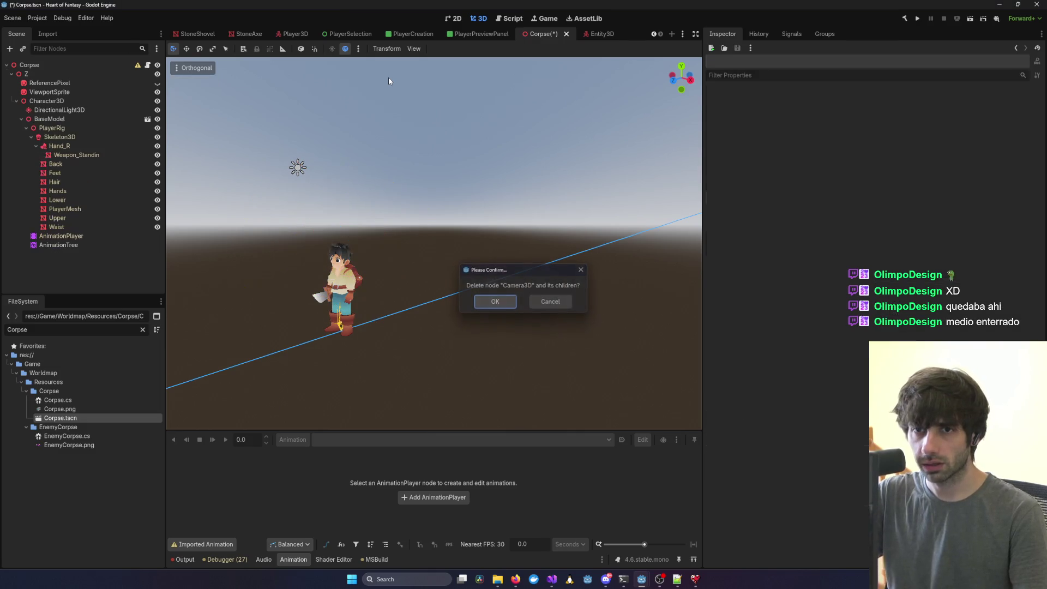
key("Return")
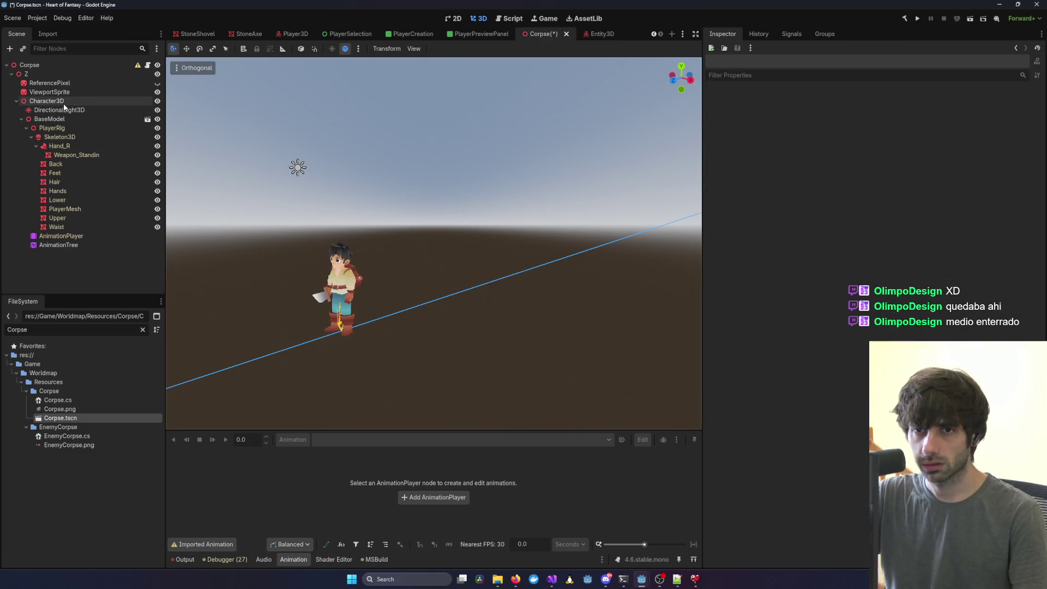
left_click(64, 110)
key("Delete")
key("Return")
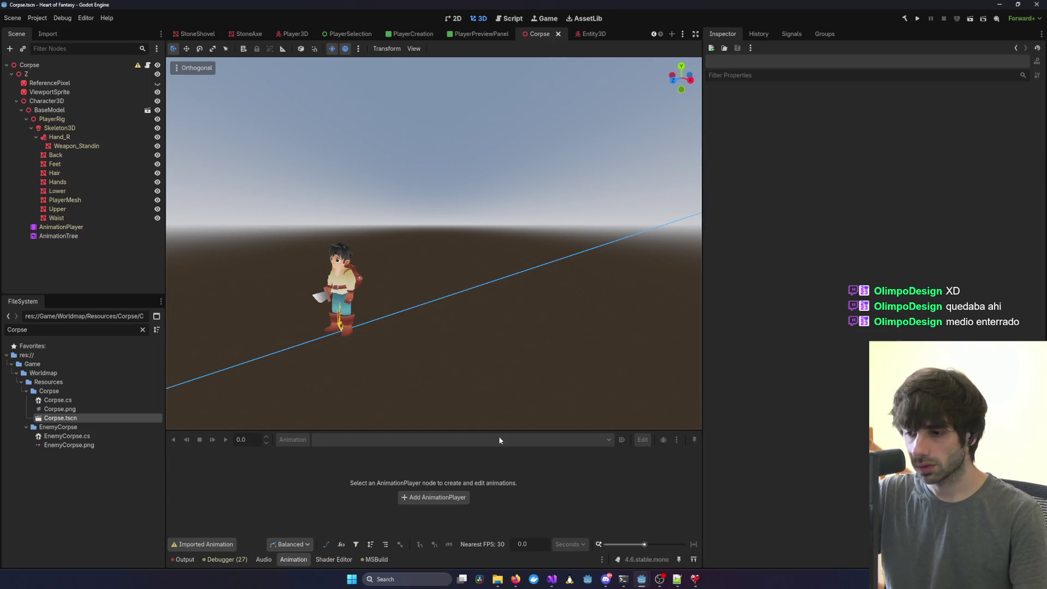
mouse_move(551, 579)
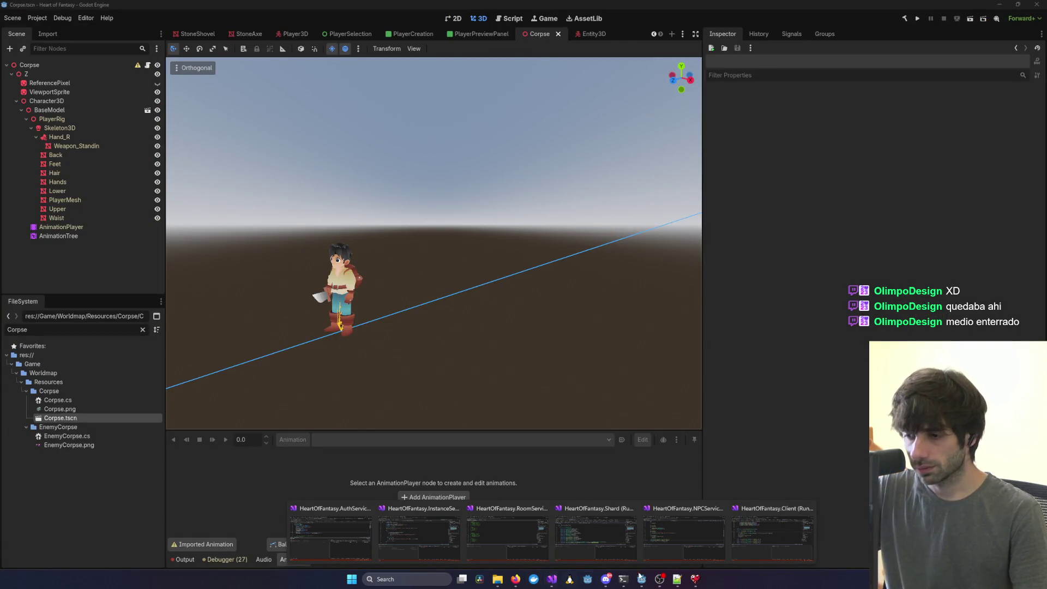
left_click(754, 552)
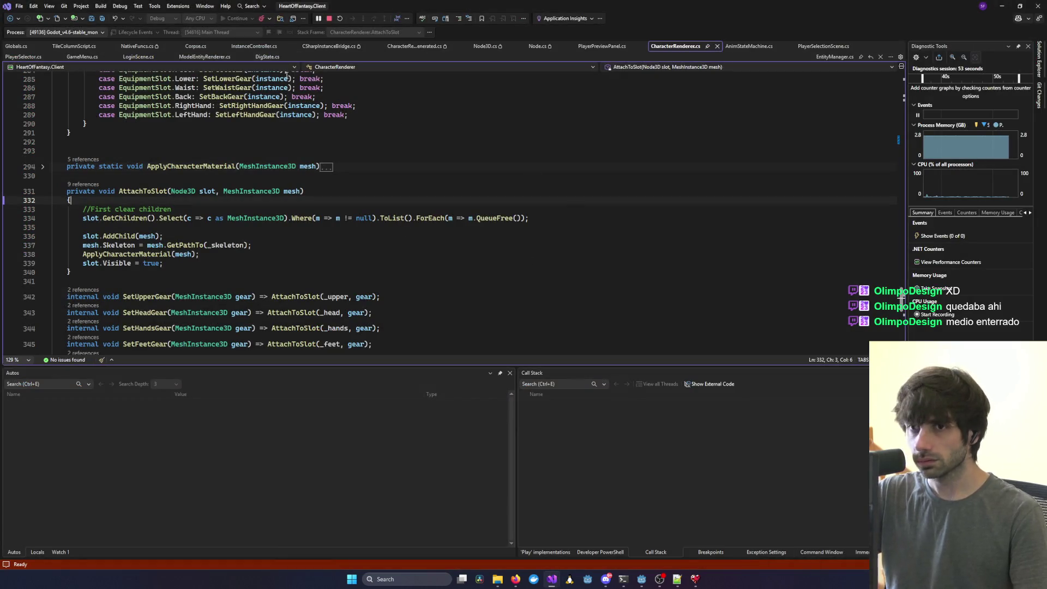
Restart the client debug session, log in with the first test character, and walk the forest.
left_click(329, 19)
key("F5")
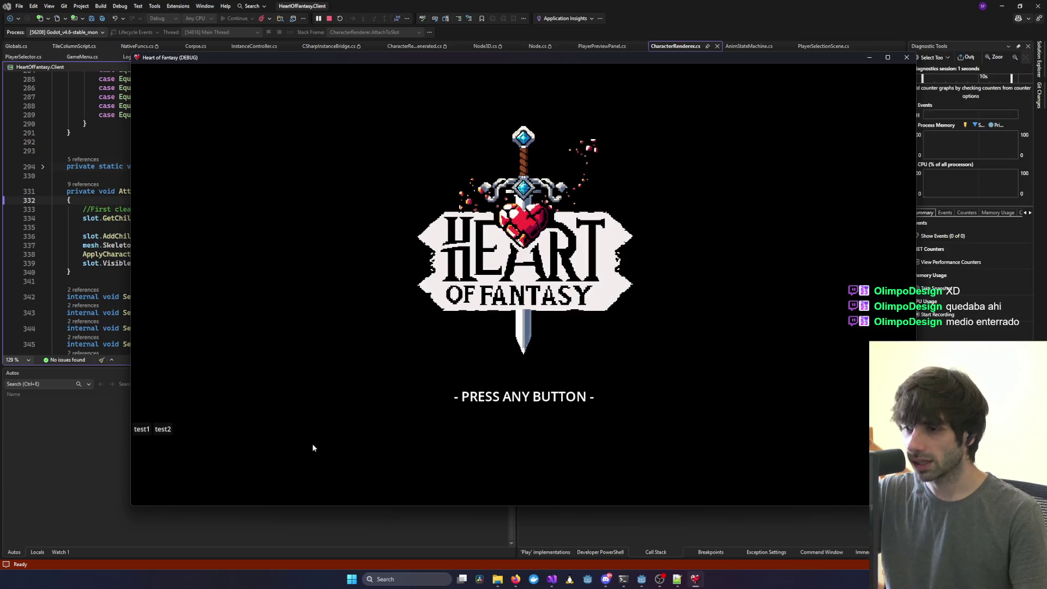
left_click(308, 444)
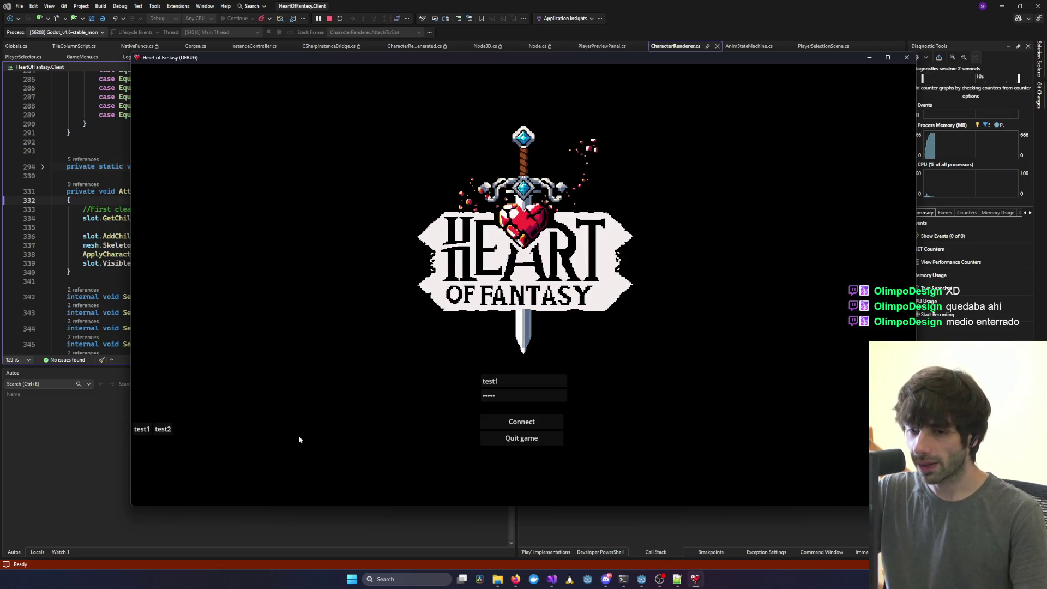
left_click(522, 421)
left_click(182, 365)
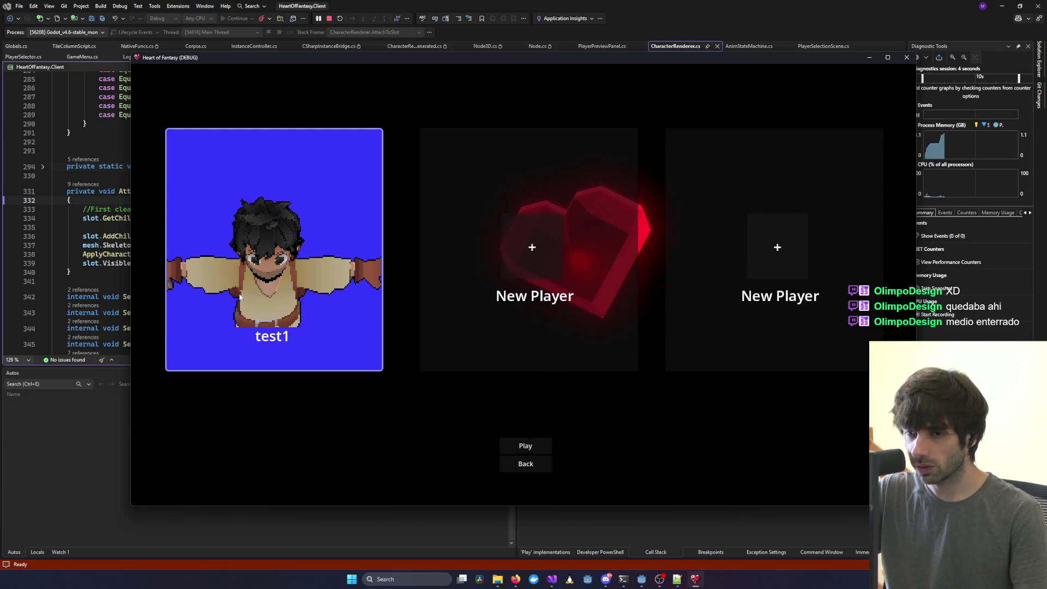
left_click(524, 450)
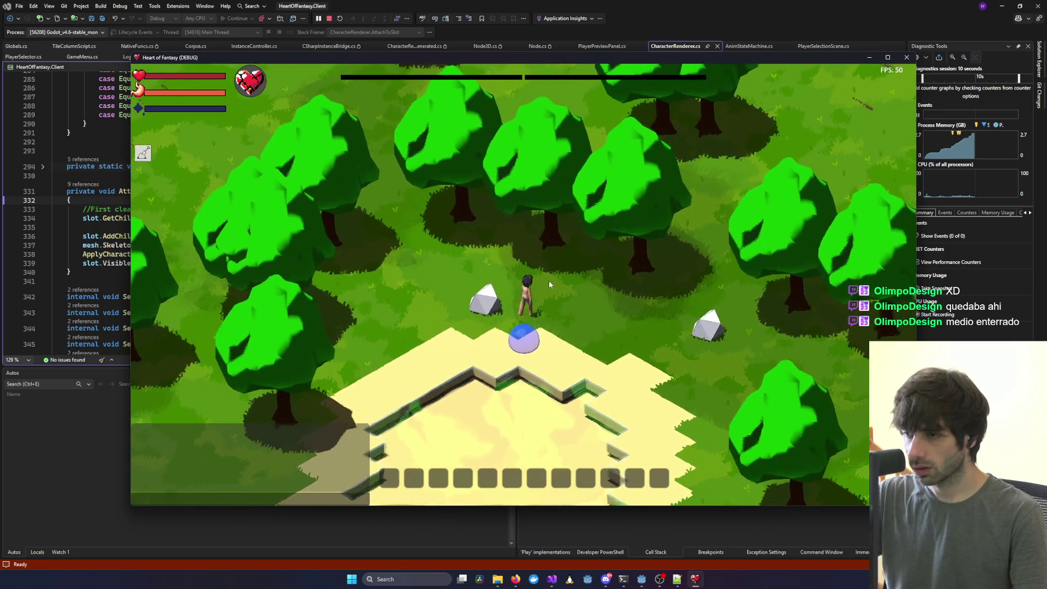
mouse_move(548, 280)
left_mouse_down()
mouse_move(588, 342)
mouse_move(548, 336)
mouse_move(551, 346)
left_mouse_up()
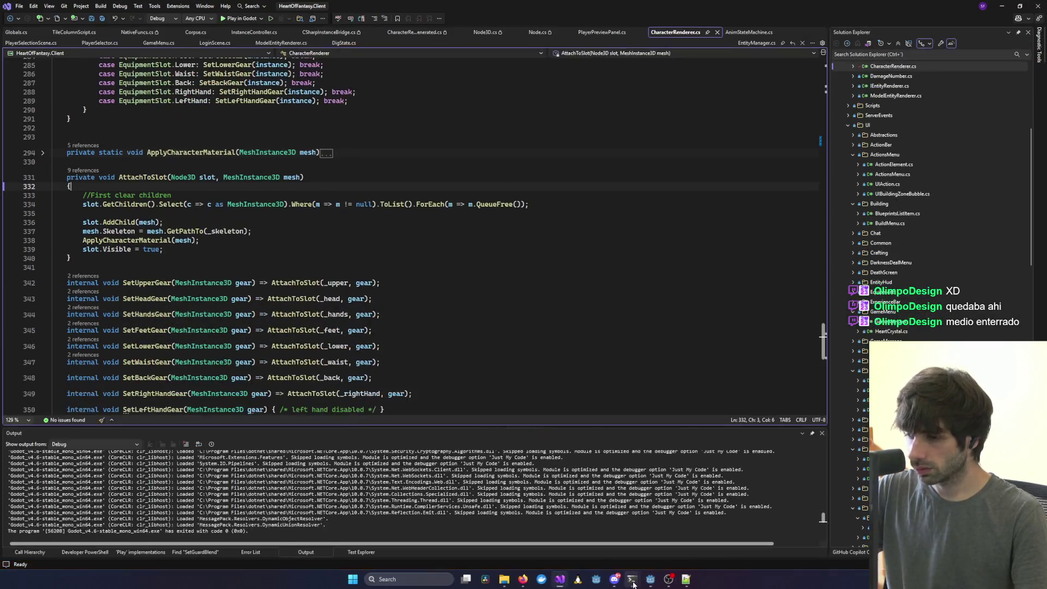
Close the two remaining terminal windows.
mouse_move(648, 579)
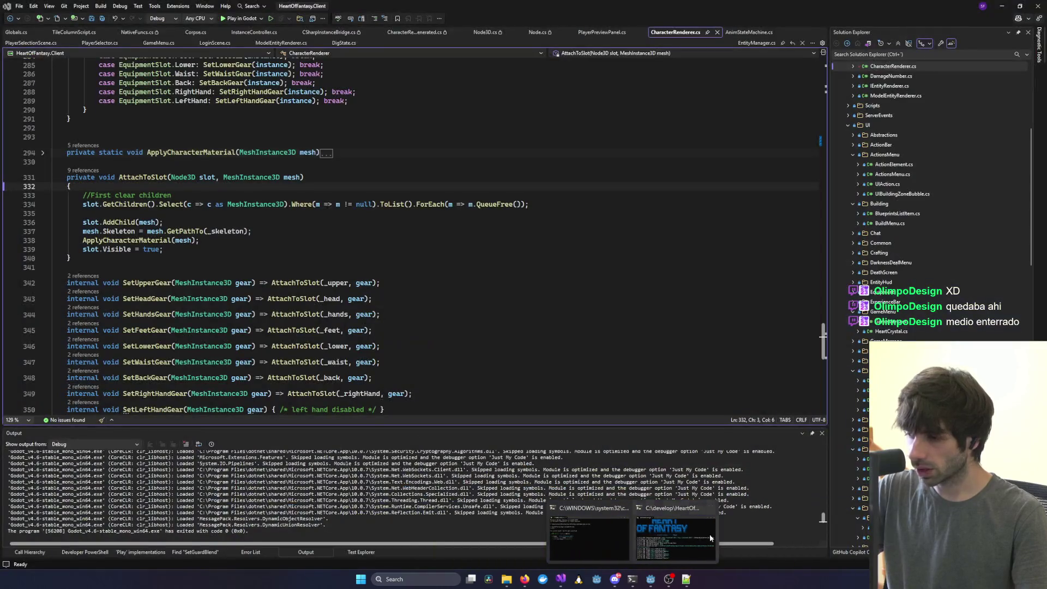
middle_click(709, 534)
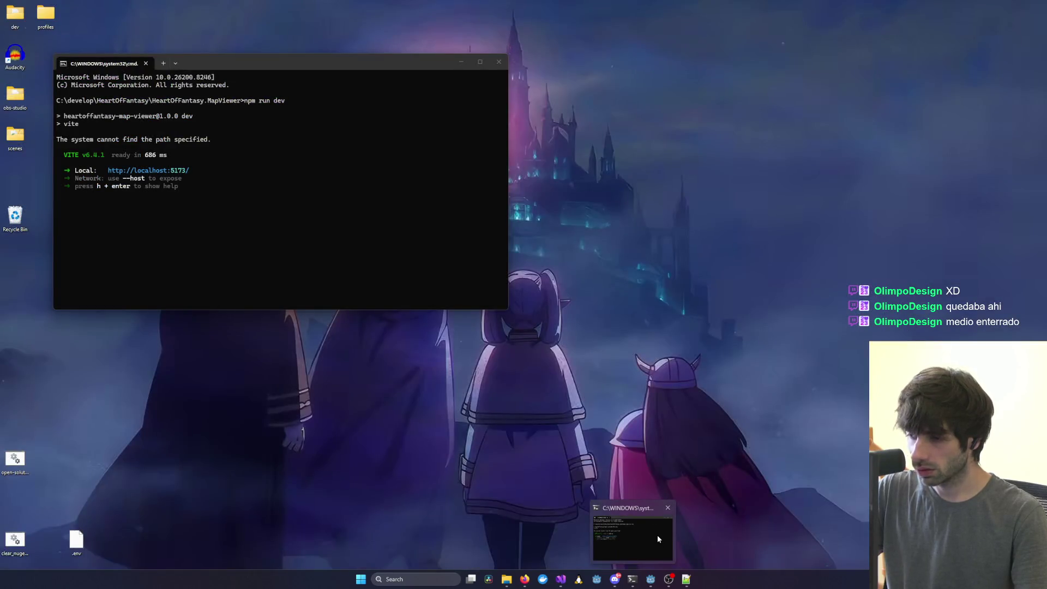
middle_click(646, 532)
Check the AuthService and Shard windows, then start the client and run a second client instance.
mouse_move(561, 579)
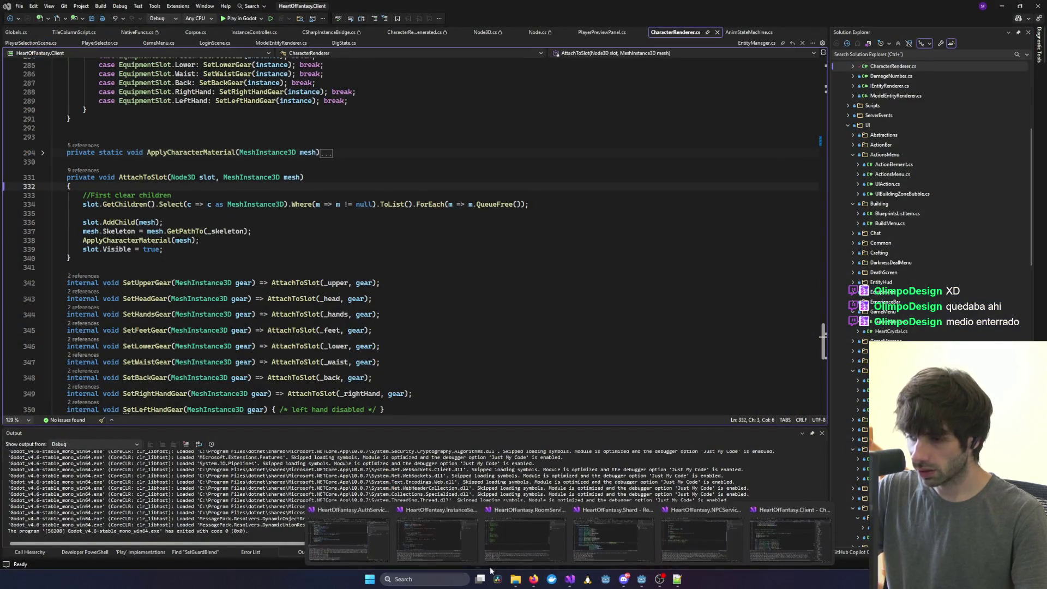
left_click(362, 531)
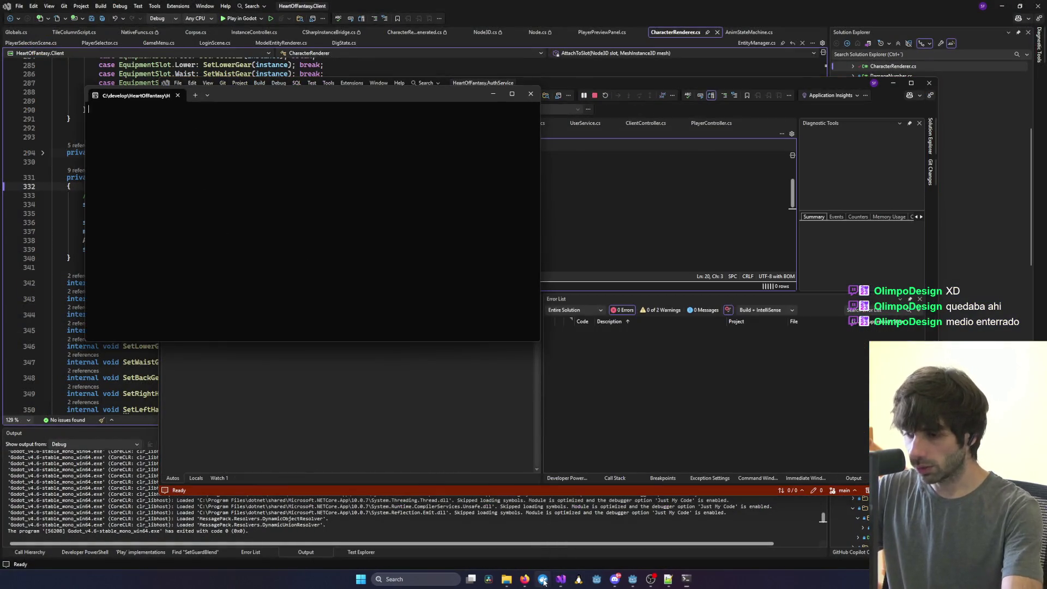
mouse_move(561, 579)
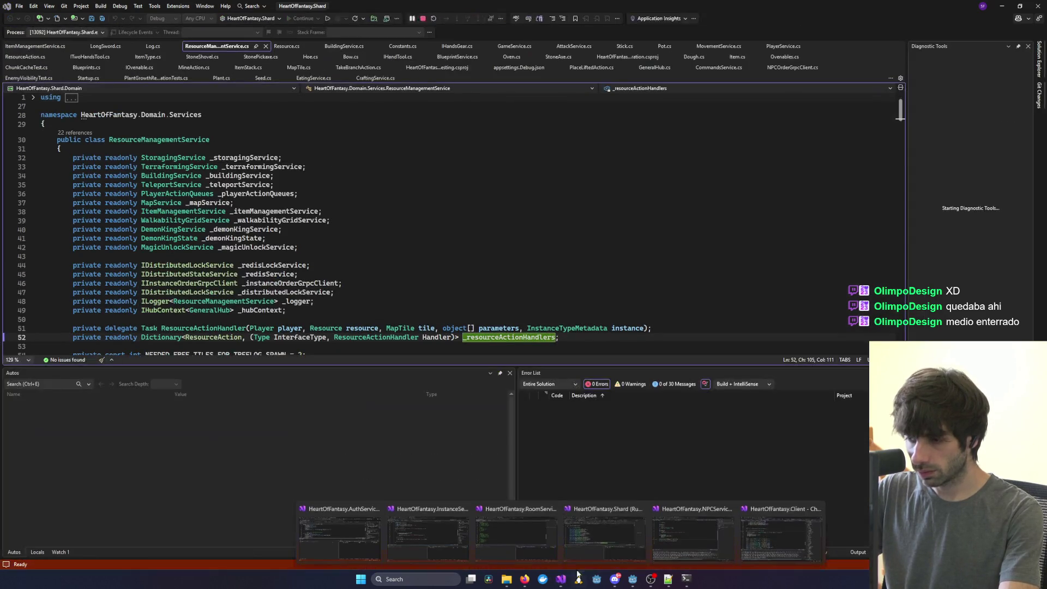
left_click(693, 537)
mouse_move(561, 579)
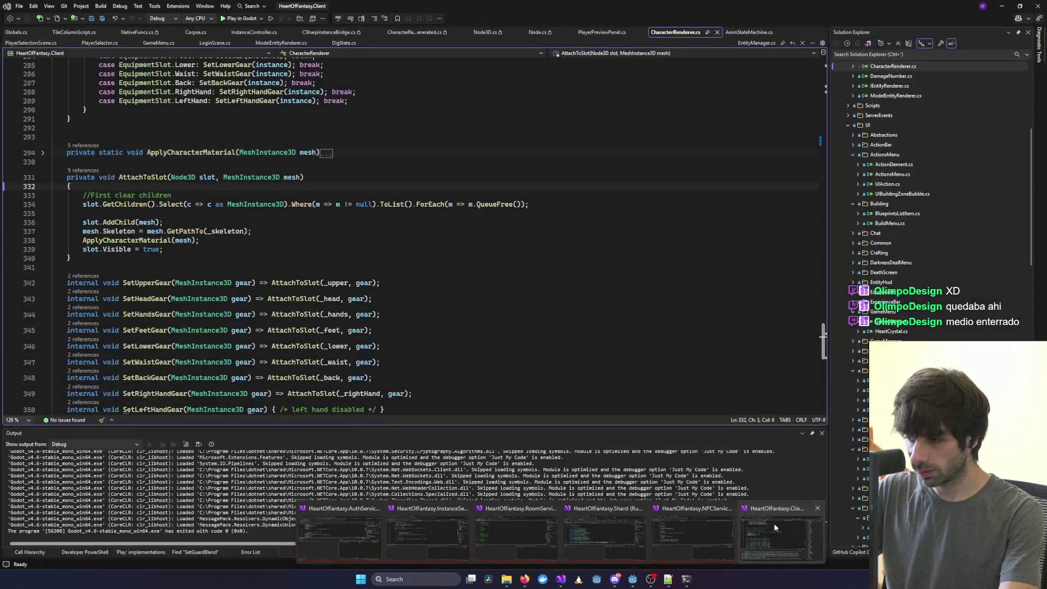
left_click(774, 522)
left_click(633, 578)
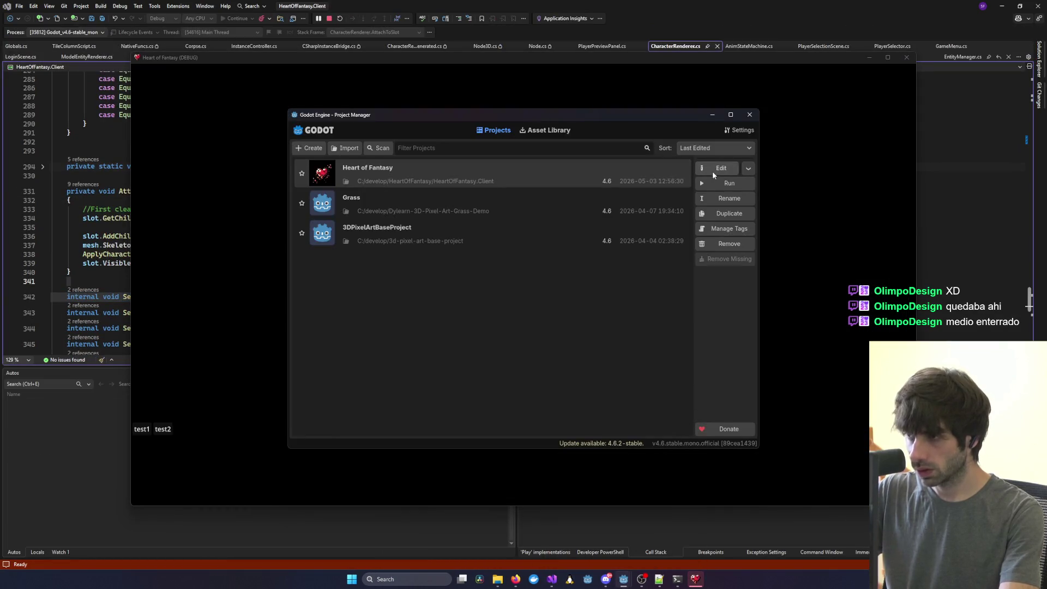
left_click(712, 171)
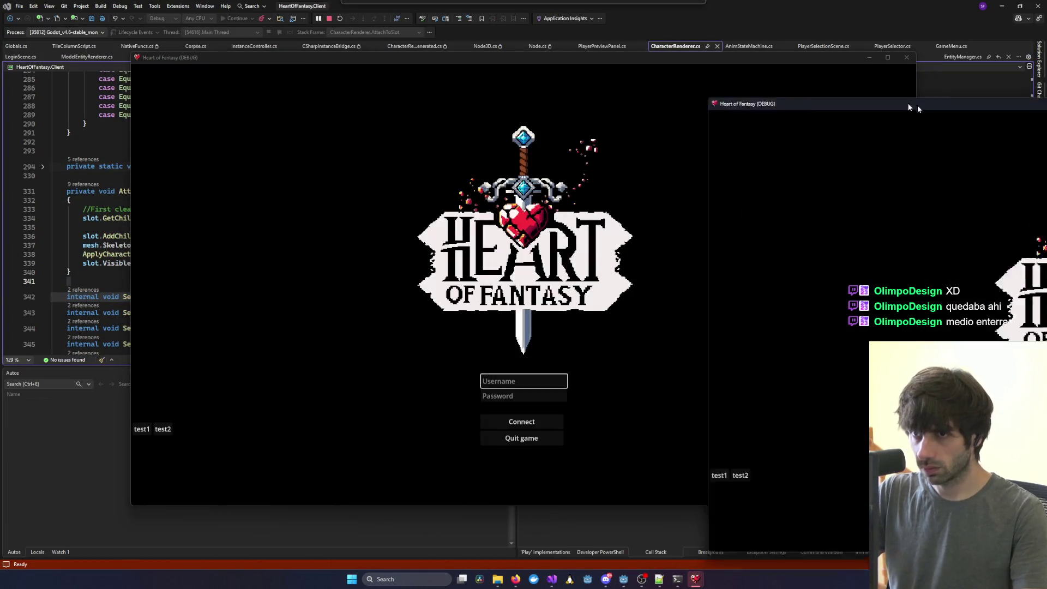
Snap the two clients to left and right halves and log each into a different test account.
mouse_move(911, 105)
left_mouse_down()
mouse_move(1044, 143)
mouse_move(1038, 149)
left_mouse_up()
left_click(152, 146)
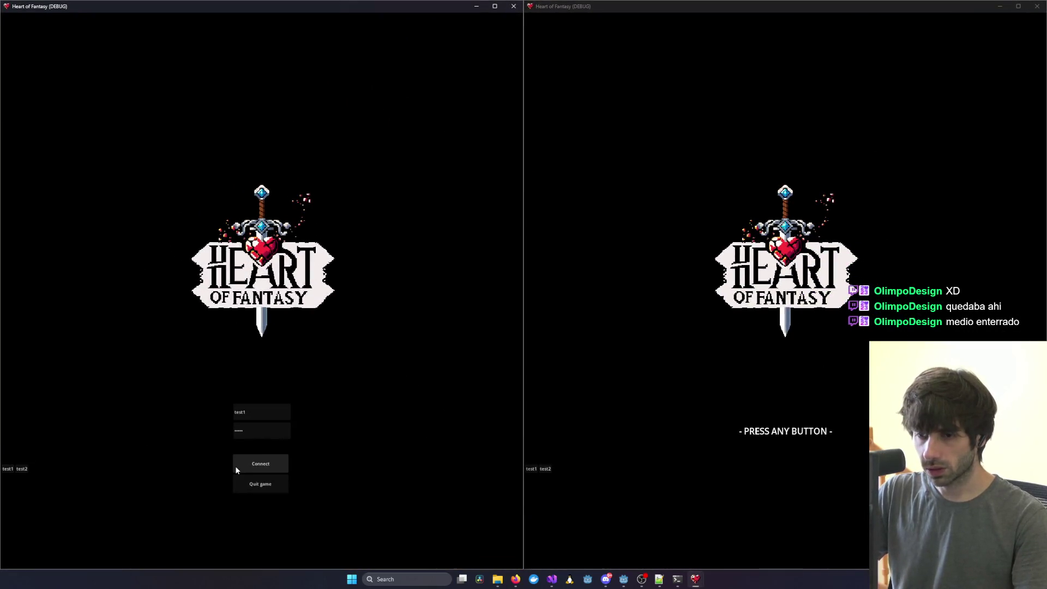
left_click(251, 463)
left_click(638, 469)
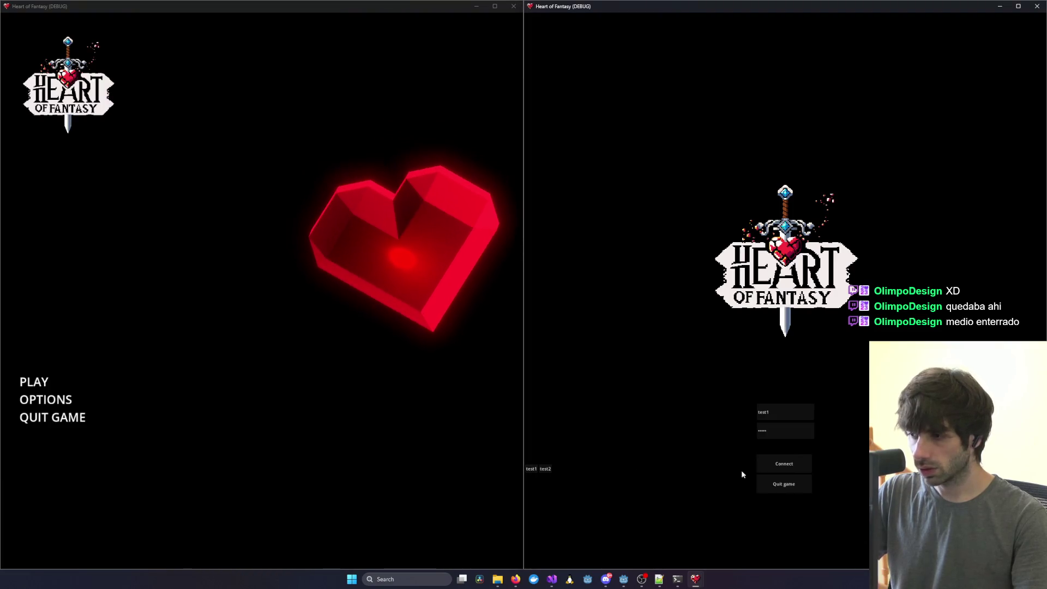
left_click(545, 468)
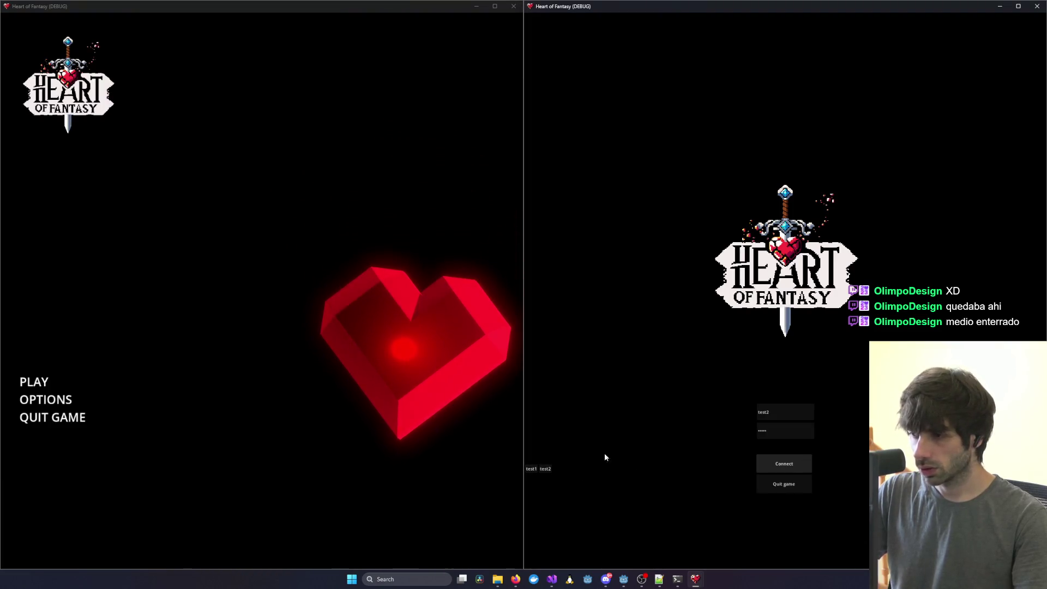
Enter the forest world from both clients with their test characters.
left_click(36, 380)
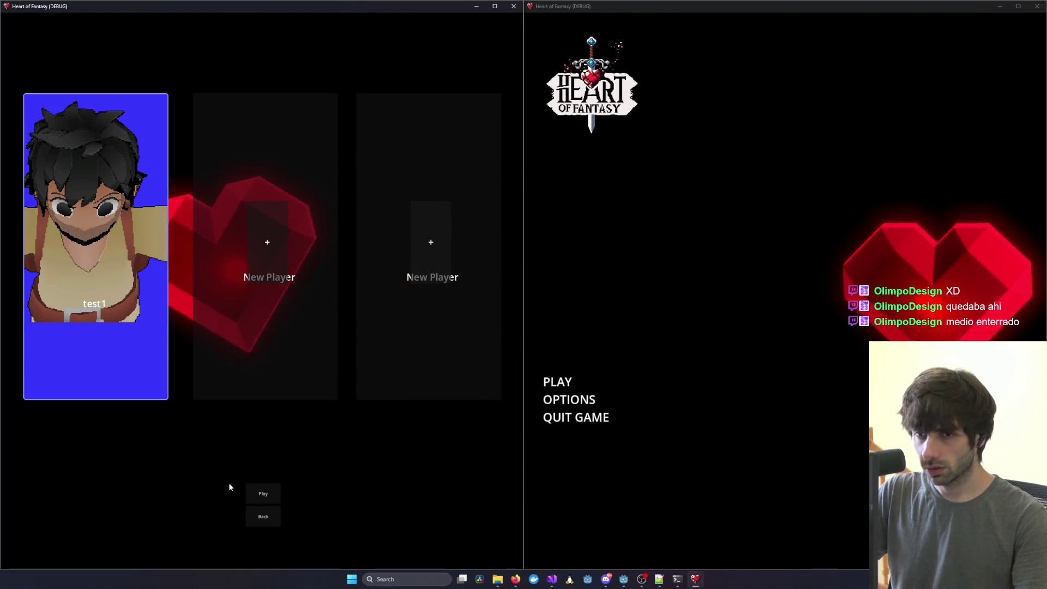
left_click(263, 494)
left_click(559, 382)
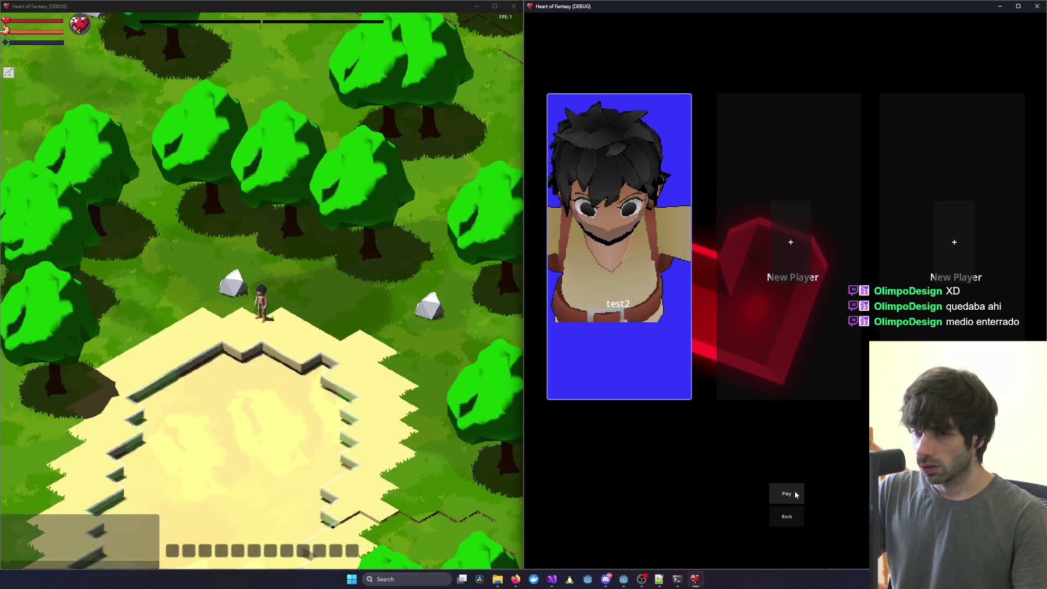
left_click(794, 493)
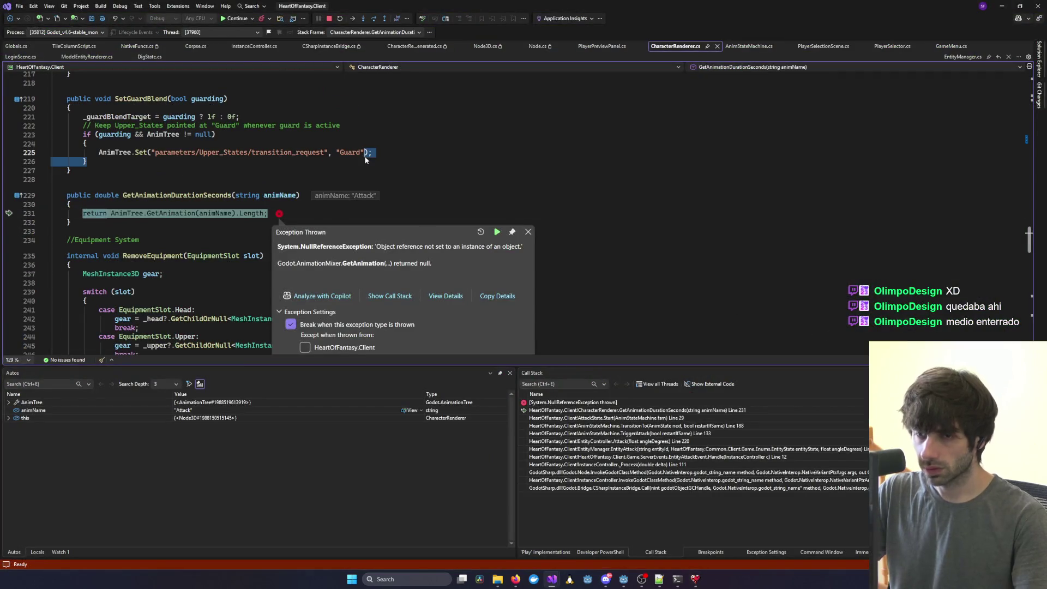
Continue past the debugger exception, then select the AnimationTree in Godot's Corpse scene.
left_click(365, 157)
key("F5")
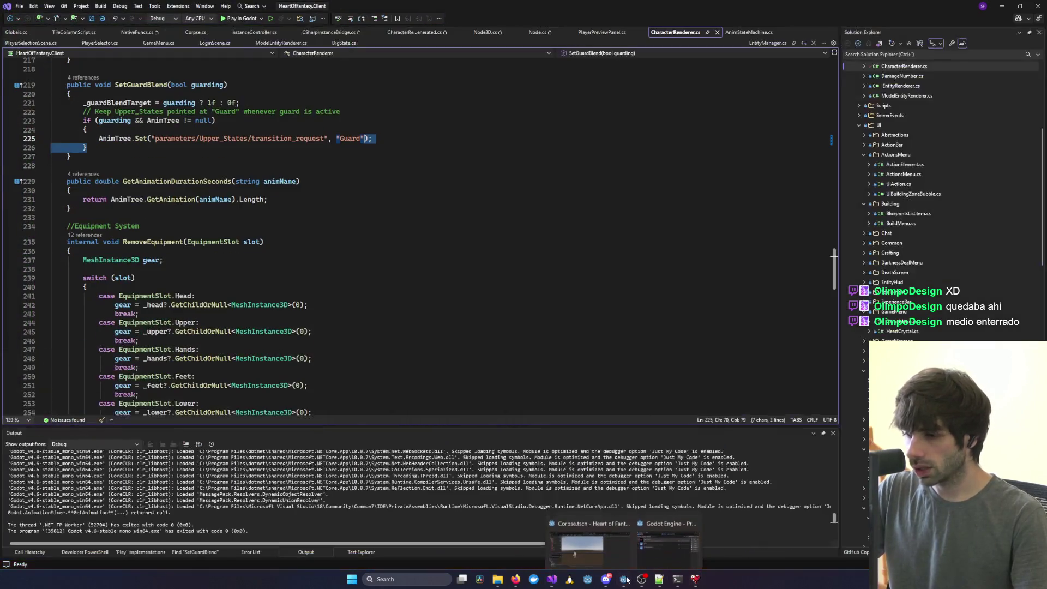
mouse_move(623, 578)
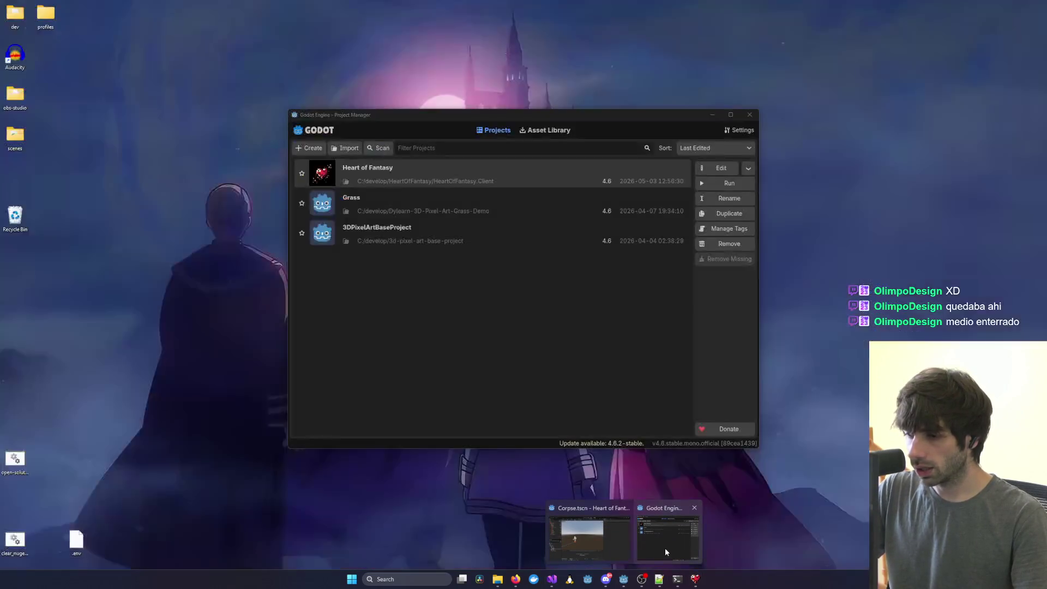
left_click(609, 545)
left_click(78, 238)
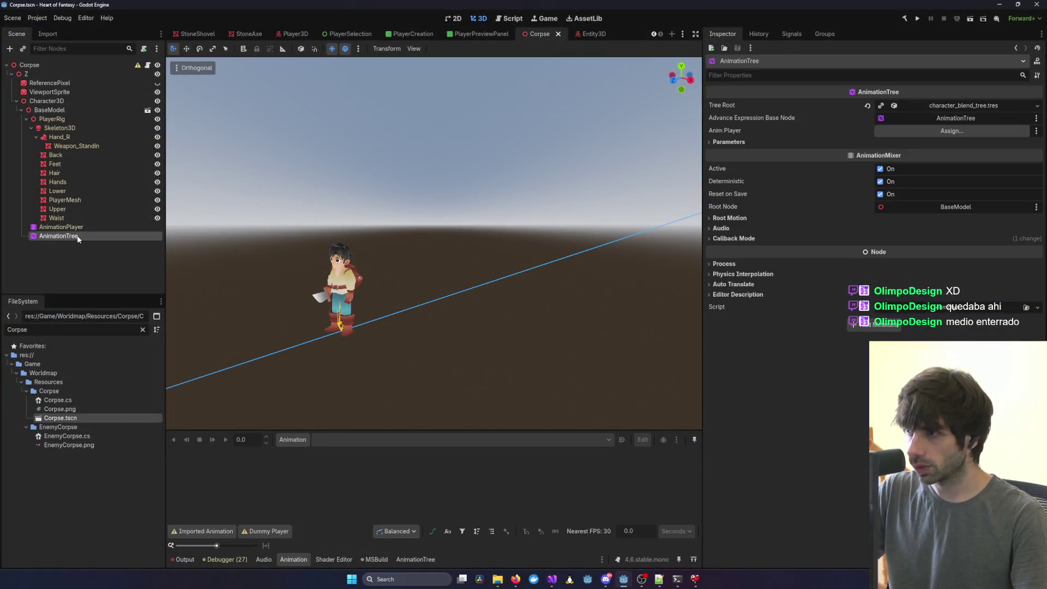